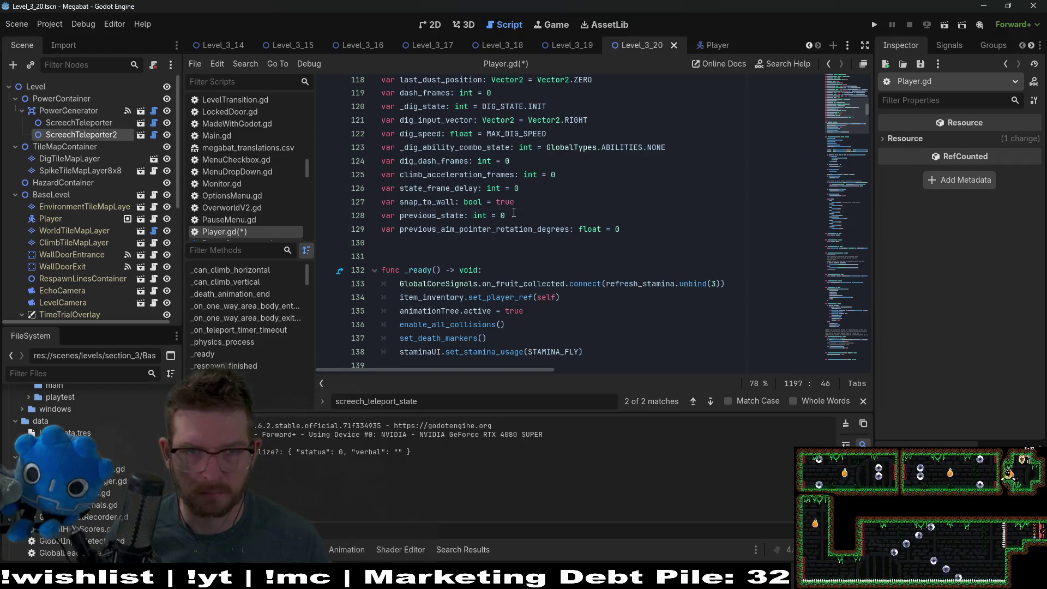
Declare `var previous_velocity: Vector2 = Vector2.ZERO` on line 130 of Player.gd and save the script
click(513, 214)
click(642, 229)
click(607, 205)
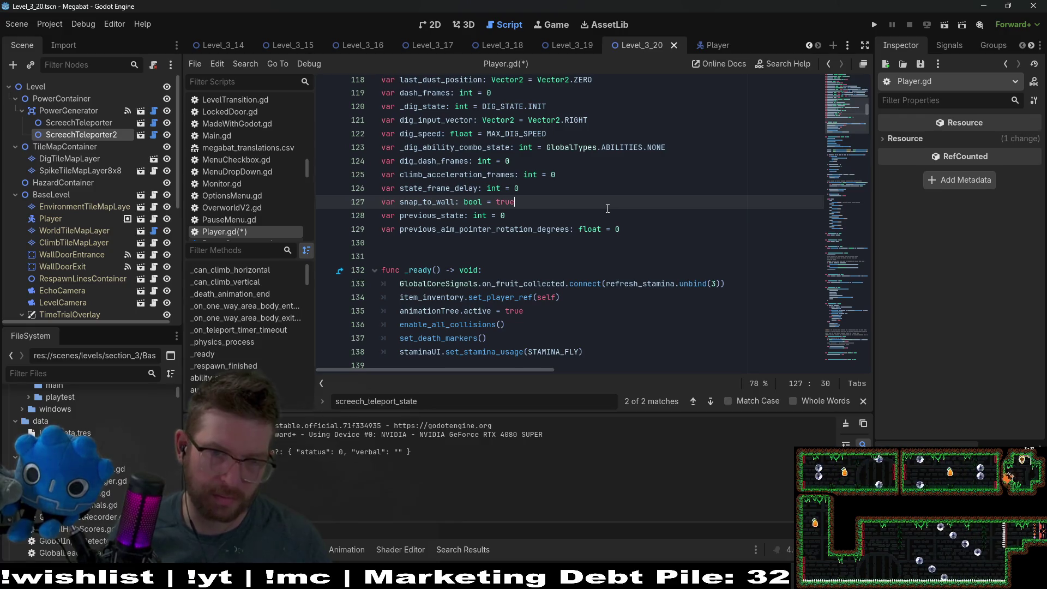
click(634, 230)
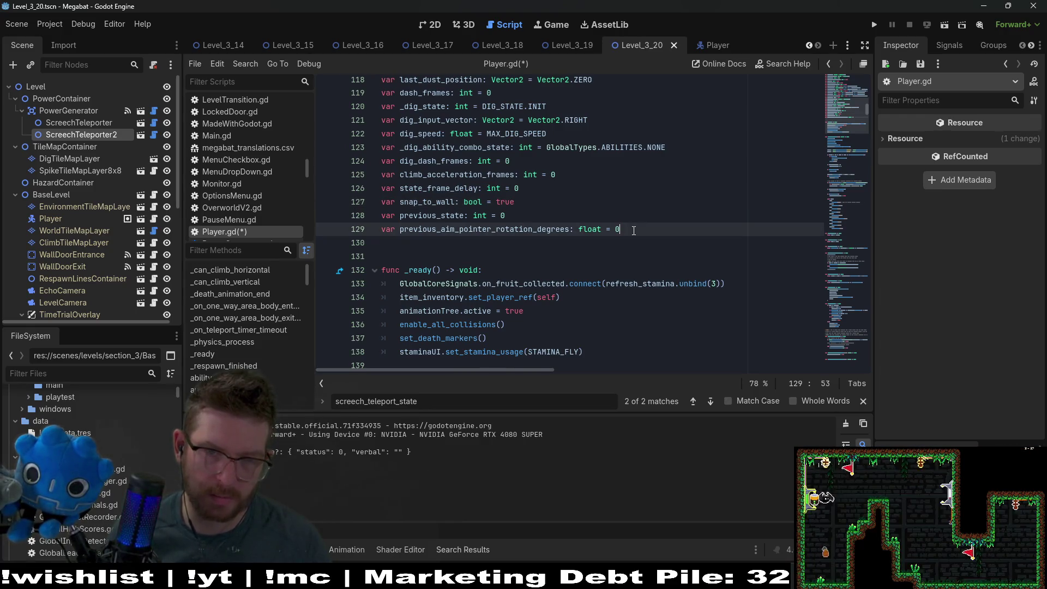
key(Return)
text(var previ)
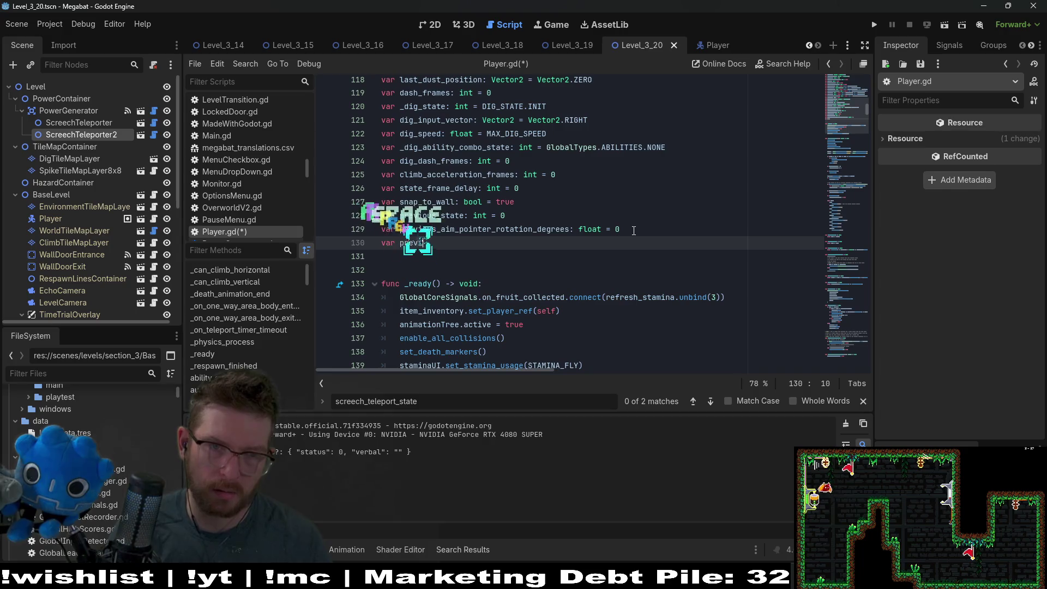
text(ous_vel)
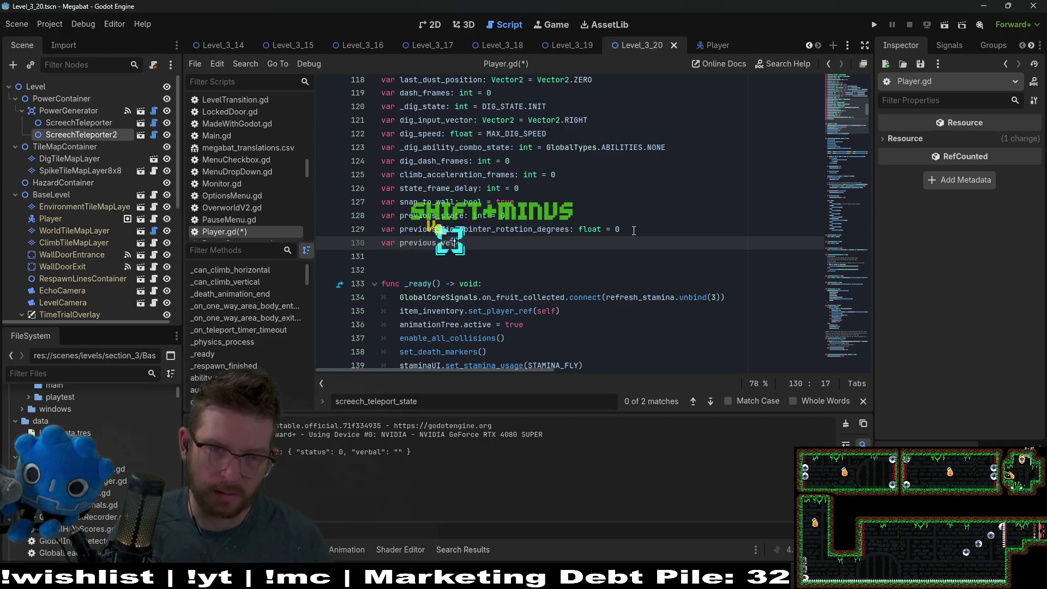
text(ocity)
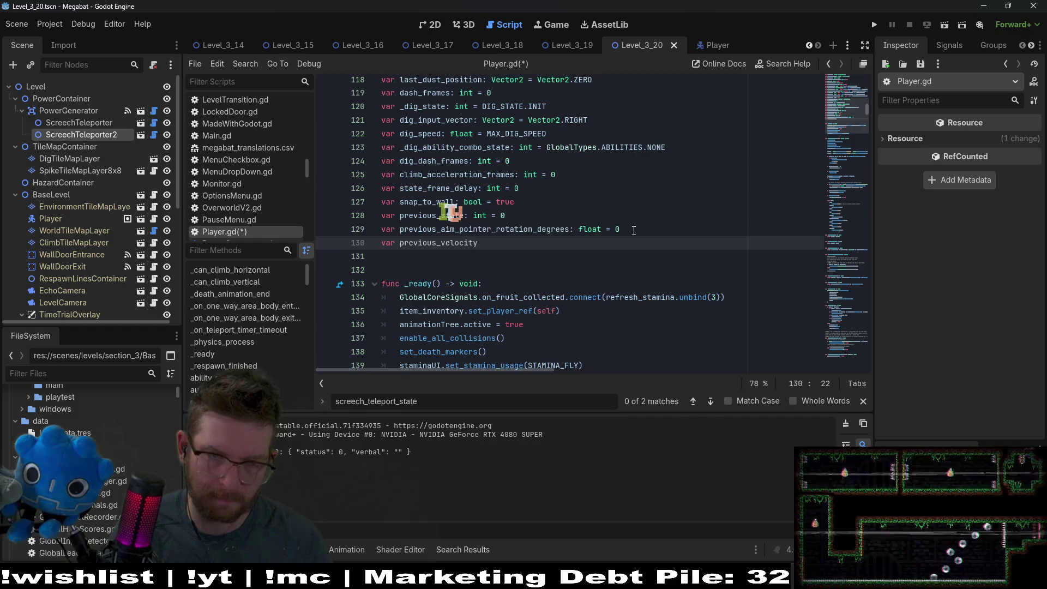
text(: Vecotr2)
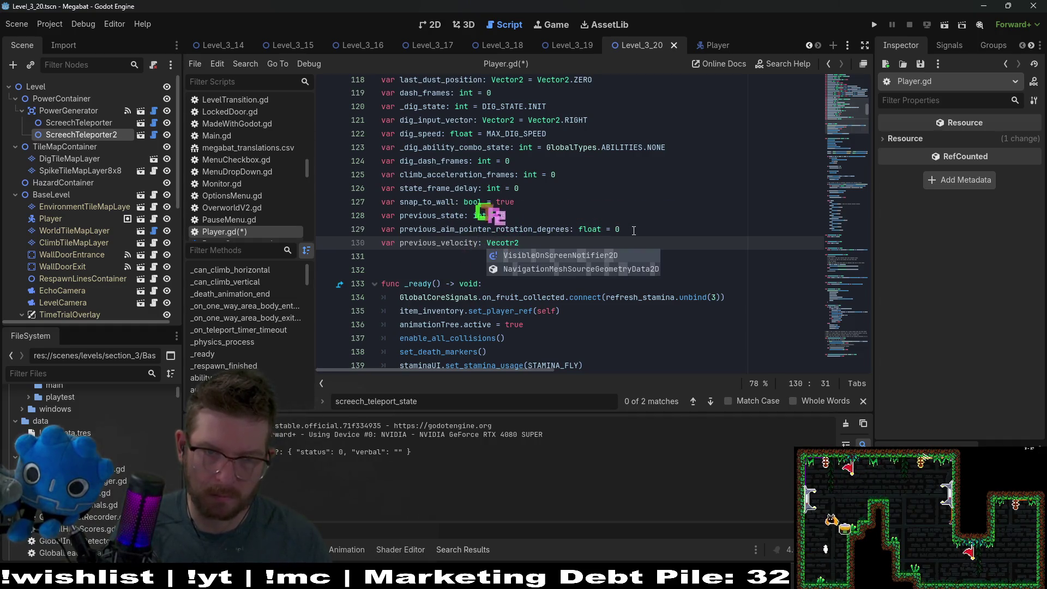
key(BackSpace)
key(BackSpace)
key(BackSpace)
text(tor2)
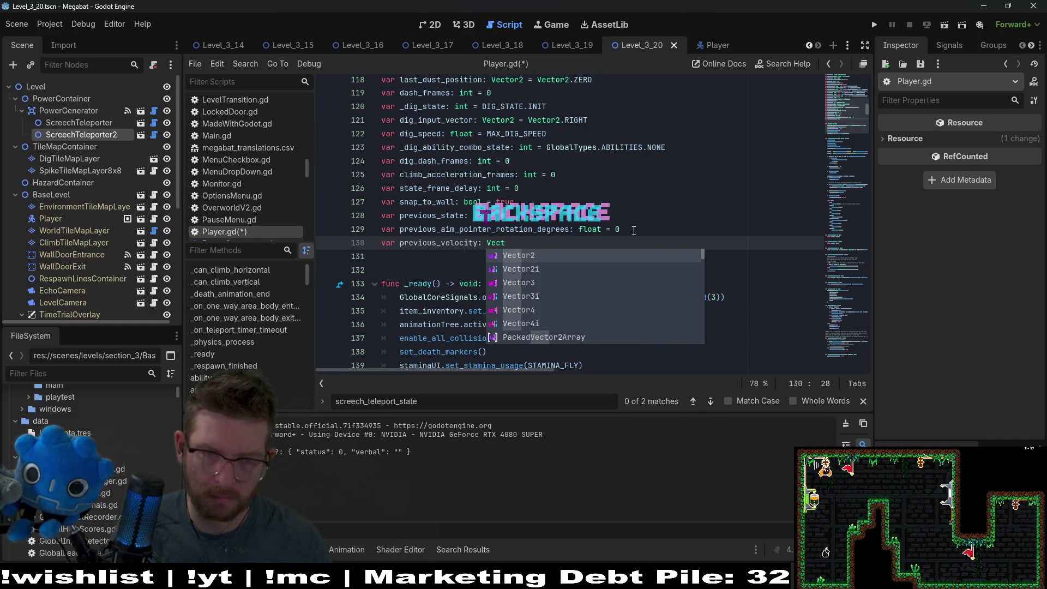
key(Return)
text(= Ve)
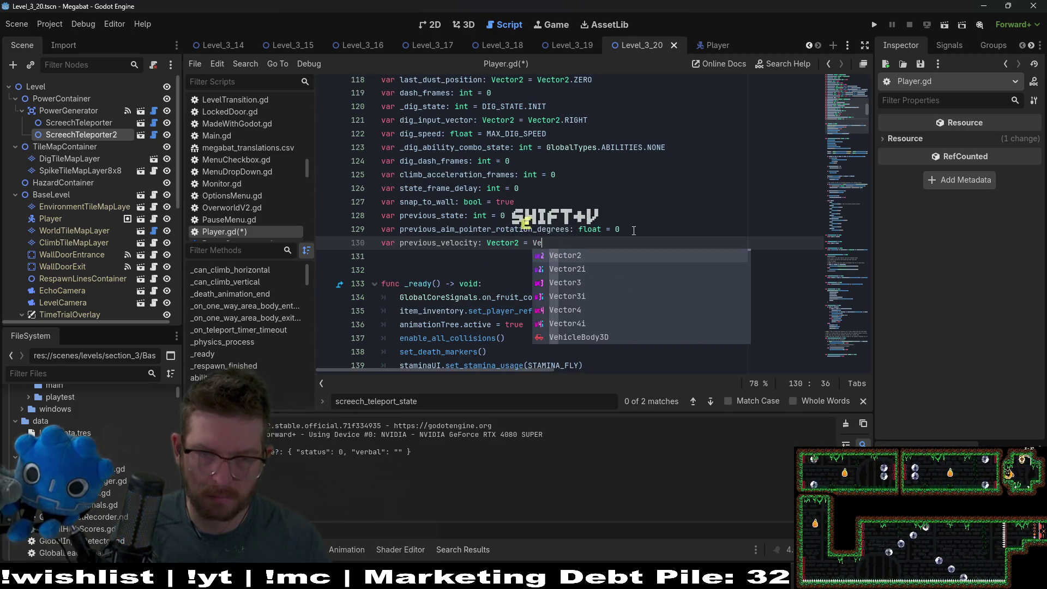
text(ctor2.ZERO)
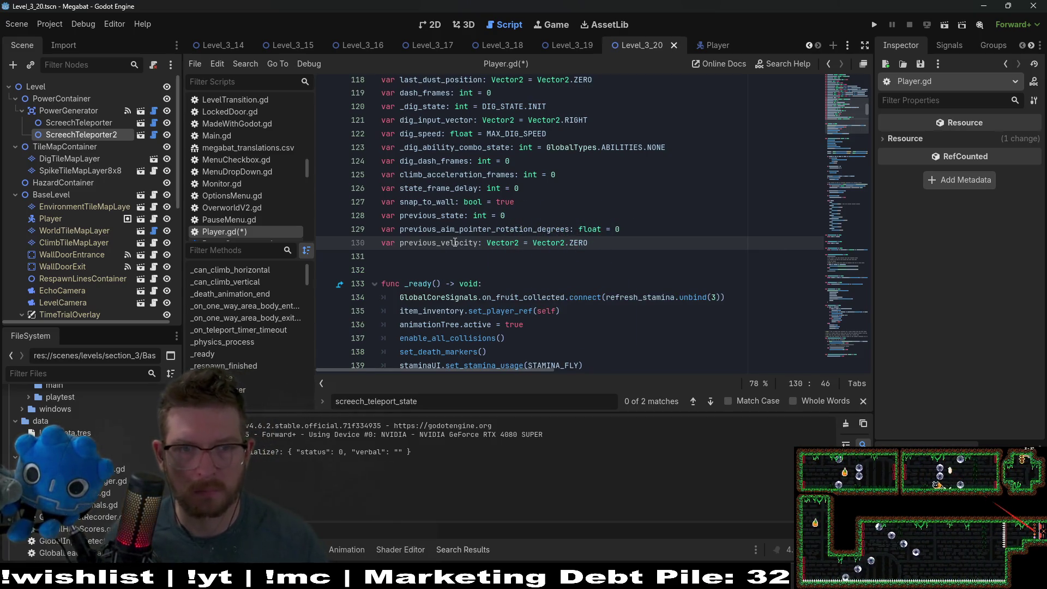
double_click(456, 243)
key(ctrl+c)
key(ctrl+s)
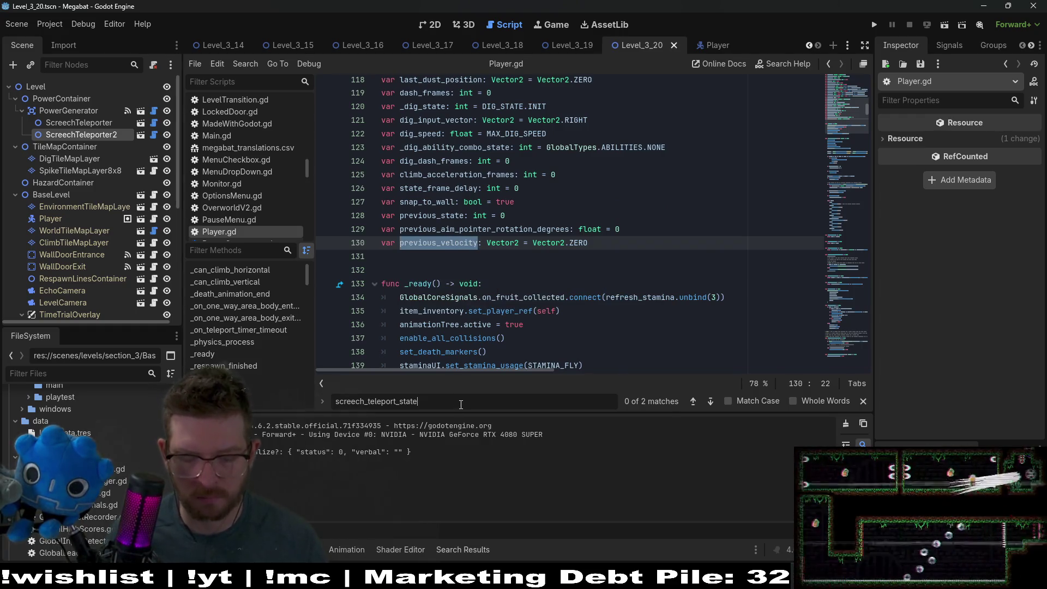
Find set_state_to_screech_teleport, add a blank line in it, and delete set_state_to_none() from screech_teleport_start
click(461, 405)
text(()
key(Return)
scroll(522, 298, down, 2)
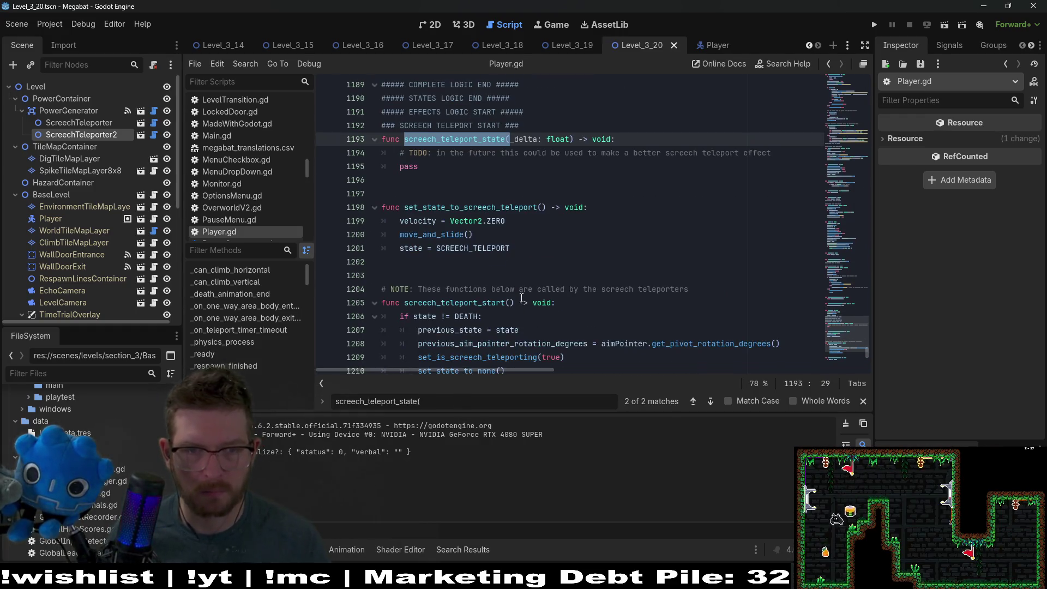
click(623, 208)
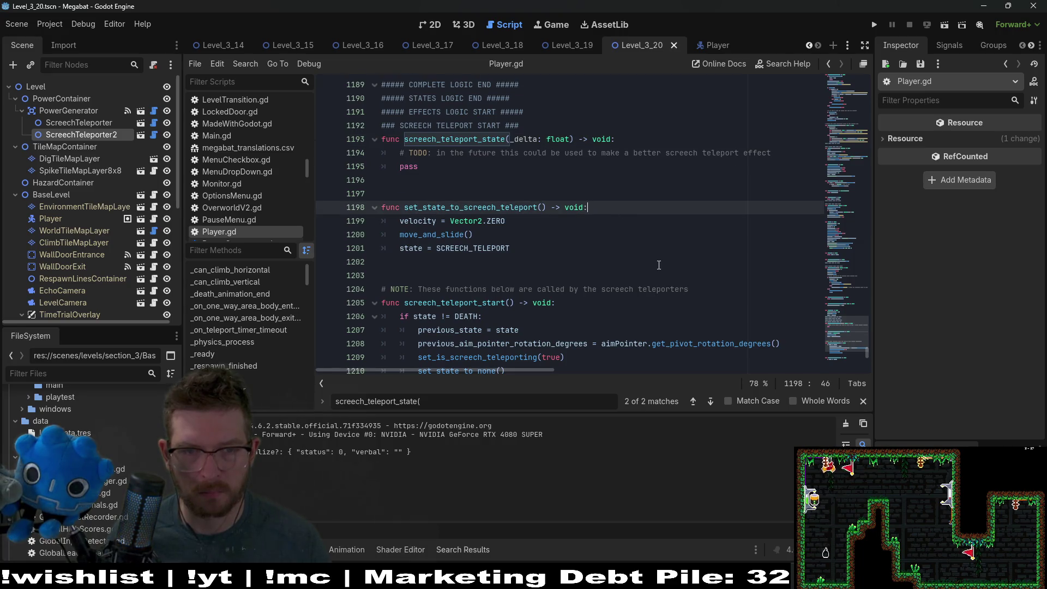
scroll(659, 265, down, 1)
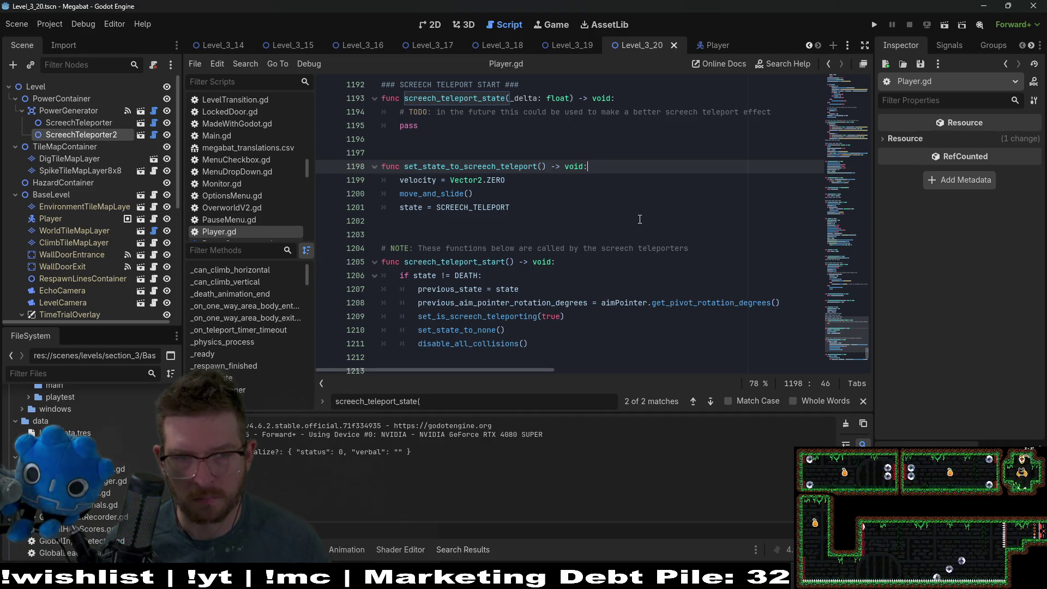
key(Return)
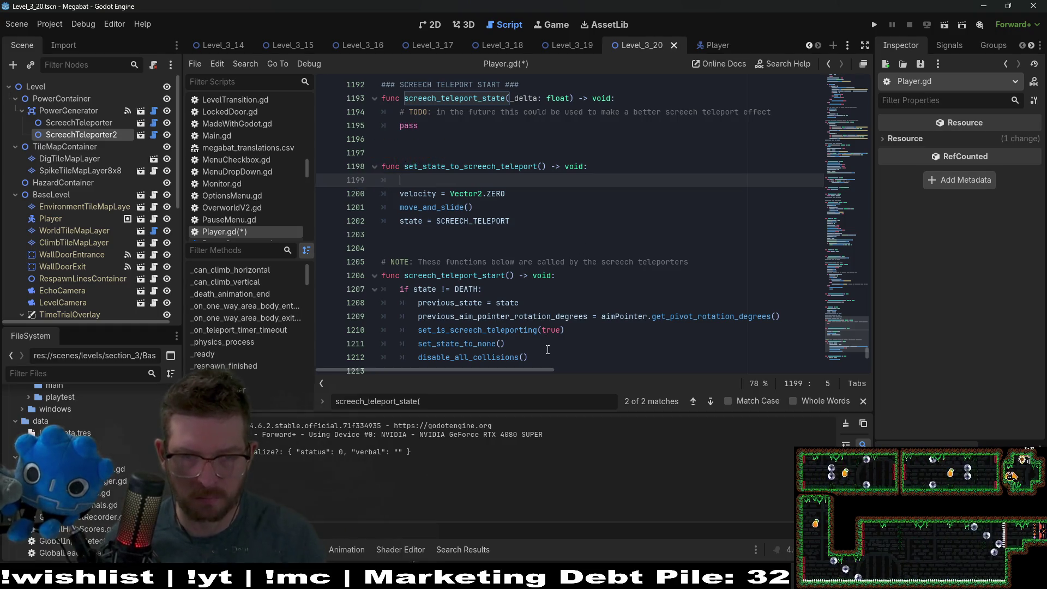
drag(510, 343, 563, 331)
key(BackSpace)
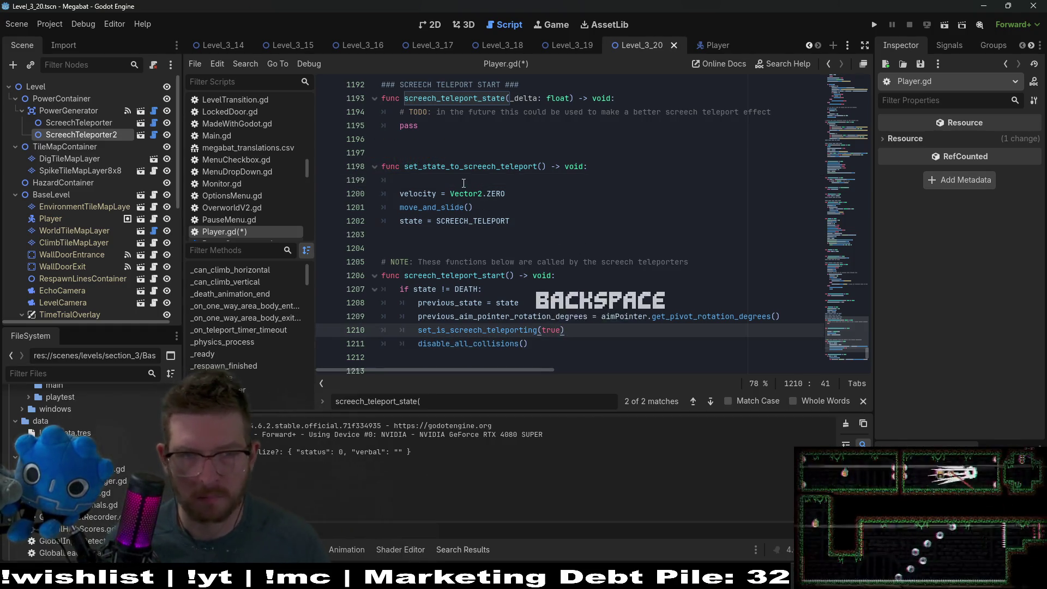
Add `previous_velocity = velocity` on the new line in set_state_to_screech_teleport
click(464, 181)
key(ctrl+v)
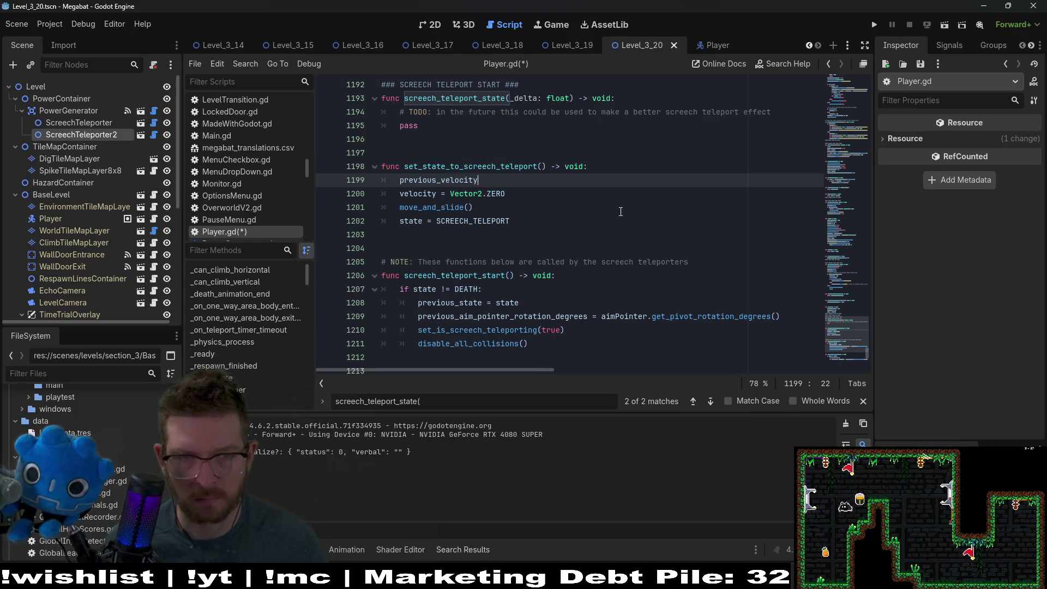
text( = veloci)
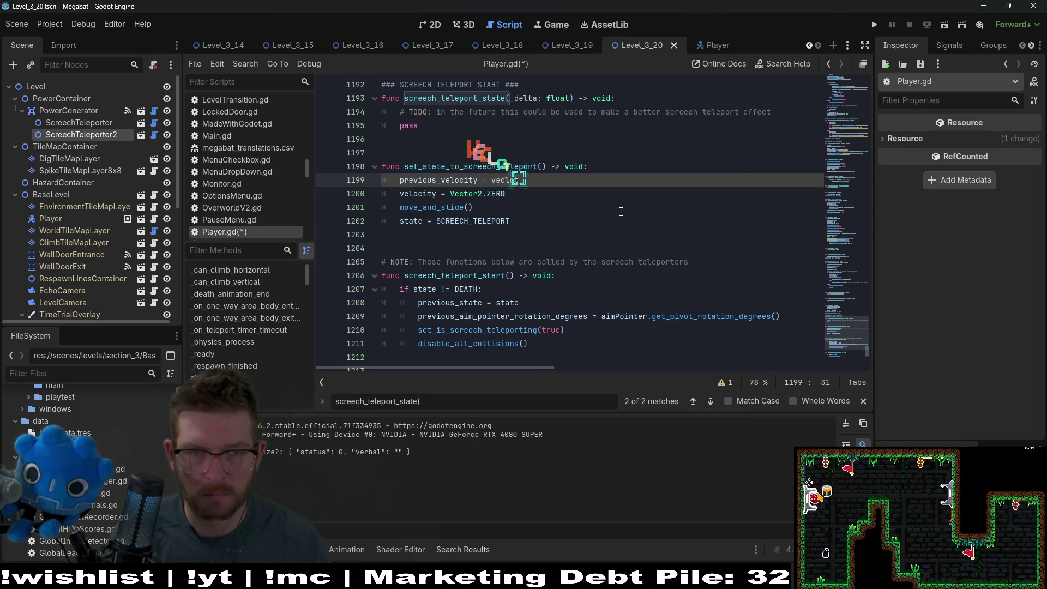
text(t)
key(Return)
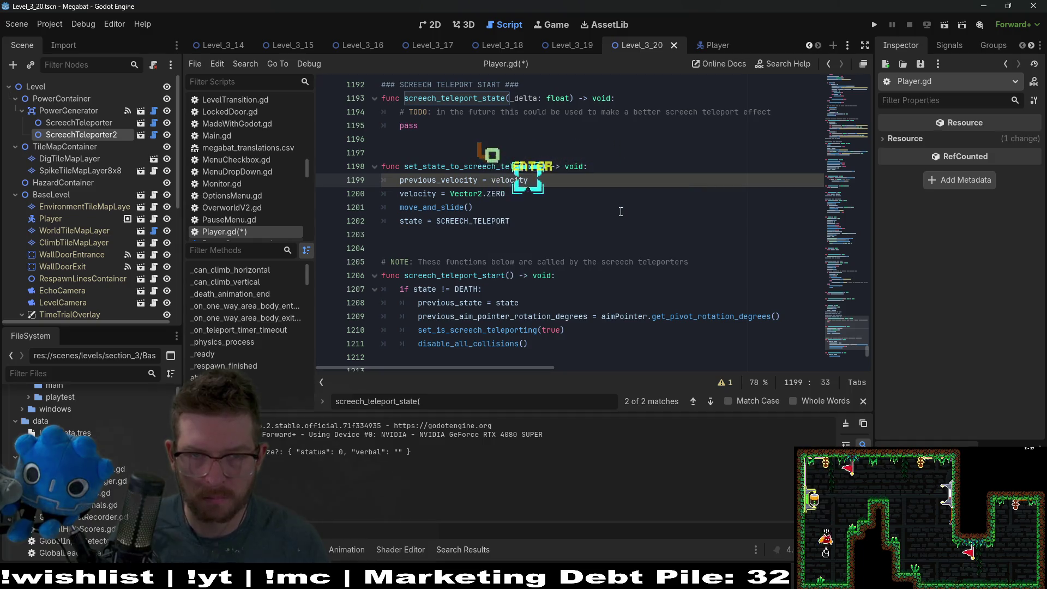
double_click(456, 183)
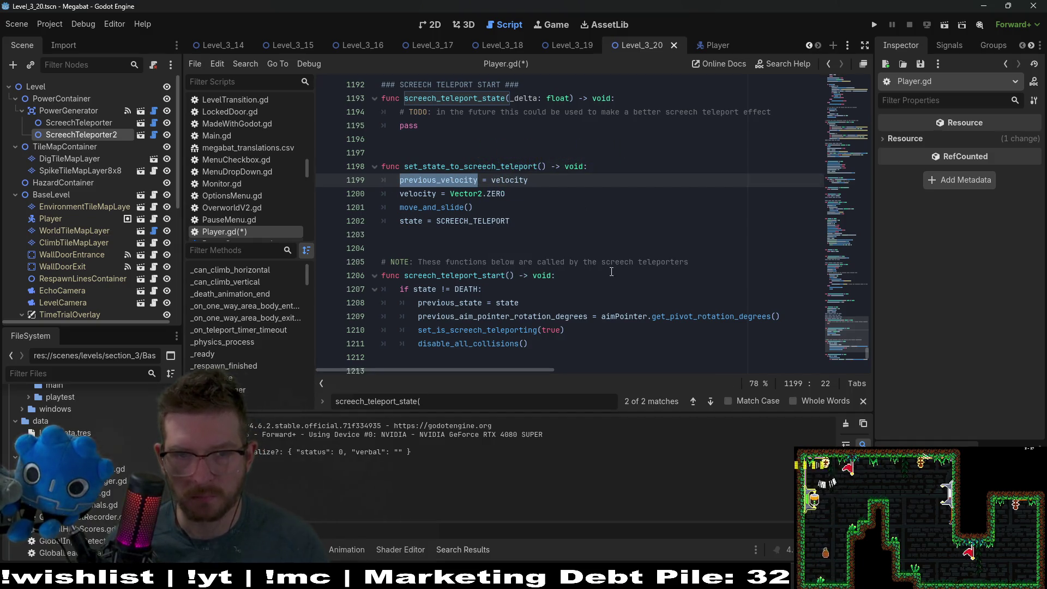
Move the previous_state and previous aim rotation lines from screech_teleport_start into set_state_to_screech_teleport, unindented
drag(785, 319, 797, 286)
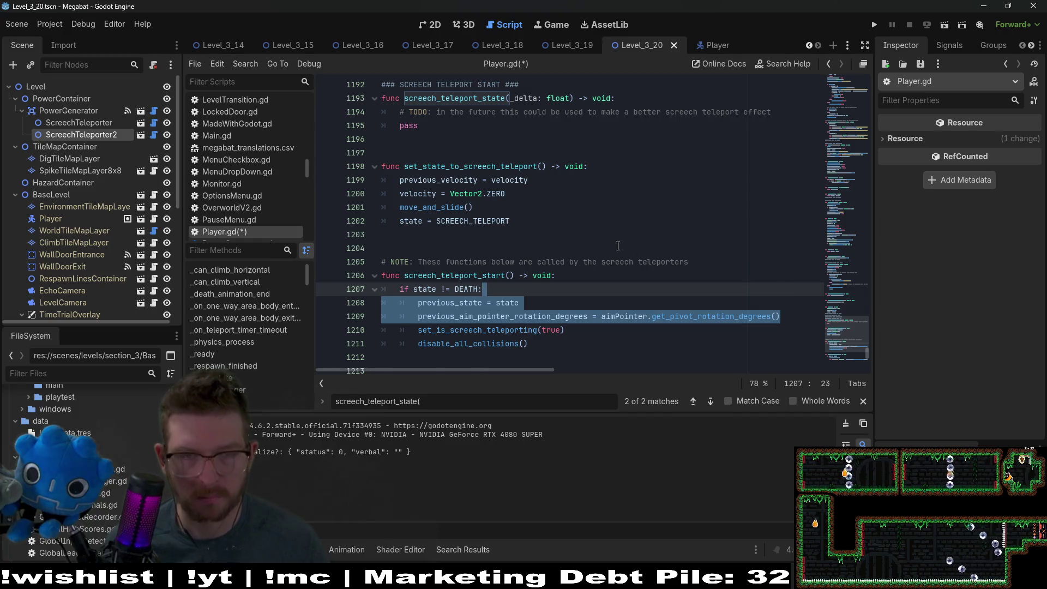
key(ctrl+x)
click(597, 170)
key(ctrl+v)
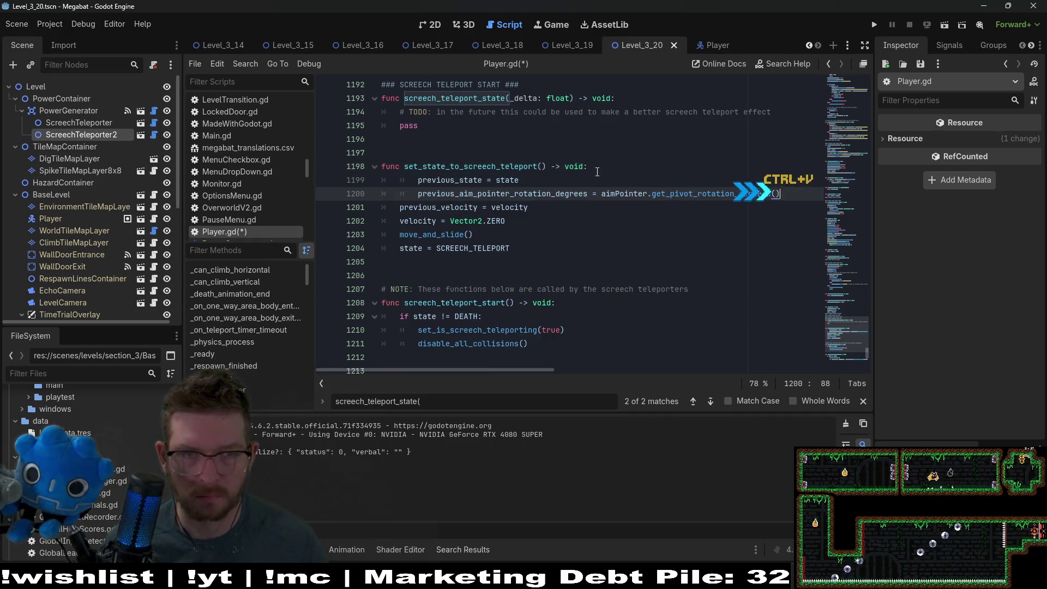
drag(597, 173, 393, 195)
key(shift+Tab)
click(566, 211)
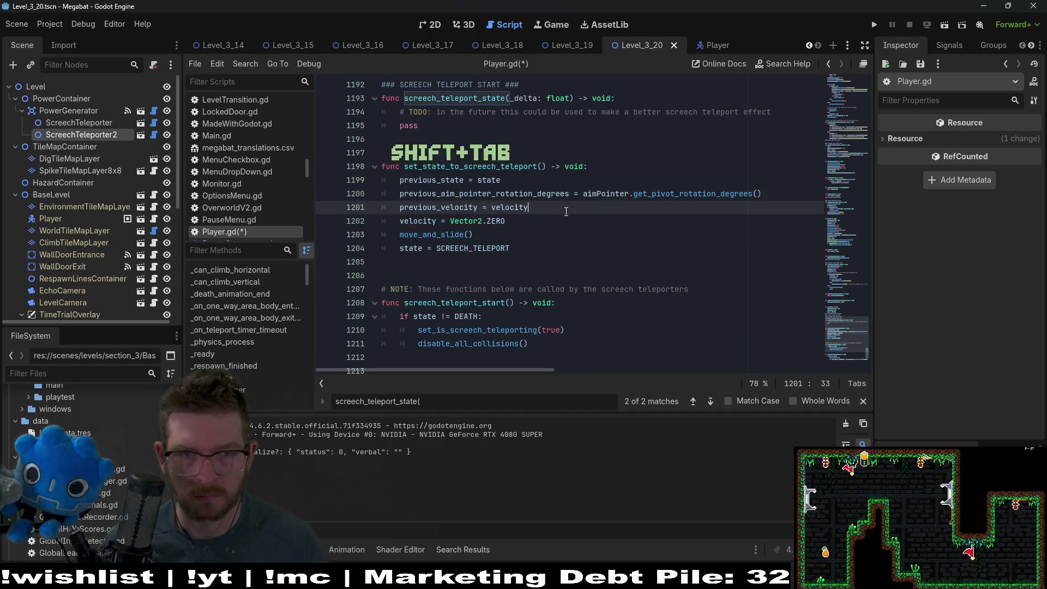
double_click(524, 166)
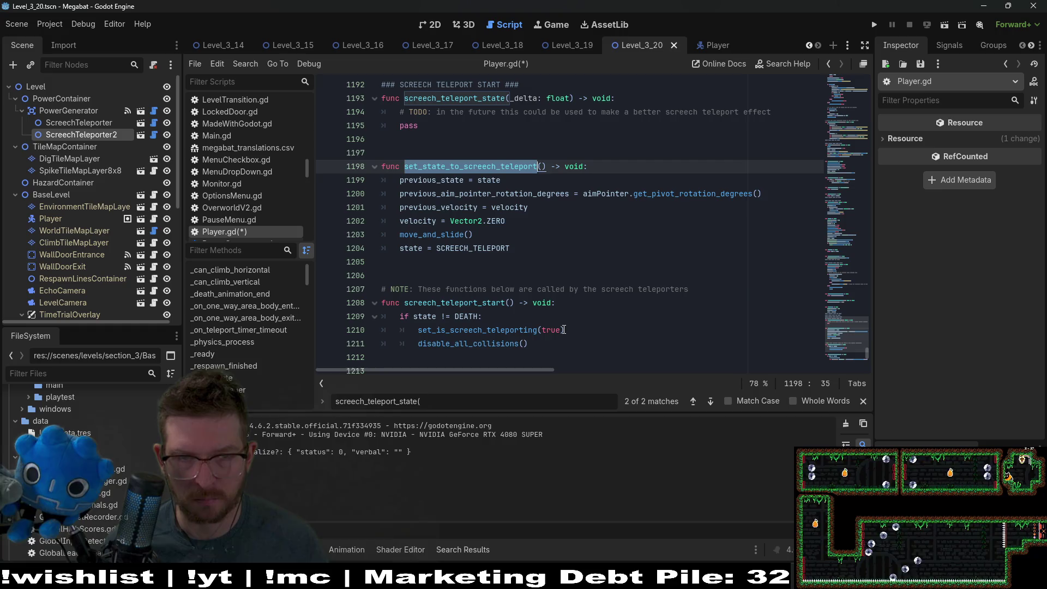
Insert a set_state_to_screech_teleport() call under the DEATH check
click(594, 318)
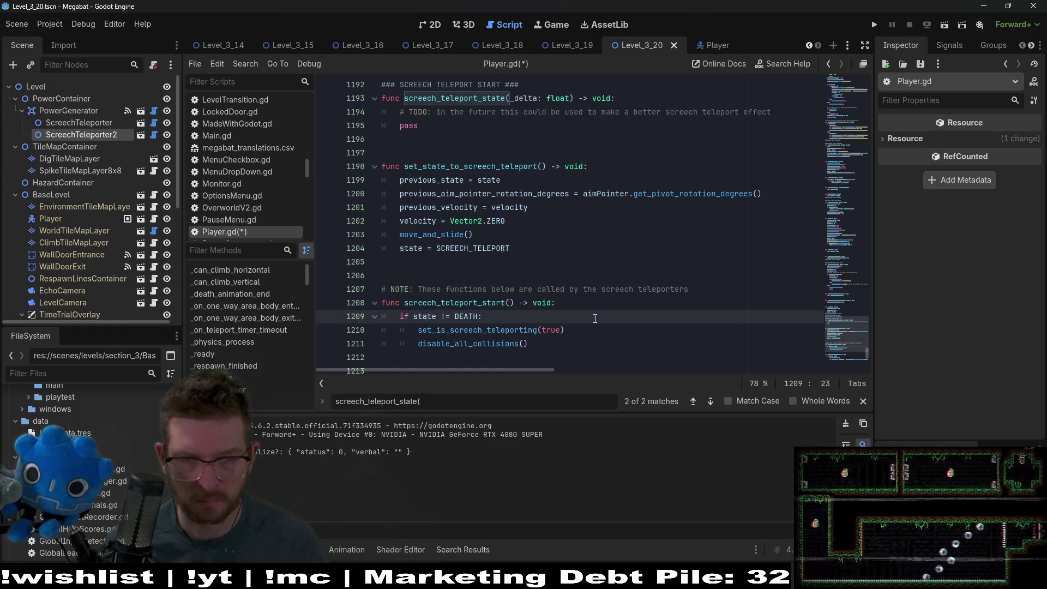
key(Return)
key(ctrl+v)
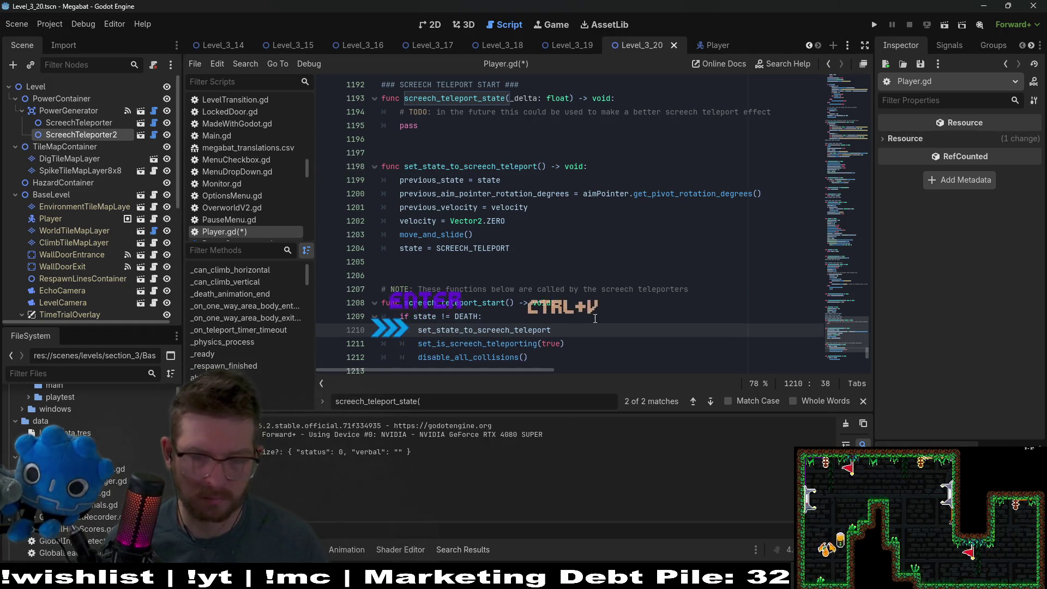
text(()
Move the `state = SCREECH_TELEPORT` assignment above the velocity reset line and save
scroll(571, 312, down, 2)
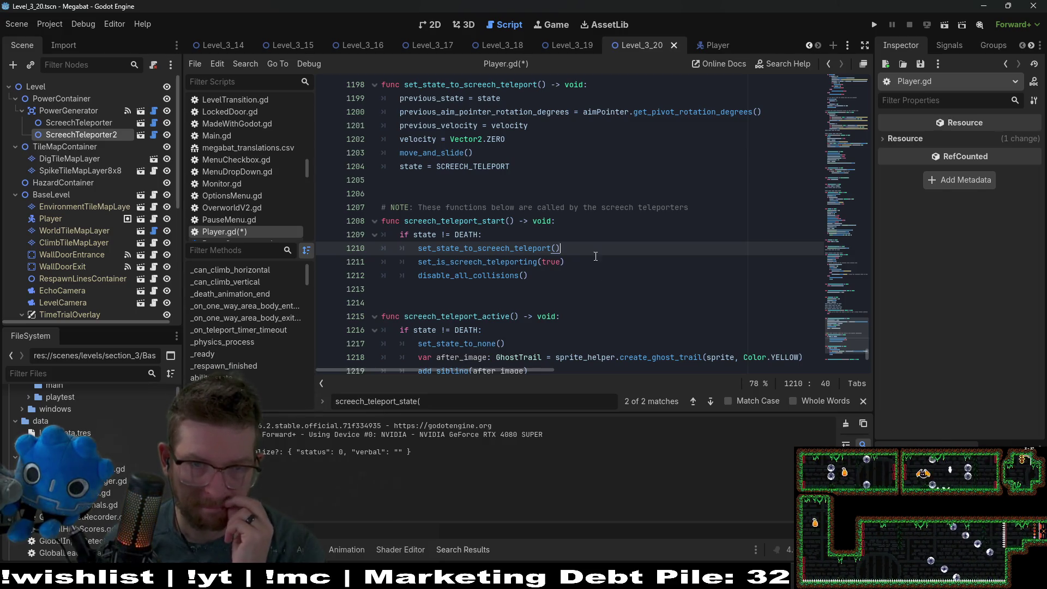
drag(528, 161, 526, 155)
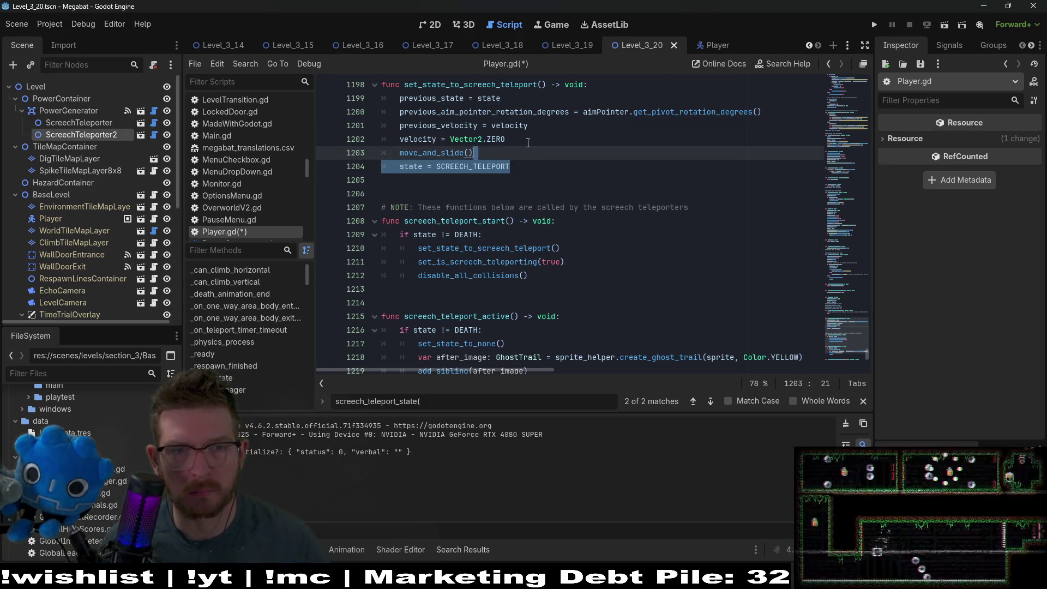
key(BackSpace)
click(521, 139)
key(ctrl+v)
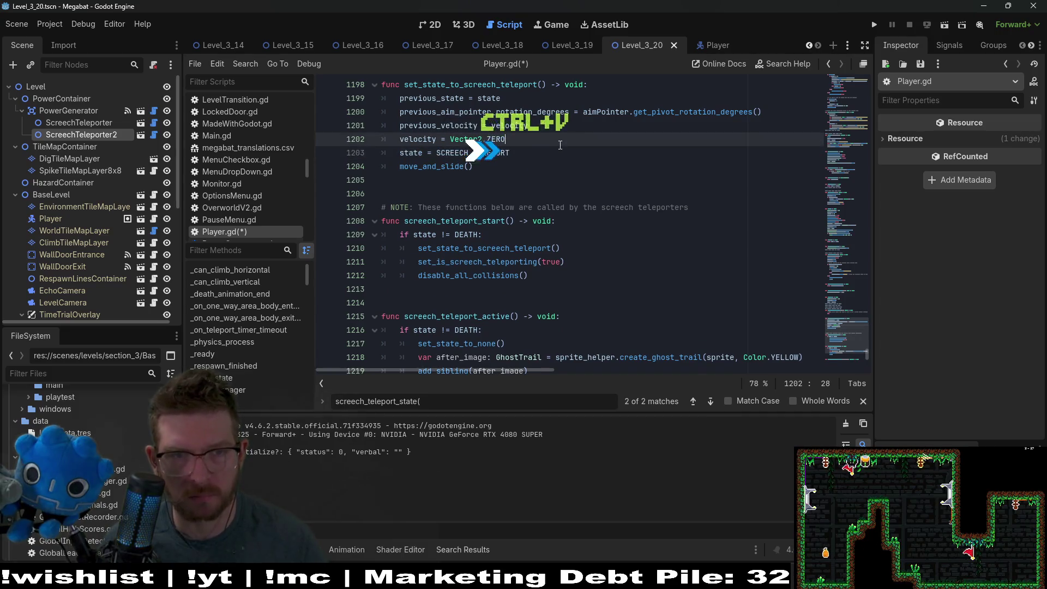
key(ctrl+s)
key(ctrl+z)
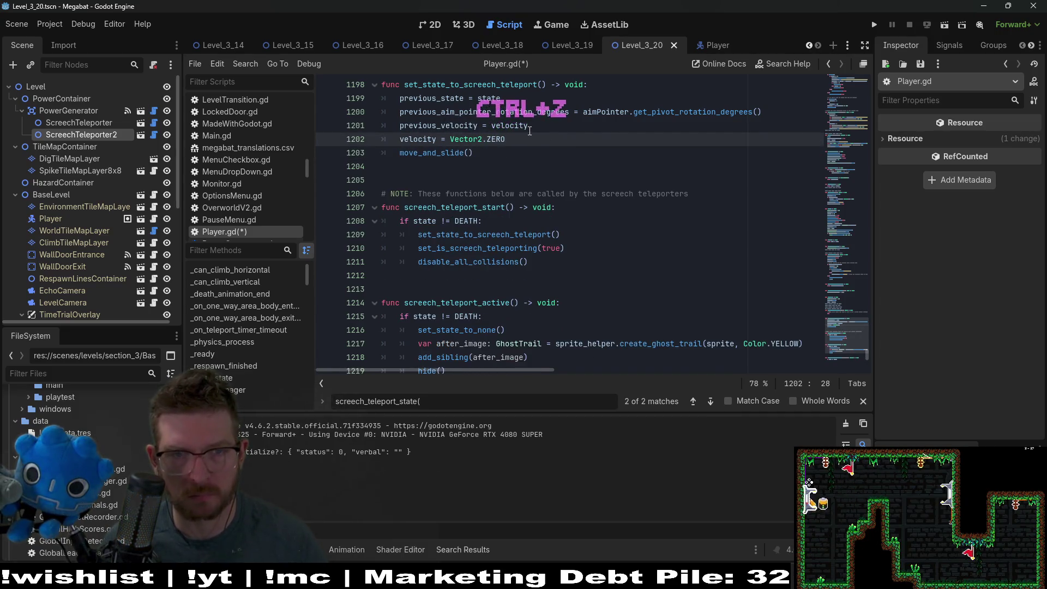
click(535, 127)
key(ctrl+v)
key(ctrl+s)
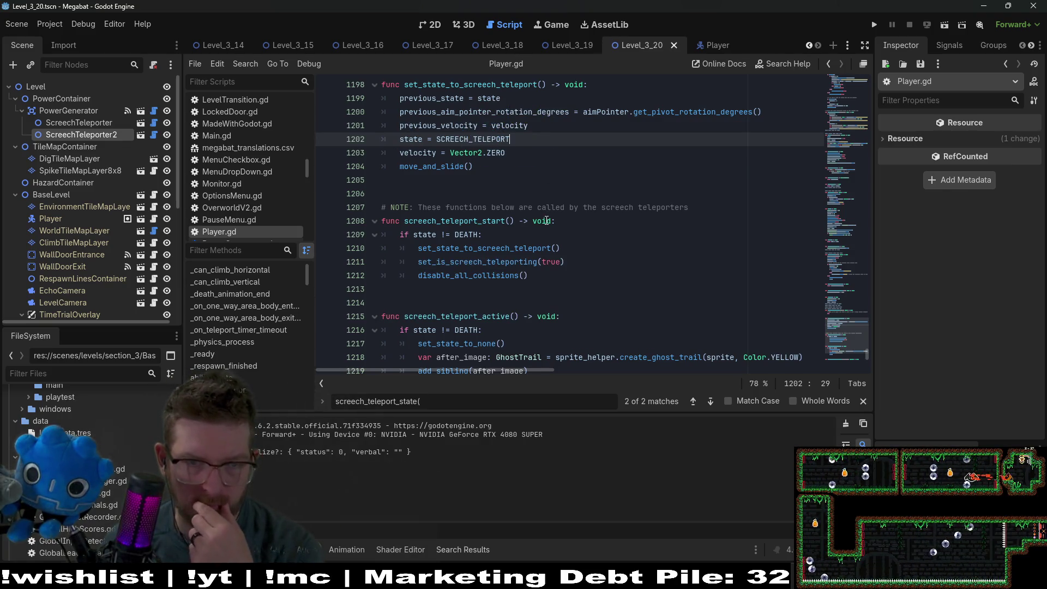
Delete the set_state_to_none() call in screech_teleport_active
scroll(546, 221, down, 1)
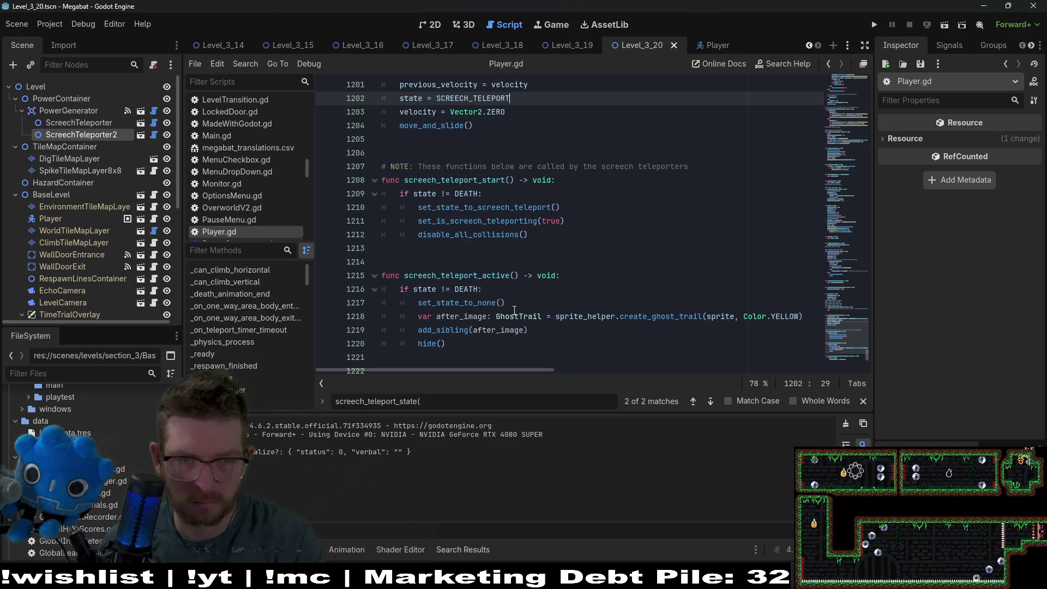
drag(505, 303, 512, 291)
key(BackSpace)
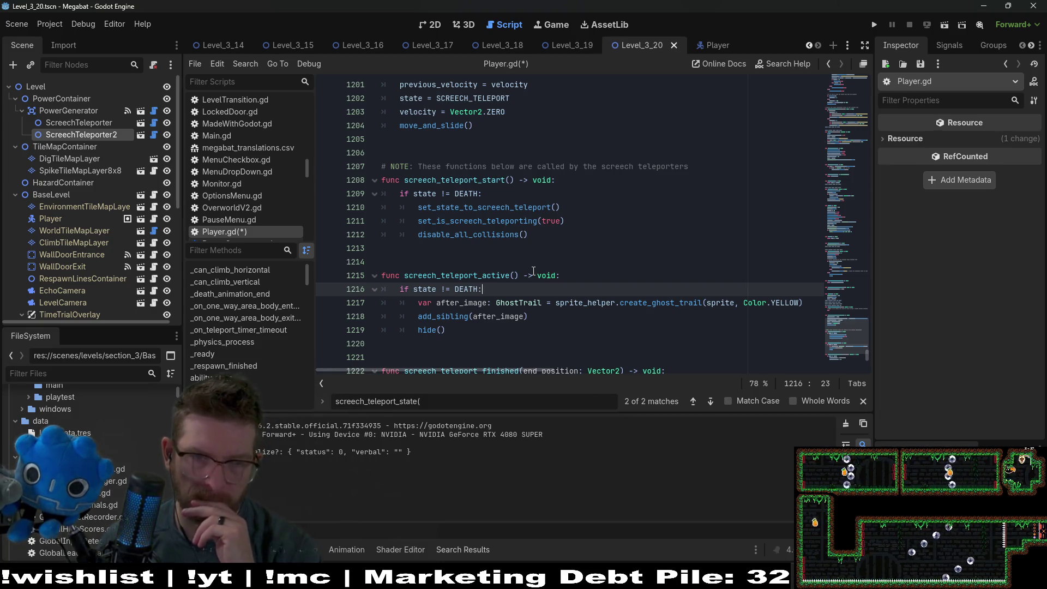
click(523, 265)
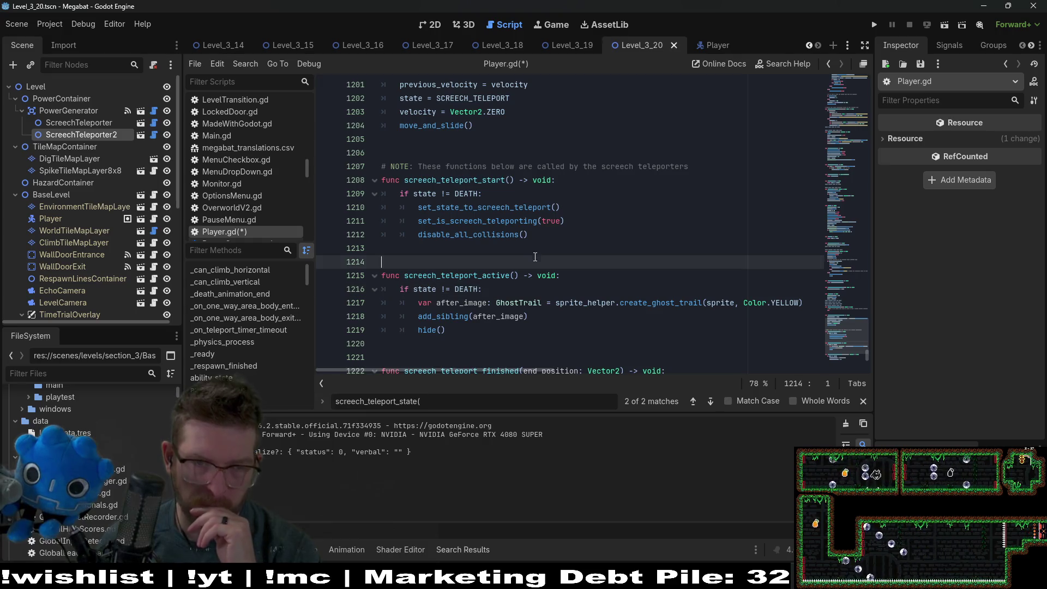
scroll(529, 270, down, 3)
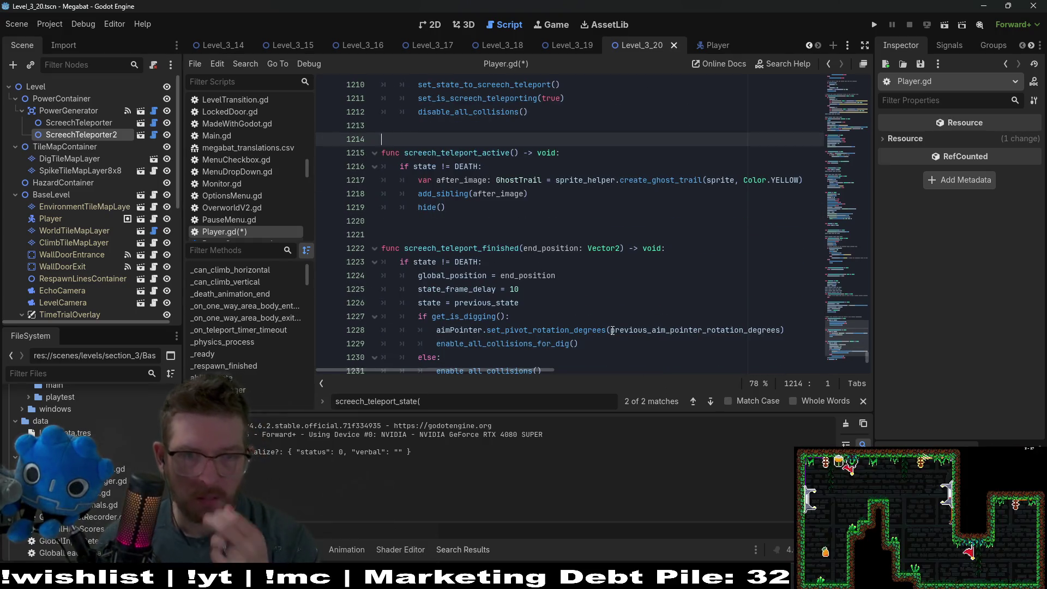
scroll(573, 250, up, 2)
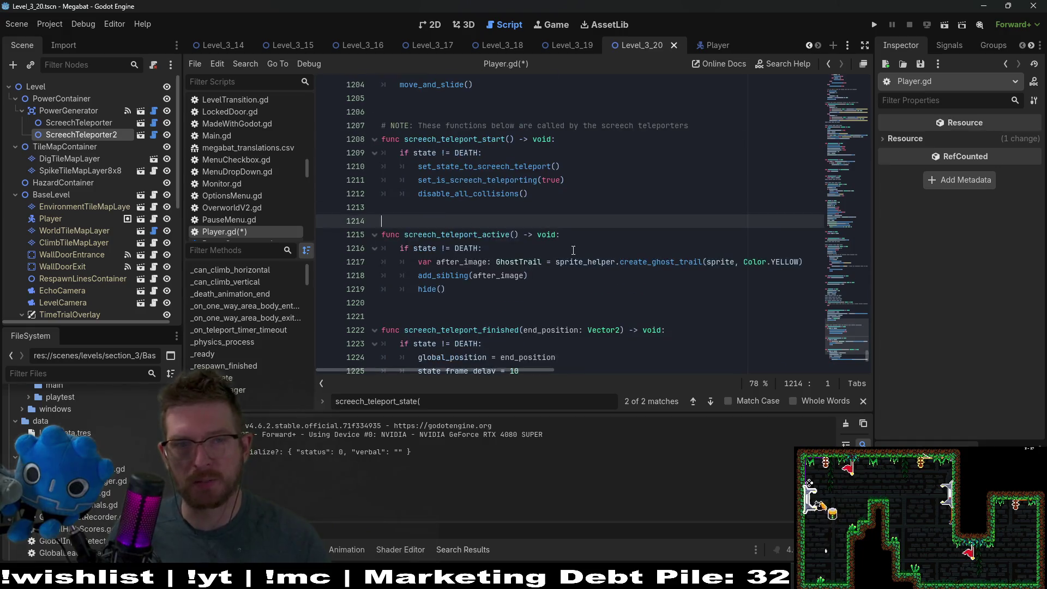
scroll(525, 223, up, 3)
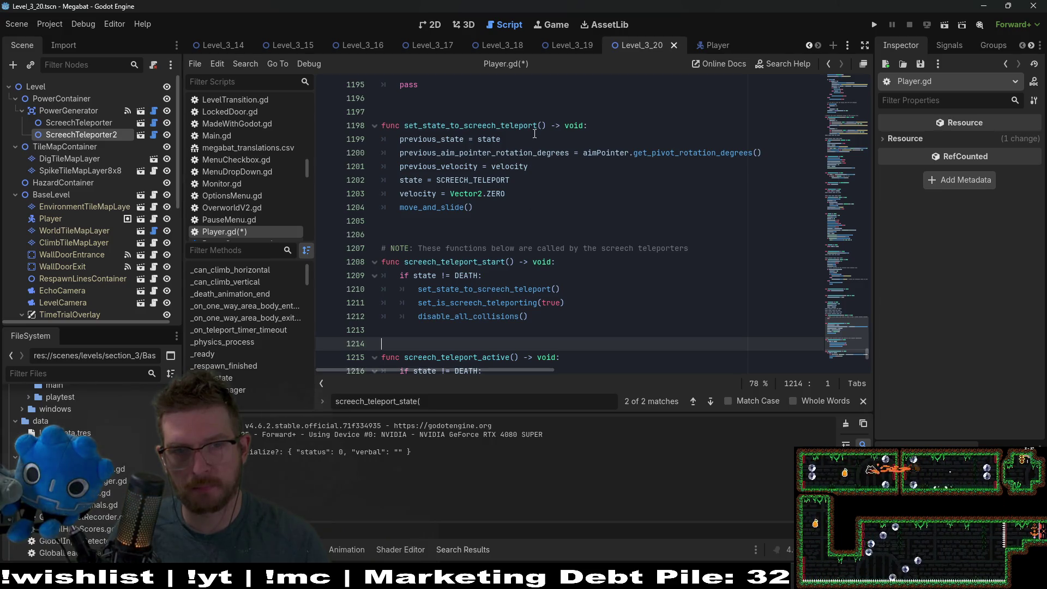
scroll(554, 150, down, 2)
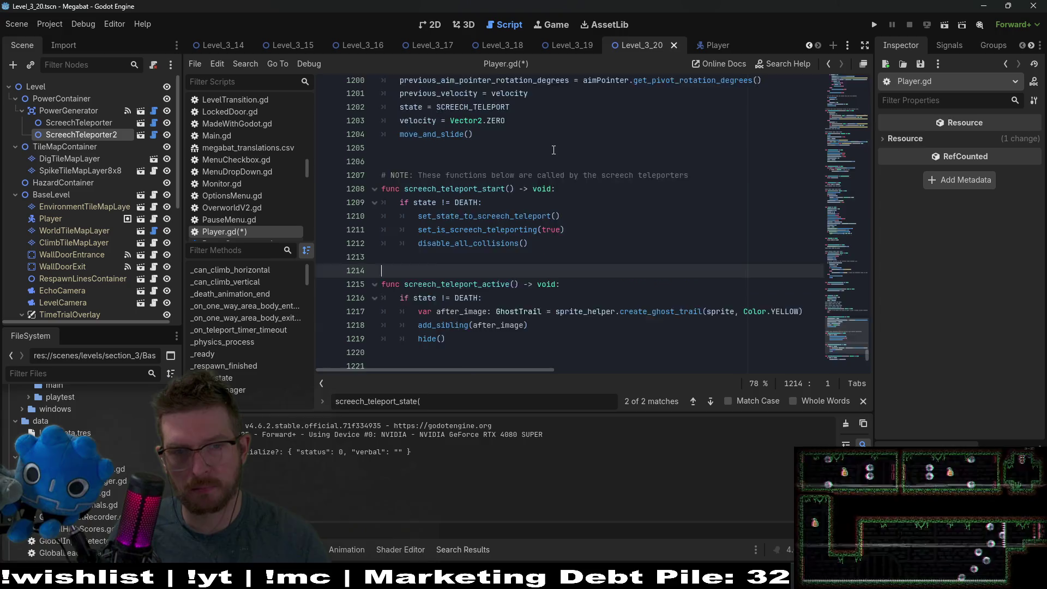
scroll(553, 150, down, 5)
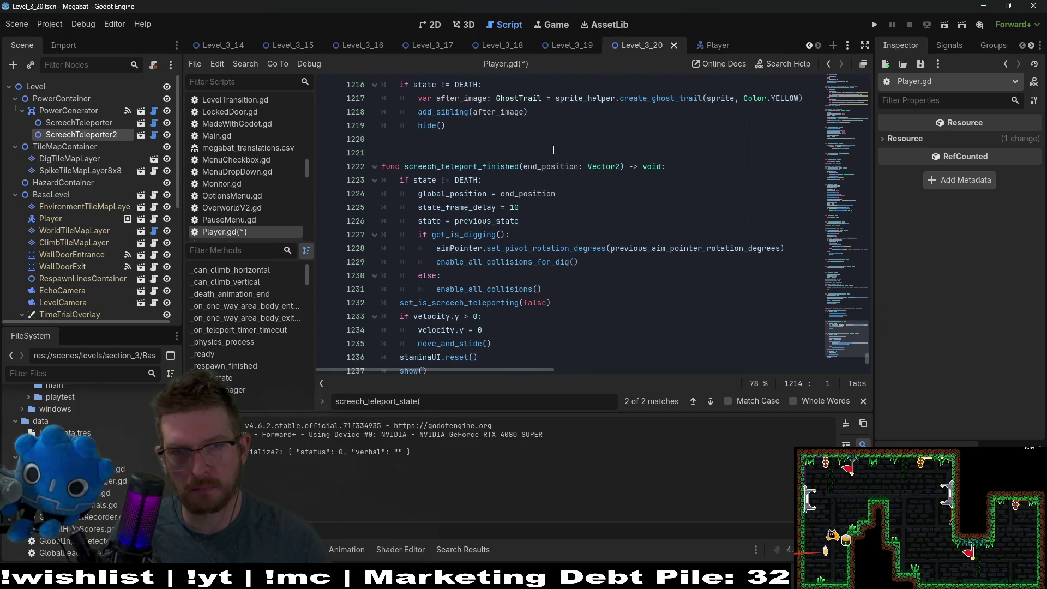
scroll(553, 150, up, 8)
click(418, 166)
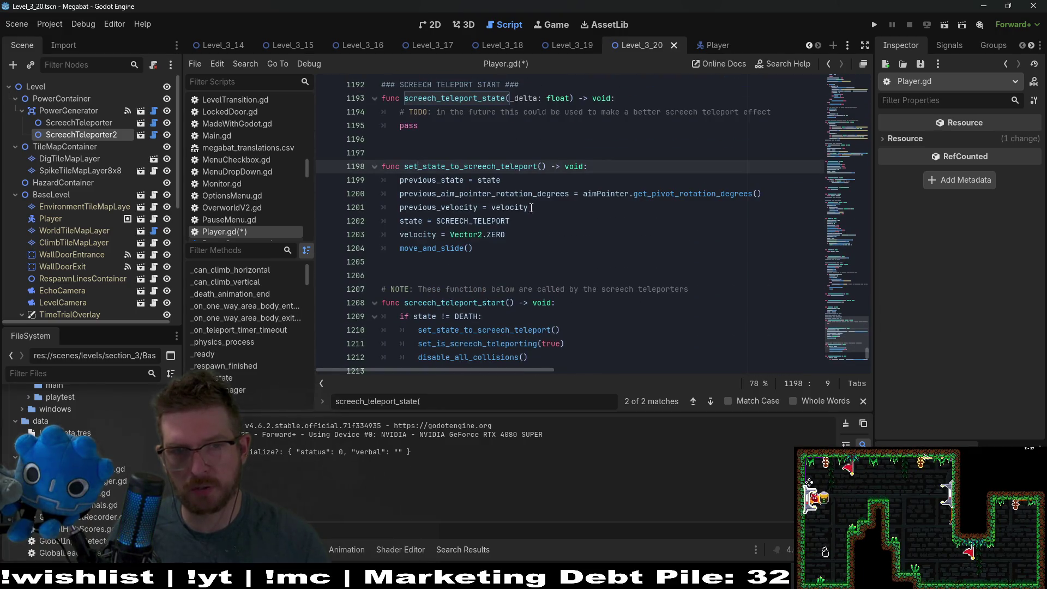
scroll(604, 282, up, 2)
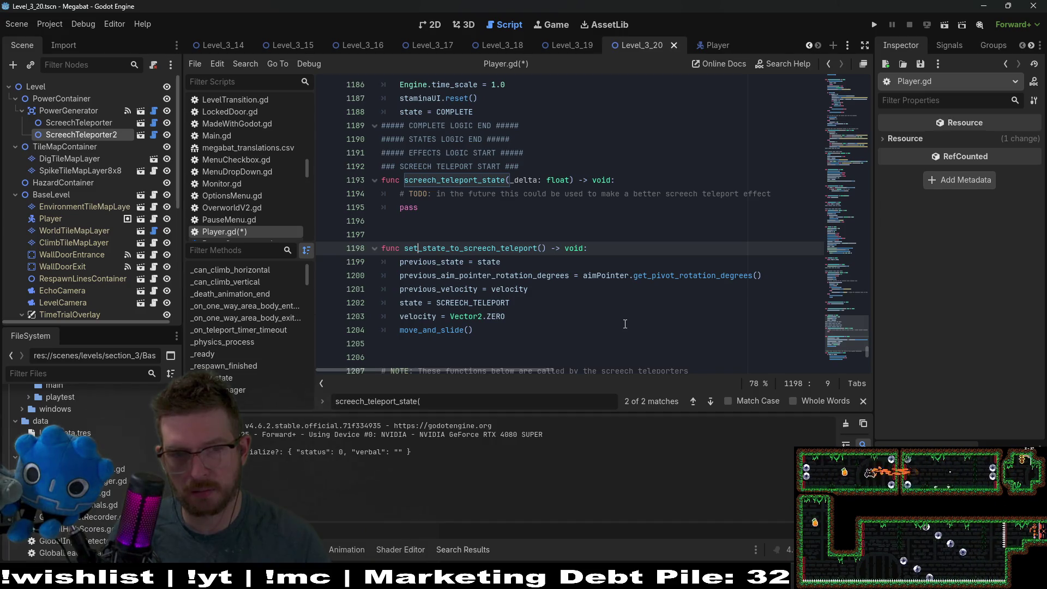
Rename set_state_to_screech_teleport to toggle_screech_teleport_state(value: bool)
double_click(459, 248)
text(toggl)
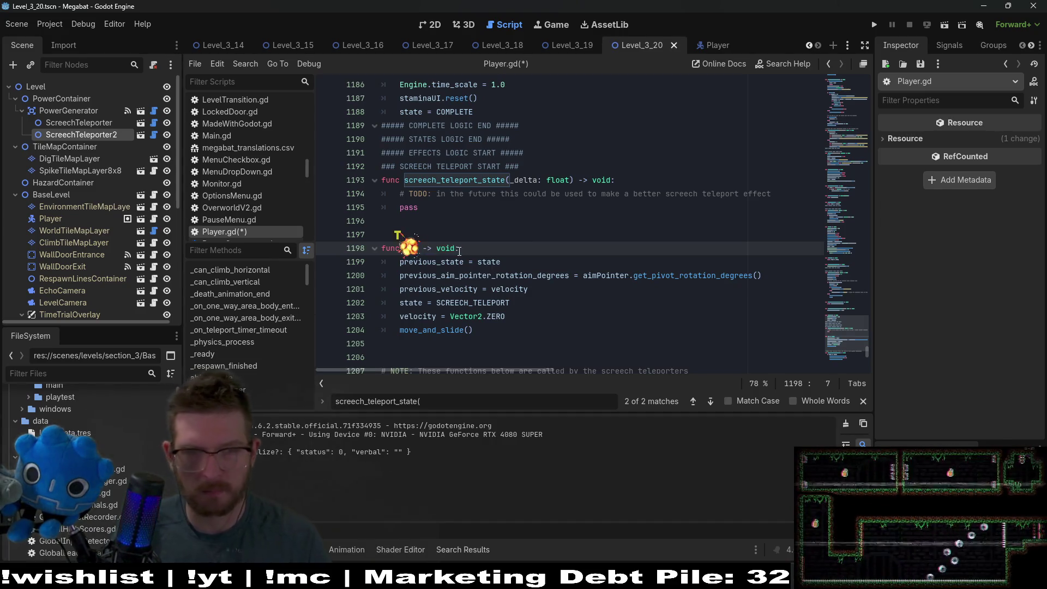
text(e_sc)
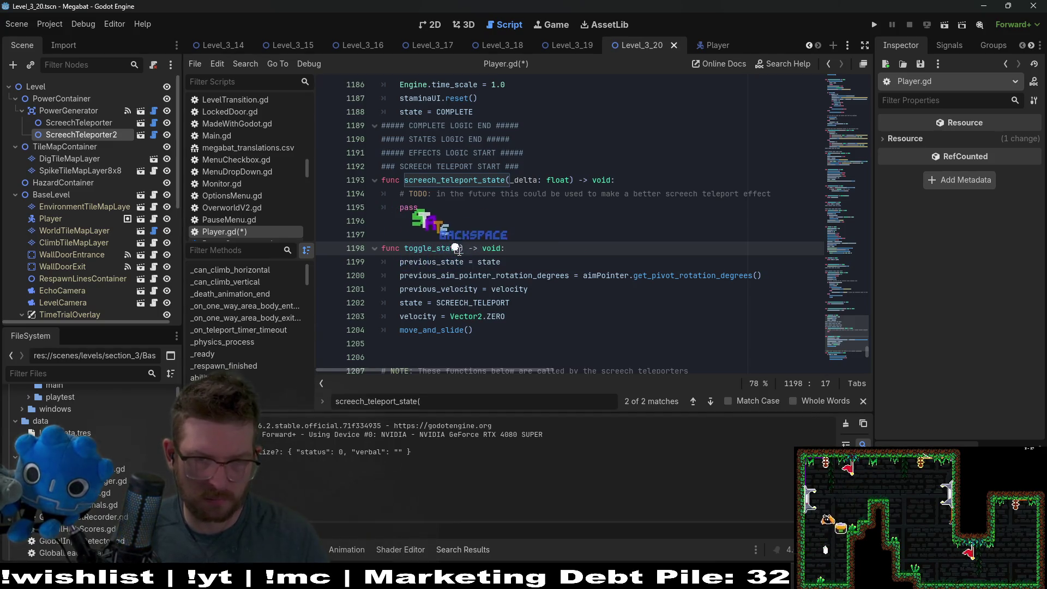
key(BackSpace)
text(creech_st)
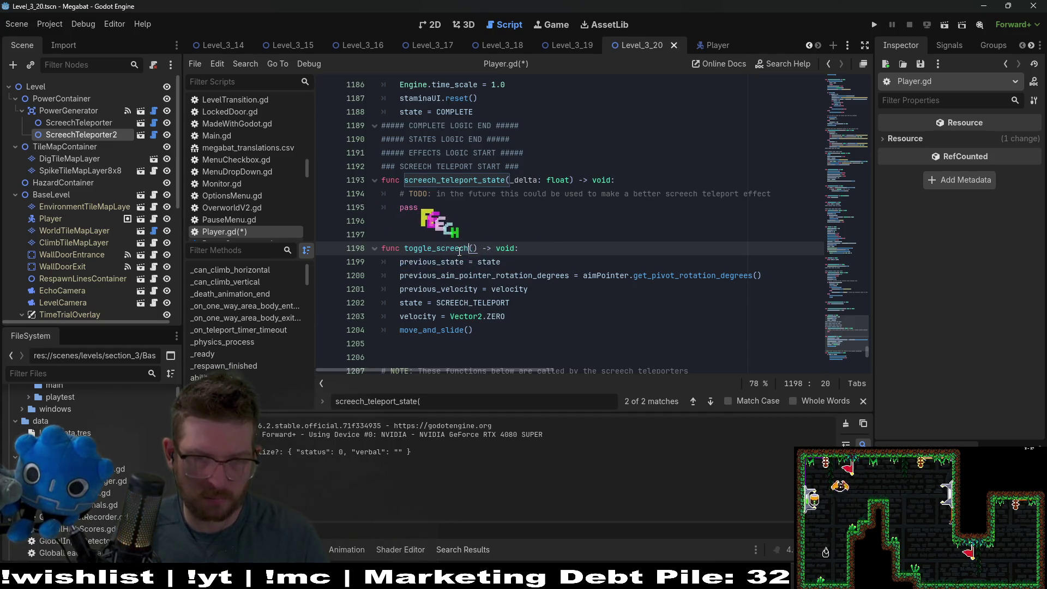
text(leport_state)
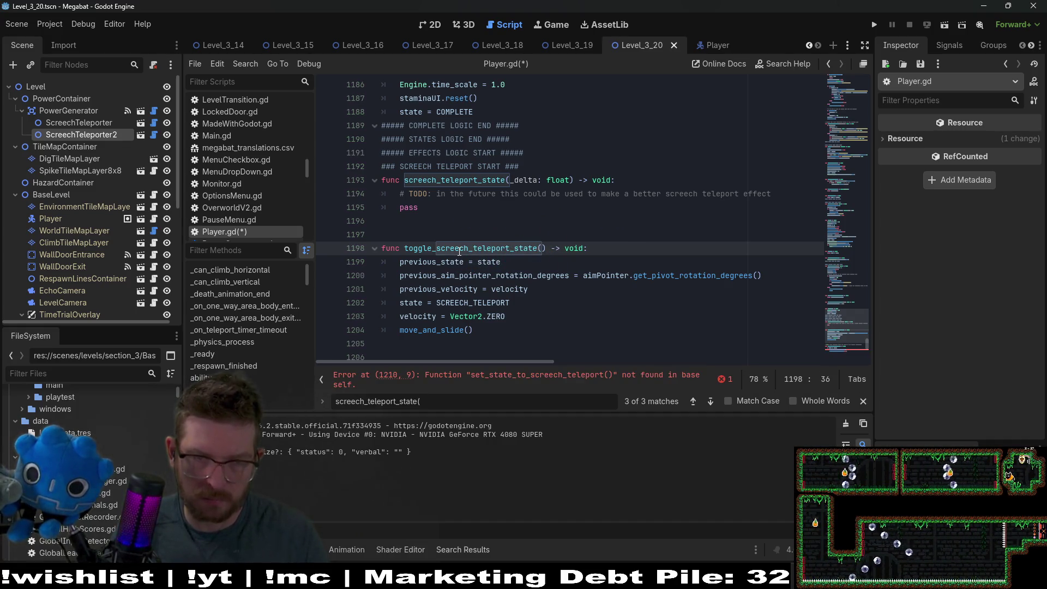
text(value: bool)
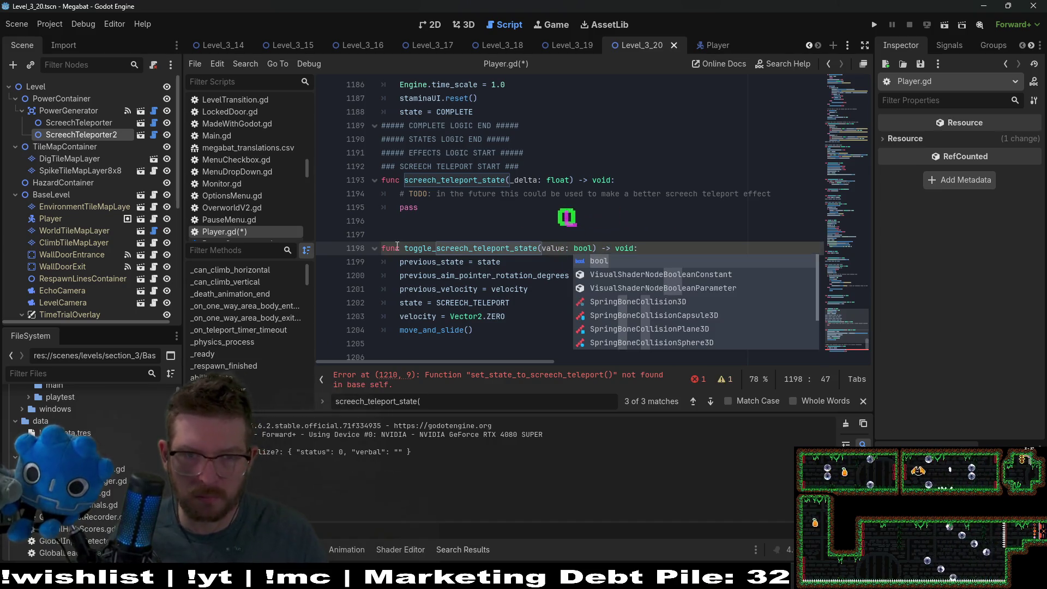
Replace the old set_state_to_screech_teleport call with toggle_screech_teleport_state(true)
double_click(472, 248)
key(ctrl+c)
scroll(603, 307, down, 3)
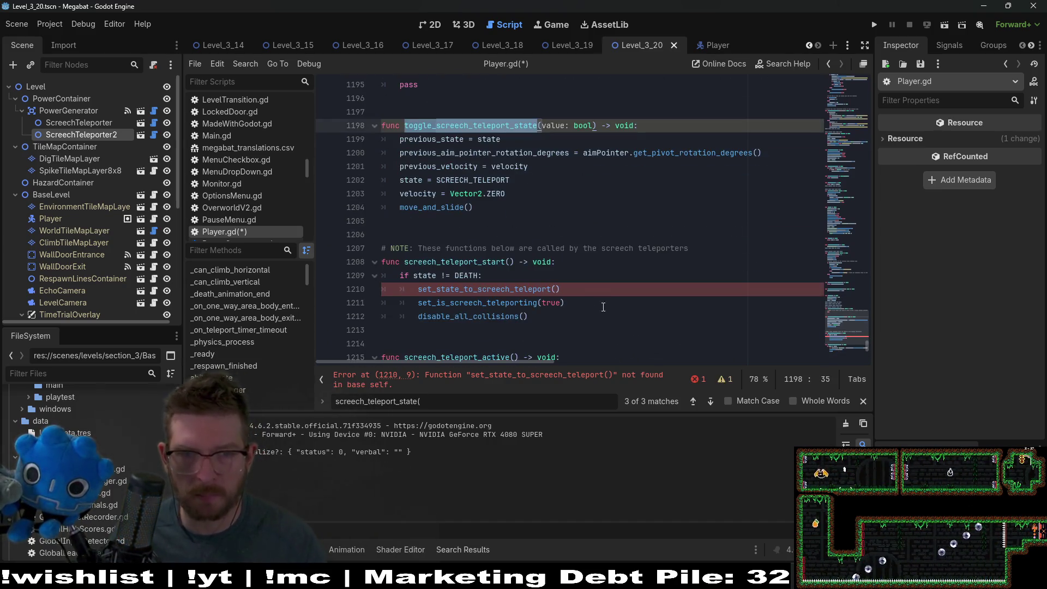
double_click(493, 284)
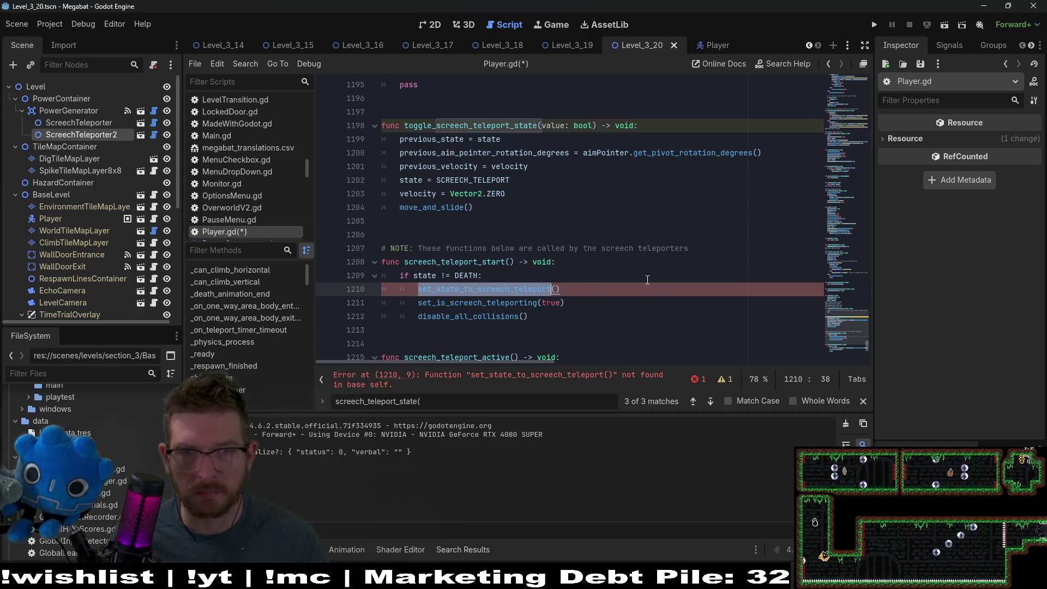
key(ctrl+v)
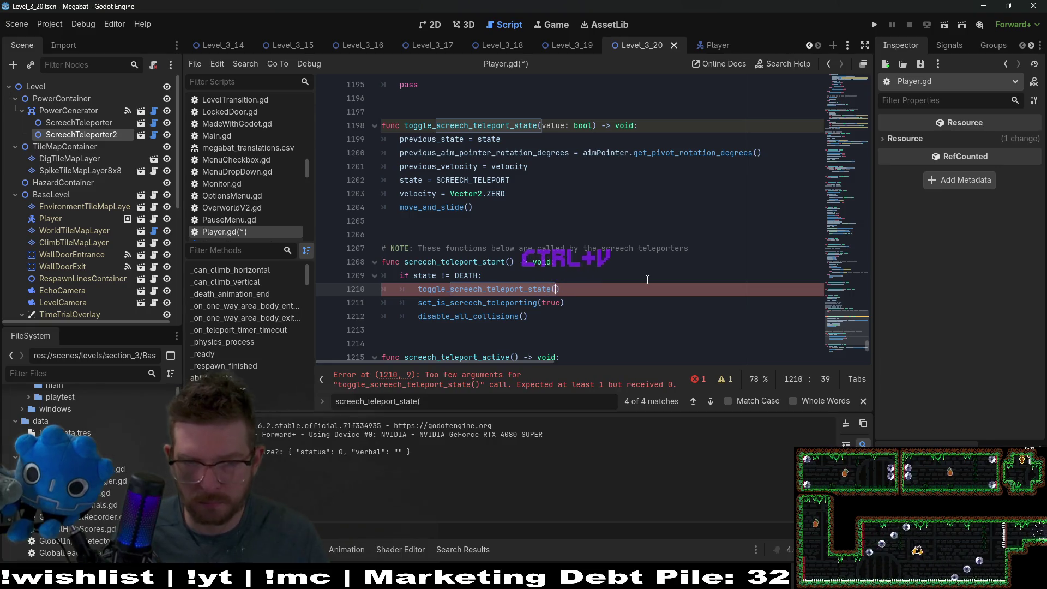
key(Right)
text(true)
Move the set_is_screech_teleporting(true) line into toggle_screech_teleport_state with correct indentation
key(Up)
key(Up)
key(Up)
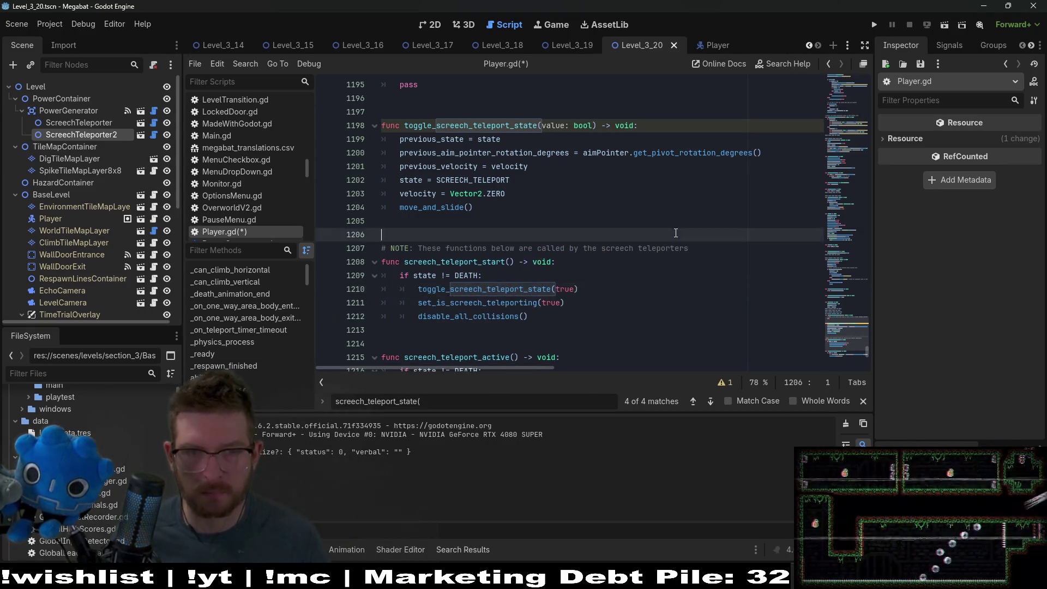
drag(569, 301, 593, 289)
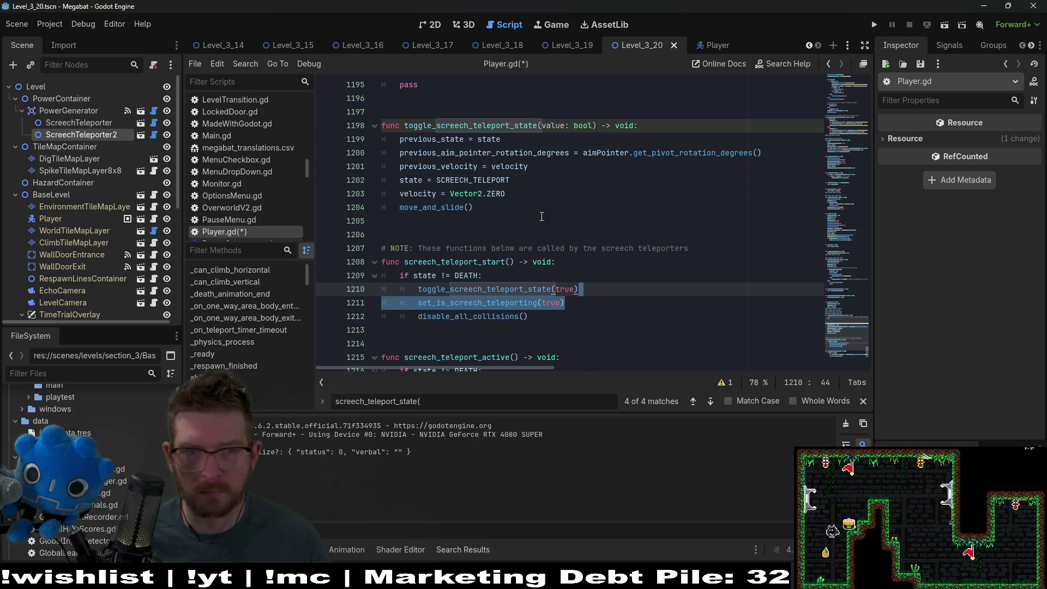
key(ctrl+x)
click(518, 183)
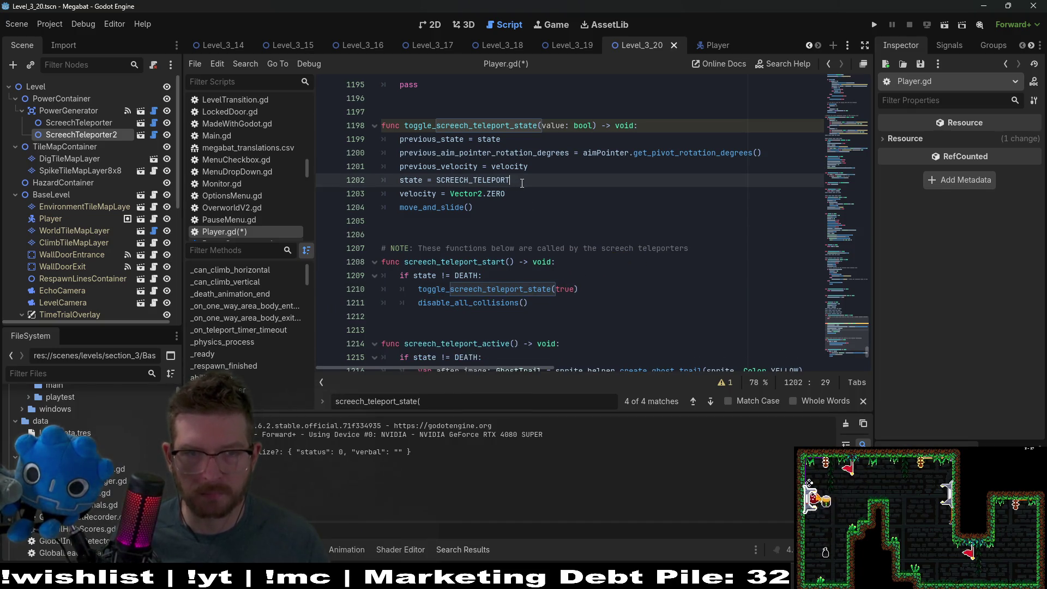
click(530, 174)
key(ctrl+v)
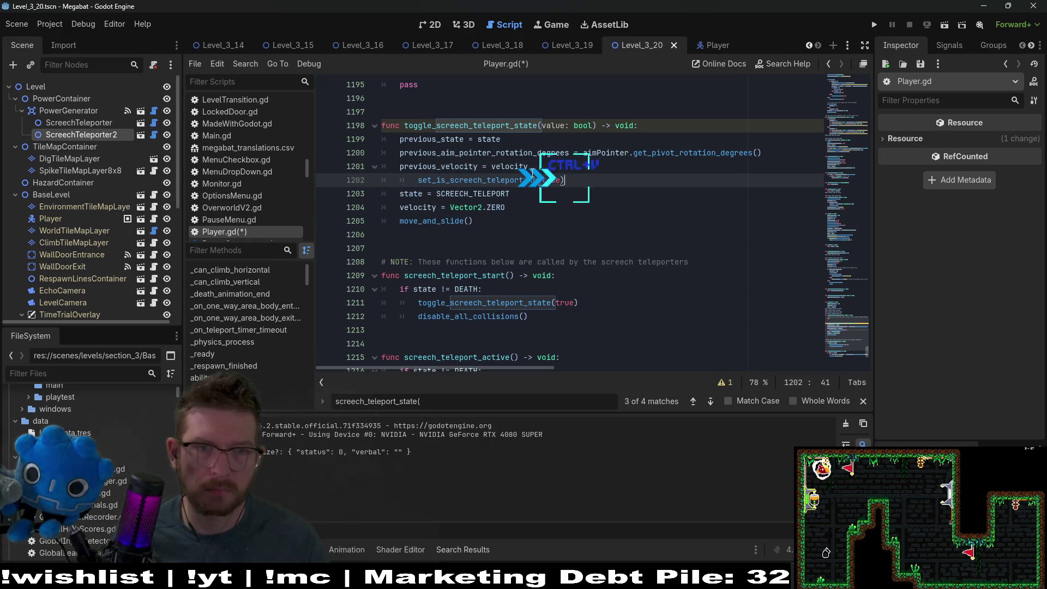
click(420, 176)
key(BackSpace)
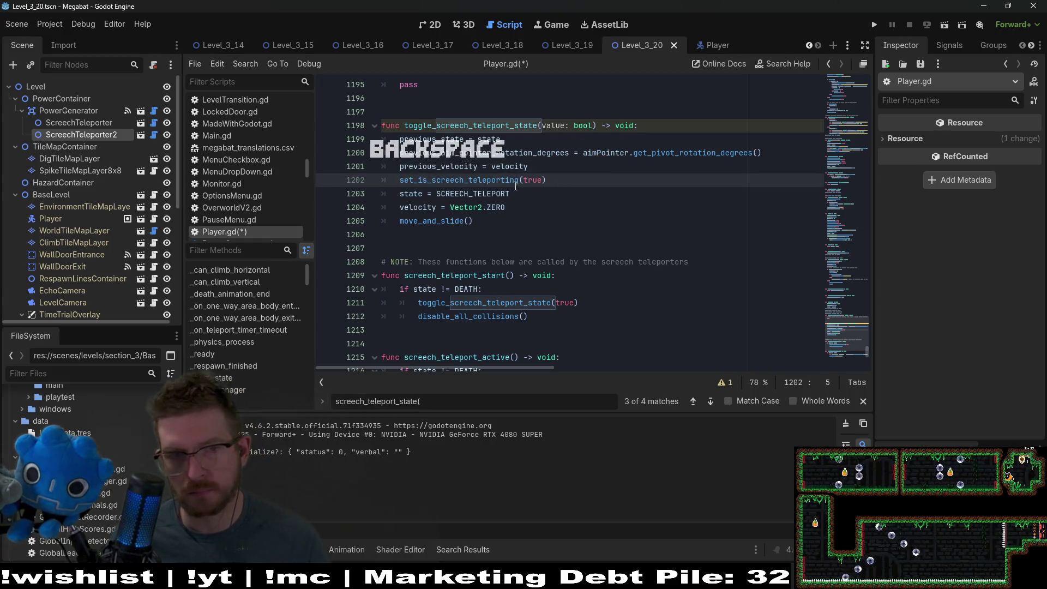
Trace to get_is_screech_teleporting and search the project for its uses, finding 3 matches
double_click(492, 180)
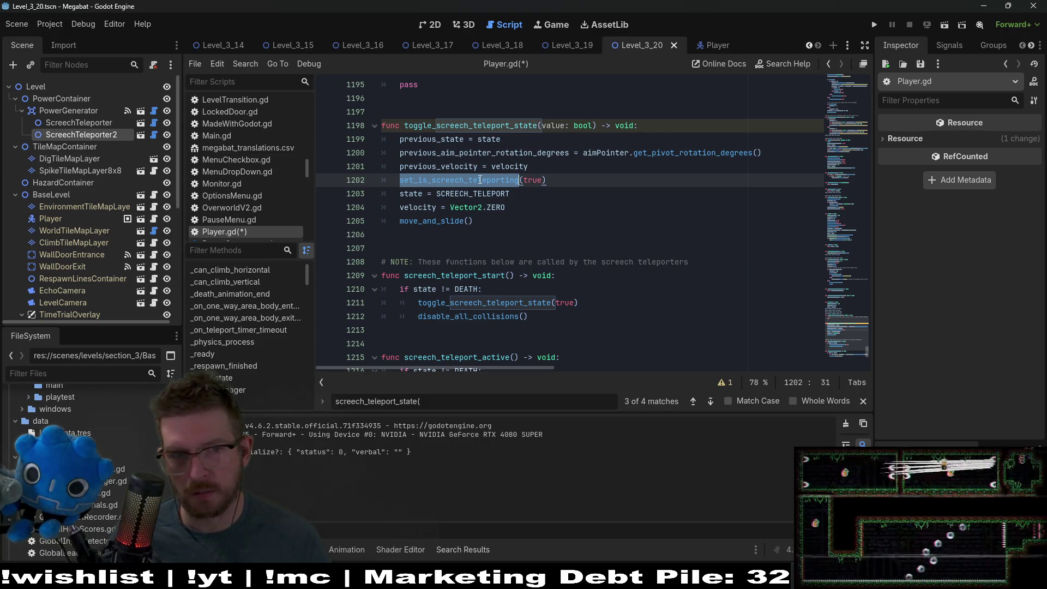
mouse_move(480, 184)
double_click(520, 302)
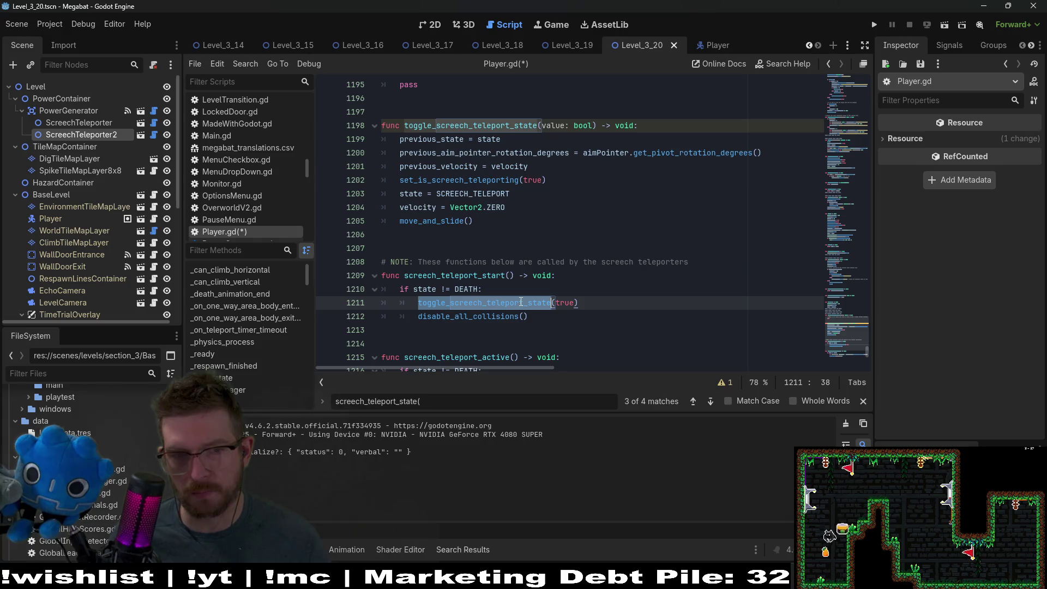
ctrl+click(499, 299)
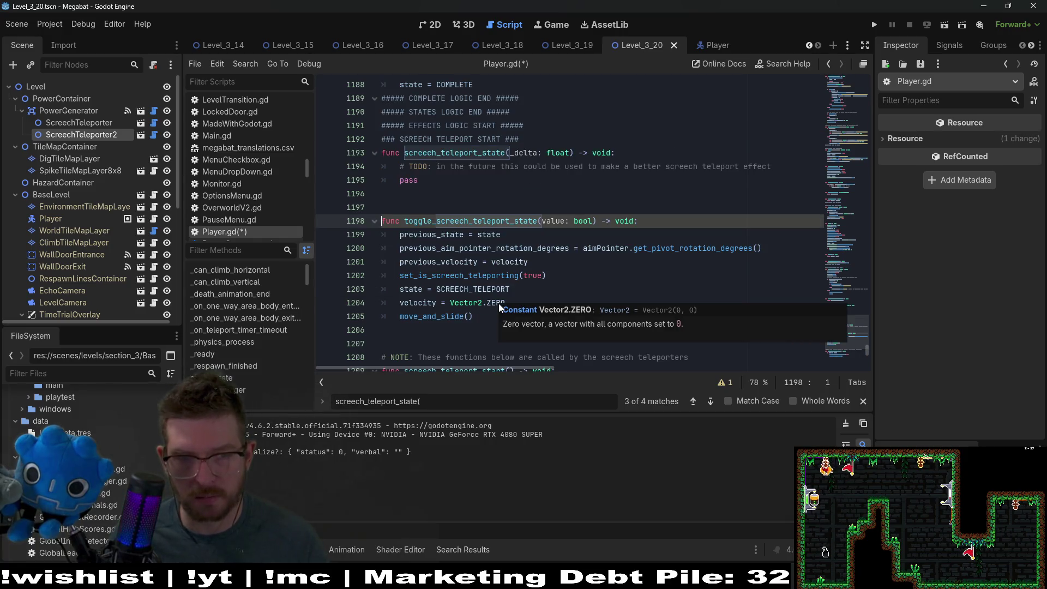
ctrl+click(491, 277)
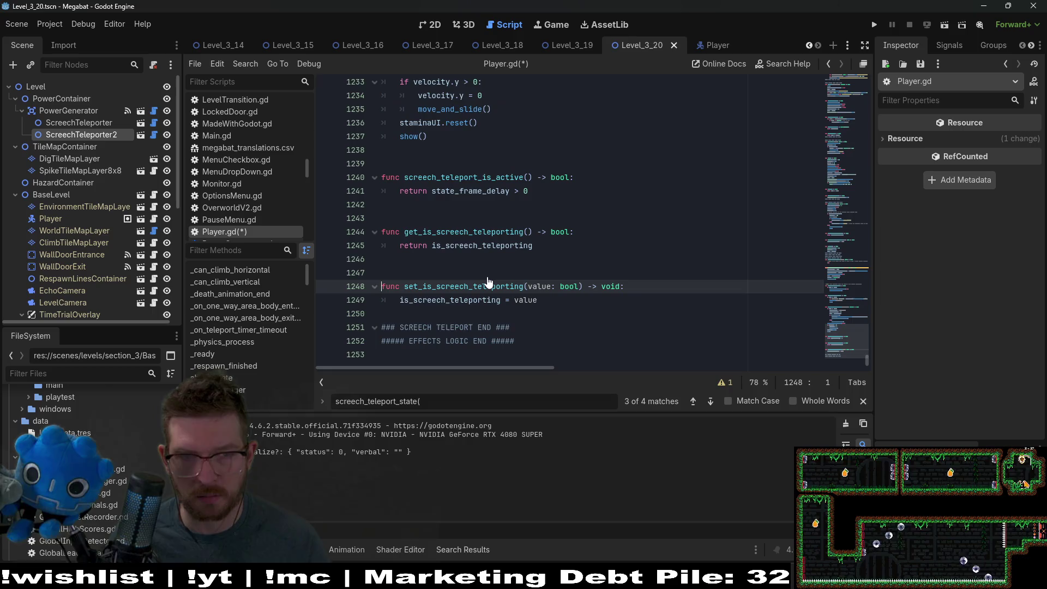
click(545, 306)
double_click(469, 232)
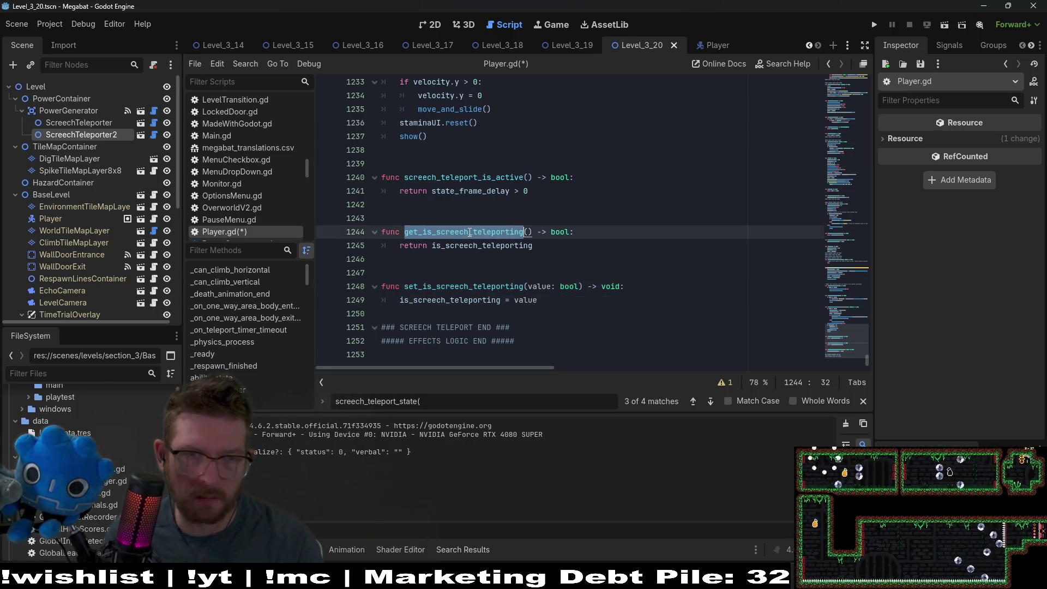
key(ctrl+shift+f)
key(Return)
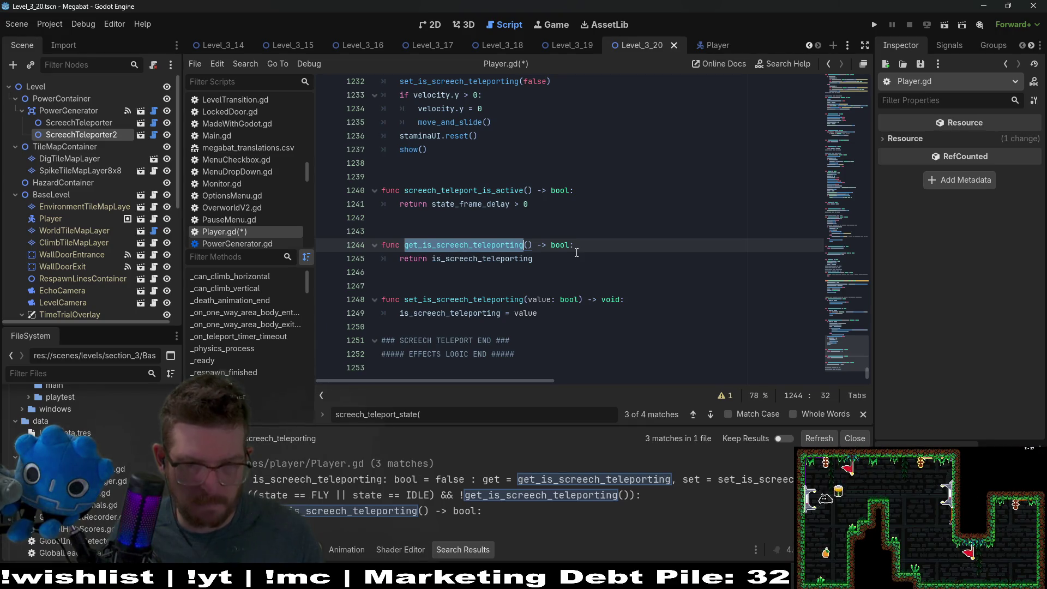
Delete the screech-teleporting getter and setter functions from Player.gd and save
click(571, 263)
drag(574, 317, 626, 218)
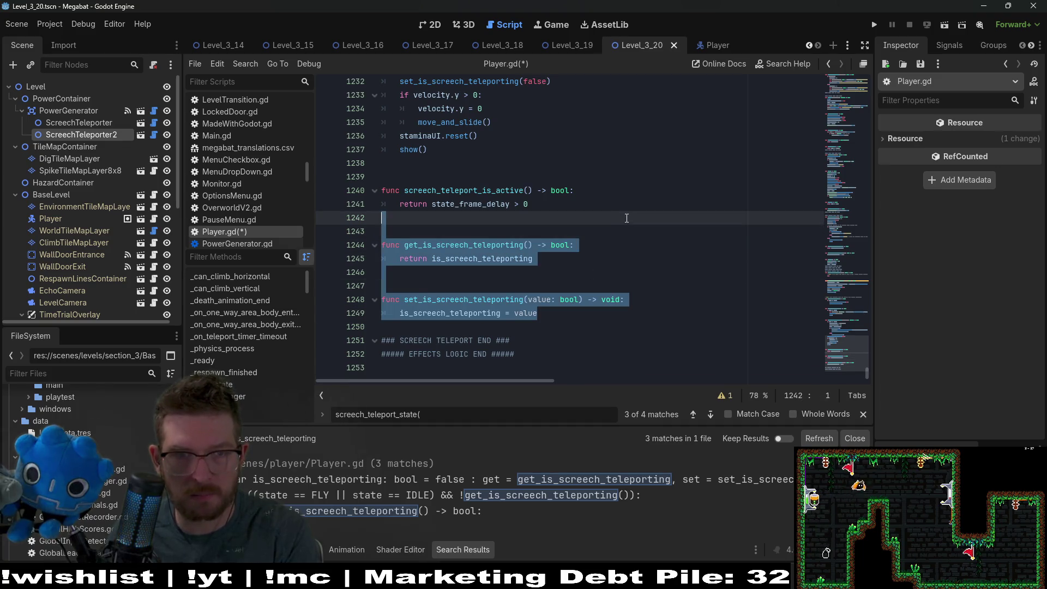
key(BackSpace)
key(BackSpace)
key(Delete)
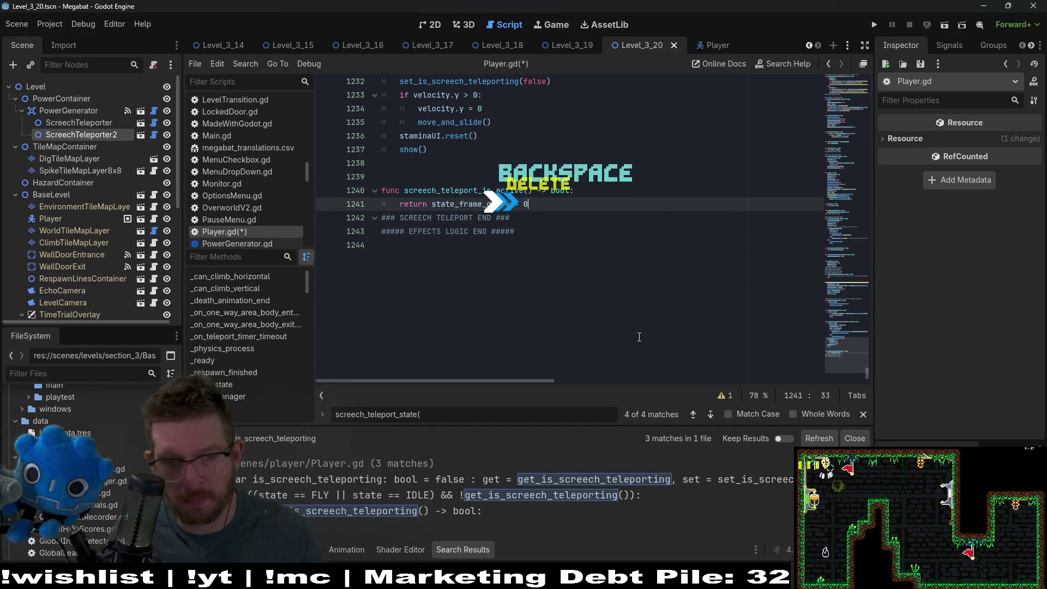
key(ctrl+s)
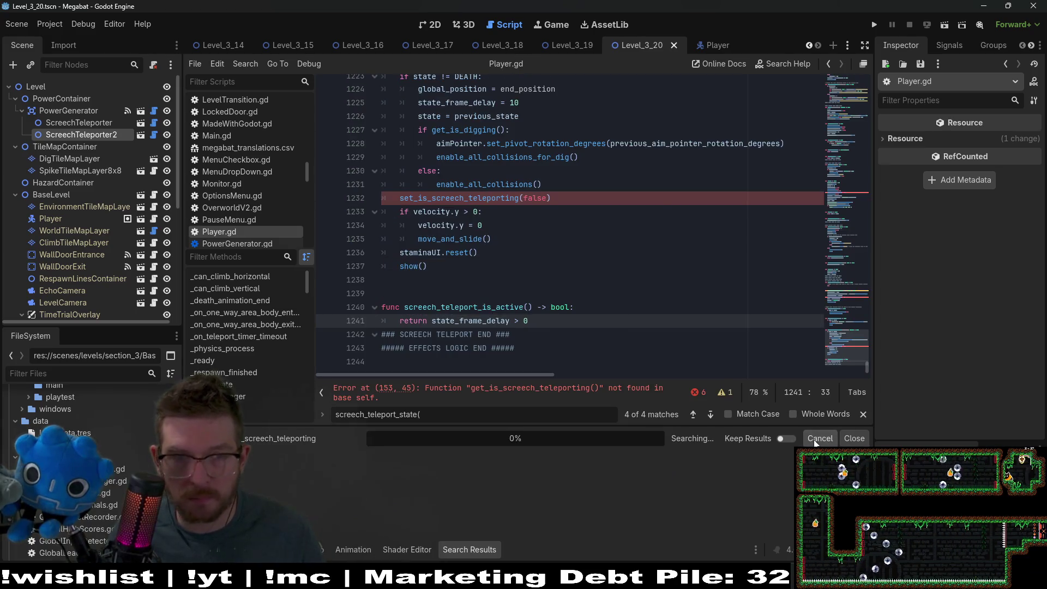
Delete the is_screech_teleporting variable declaration on line 113 and save
click(558, 479)
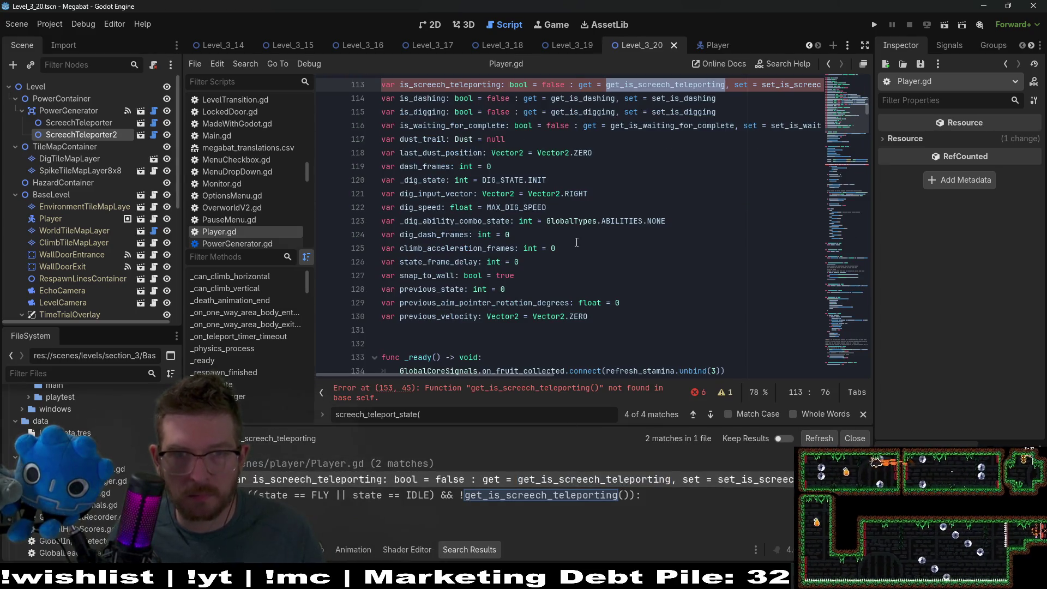
scroll(393, 218, up, 3)
key(Home)
key(shift+Down)
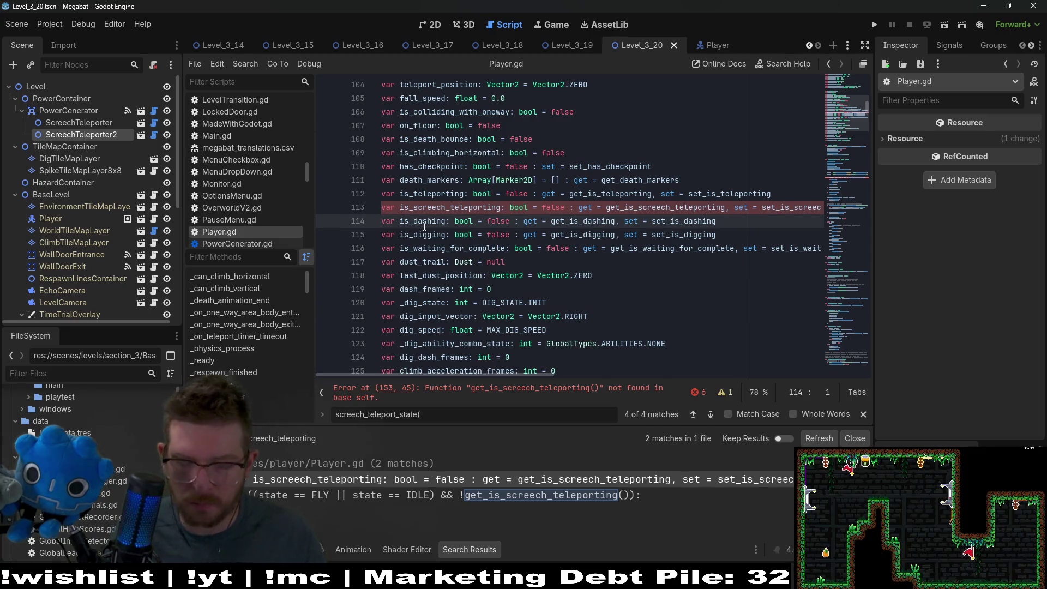
key(BackSpace)
key(ctrl+s)
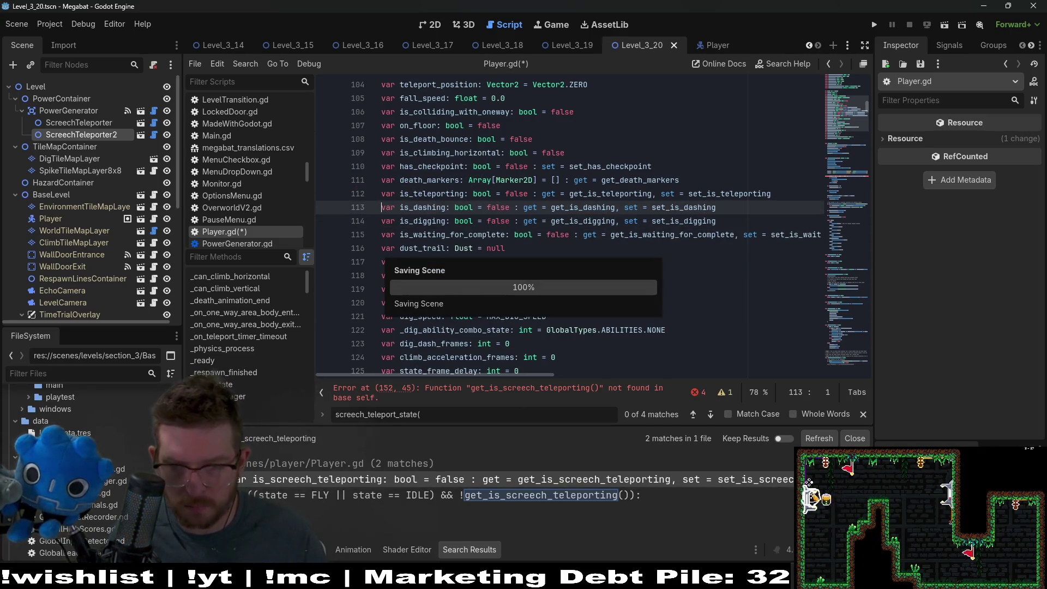
Make line 152's condition read `if (state == FLY || state == IDLE):`, dropping the teleporting check
click(605, 479)
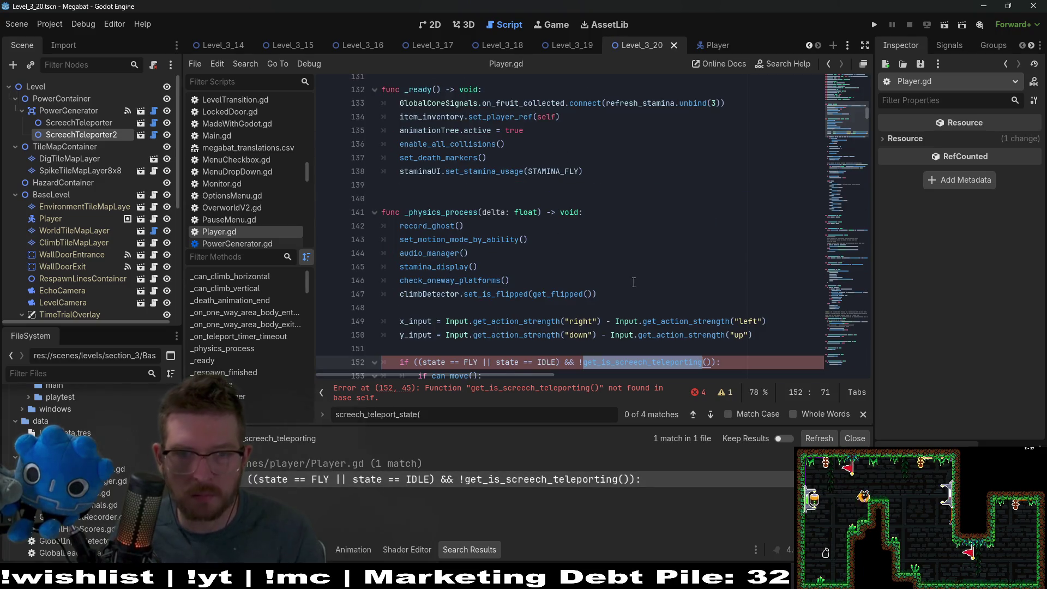
key(End)
drag(713, 280, 561, 281)
key(BackSpace)
click(419, 289)
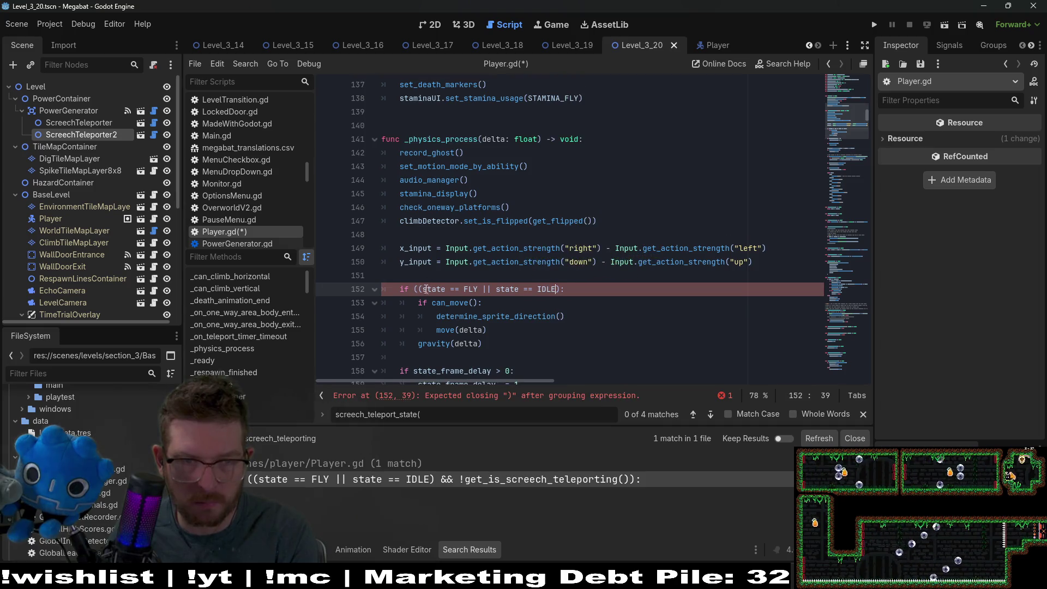
key(BackSpace)
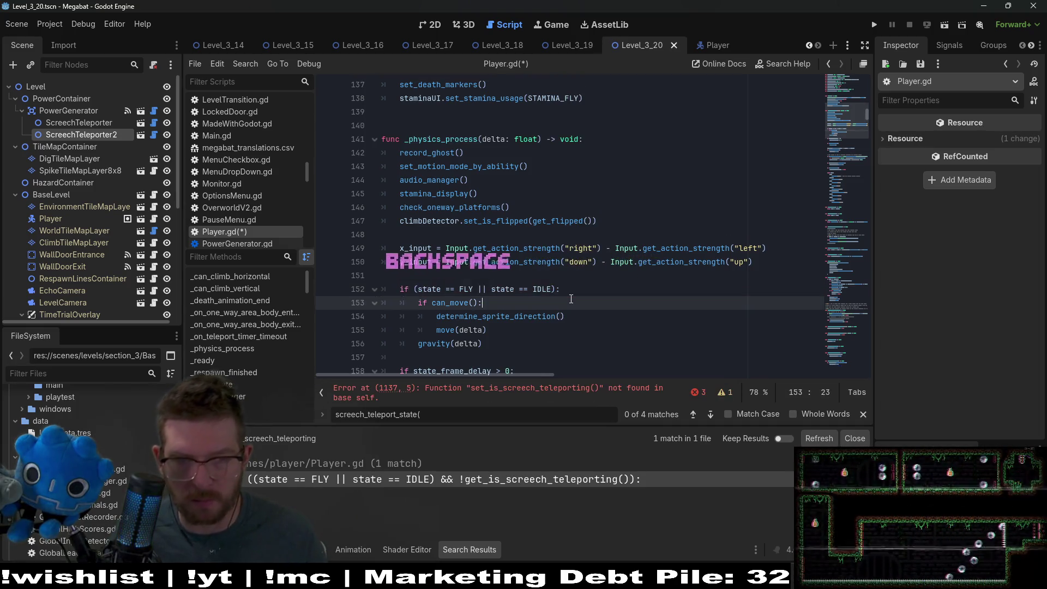
scroll(502, 261, down, 2)
click(490, 235)
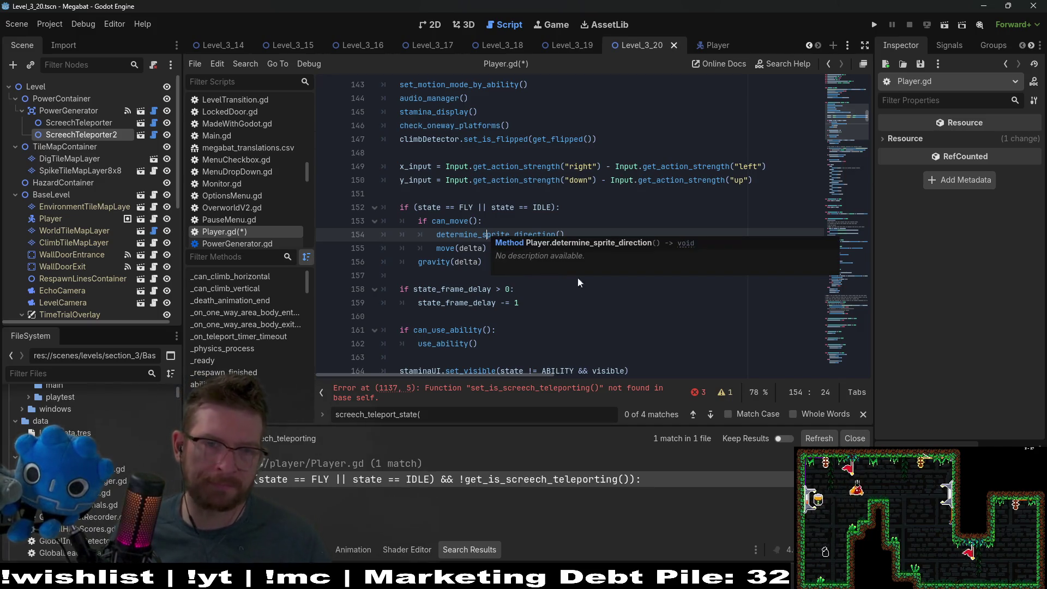
click(682, 294)
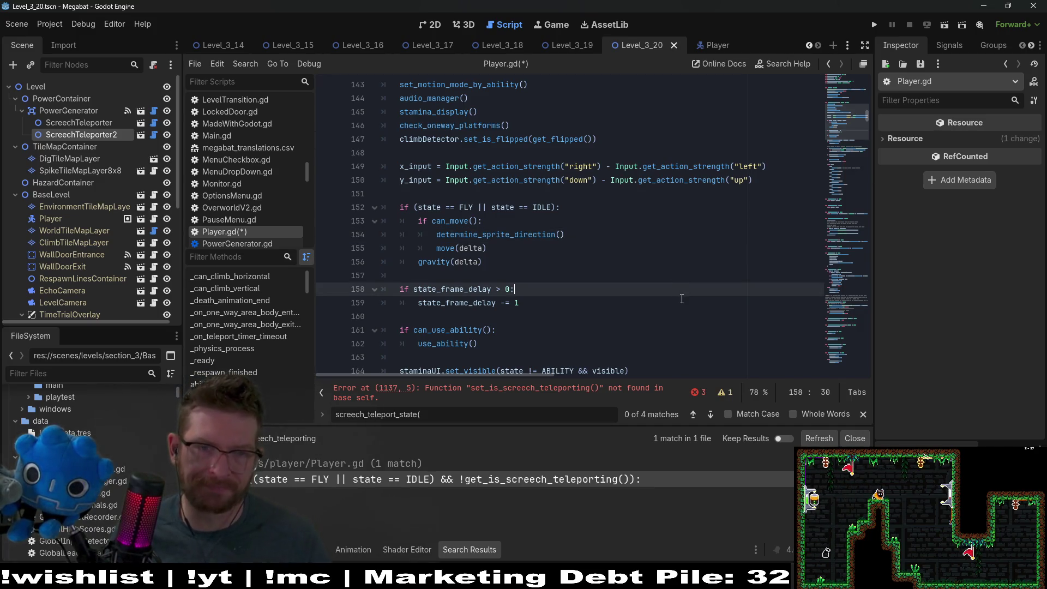
click(532, 261)
click(537, 249)
scroll(631, 226, down, 1)
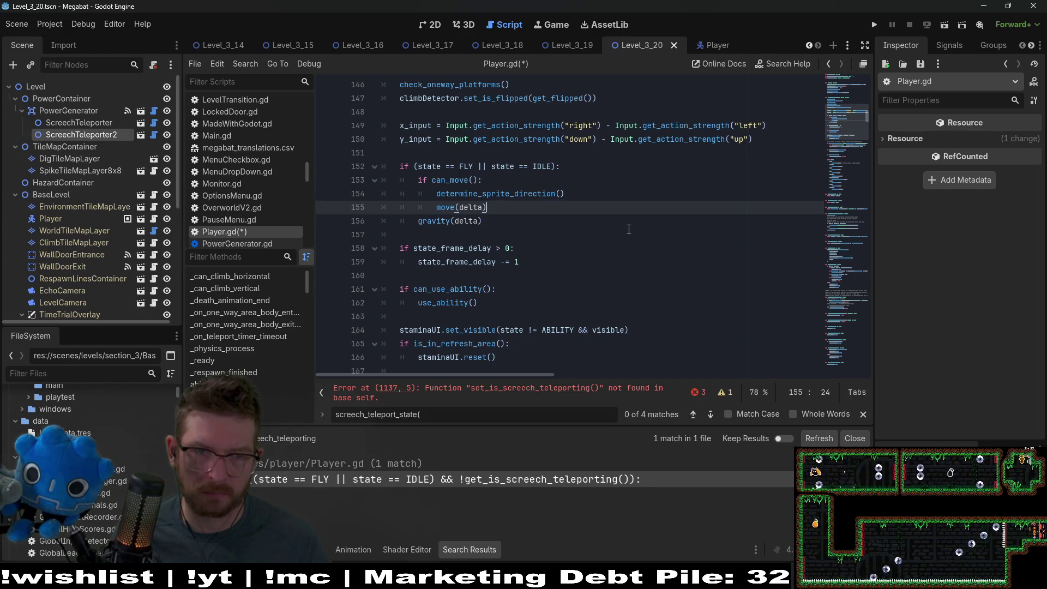
Delete the set_is_screech_teleporting calls in death and toggle_screech_teleport_state, saving after each
click(556, 393)
drag(564, 220, 561, 211)
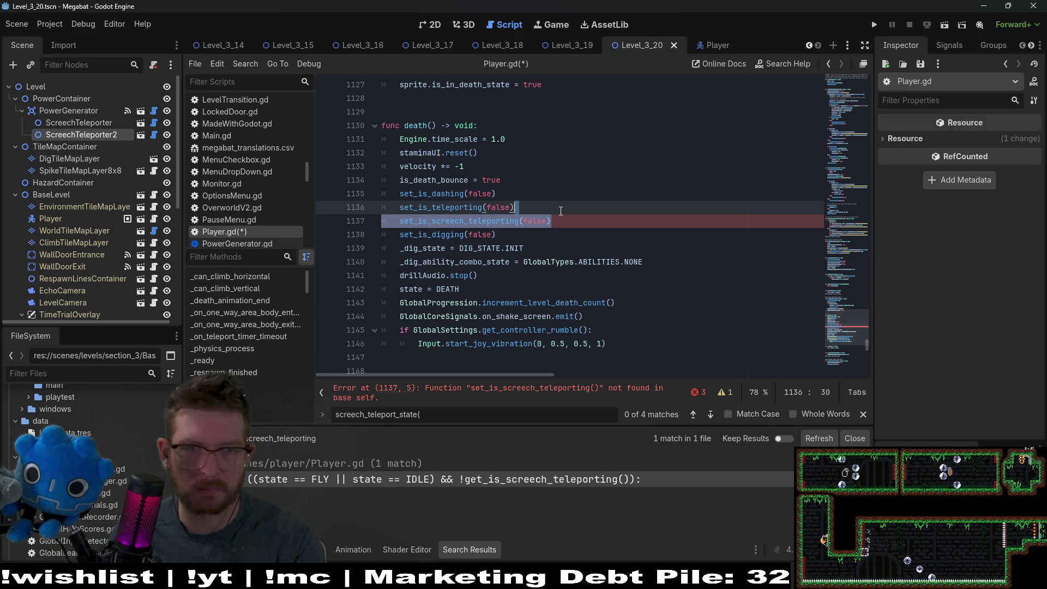
key(BackSpace)
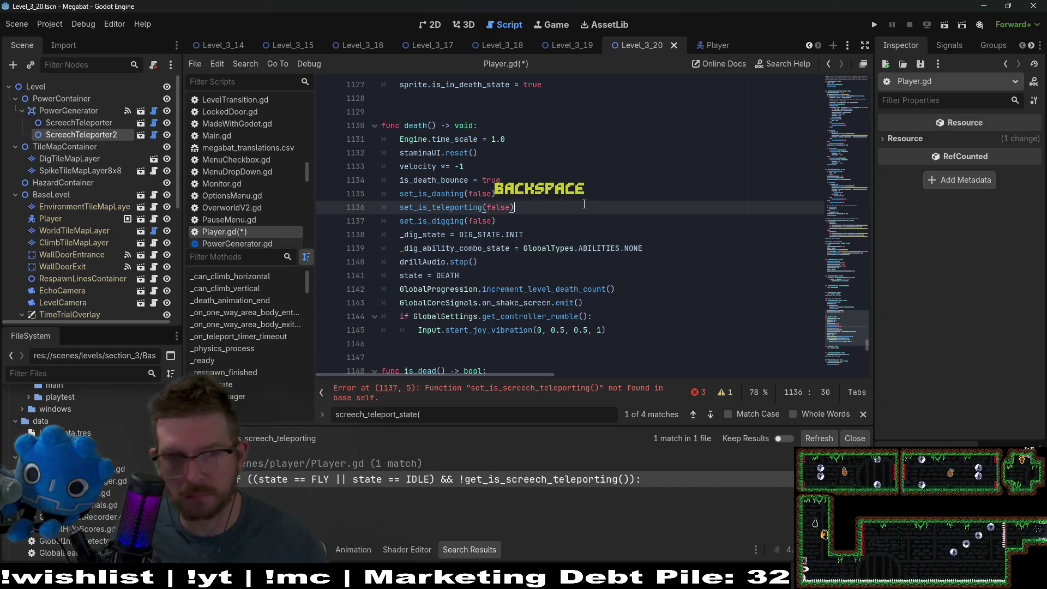
key(ctrl+s)
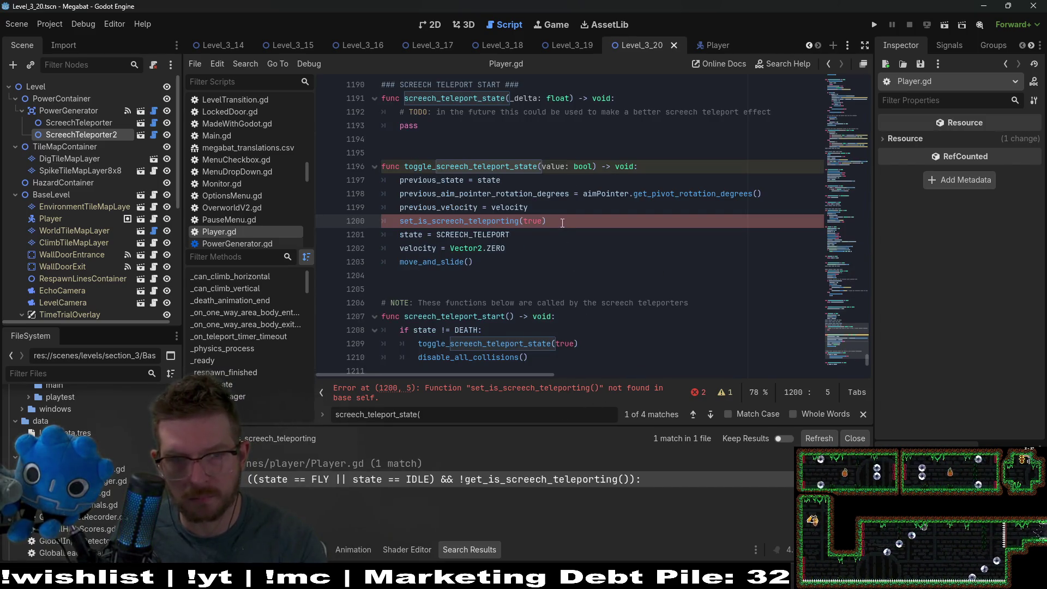
drag(562, 222, 556, 212)
key(BackSpace)
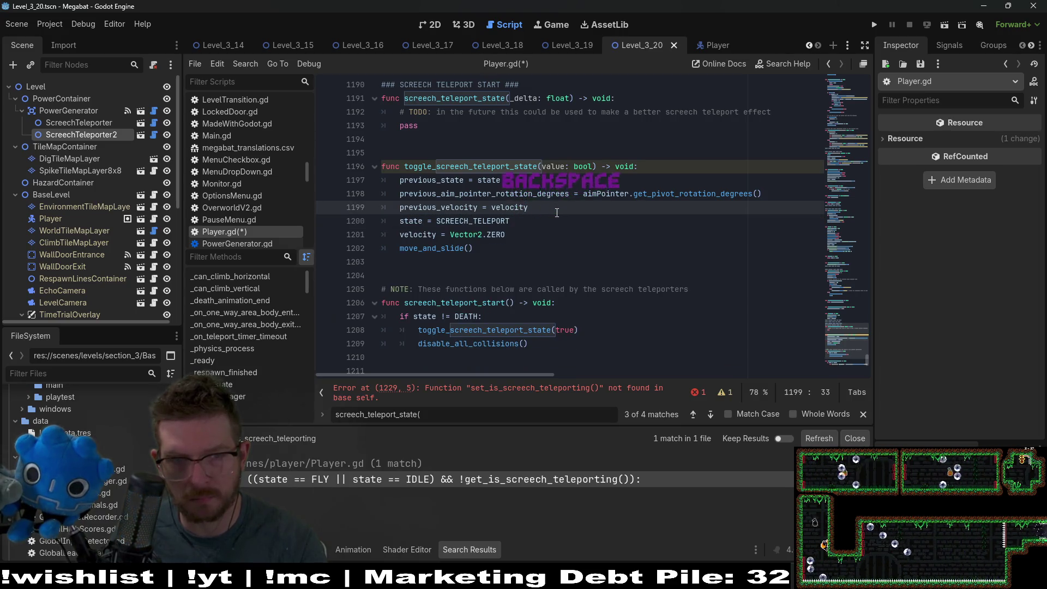
key(ctrl+s)
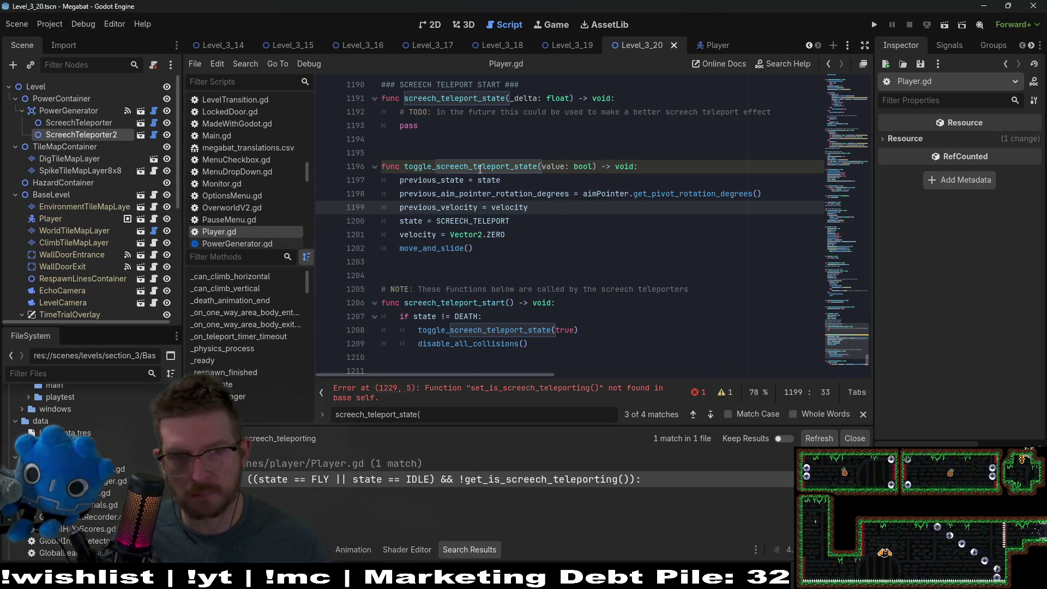
Remove set_is_screech_teleporting(false) from screech_teleport_finished on line 1229 and save
double_click(480, 168)
key(ctrl+c)
click(558, 391)
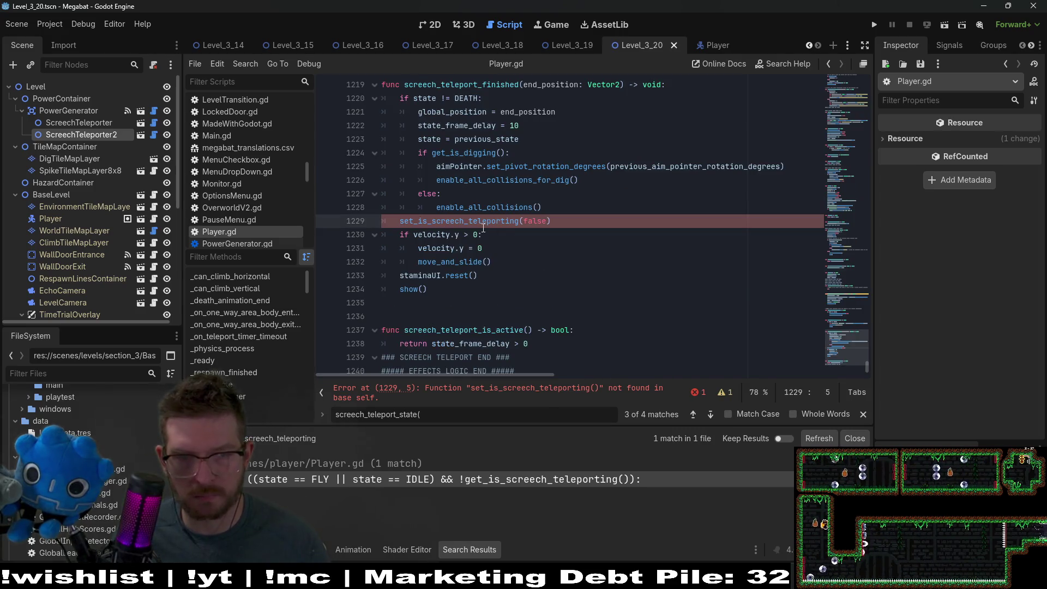
key(ctrl+v)
scroll(561, 259, up, 1)
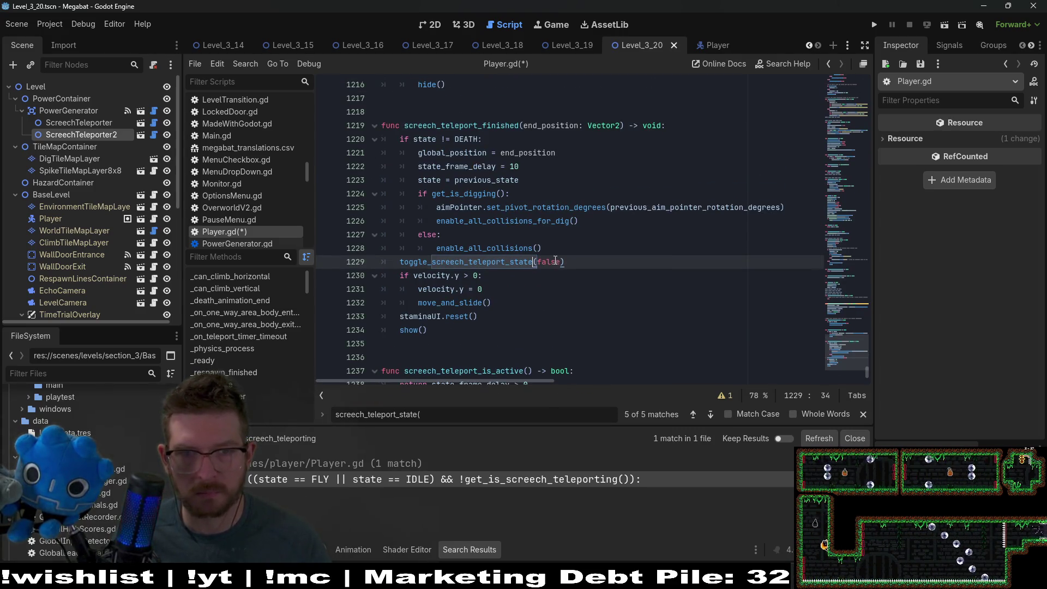
key(ctrl+z)
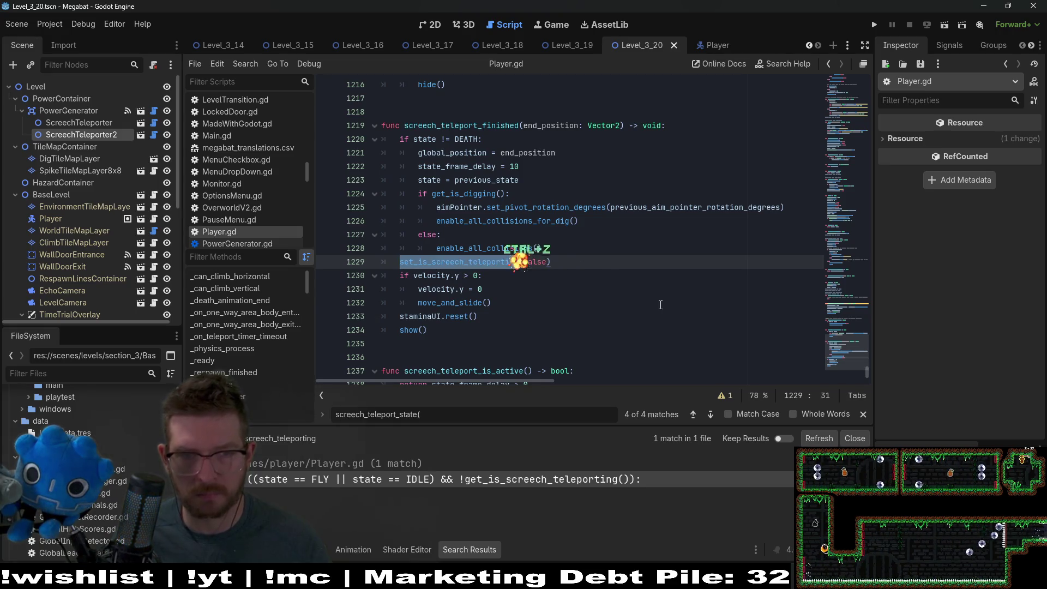
key(BackSpace)
key(BackSpace)
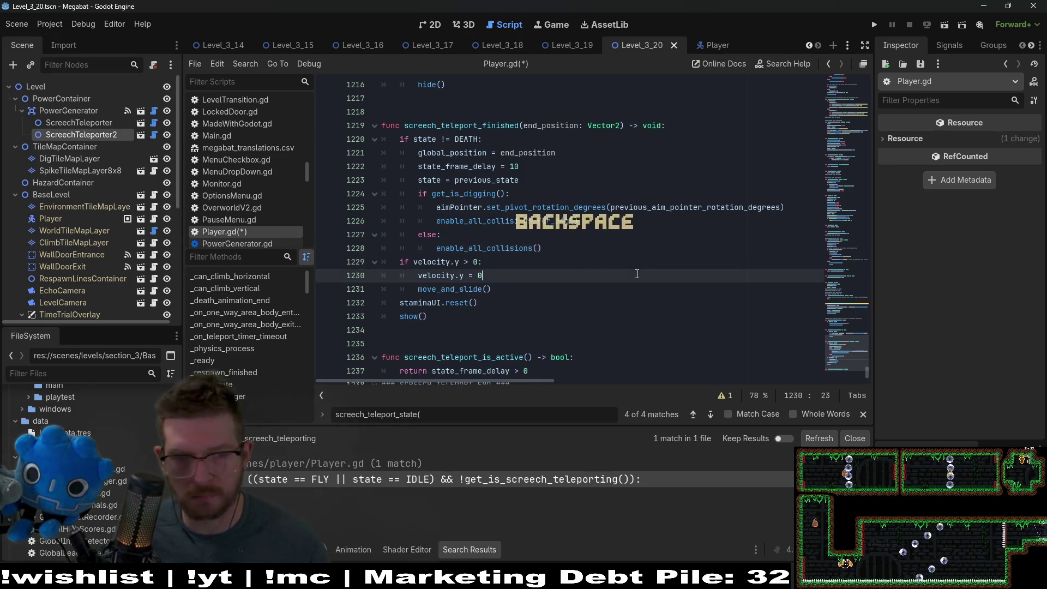
key(ctrl+s)
Return to toggle_screech_teleport_state and start a new line in its body
click(819, 438)
scroll(587, 282, up, 5)
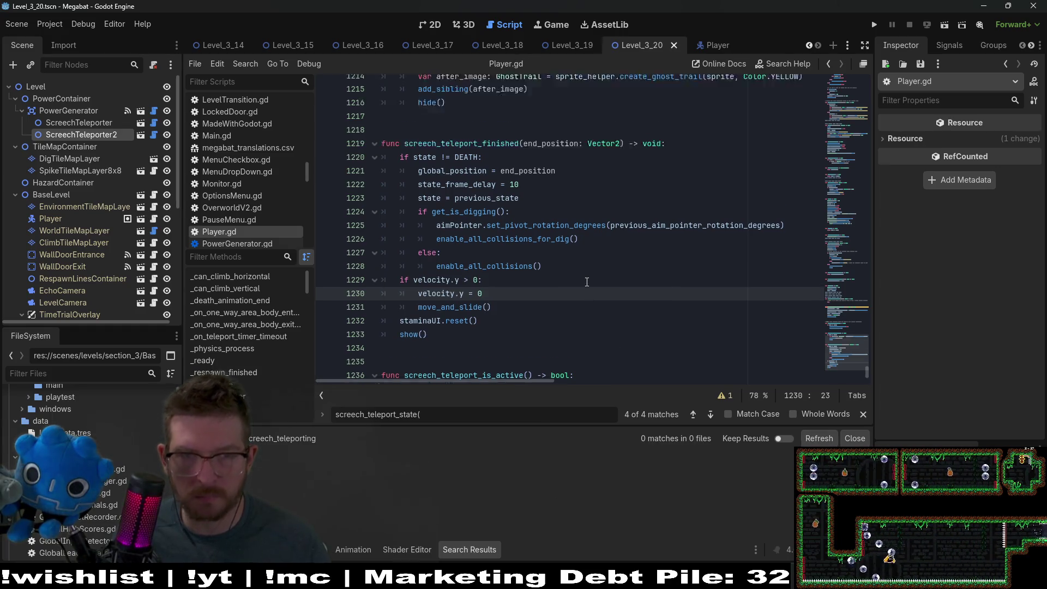
scroll(587, 282, up, 2)
click(547, 275)
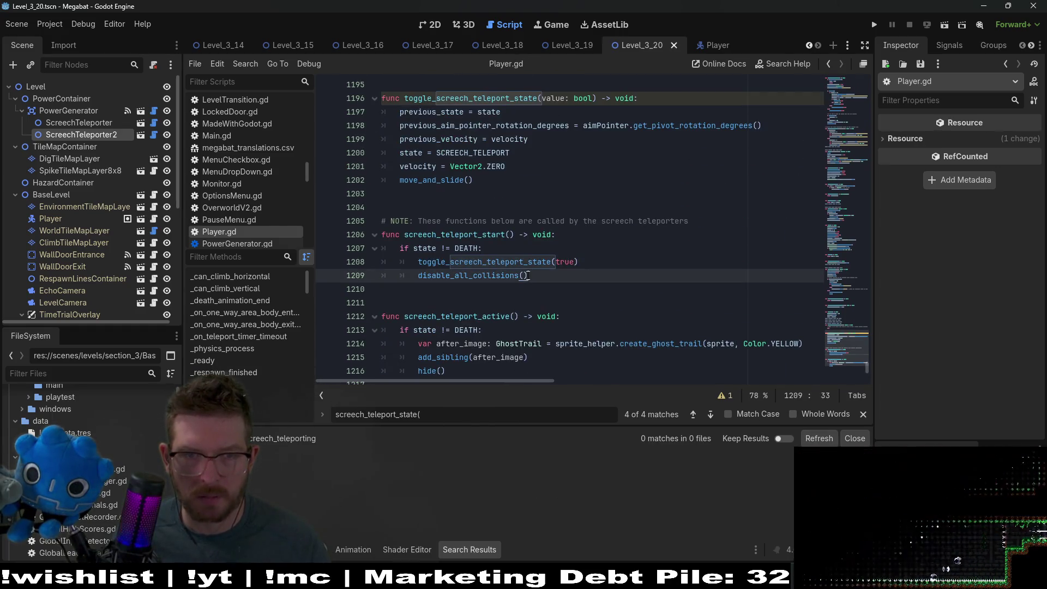
double_click(528, 262)
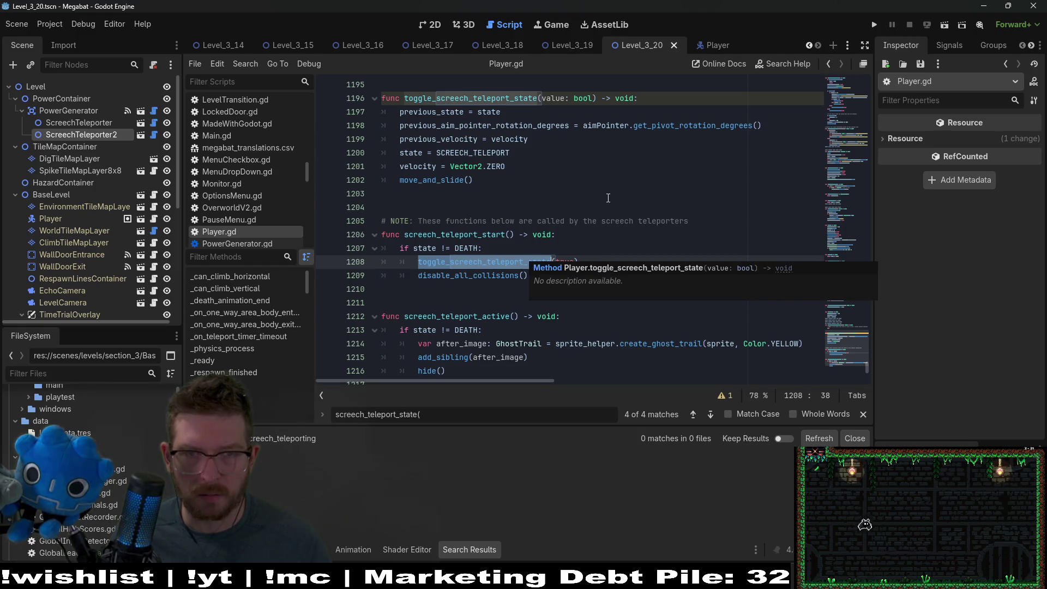
click(589, 193)
click(651, 99)
key(Return)
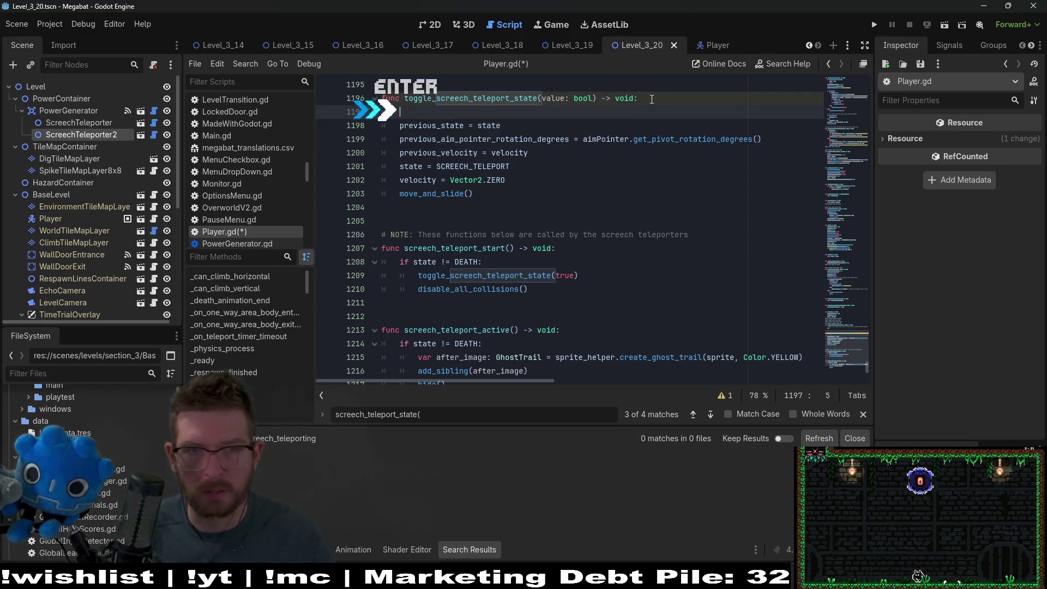
Wrap the teleport setup lines through move_and_slide under an 'if value:' check
text(if value:)
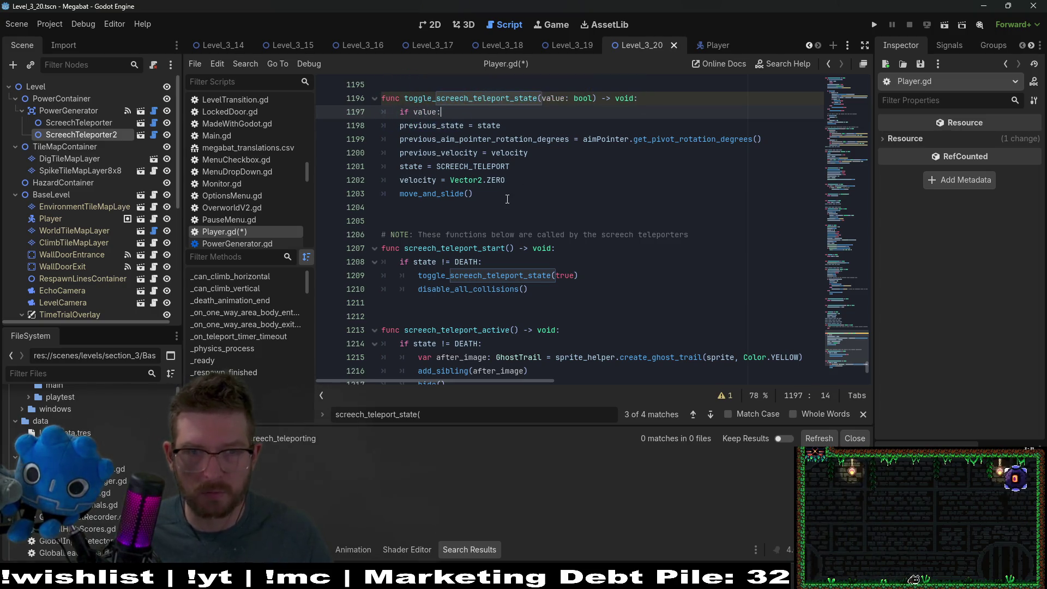
mouse_move(474, 193)
mouse_down()
mouse_move(403, 158)
mouse_move(381, 125)
mouse_up()
key(Tab)
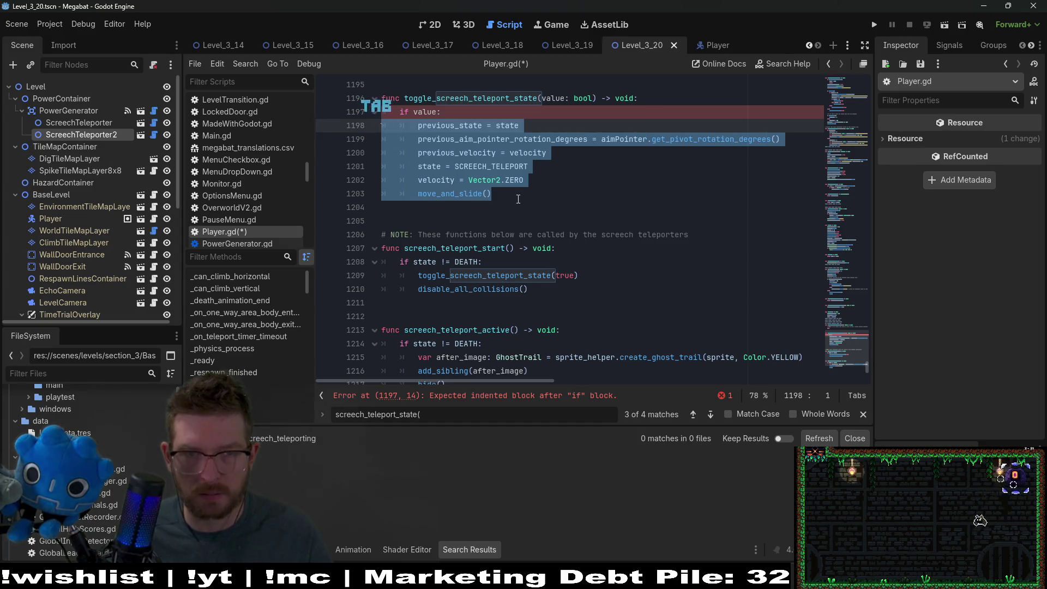
click(518, 198)
key(Return)
key(BackSpace)
Add an else branch that sets state = previous_state
text(else:)
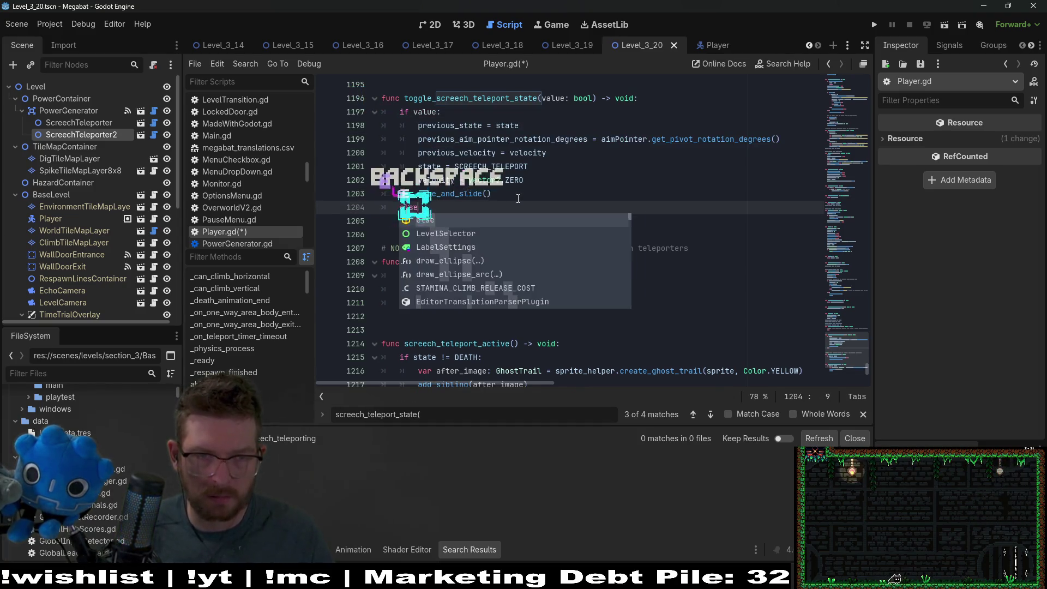
key(Return)
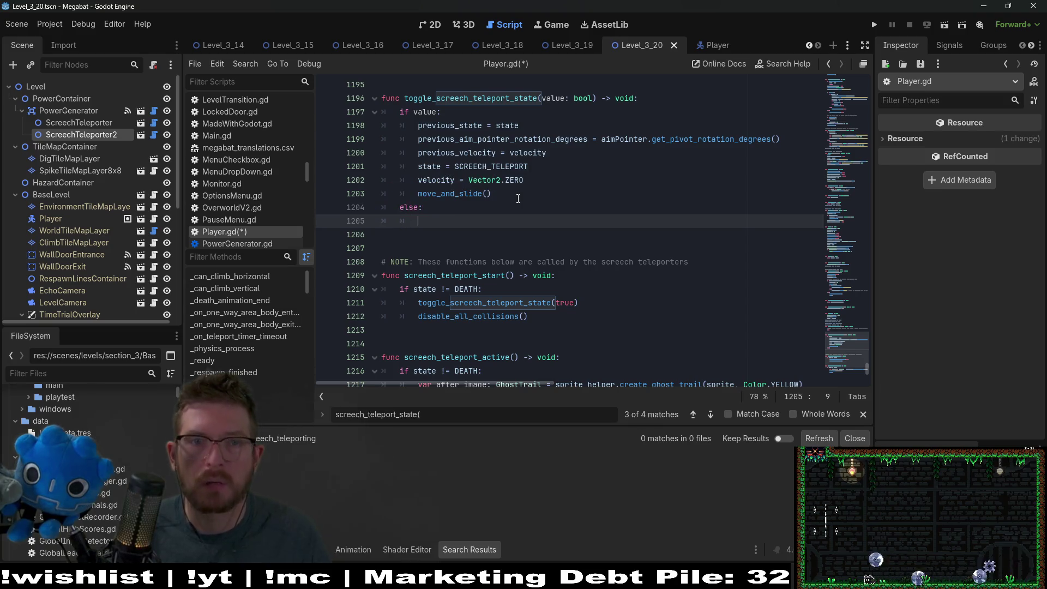
text(state = previous_state)
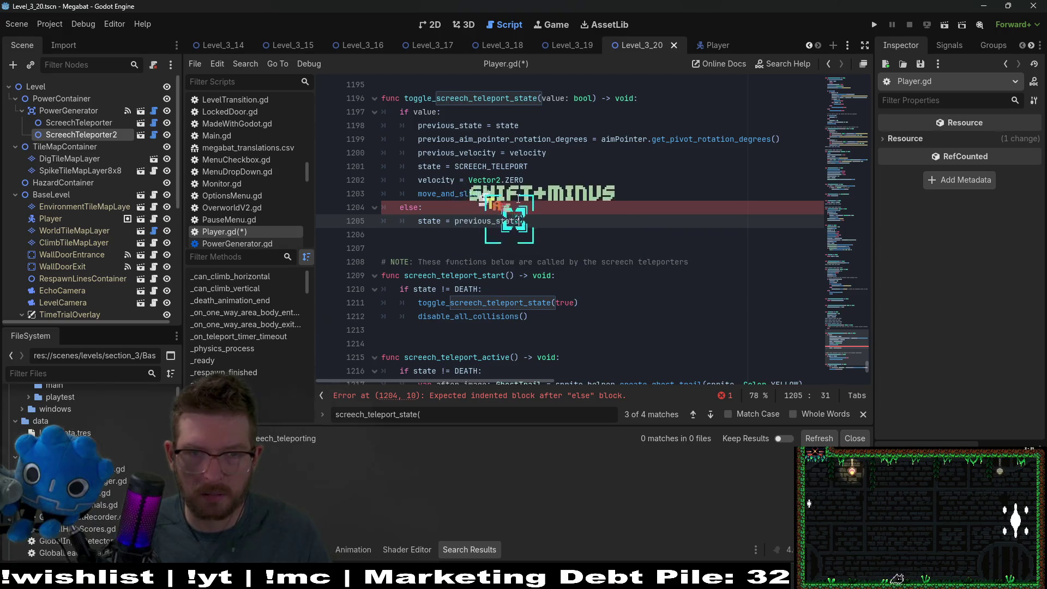
key(Down)
key(Tab)
key(Return)
Copy the aim pointer rotation restore line into the else branch and fix its indentation
scroll(518, 198, down, 3)
scroll(645, 231, down, 2)
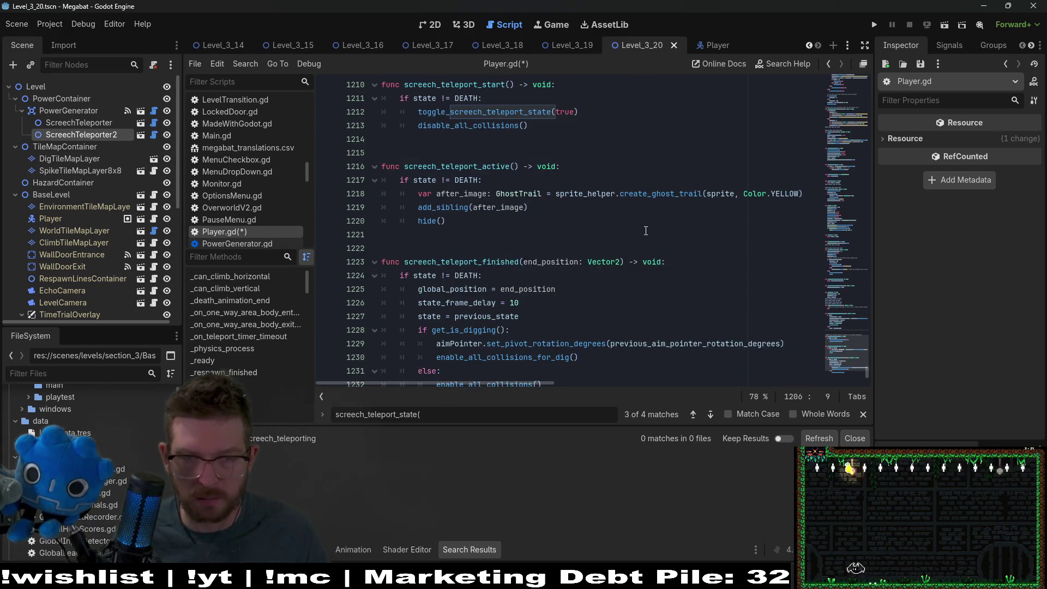
scroll(645, 231, down, 2)
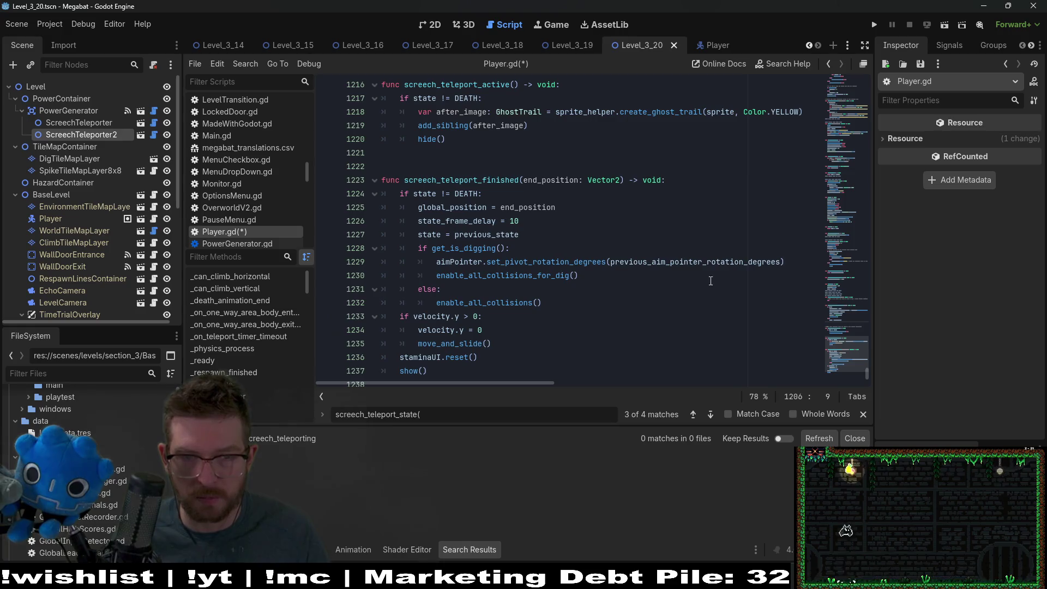
click(790, 250)
scroll(569, 223, up, 6)
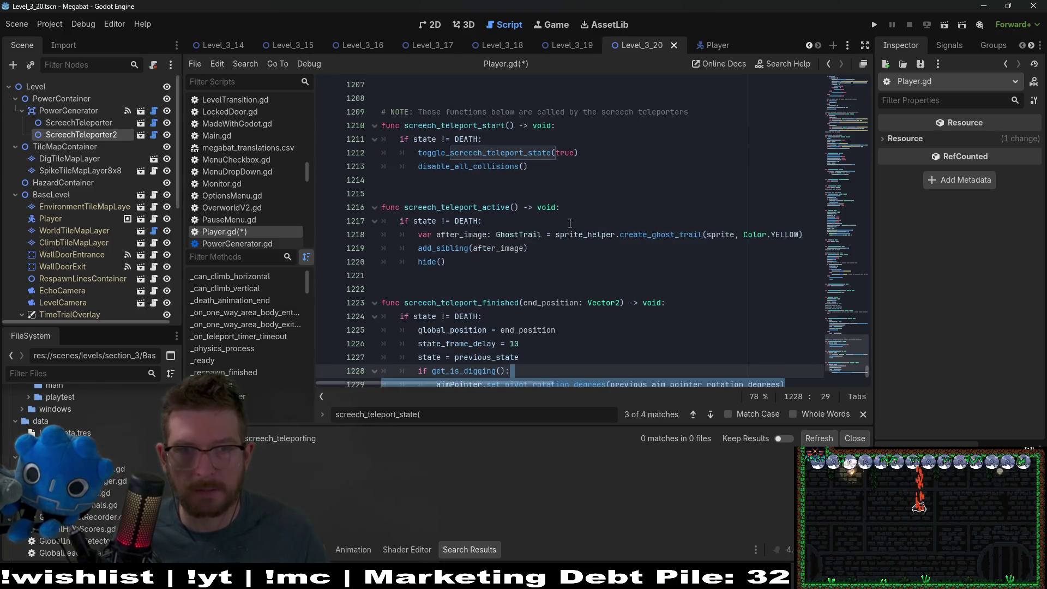
scroll(569, 223, up, 2)
click(537, 233)
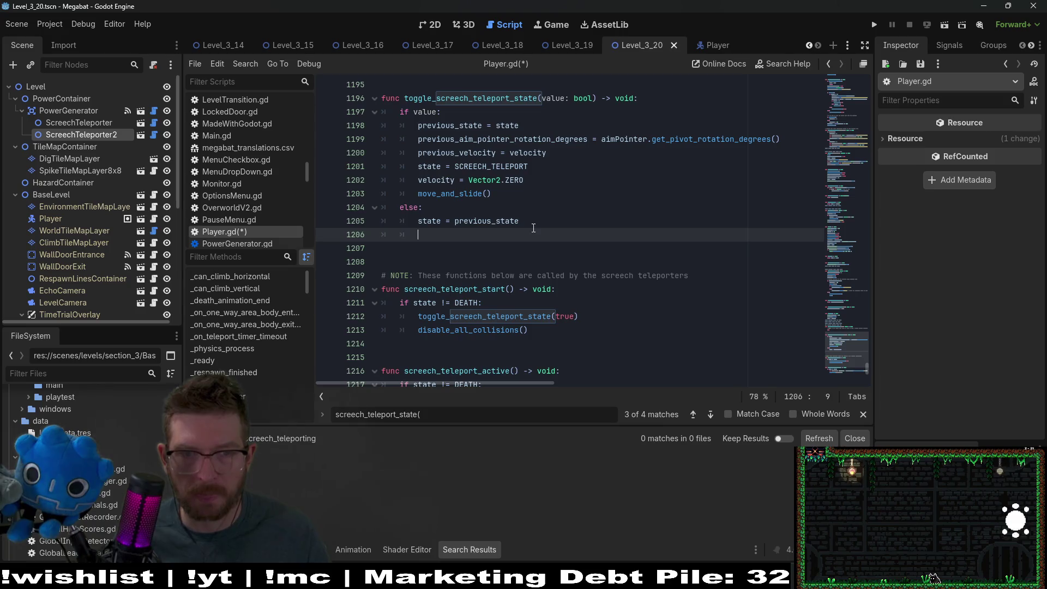
text(aimPointer.set_pivot_rotation_degrees(previous_aim_pointer_rotation_degrees))
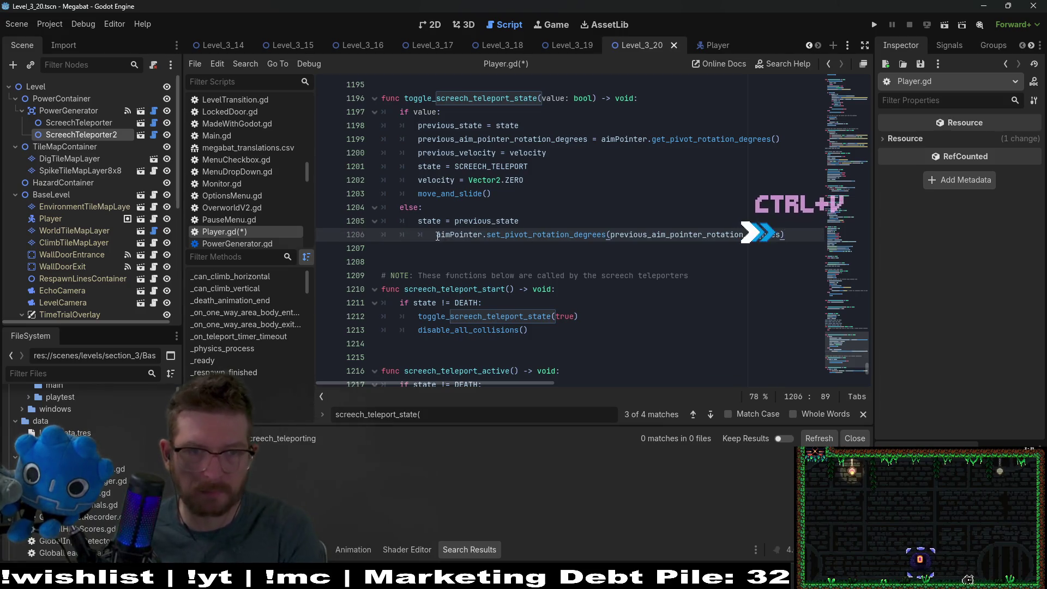
key(Home)
key(BackSpace)
Paste the get_is_digging() if/else block over the aim pointer line in the else branch
scroll(643, 230, down, 6)
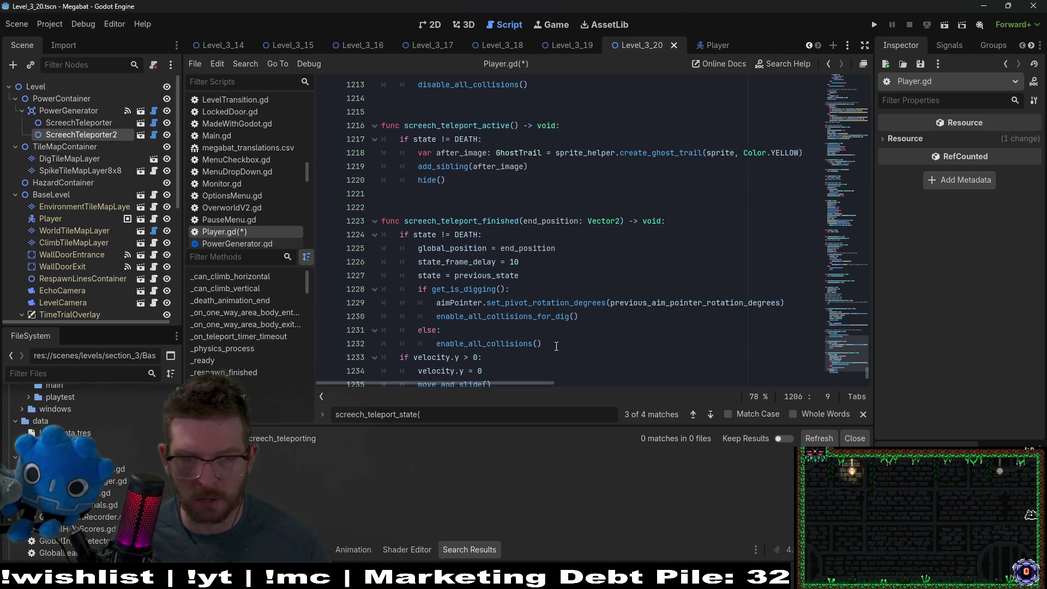
drag(542, 344, 321, 286)
key(ctrl+c)
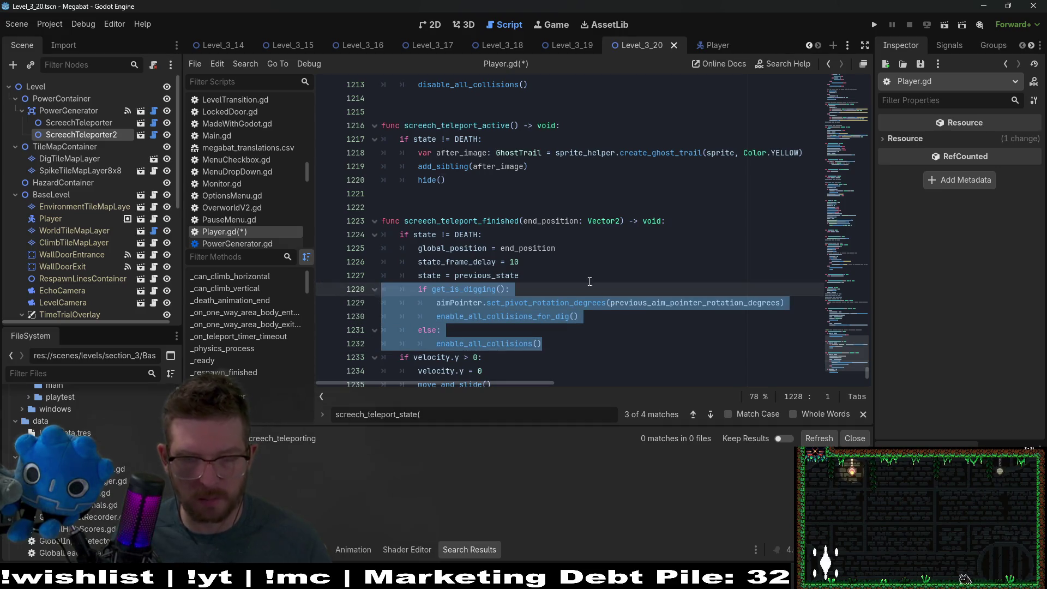
scroll(589, 282, up, 7)
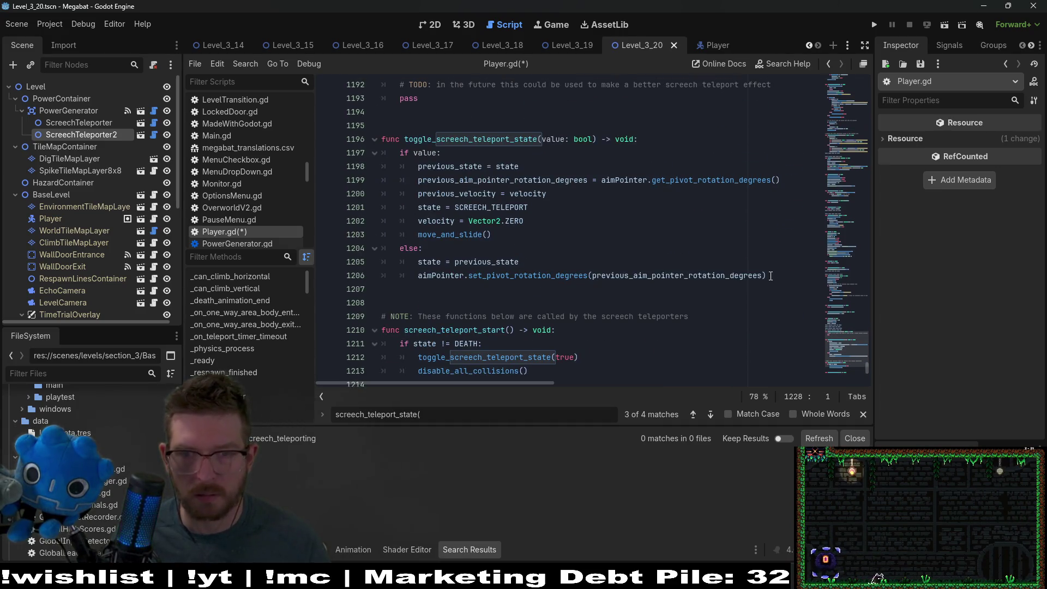
mouse_move(770, 275)
mouse_down()
mouse_move(328, 263)
mouse_move(317, 280)
mouse_up()
key(ctrl+v)
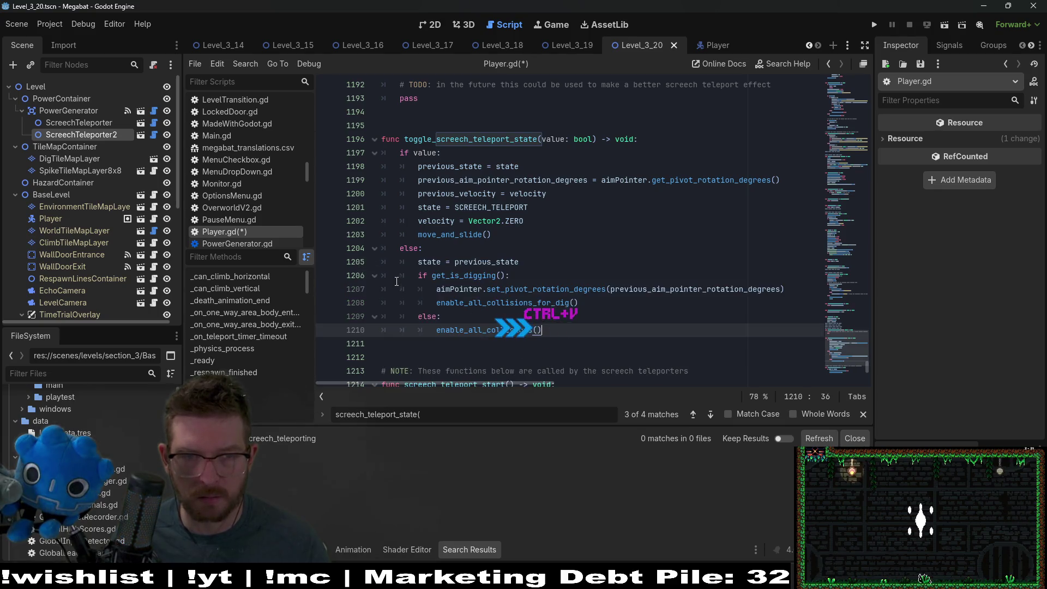
Review the pasted digging branch's aim pointer restore and enable_all_collisions_for_dig lines
double_click(473, 276)
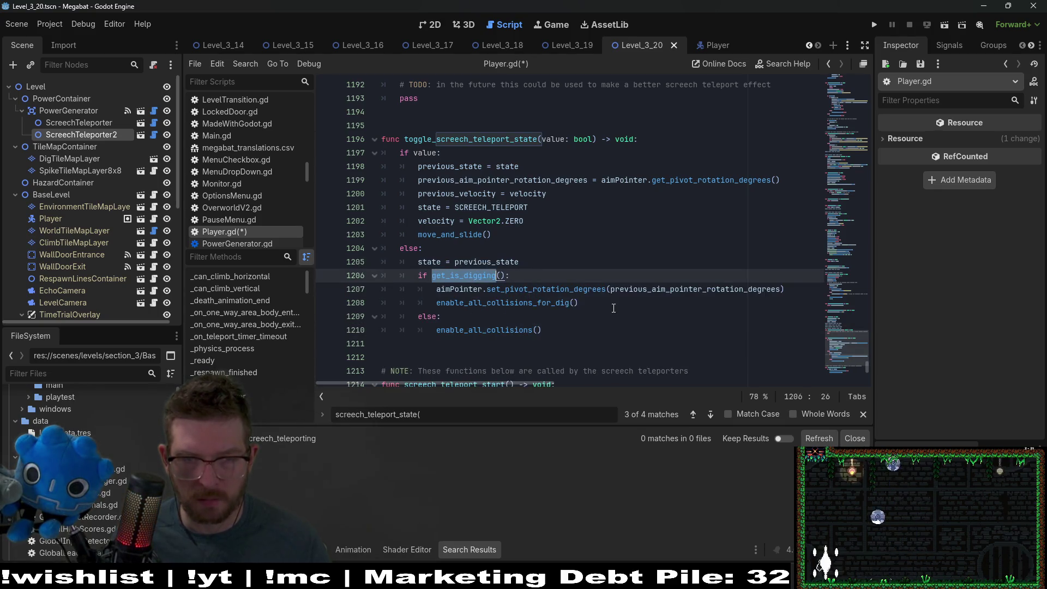
click(545, 294)
drag(785, 289, 436, 289)
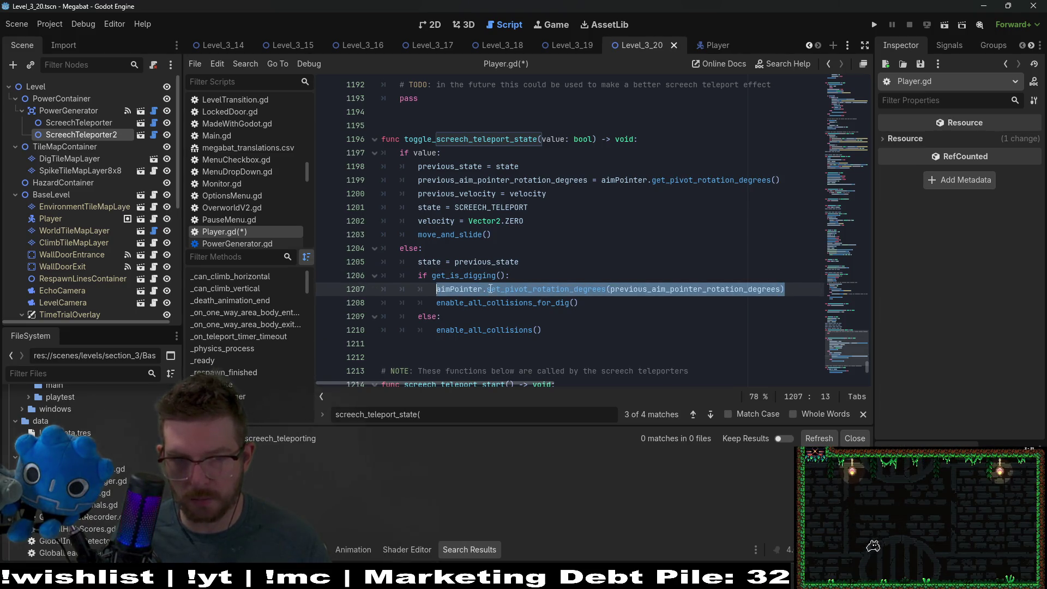
click(603, 303)
drag(604, 304, 439, 301)
drag(543, 331, 436, 330)
Select the disable_all_collisions call in screech_teleport_start
scroll(616, 271, down, 4)
scroll(617, 271, up, 3)
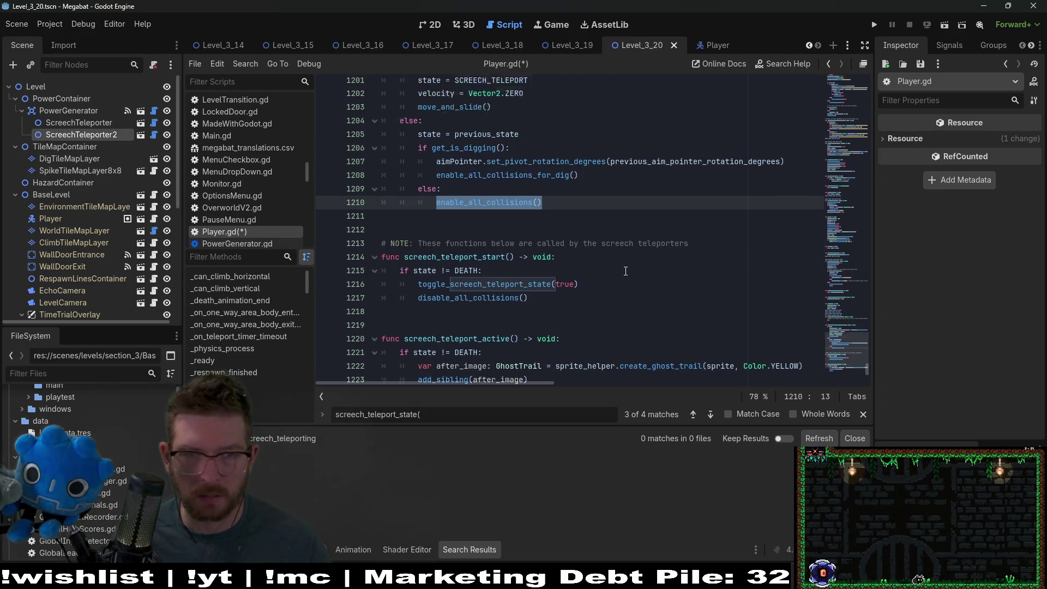
scroll(625, 271, up, 6)
scroll(630, 272, down, 7)
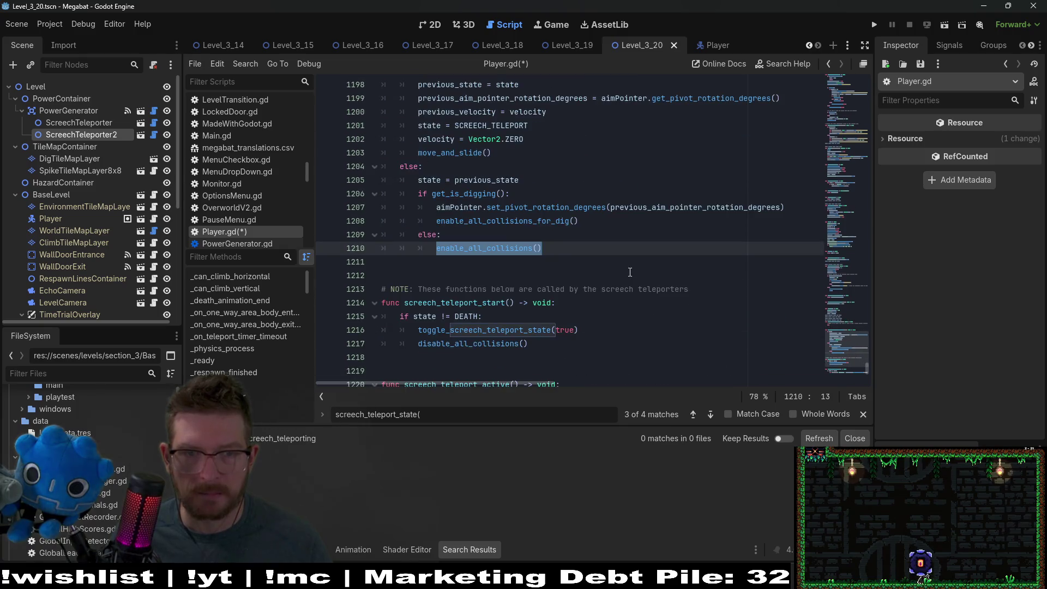
drag(577, 339, 596, 324)
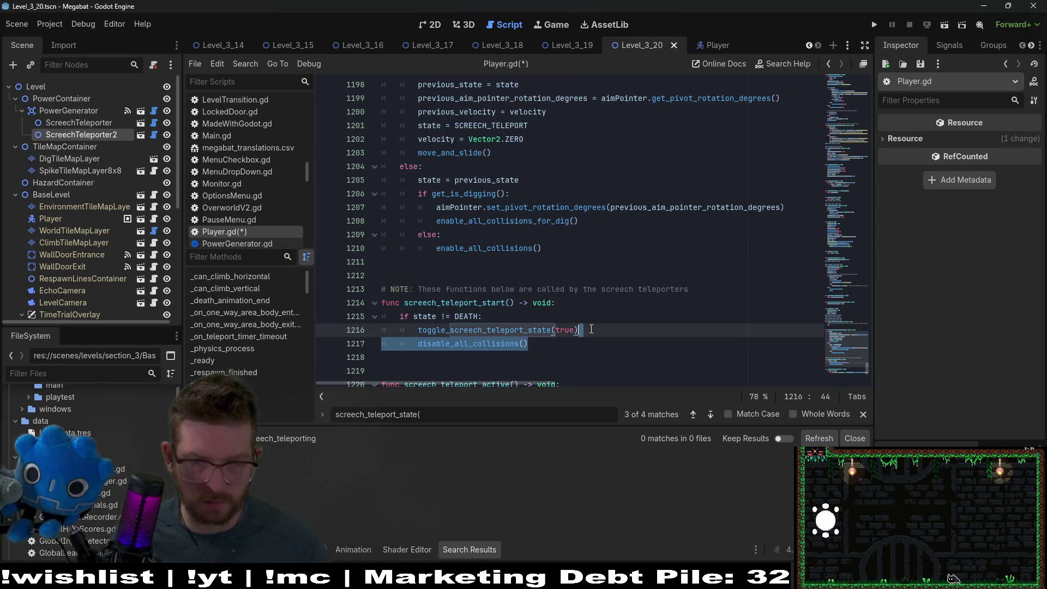
Move disable_all_collisions() from screech_teleport_start to the start of the 'if value:' branch
key(ctrl+x)
scroll(620, 326, up, 3)
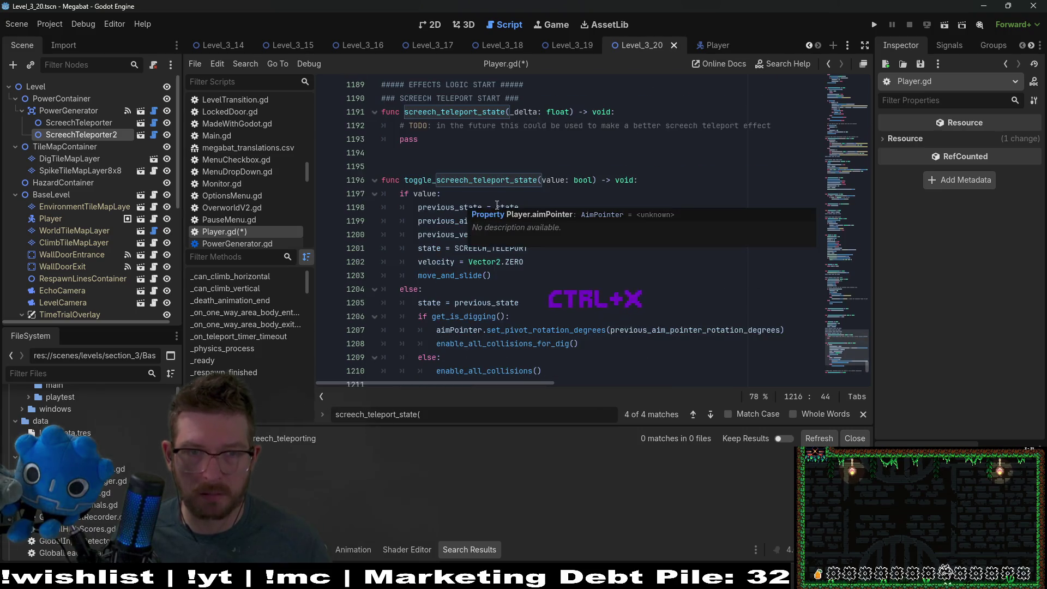
click(541, 248)
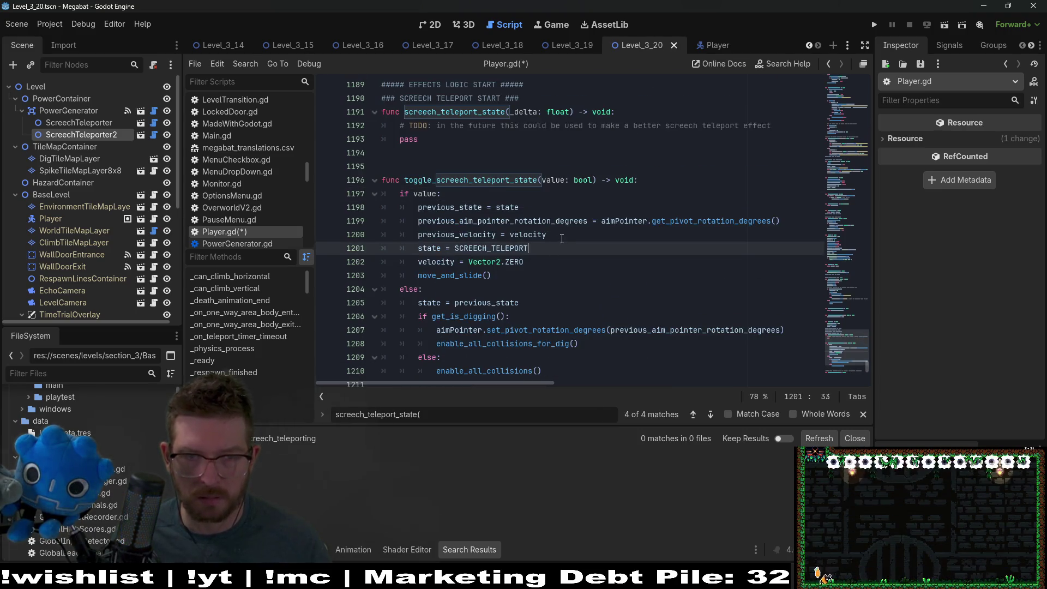
click(497, 198)
key(ctrl+v)
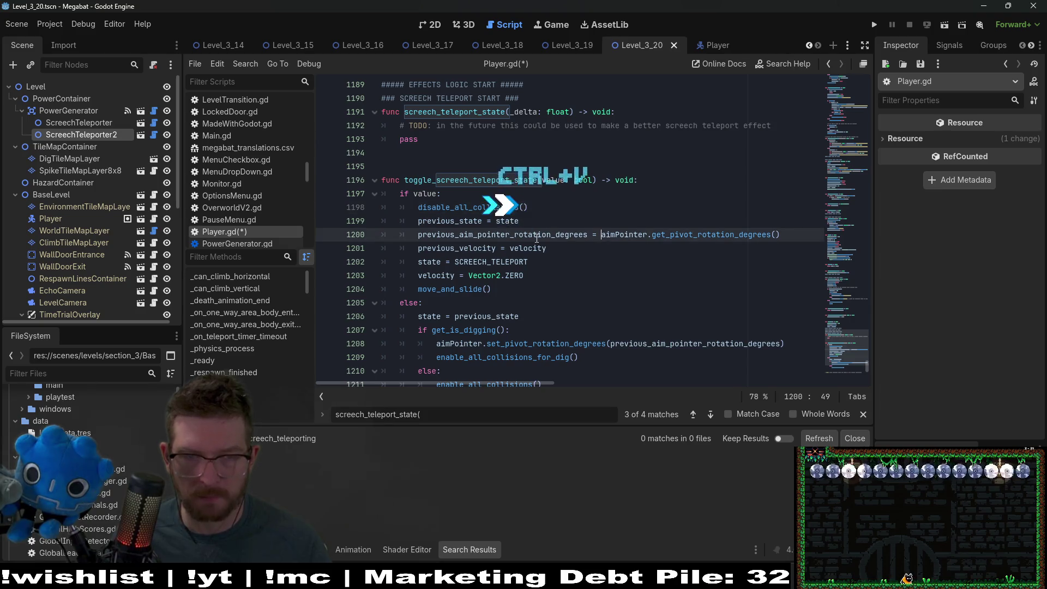
Review the branch lines and open a new line after state = previous_state
drag(569, 235, 542, 235)
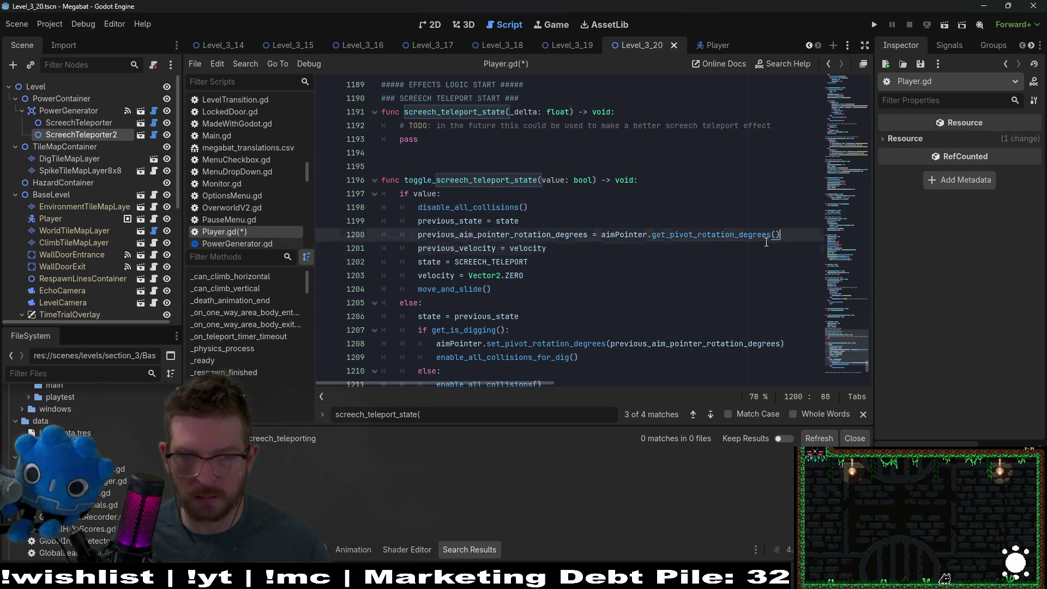
click(547, 248)
key(shift+Home)
scroll(490, 246, down, 1)
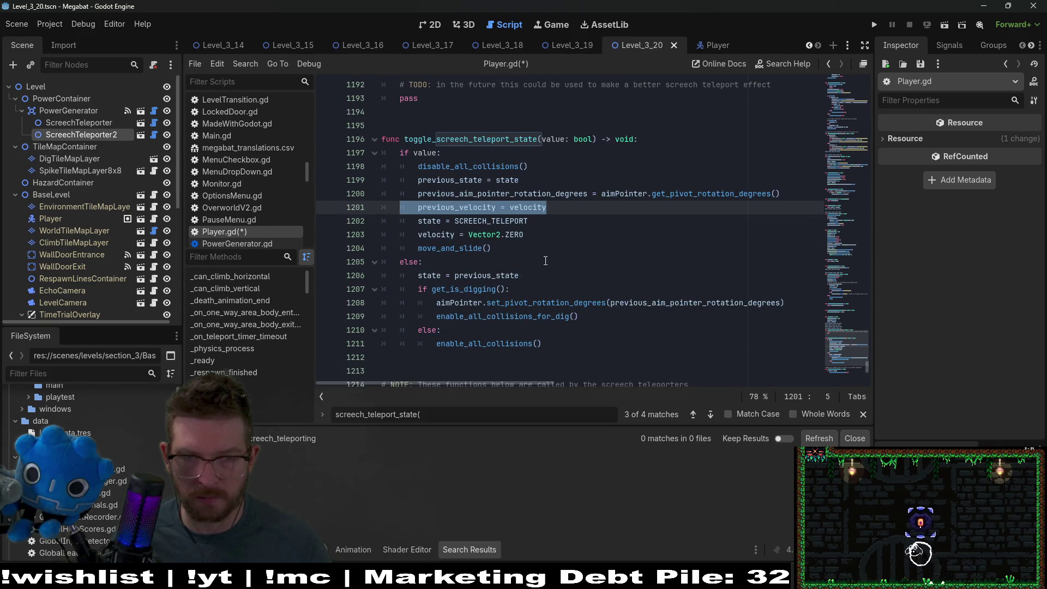
click(529, 221)
key(shift+Home)
scroll(521, 231, down, 5)
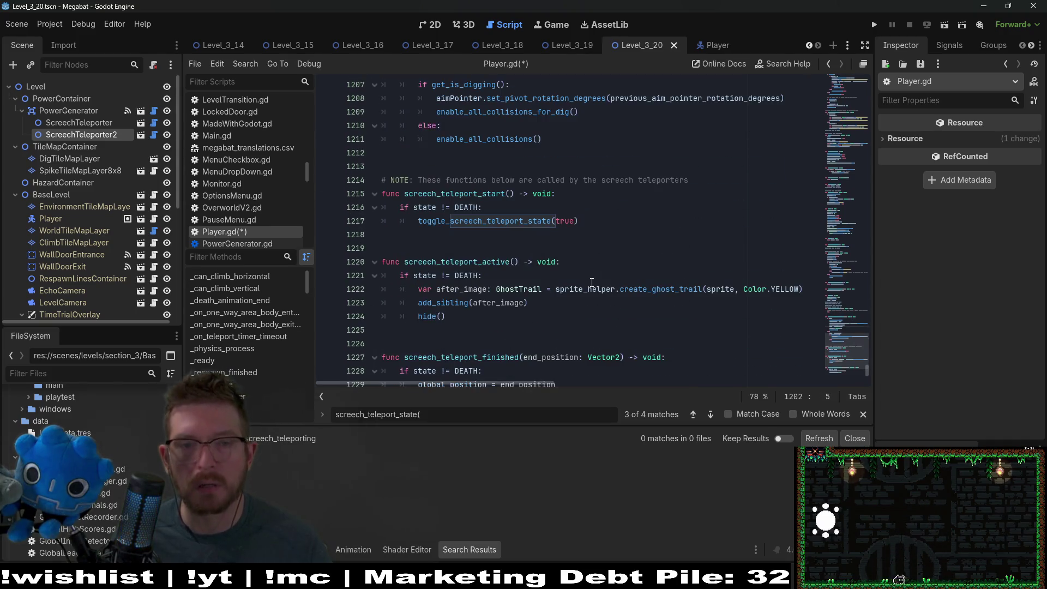
scroll(591, 281, up, 4)
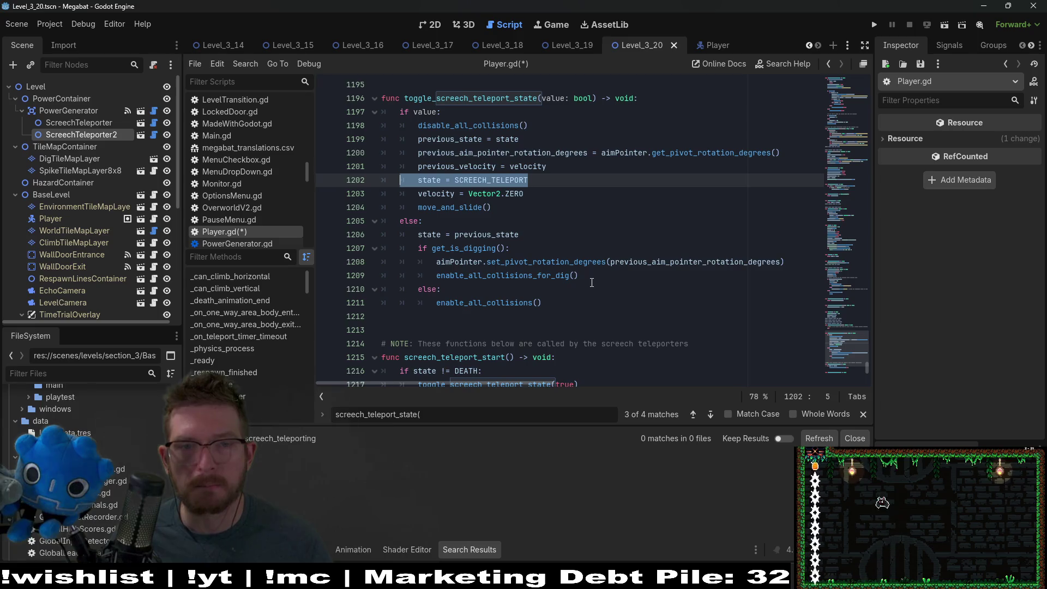
click(538, 234)
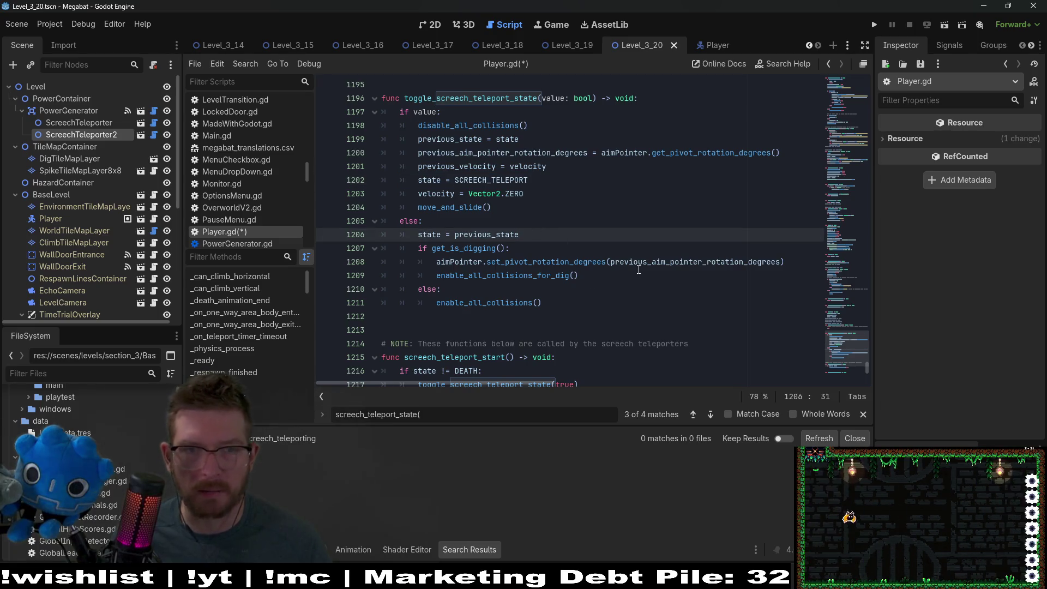
key(Return)
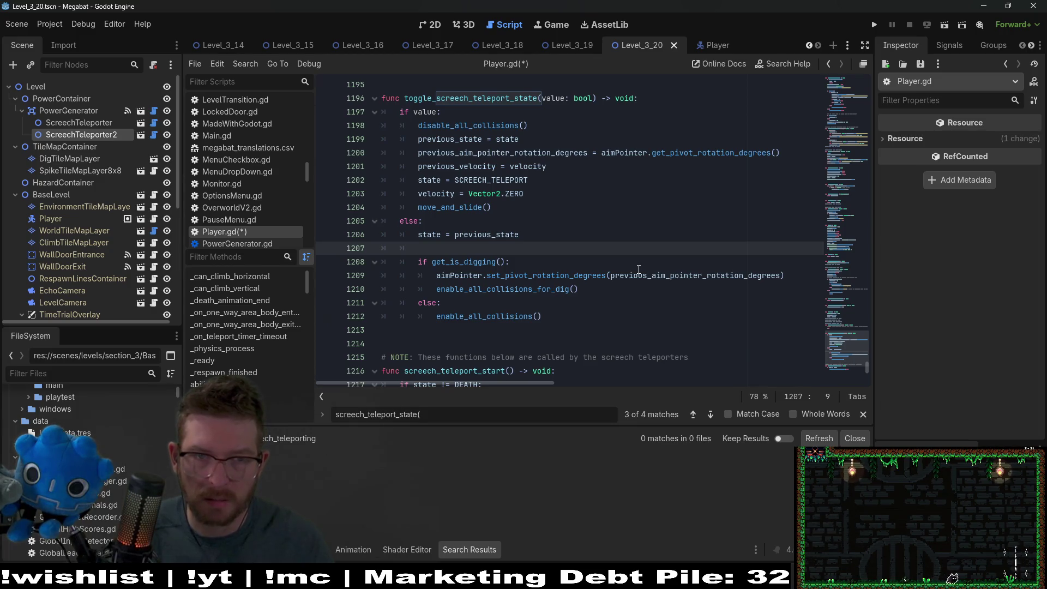
Add velocity = previous_velocity to the else branch using autocomplete
text(scr)
key(BackSpace)
key(BackSpace)
key(BackSpace)
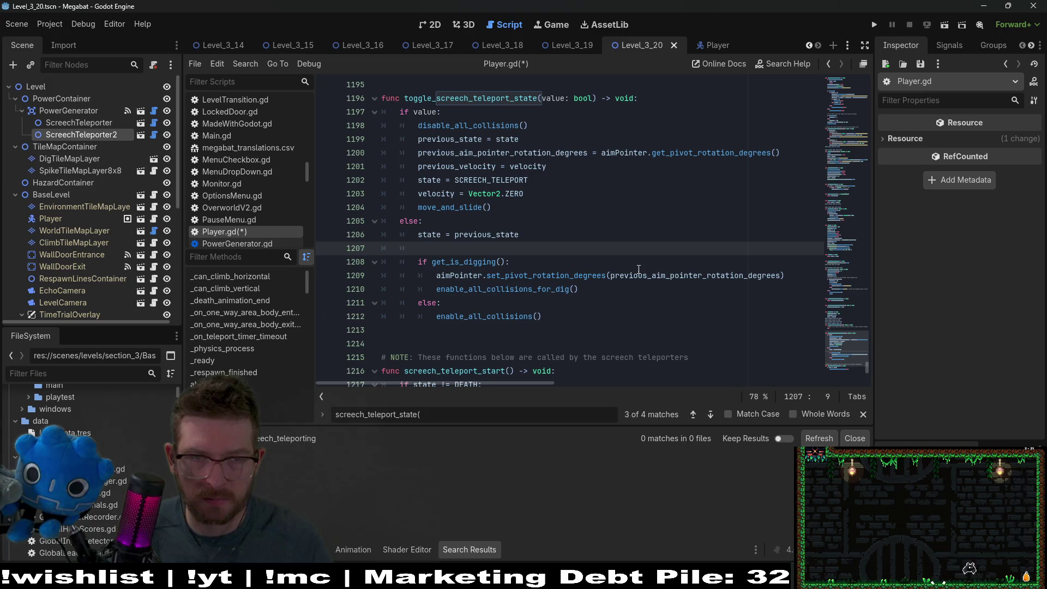
text(vel)
key(Return)
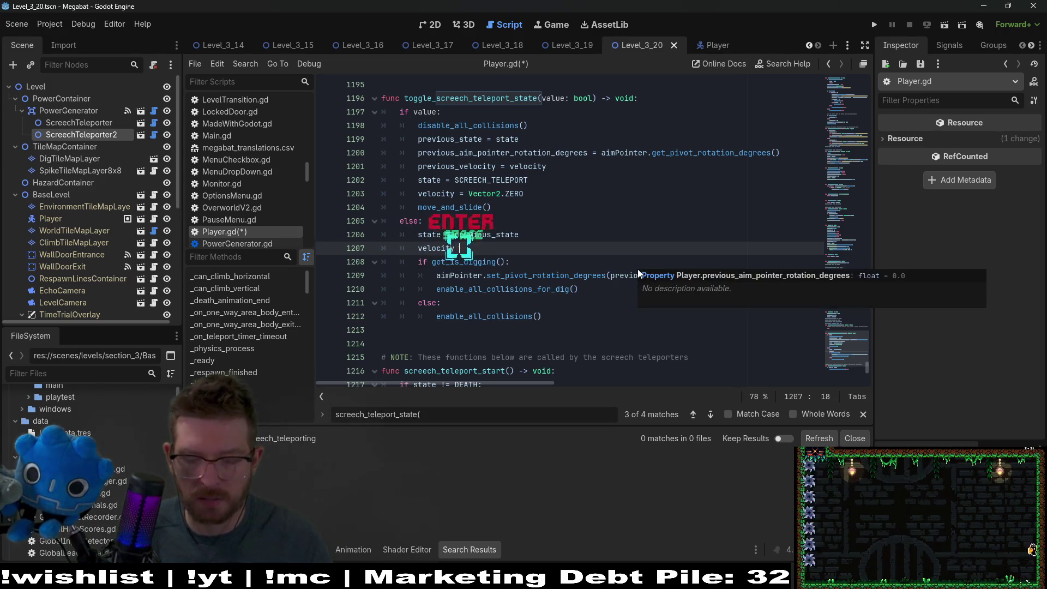
text(= pre)
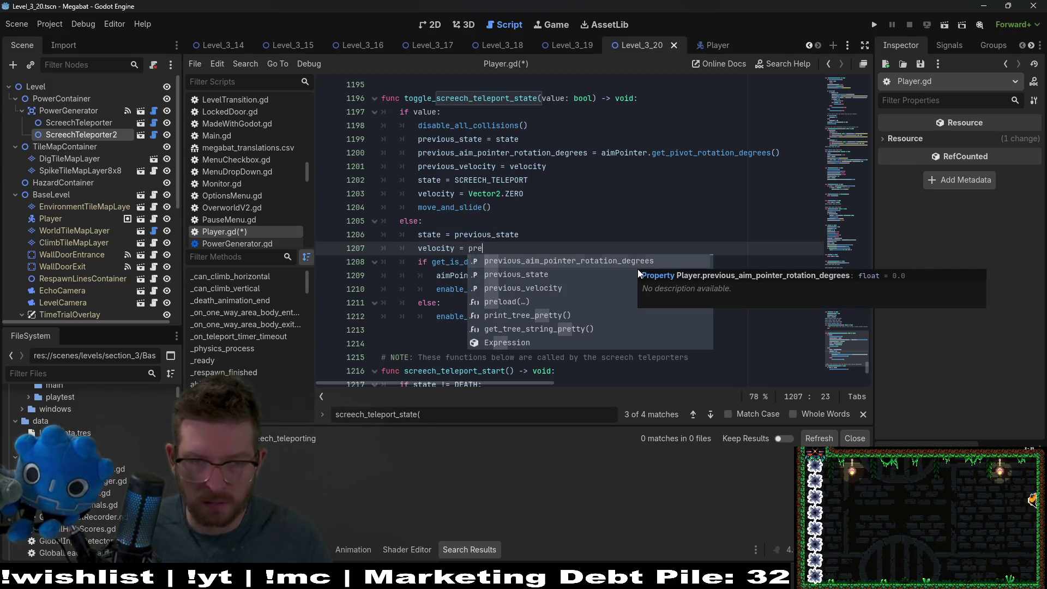
key(Down)
key(Down)
key(Return)
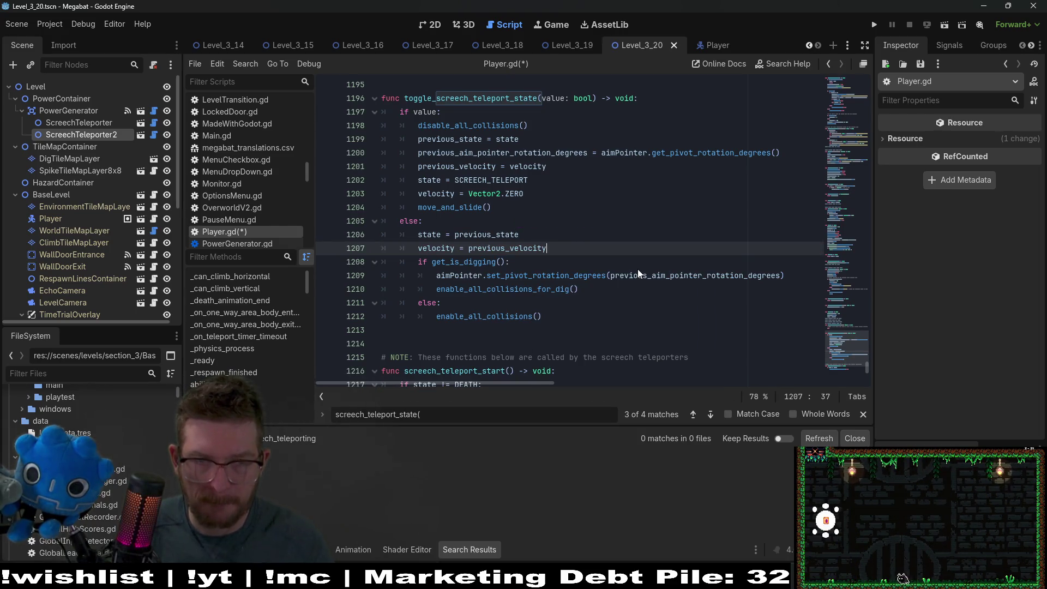
Compare the new velocity restore line with the Vector2.ZERO reset and move_and_slide lines
click(542, 207)
click(540, 195)
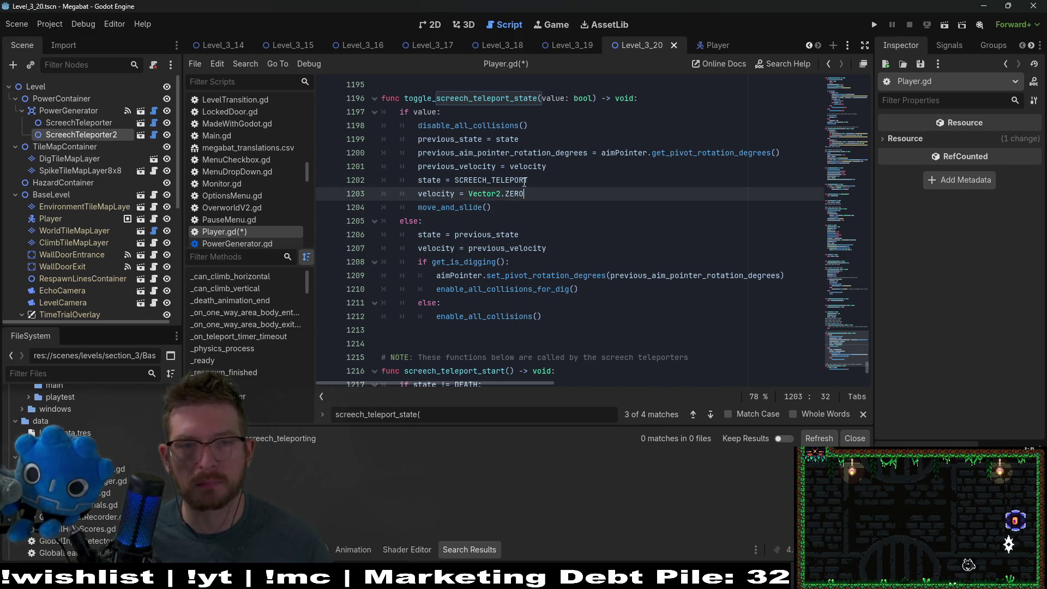
click(567, 242)
key(shift+Home)
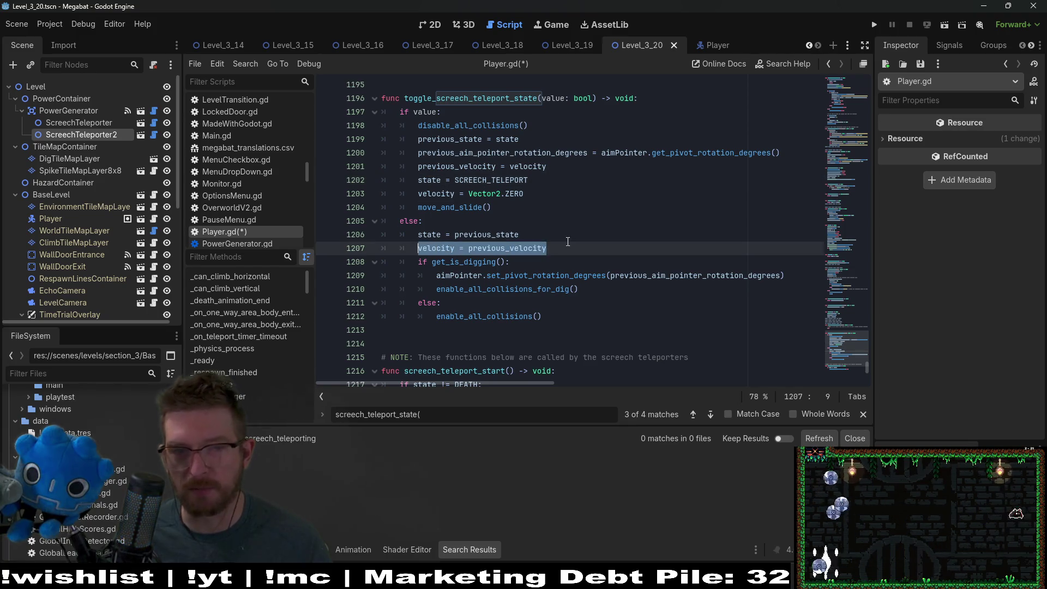
click(536, 195)
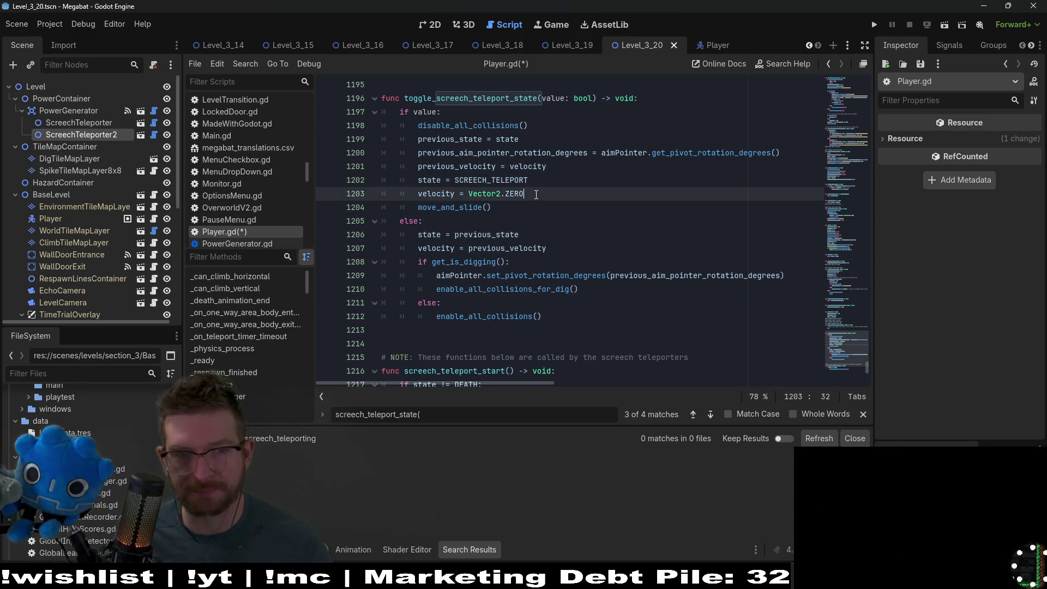
click(547, 248)
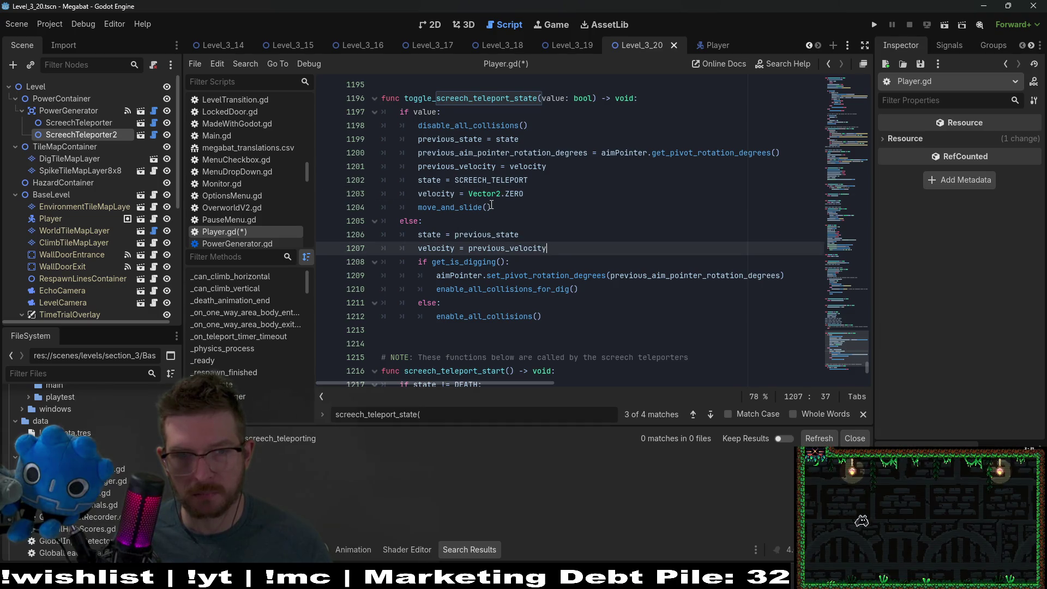
drag(491, 207, 428, 192)
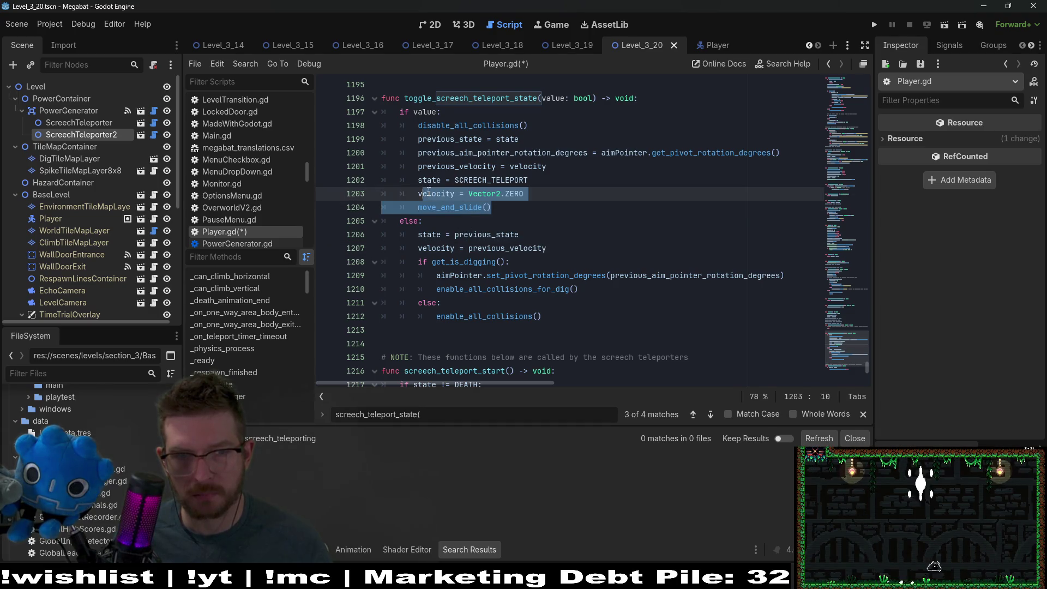
Highlight previous_aim_pointer_rotation_degrees, previous_velocity and state to check their uses
double_click(458, 140)
double_click(458, 153)
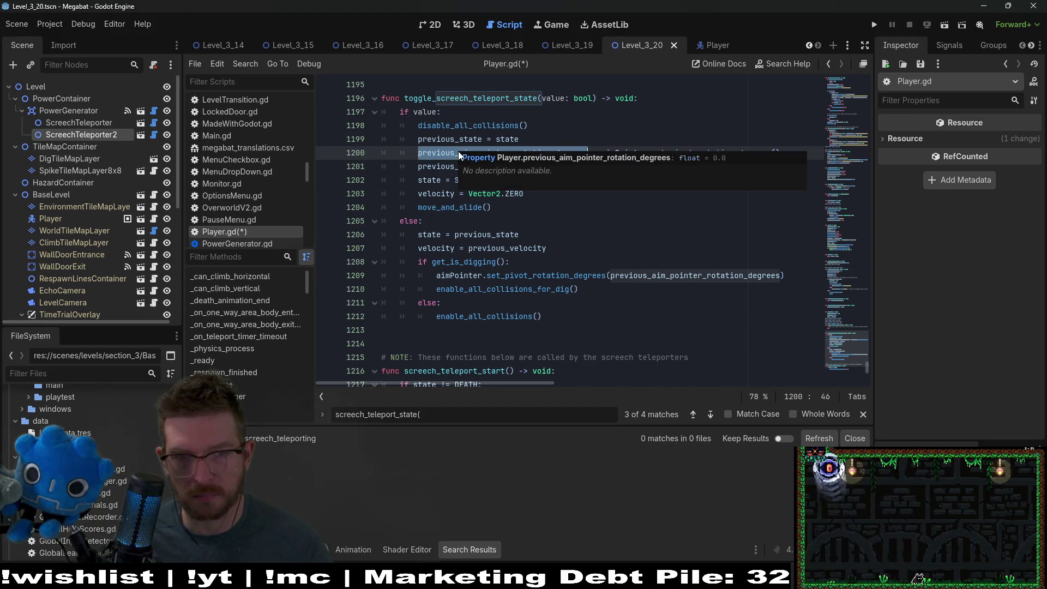
double_click(457, 166)
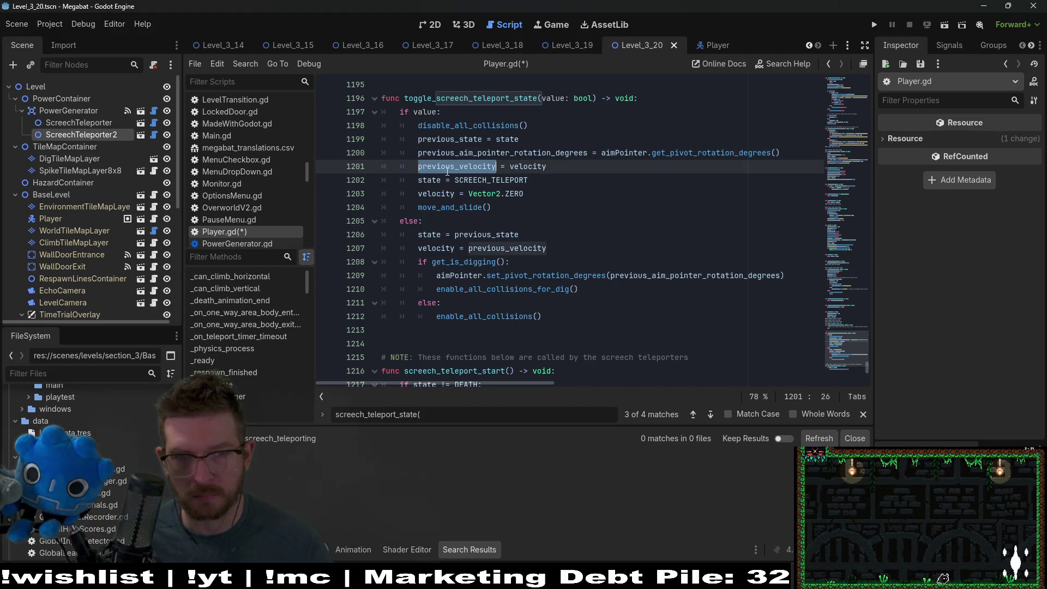
double_click(434, 180)
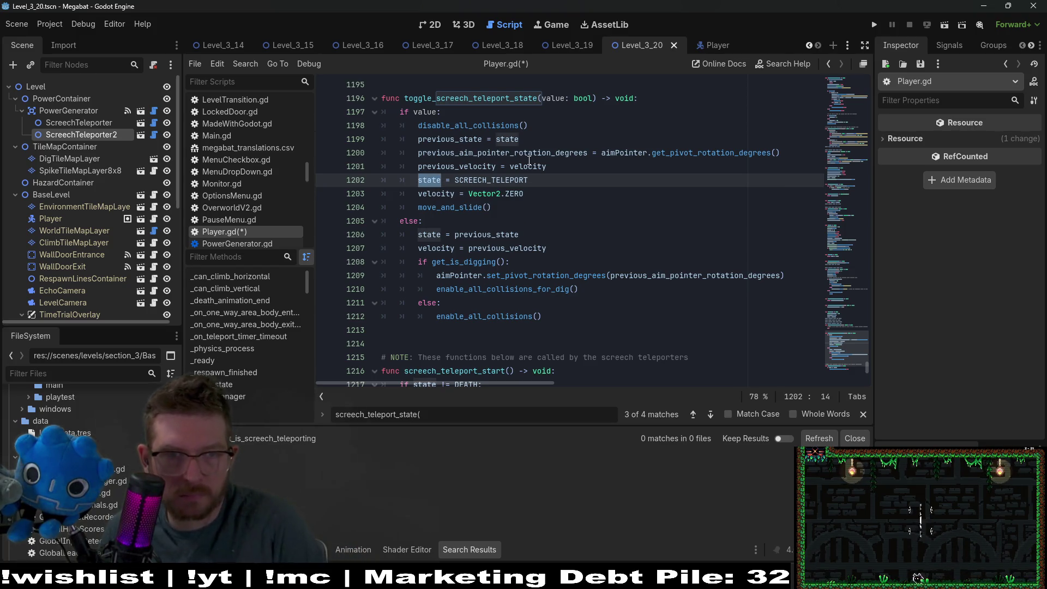
click(514, 180)
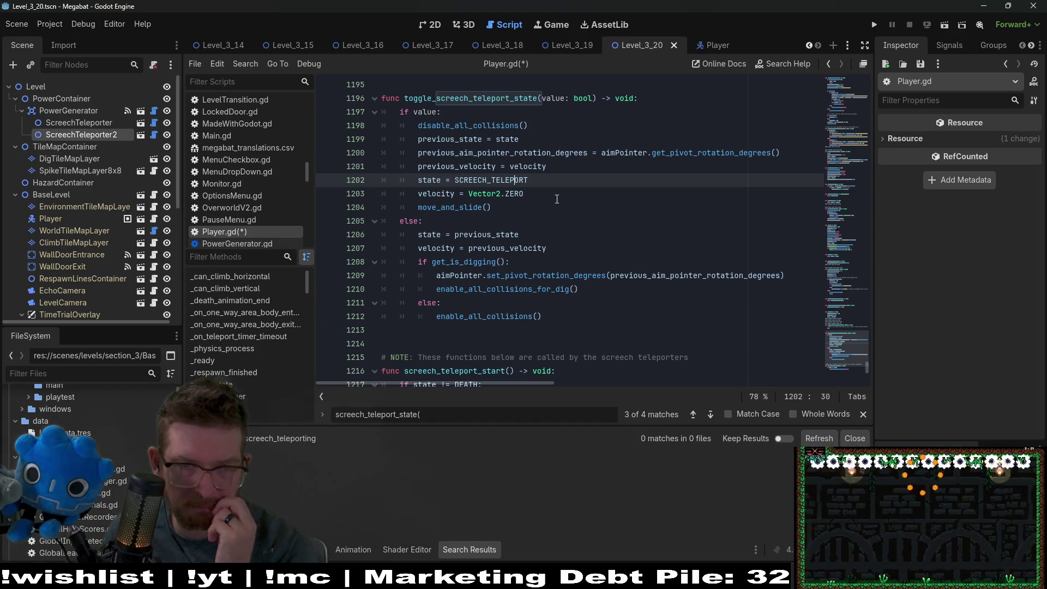
Copy the toggle_screech_teleport_state function name
scroll(557, 199, down, 6)
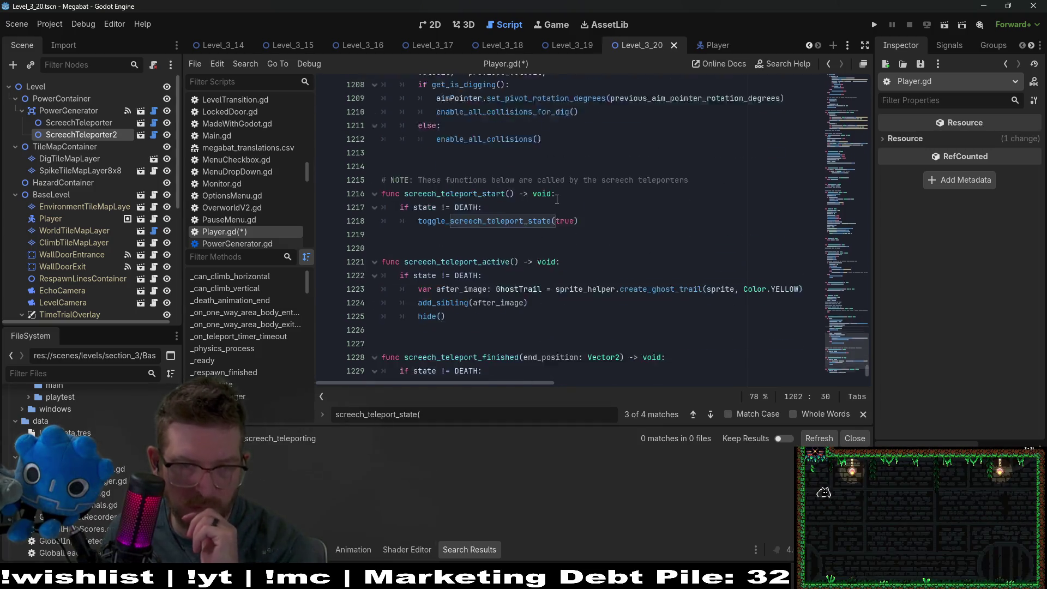
scroll(473, 145, up, 4)
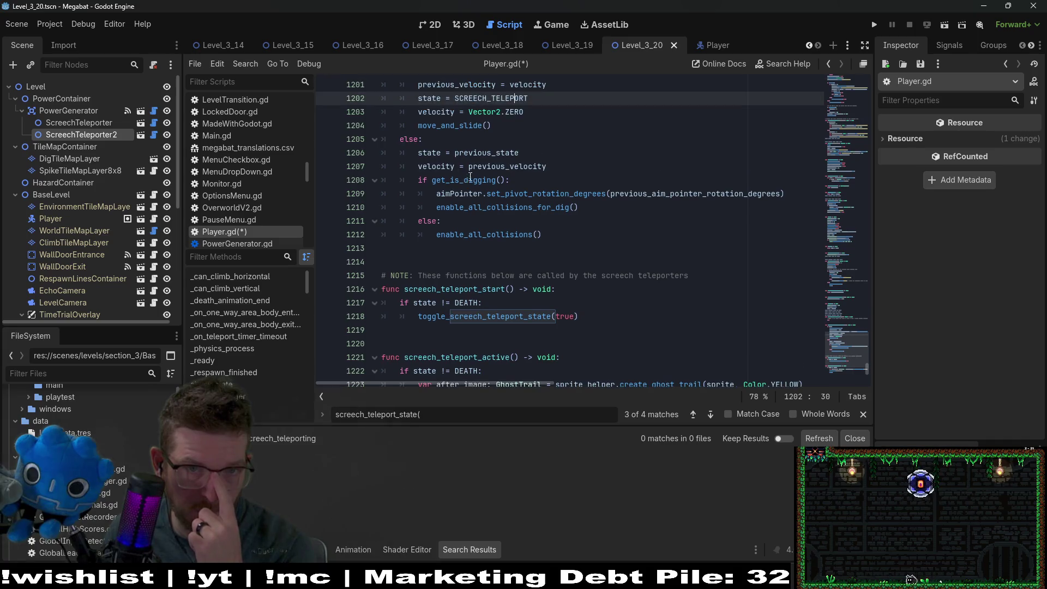
scroll(446, 245, up, 3)
double_click(470, 139)
key(ctrl+c)
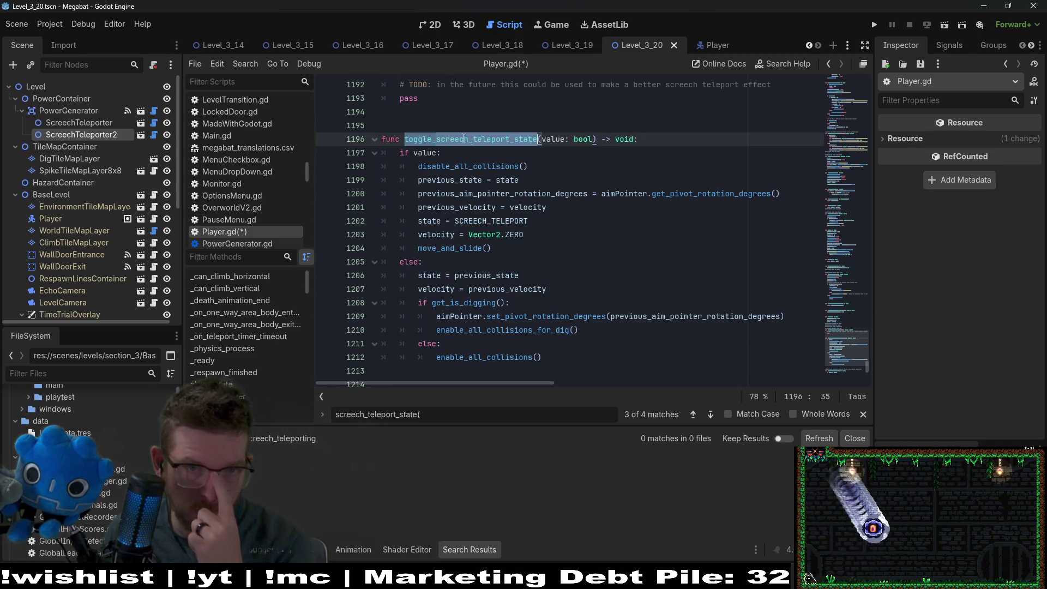
Replace screech_teleport_finished's state-restore and collision lines with toggle_screech_teleport_state(false) and save
scroll(480, 277, down, 6)
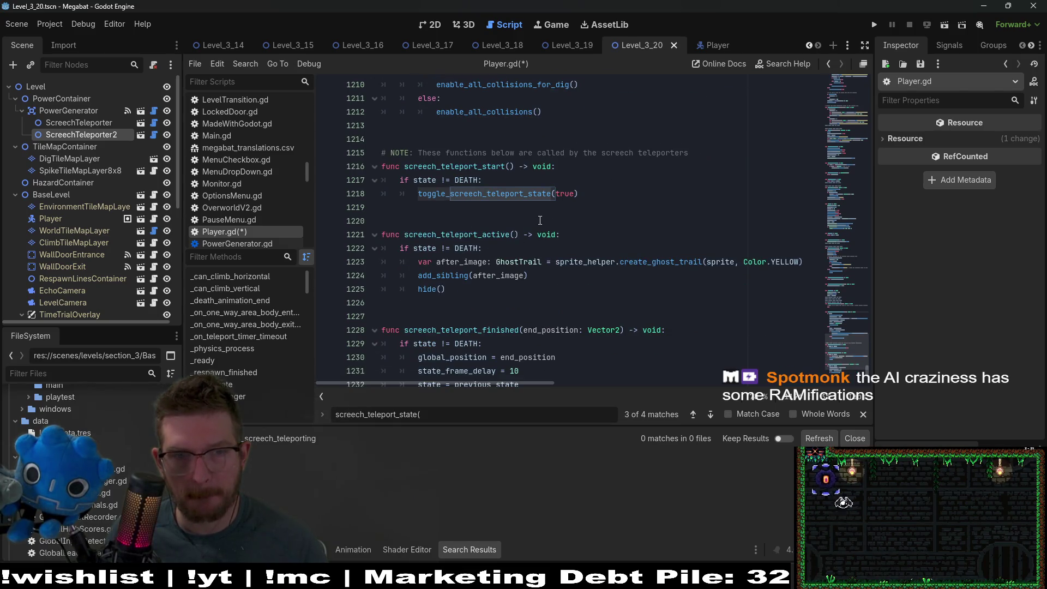
scroll(539, 246, down, 4)
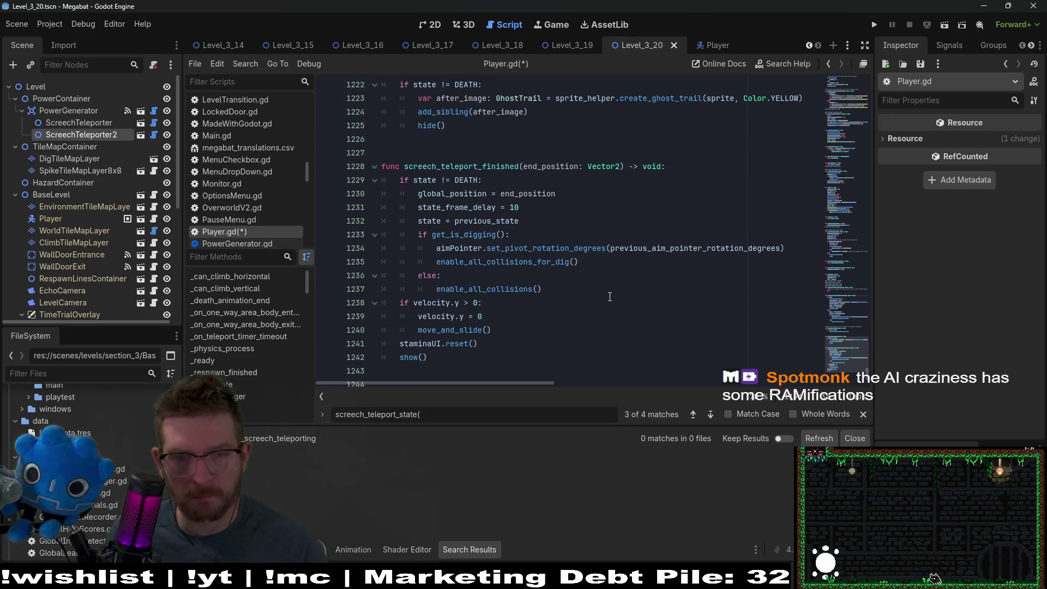
mouse_move(582, 294)
mouse_down()
mouse_move(491, 288)
mouse_move(418, 223)
mouse_up()
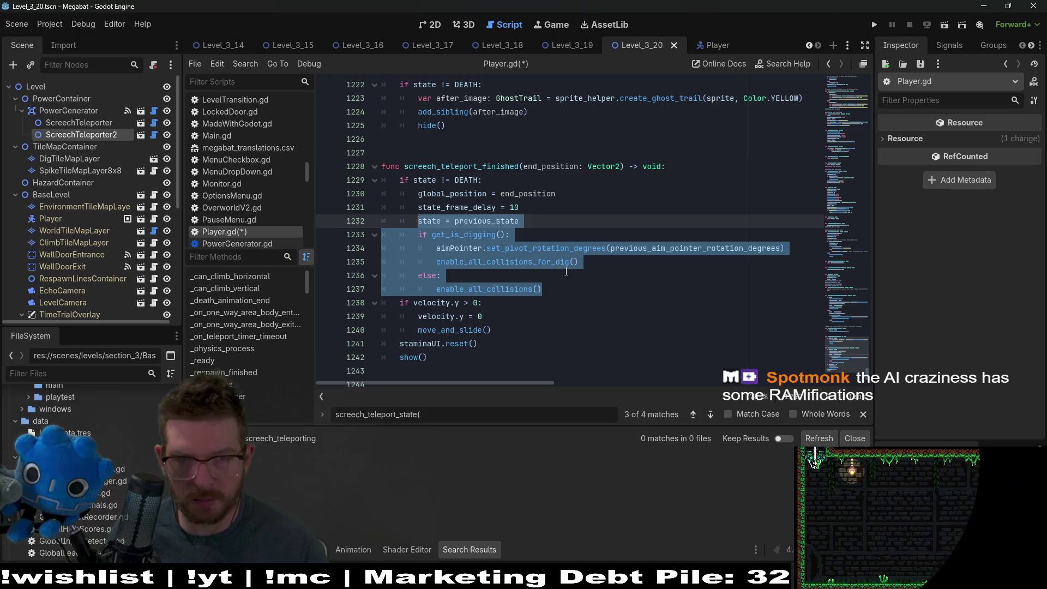
key(BackSpace)
key(ctrl+v)
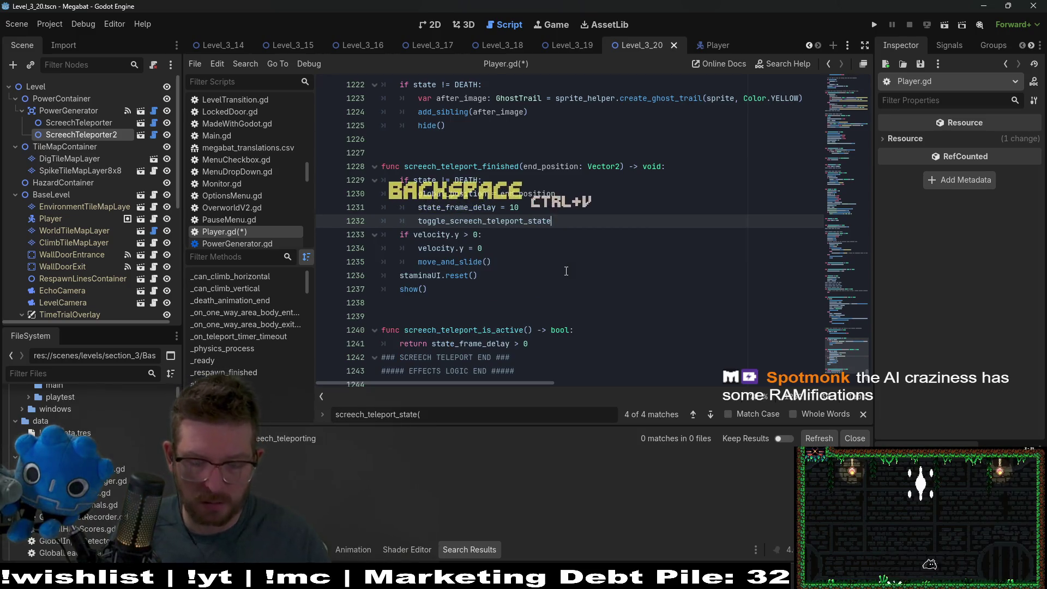
text((false)
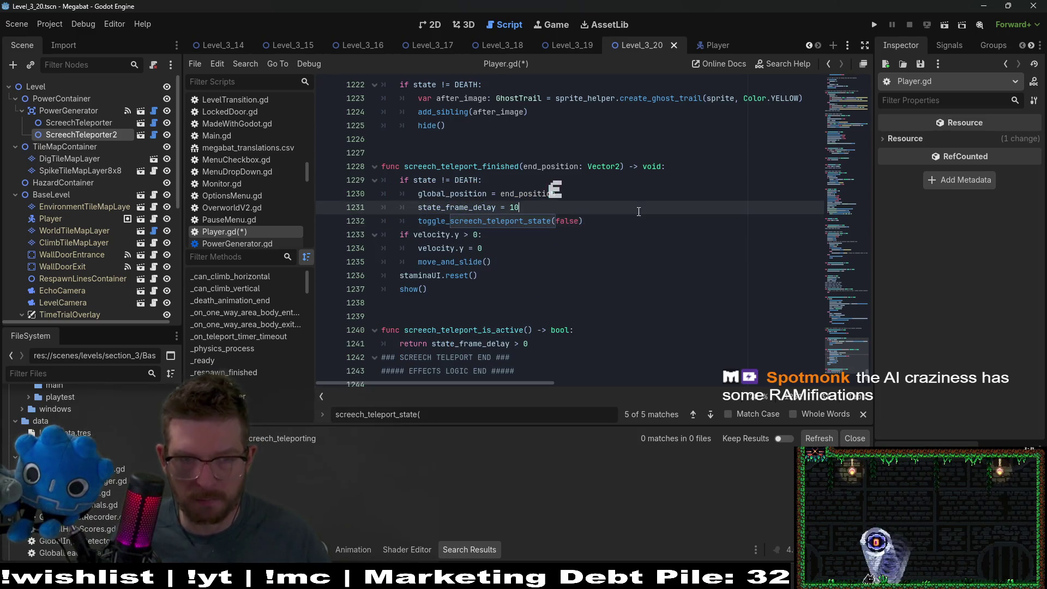
key(ctrl+s)
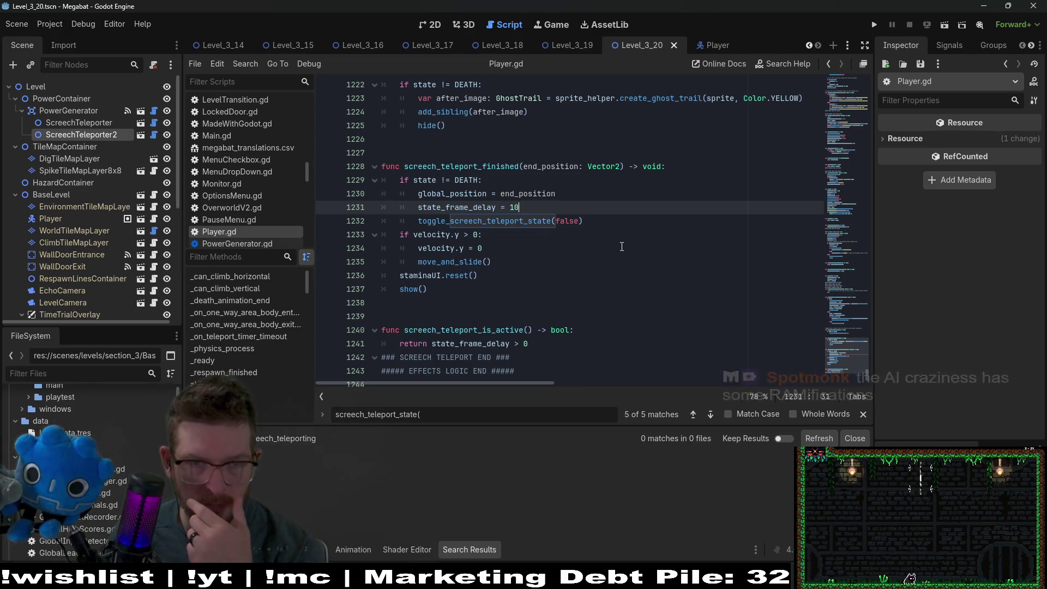
Comment out the velocity.y reset lines in screech_teleport_finished and save Player.gd
drag(503, 265, 351, 239)
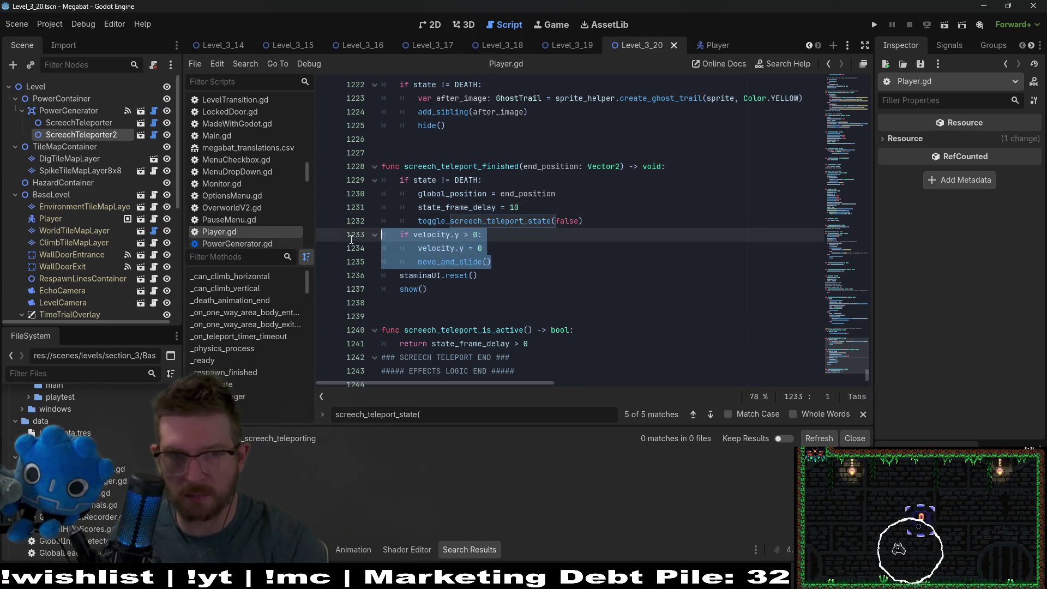
key(BackSpace)
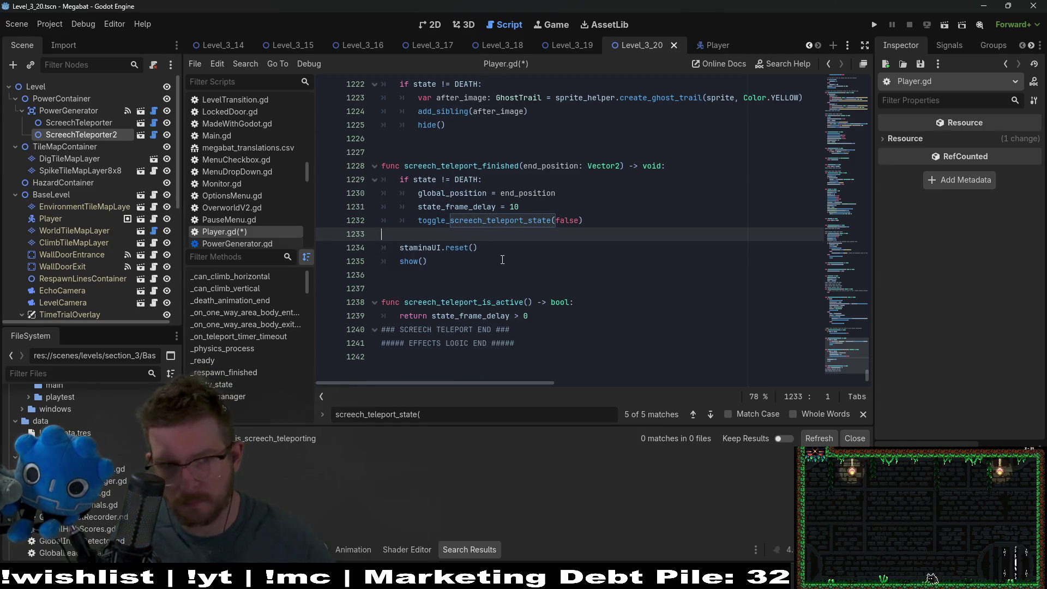
key(ctrl+z)
key(ctrl+s)
key(ctrl+k)
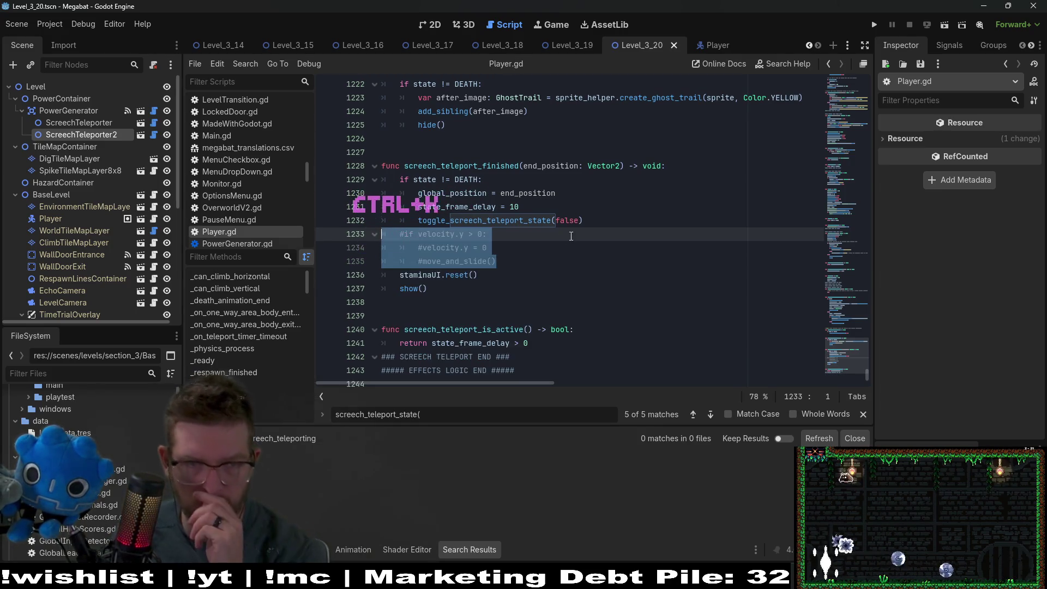
click(571, 235)
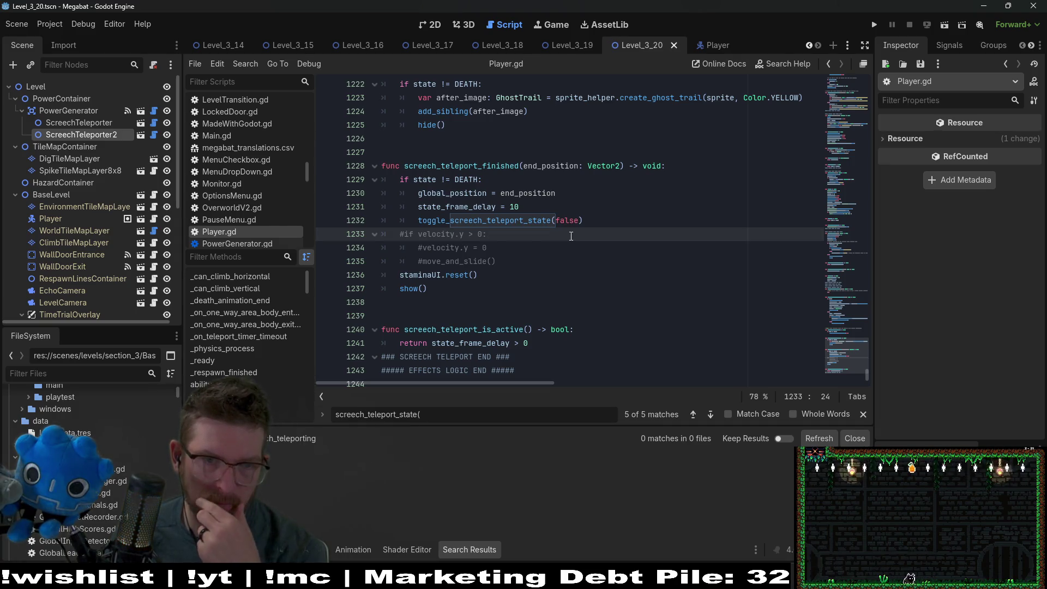
Copy the staminaUI.reset() call and jump to the toggle_screech_teleport_state definition
scroll(570, 235, up, 6)
scroll(571, 236, down, 5)
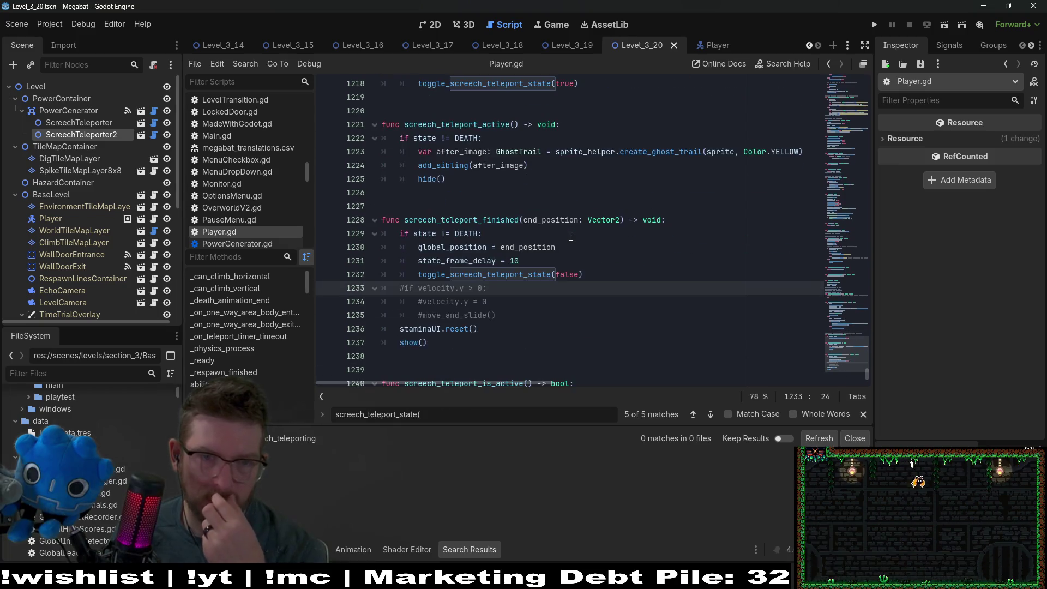
drag(513, 332, 401, 331)
key(ctrl+c)
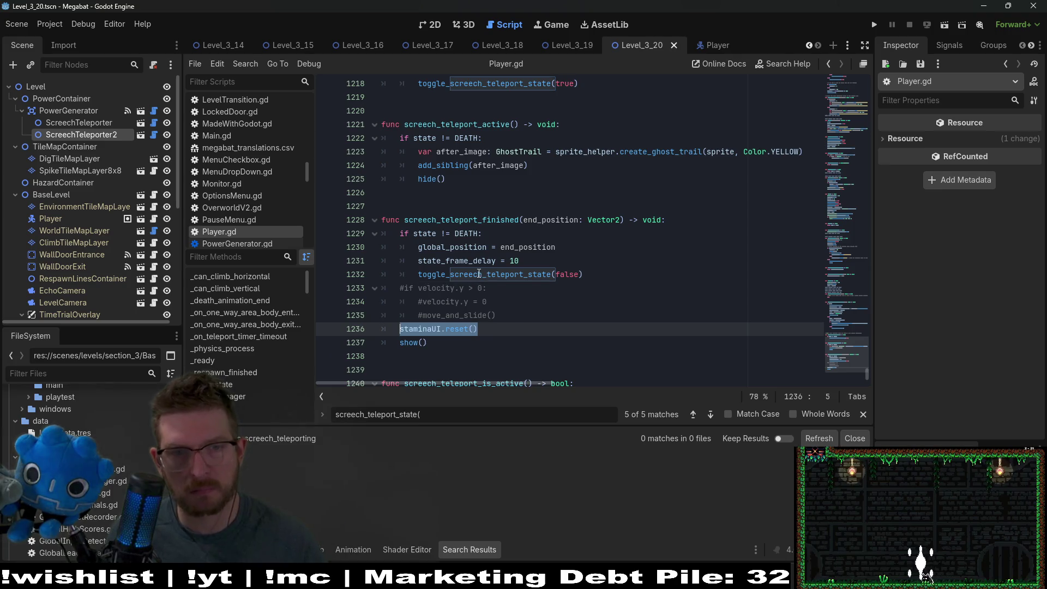
double_click(451, 262)
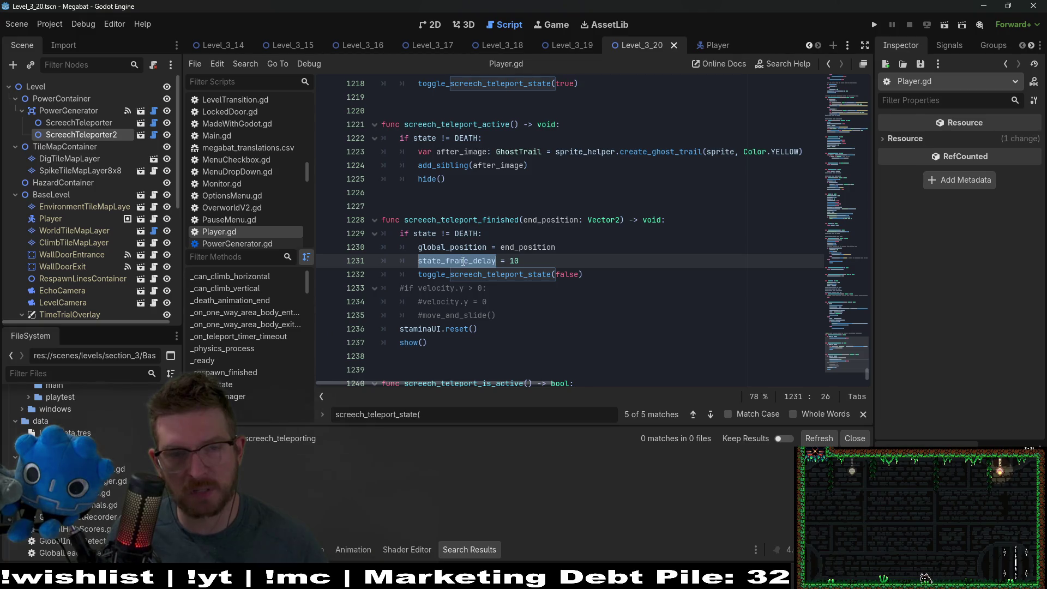
mouse_move(476, 266)
click(446, 275)
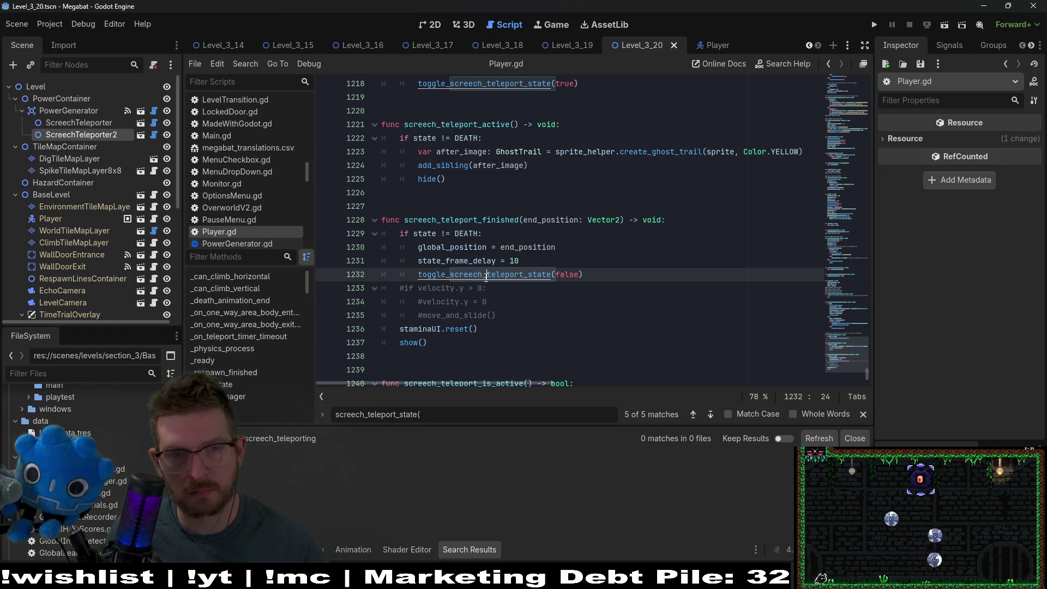
ctrl+click(485, 276)
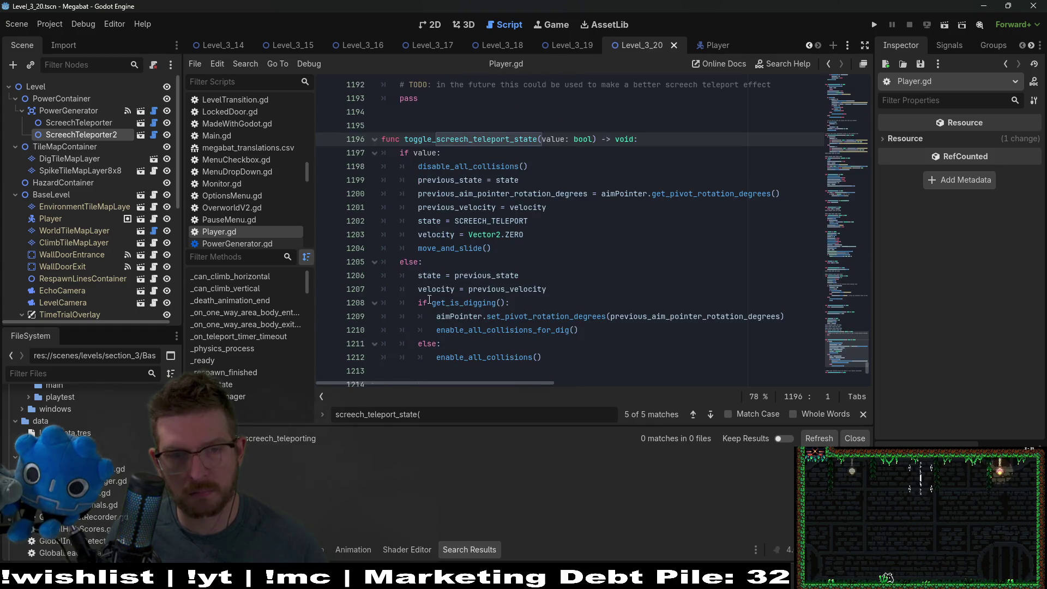
Try pasting staminaUI.reset() under else: on line 1205, then undo it
click(514, 264)
key(Return)
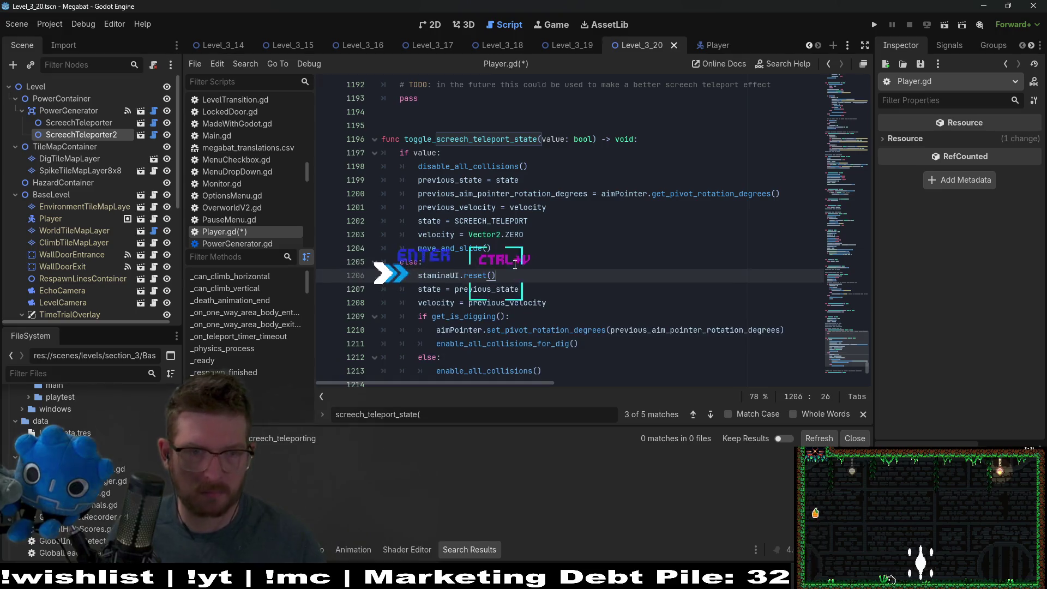
key(ctrl+v)
key(ctrl+z)
key(ctrl+z)
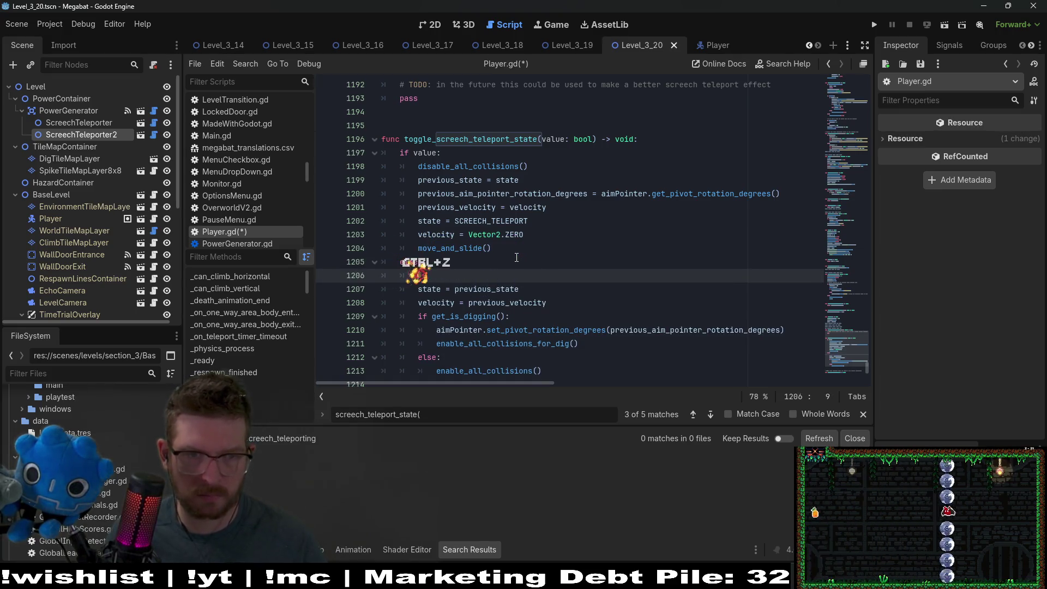
scroll(587, 270, down, 3)
scroll(586, 270, down, 7)
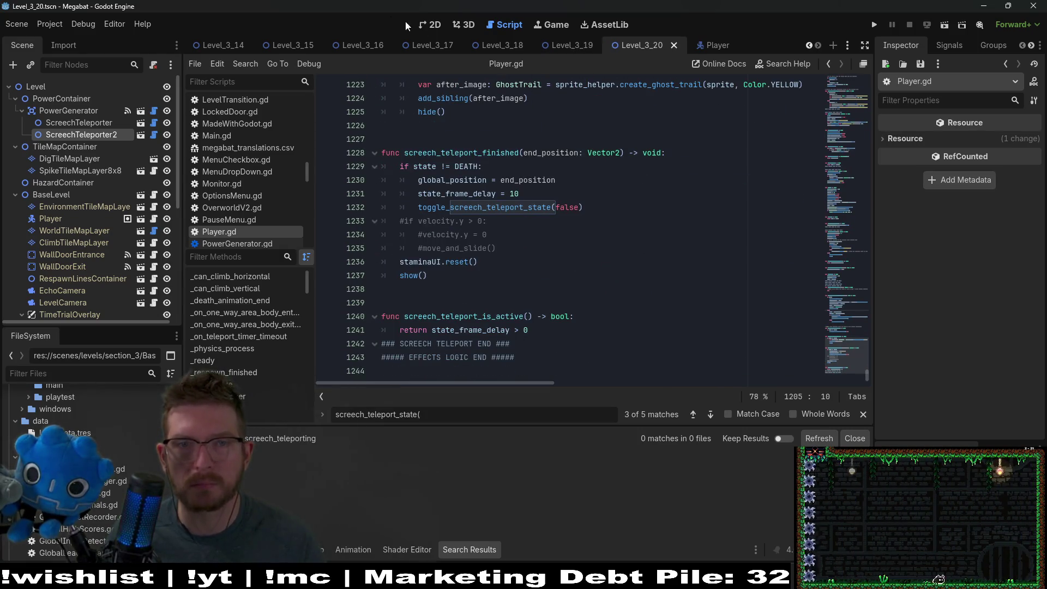
click(954, 25)
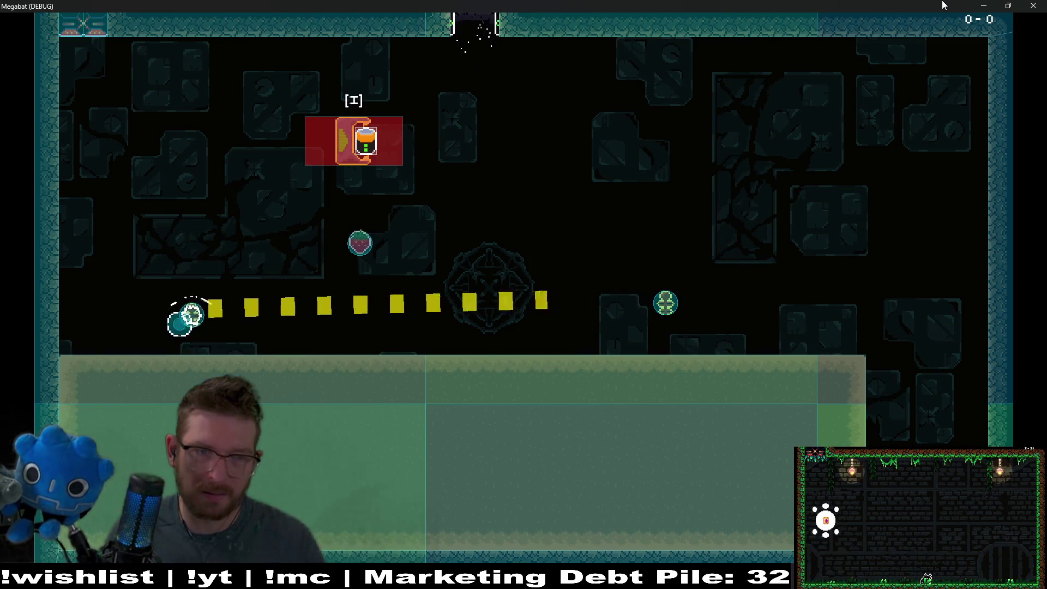
key(F8)
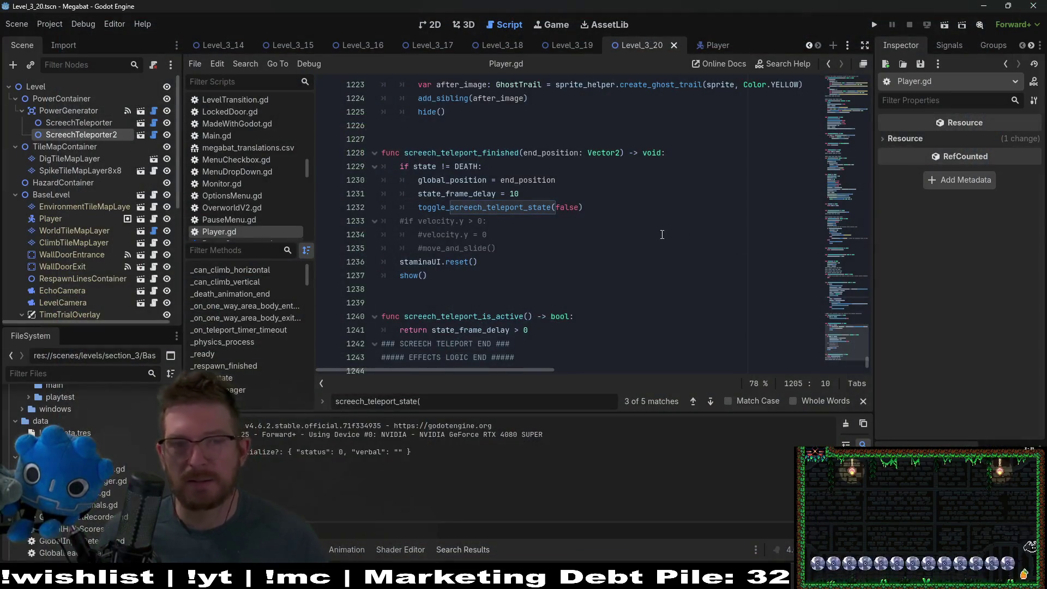
Delete commented-out velocity.y lines 1232–1235, save Player.gd, and switch to the 2D Level_3_20 view
click(535, 249)
shift+click(586, 208)
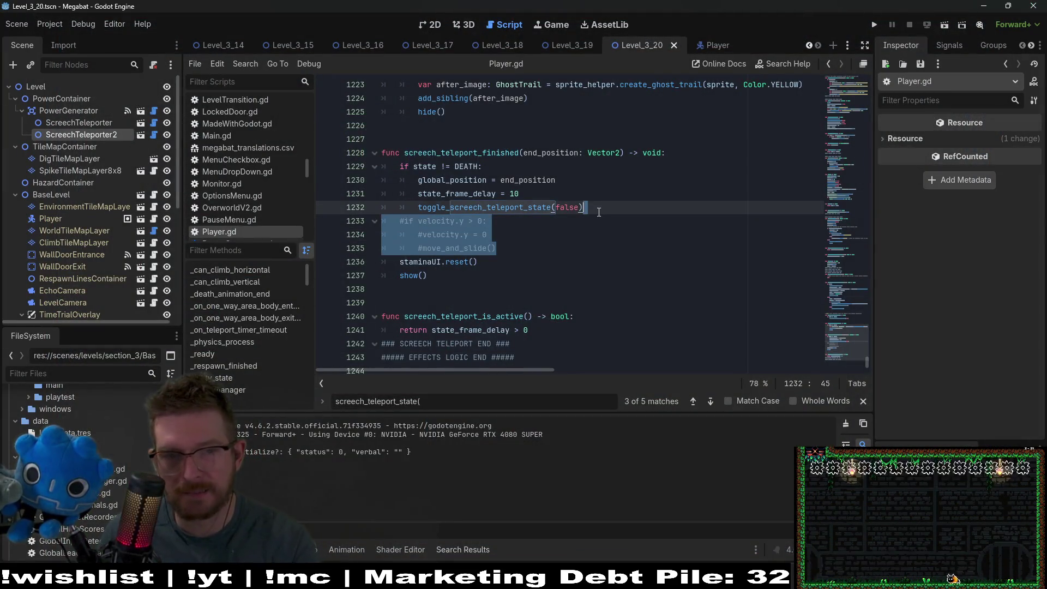
key(BackSpace)
key(ctrl+s)
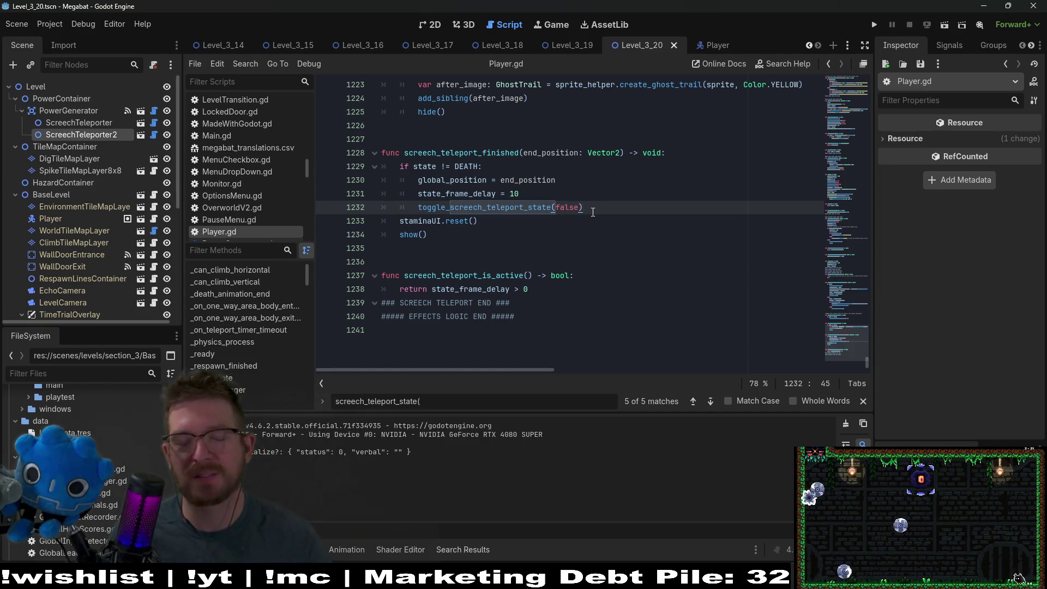
click(434, 25)
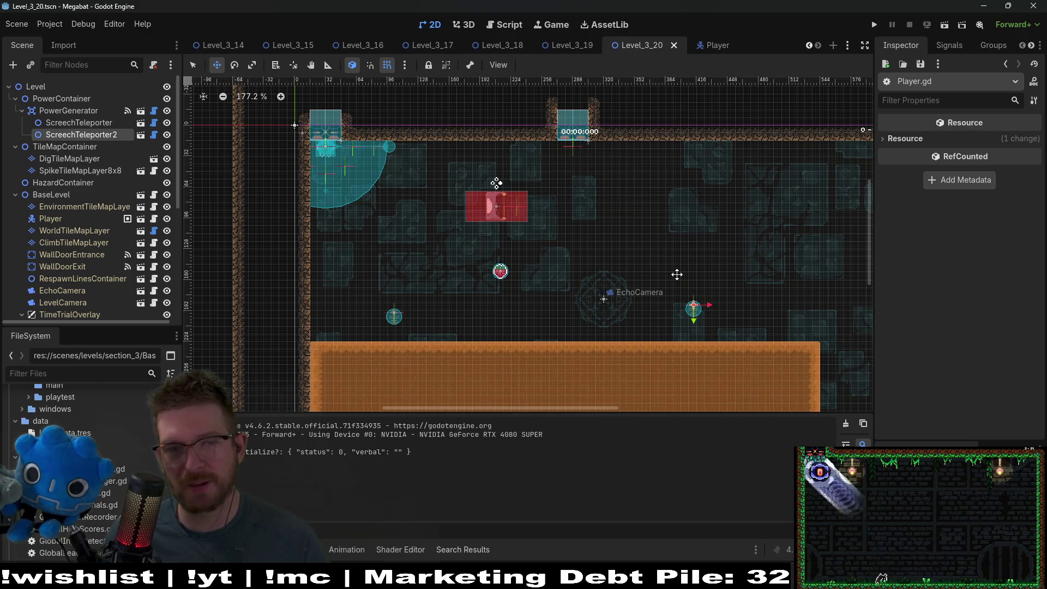
Browse the Project and Debug menus, then switch to the Player.gd diff in Visual Studio Code
click(42, 22)
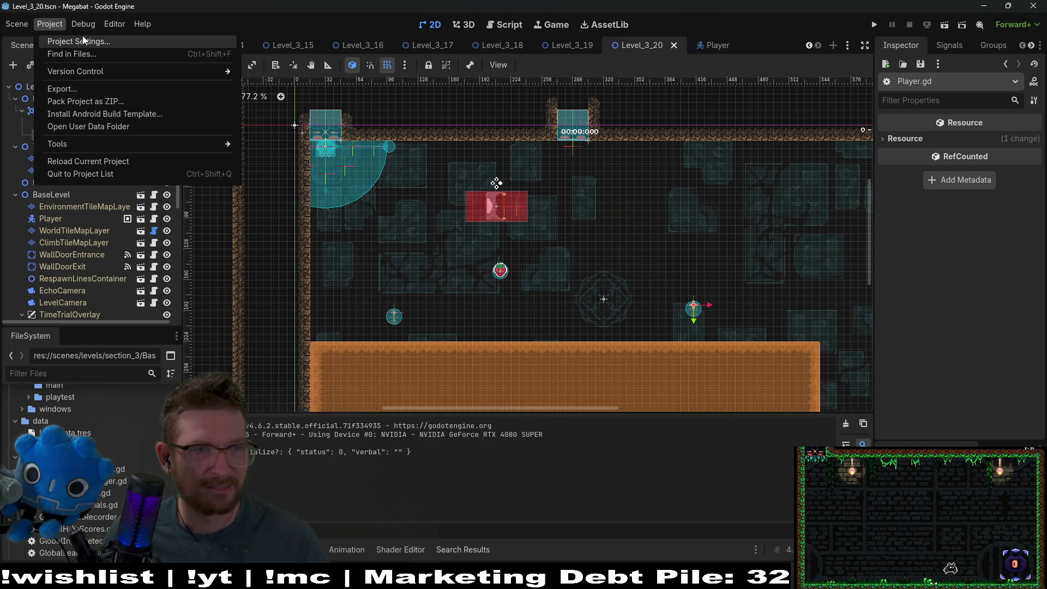
mouse_move(83, 23)
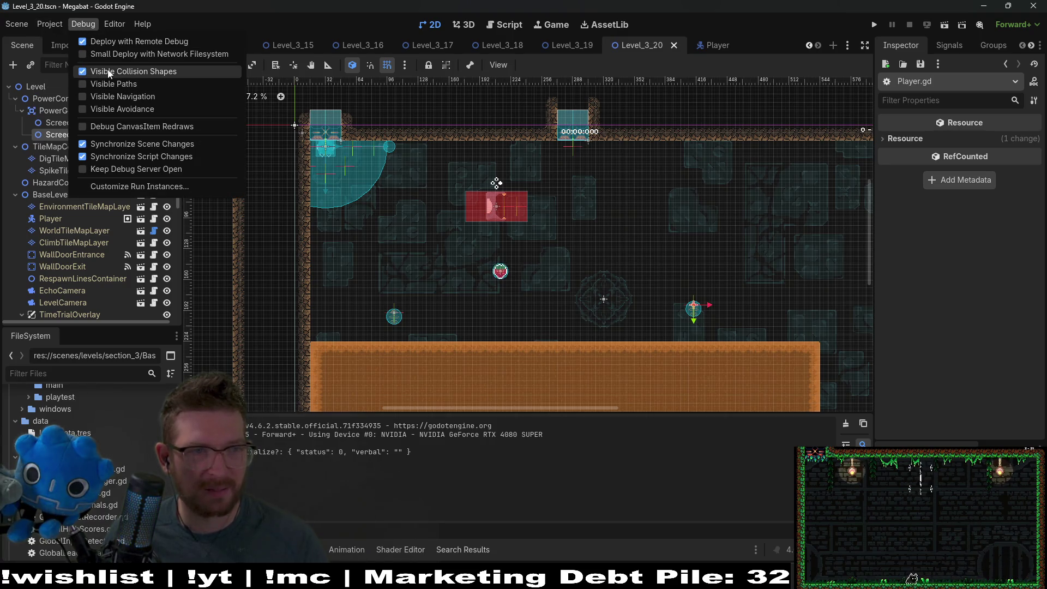
click(572, 441)
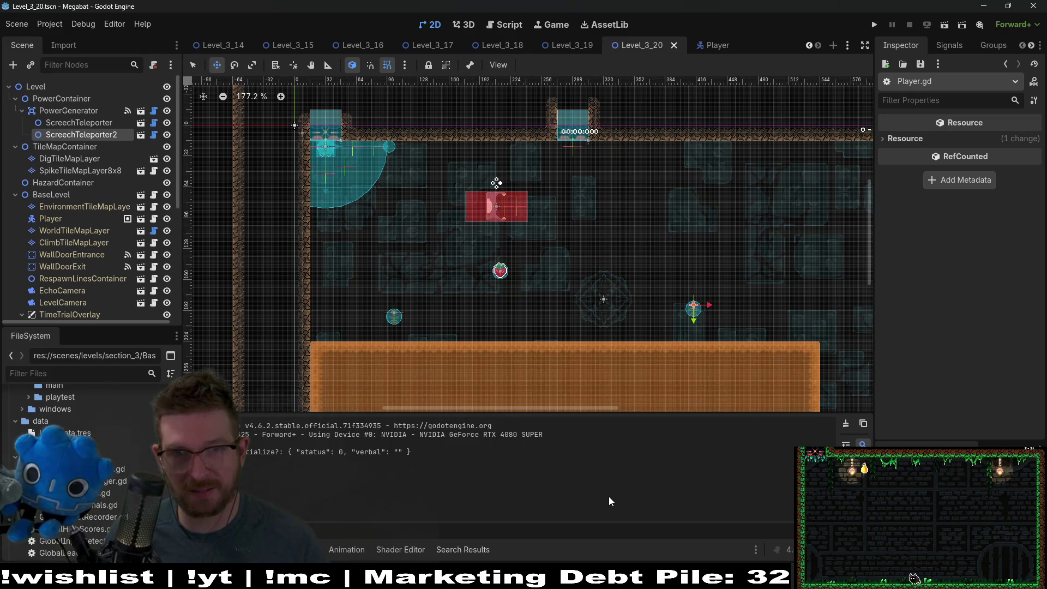
key(alt+Tab)
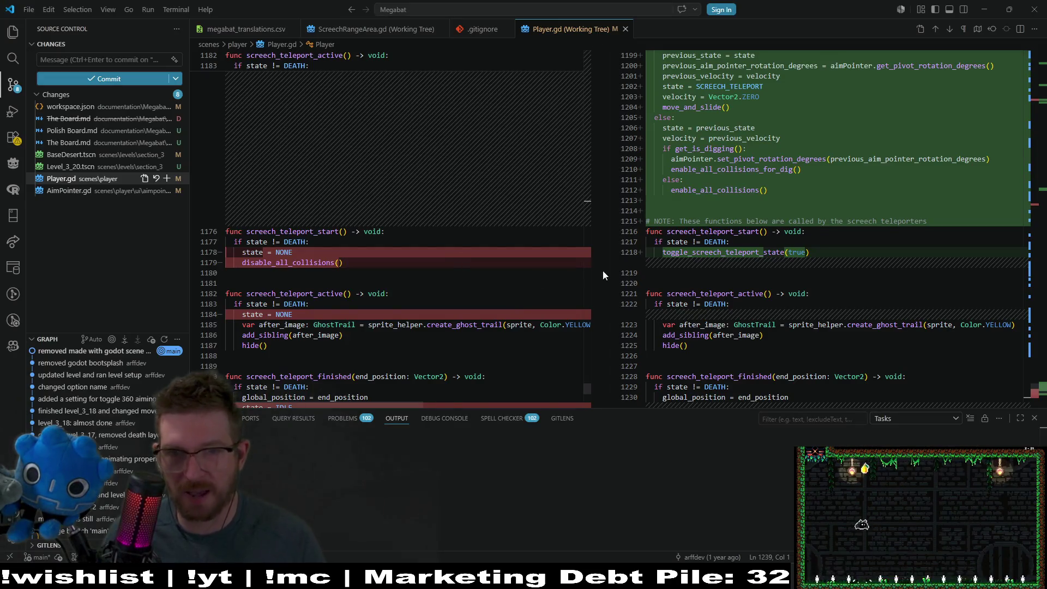
Open the AimPointer.gd diff to view the new set_pivot_rotation_degrees function
scroll(602, 273, up, 3)
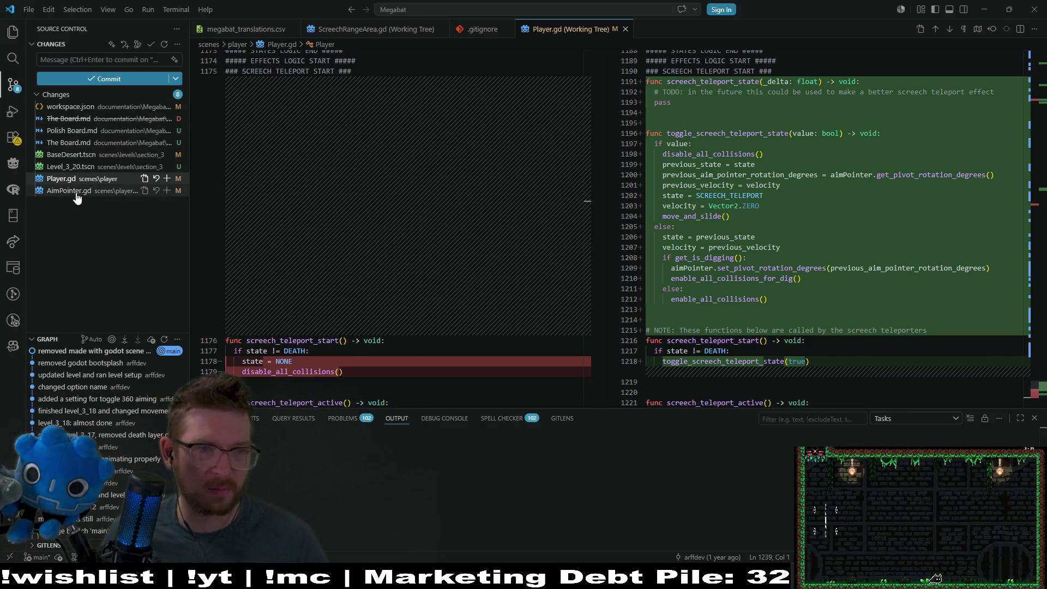
click(76, 191)
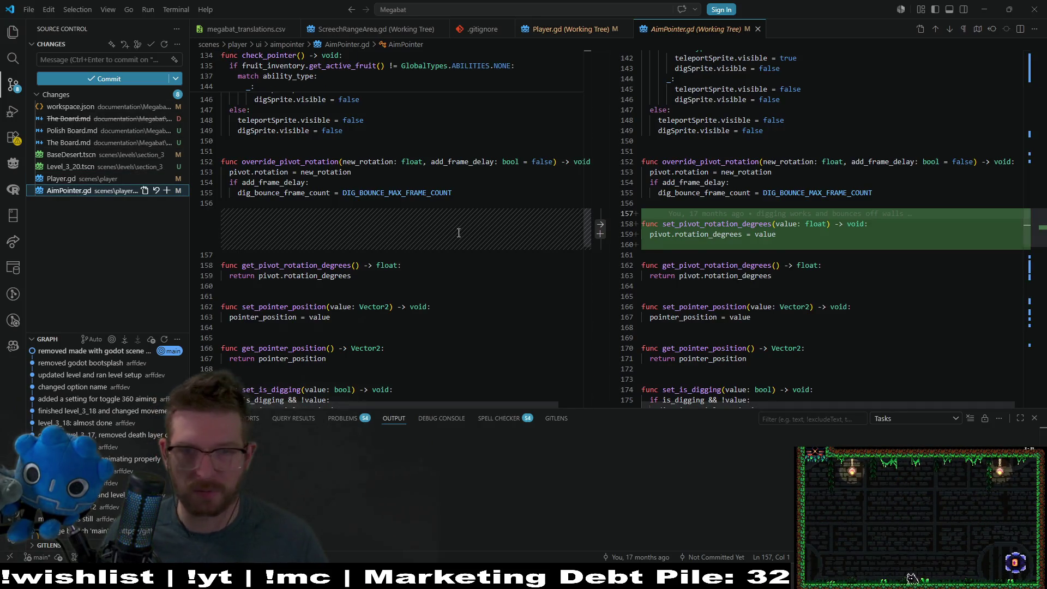
click(875, 255)
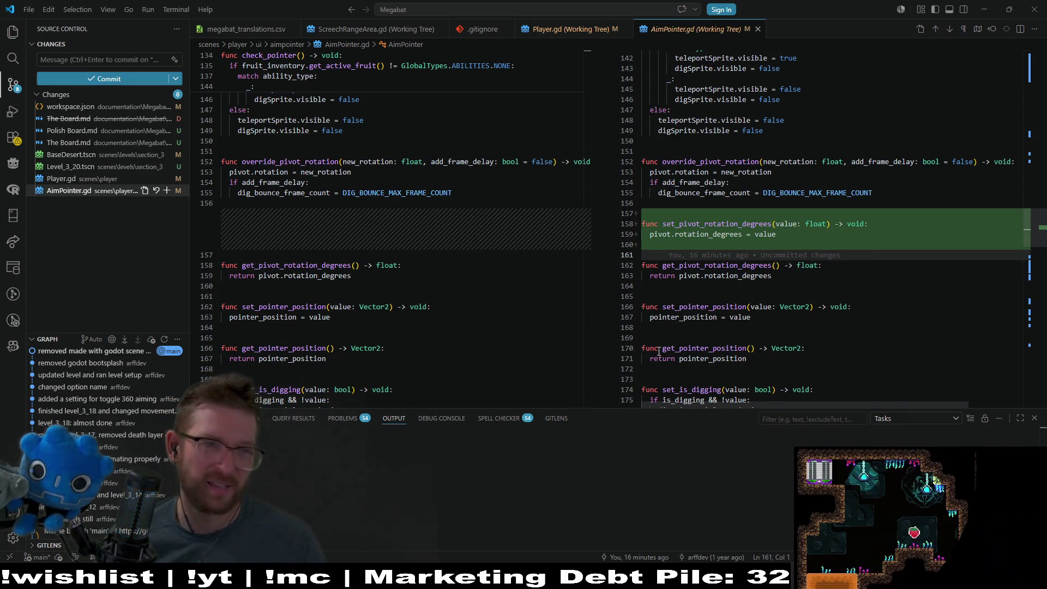
click(105, 184)
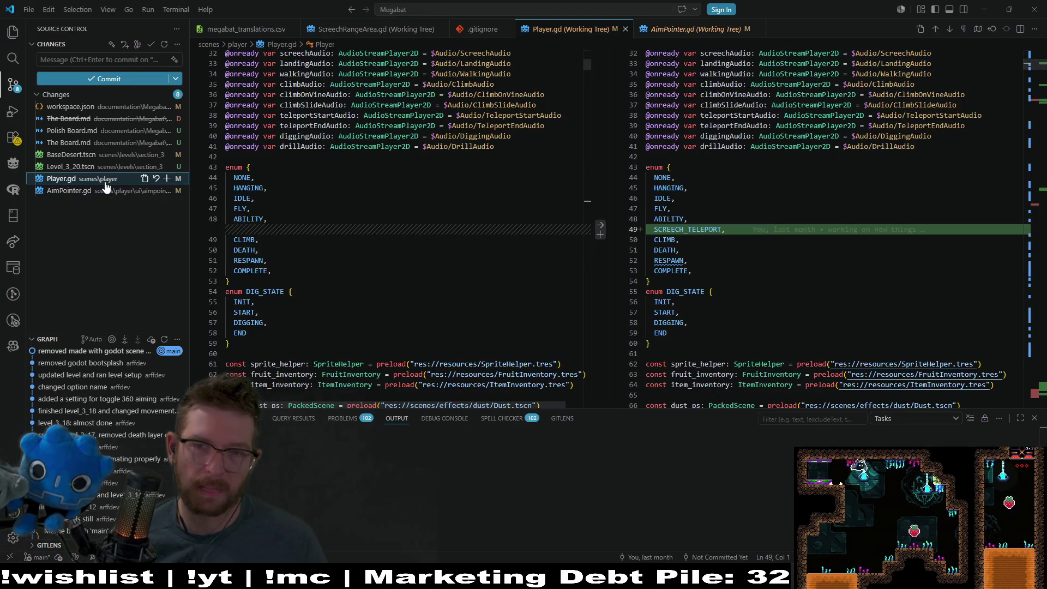
scroll(870, 215, down, 5)
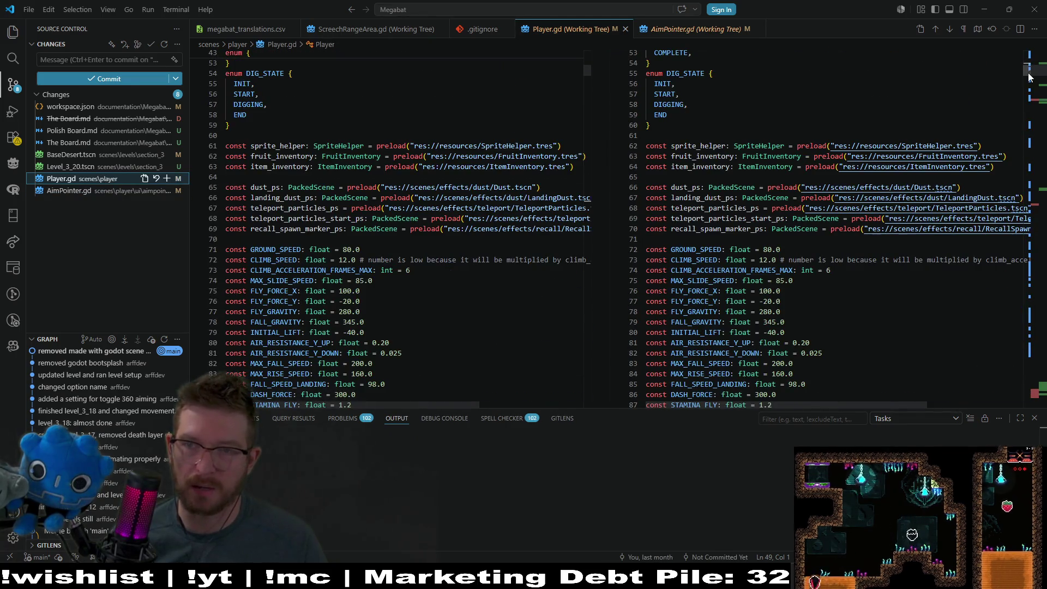
drag(1037, 76, 1039, 89)
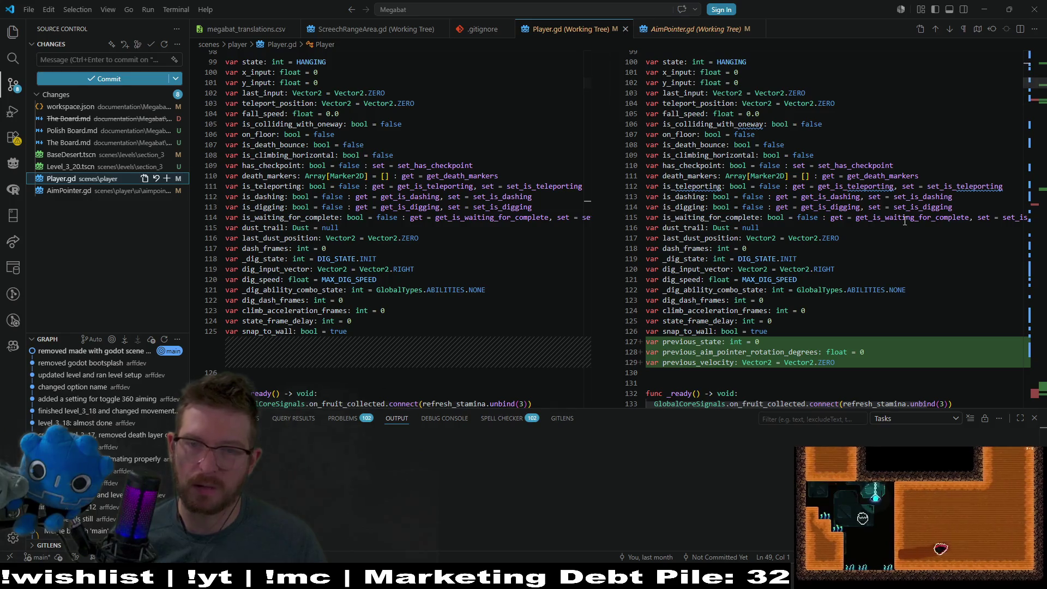
scroll(888, 218, down, 1)
drag(842, 308, 625, 291)
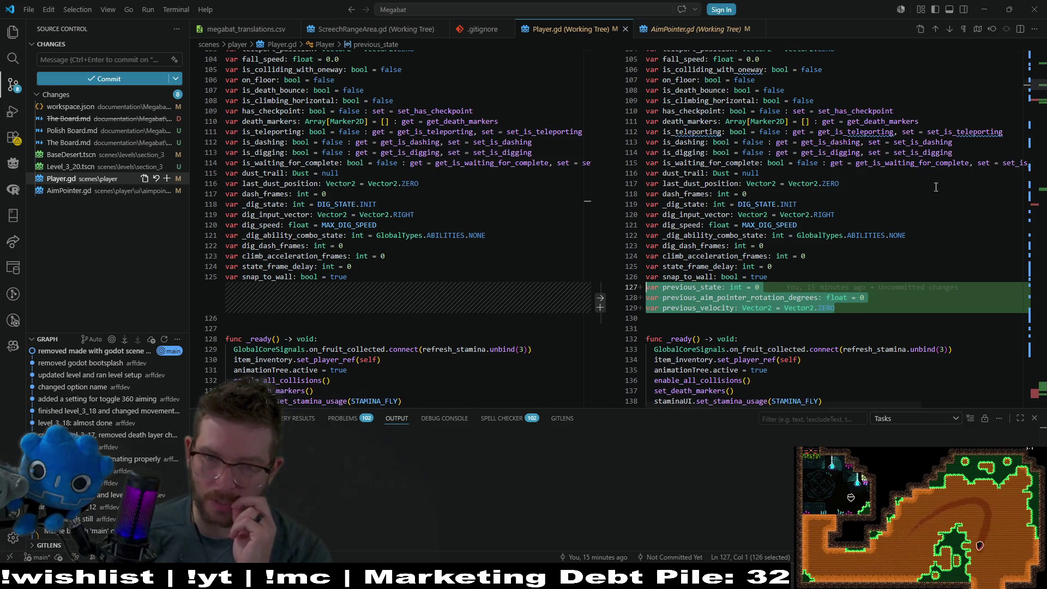
click(847, 309)
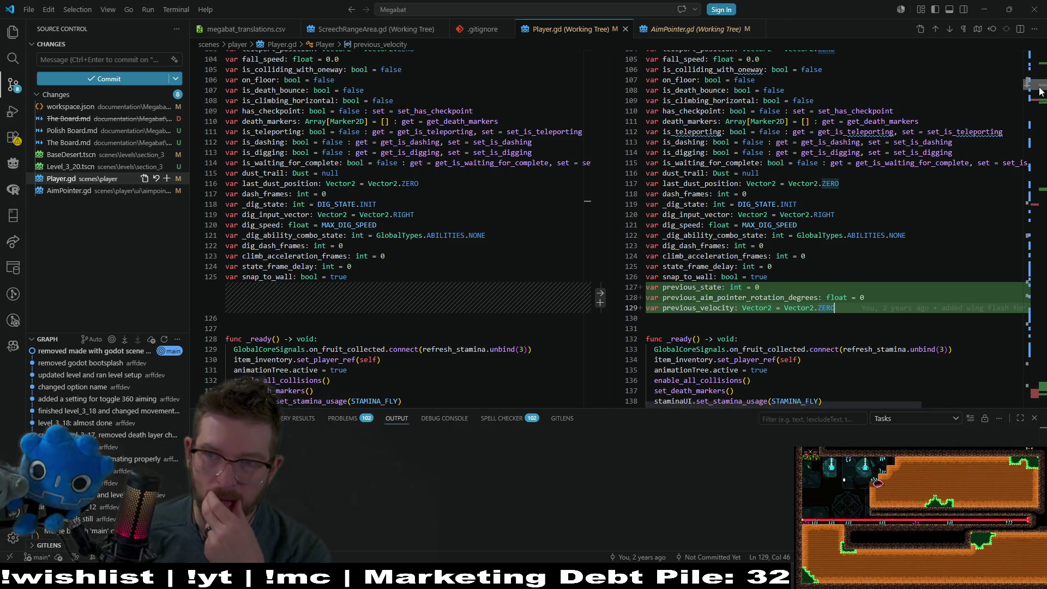
drag(1039, 91, 1039, 106)
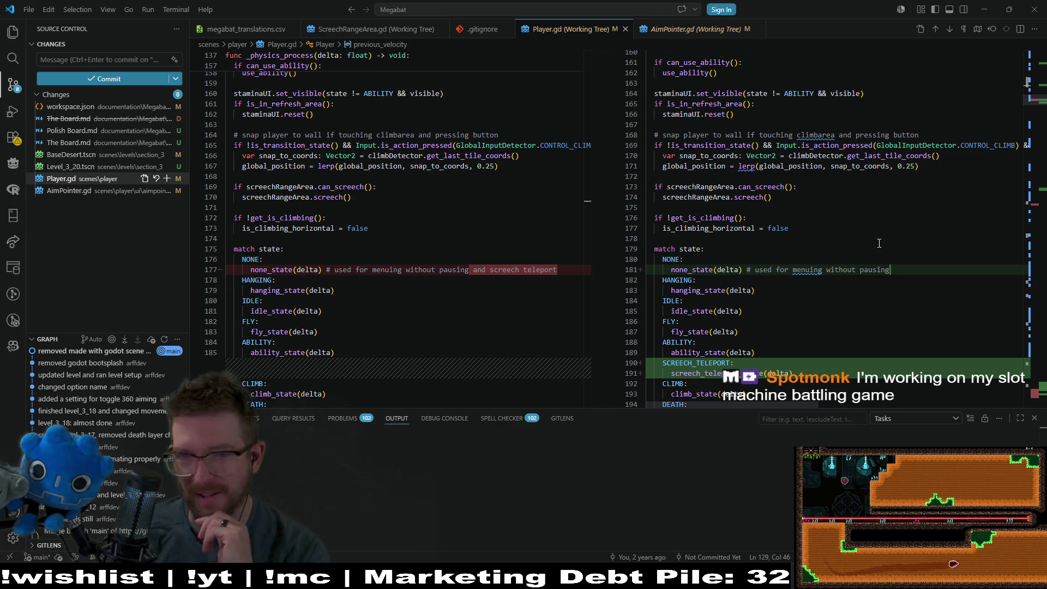
scroll(893, 236, down, 1)
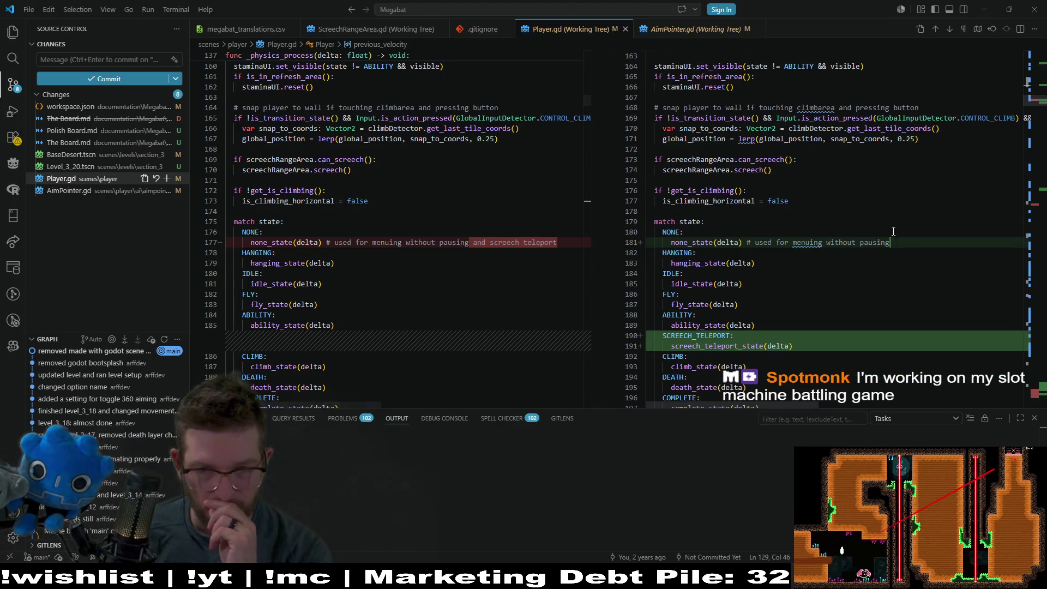
scroll(892, 232, down, 1)
scroll(893, 231, down, 8)
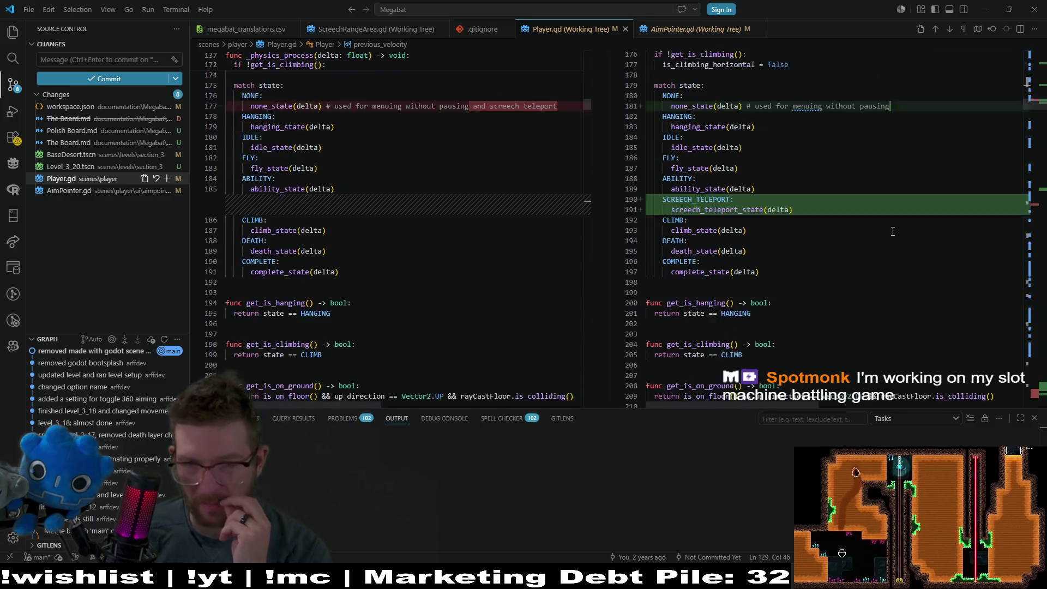
drag(1034, 109, 1034, 189)
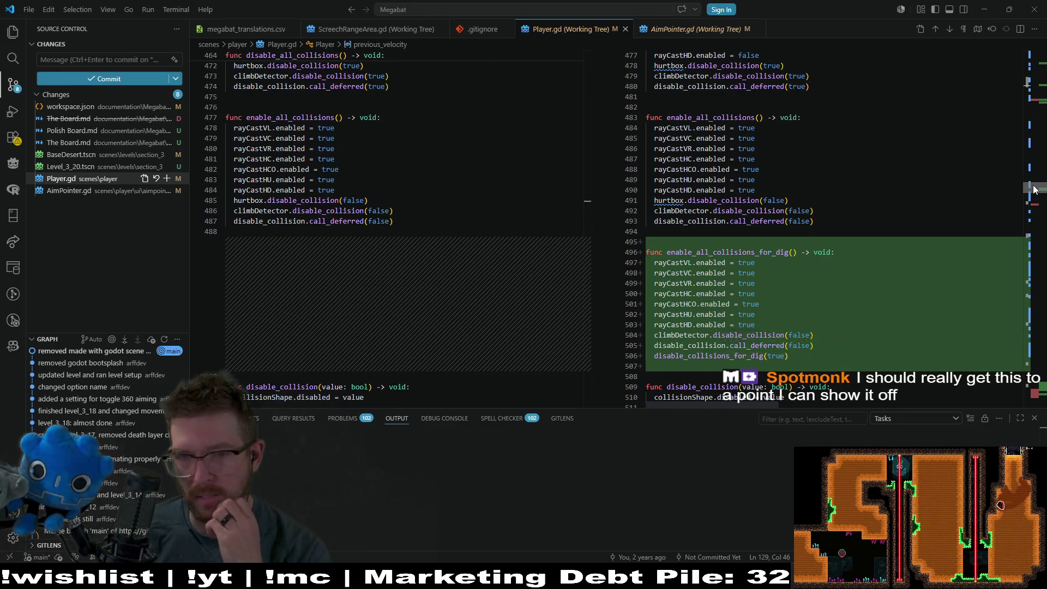
drag(1035, 189, 1030, 187)
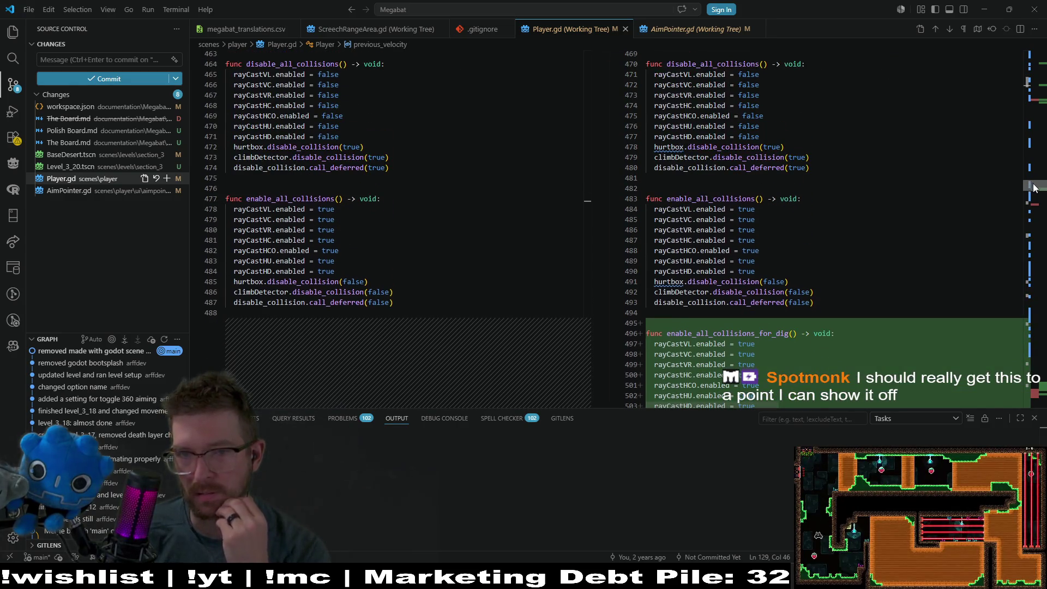
scroll(1033, 187, down, 1)
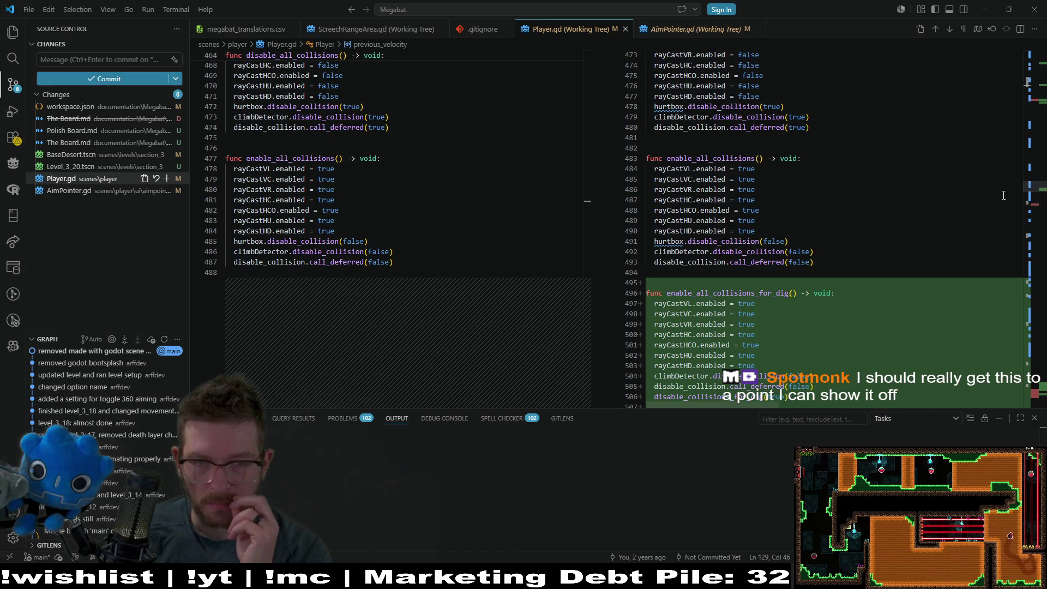
scroll(1033, 209, down, 10)
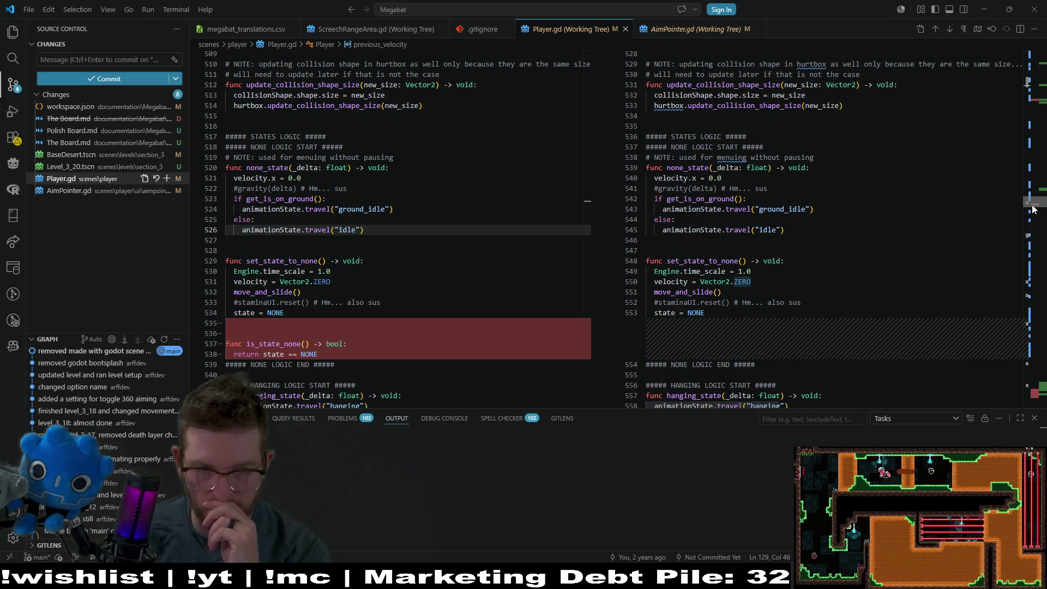
drag(1033, 209, 1036, 399)
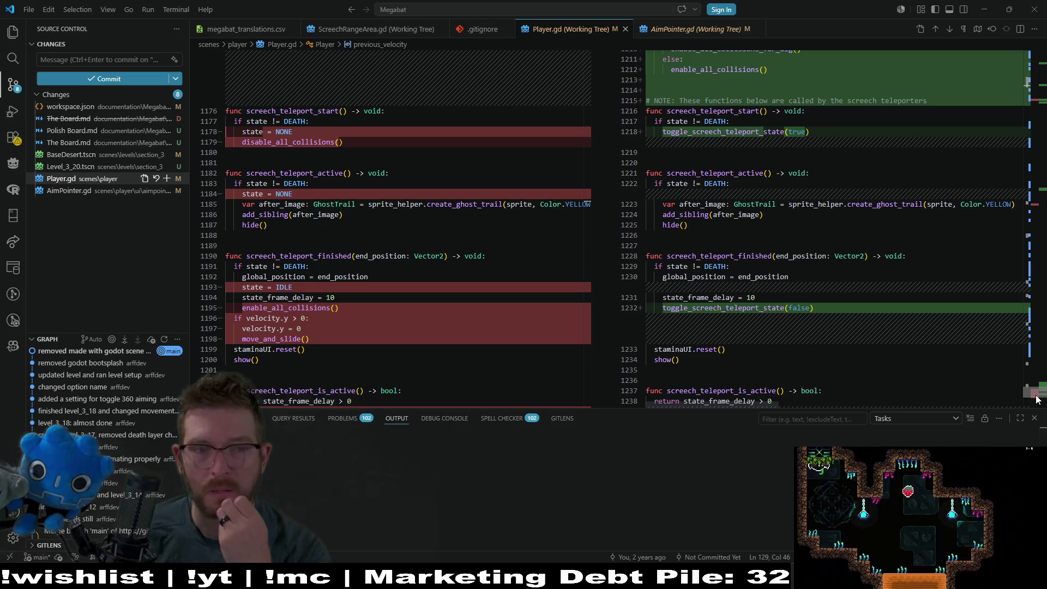
Scroll through the toggle_screech_teleport_state changes in the Player.gd diff, then return to Godot
scroll(1006, 374, up, 5)
scroll(862, 315, down, 2)
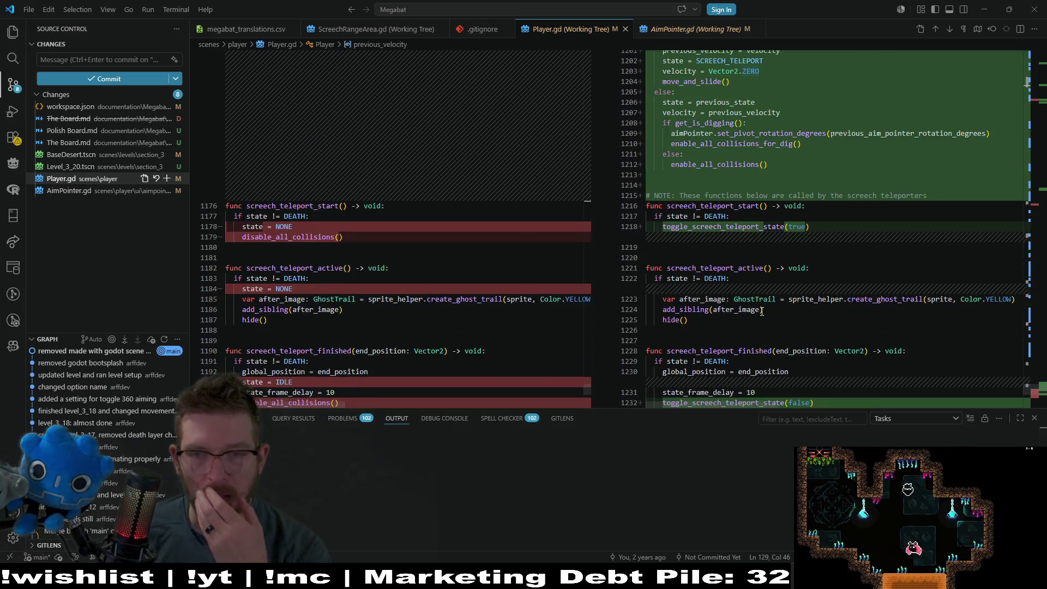
scroll(764, 310, up, 3)
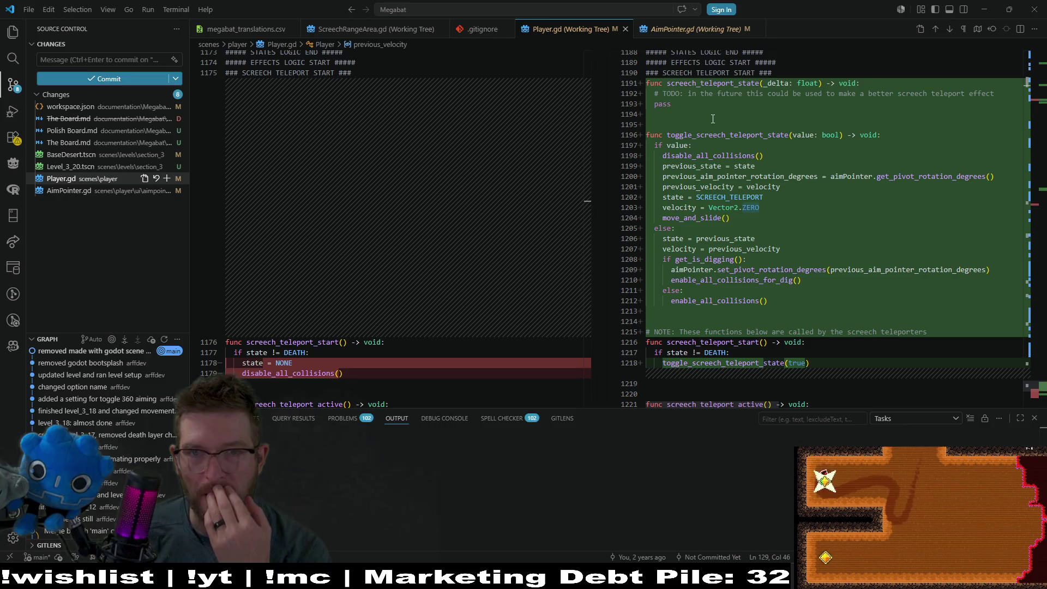
drag(713, 119, 629, 81)
click(819, 116)
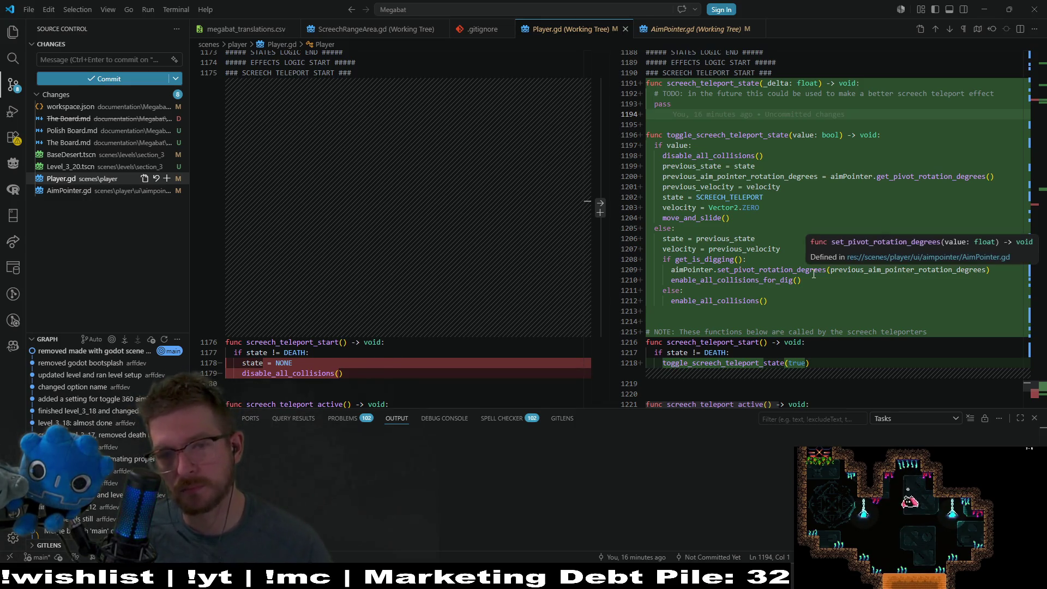
scroll(813, 274, down, 3)
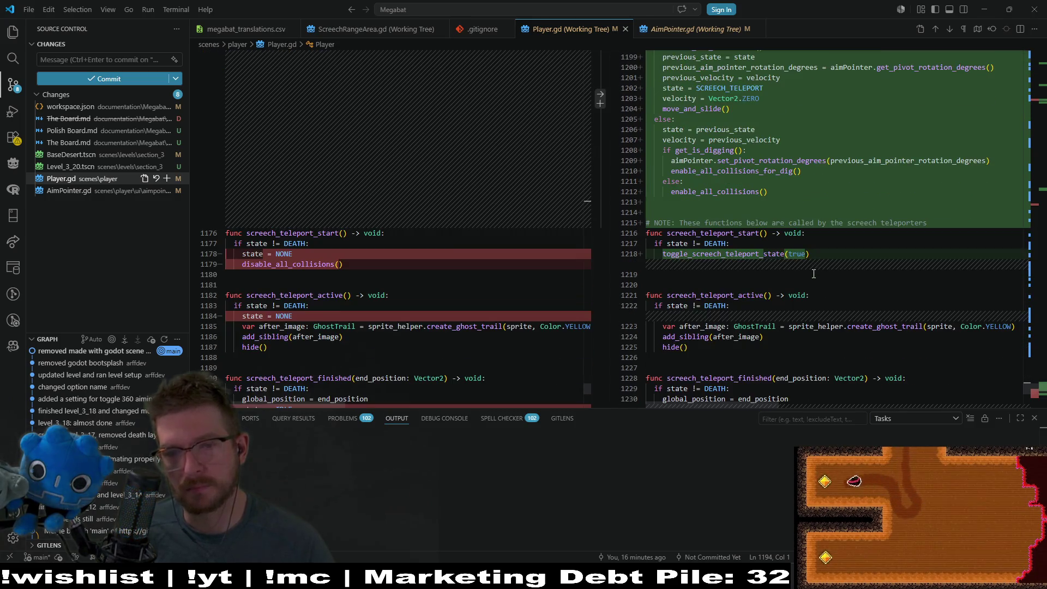
scroll(813, 274, down, 2)
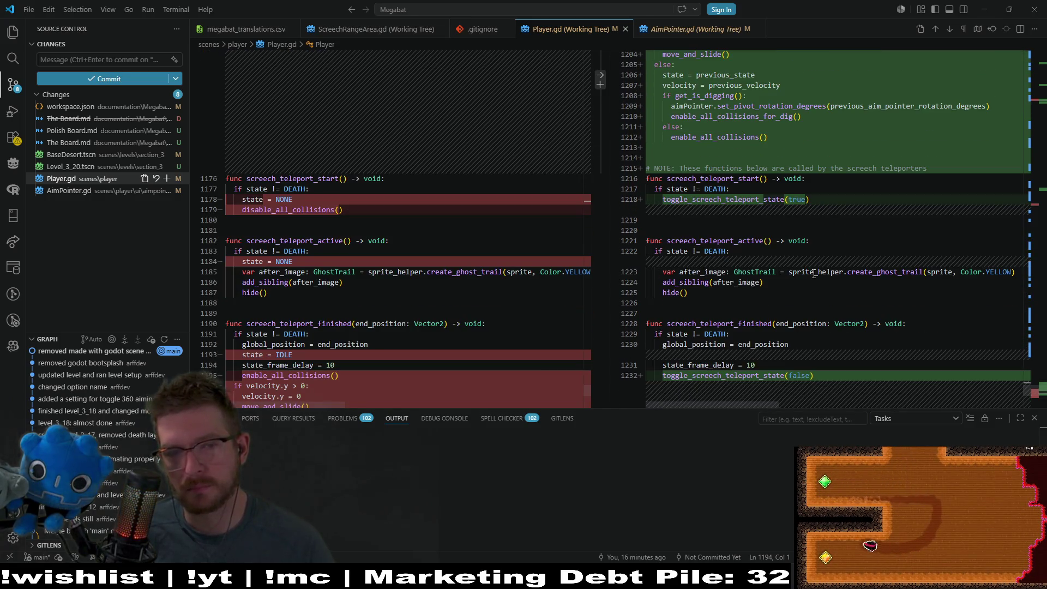
scroll(814, 274, down, 2)
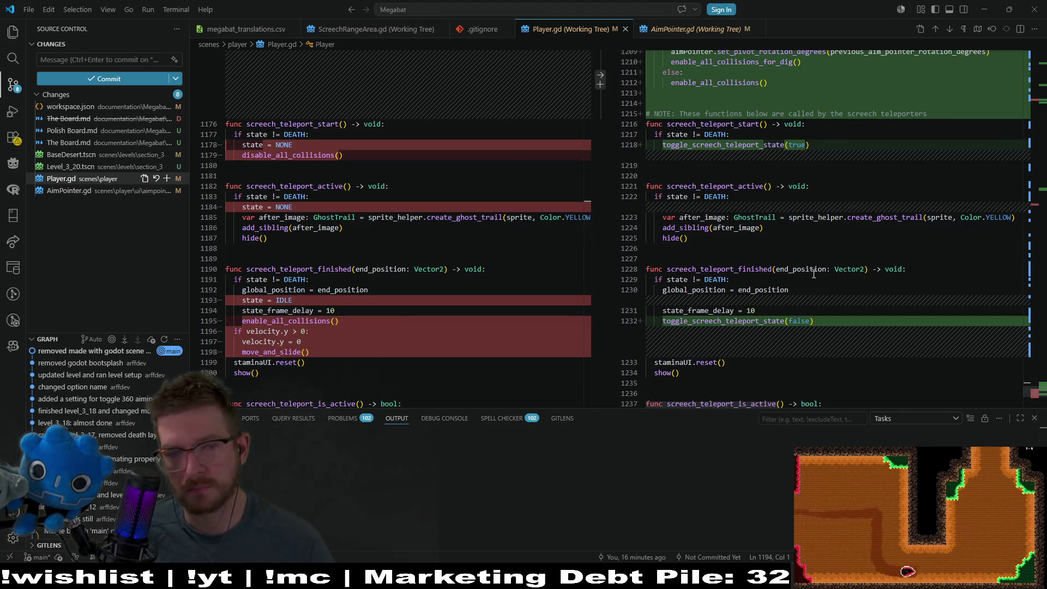
mouse_move(816, 265)
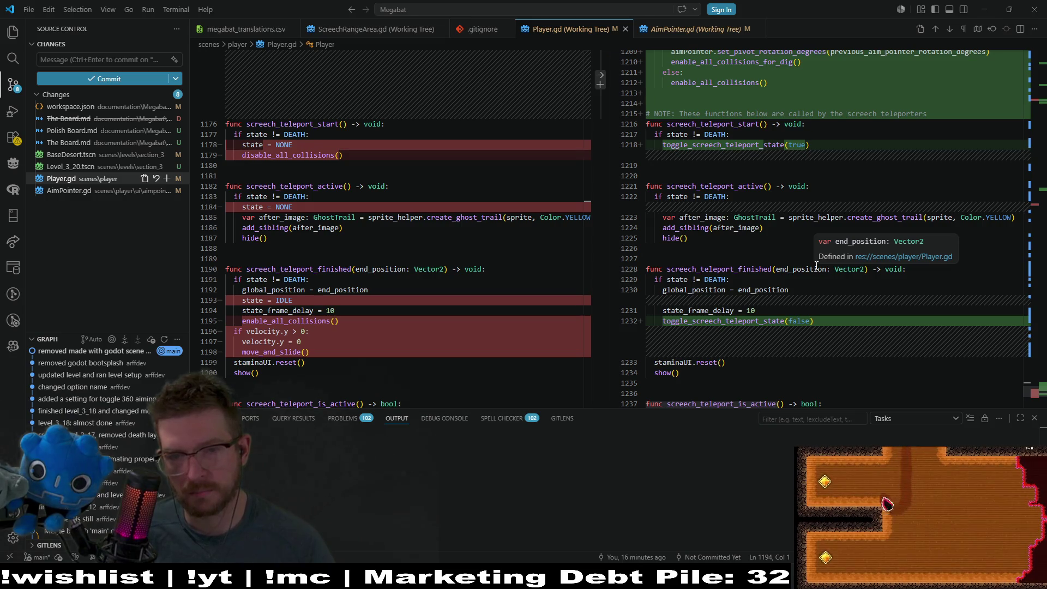
scroll(816, 265, down, 1)
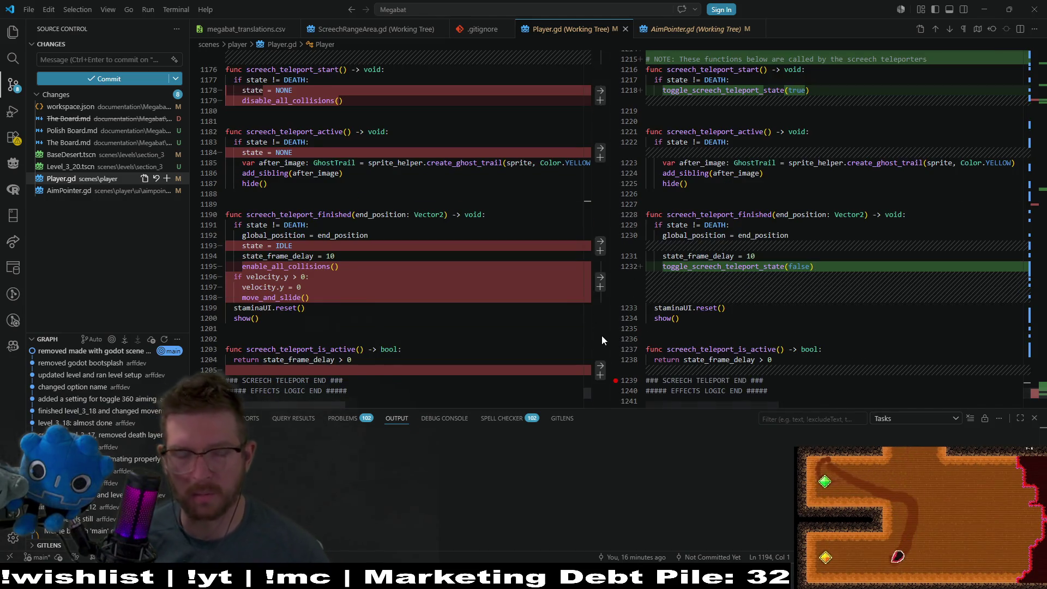
mouse_move(752, 579)
click(752, 512)
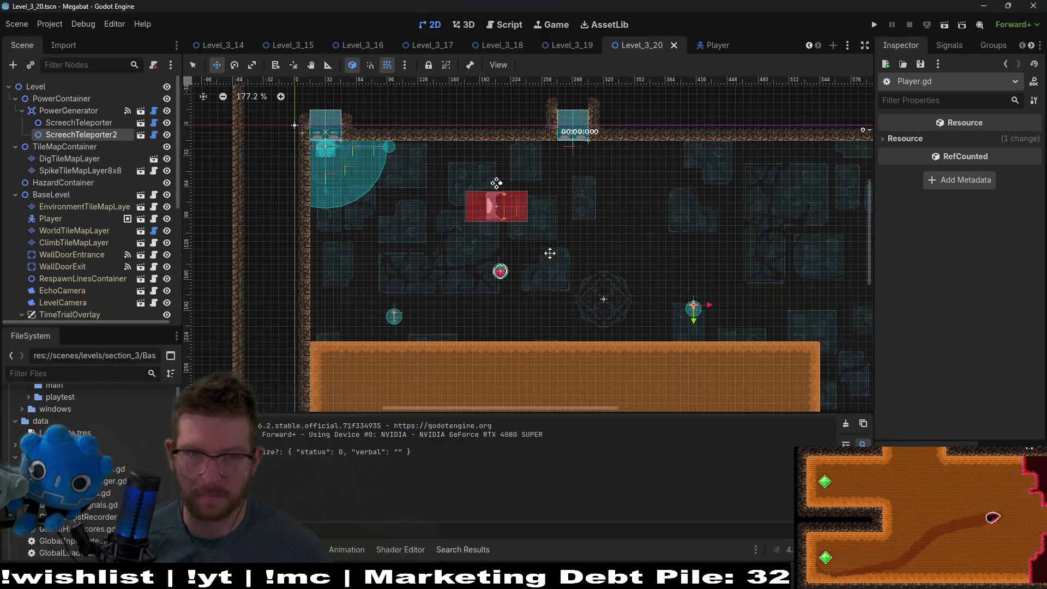
click(505, 24)
scroll(578, 212, up, 20)
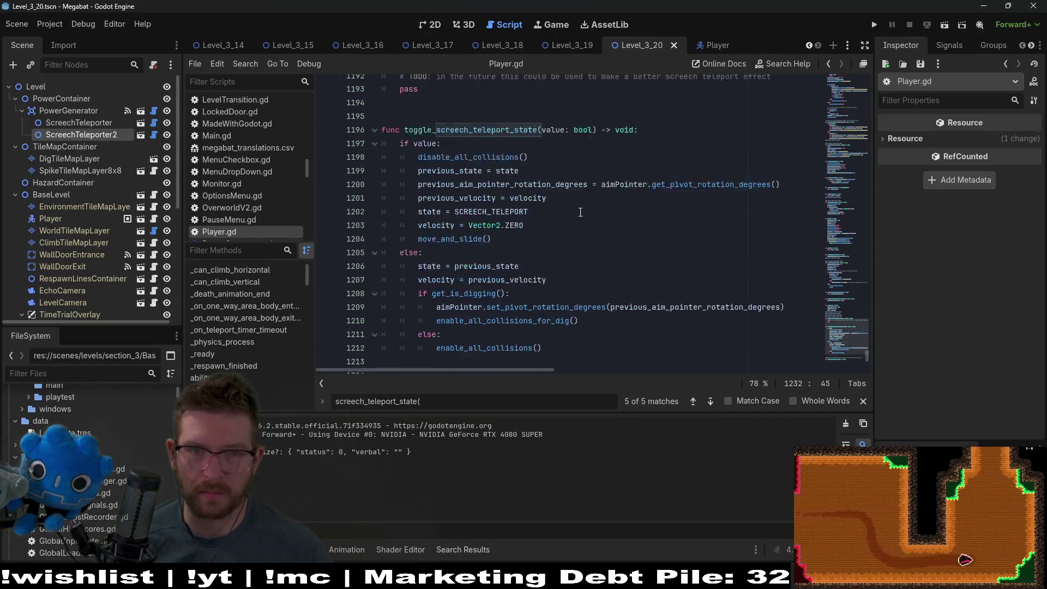
scroll(581, 211, down, 15)
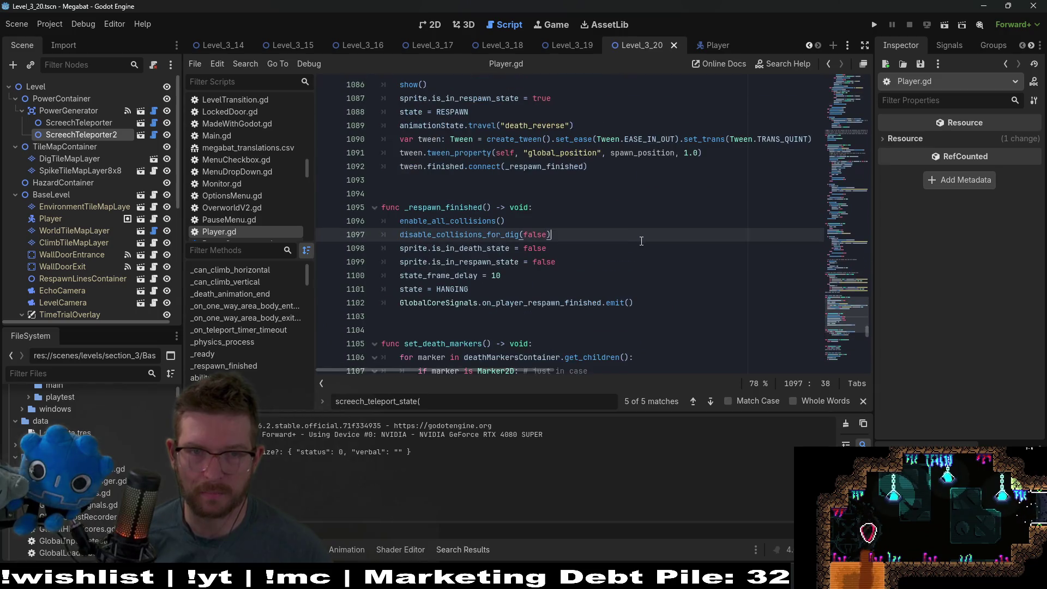
key(ctrl+f)
text(enable_all)
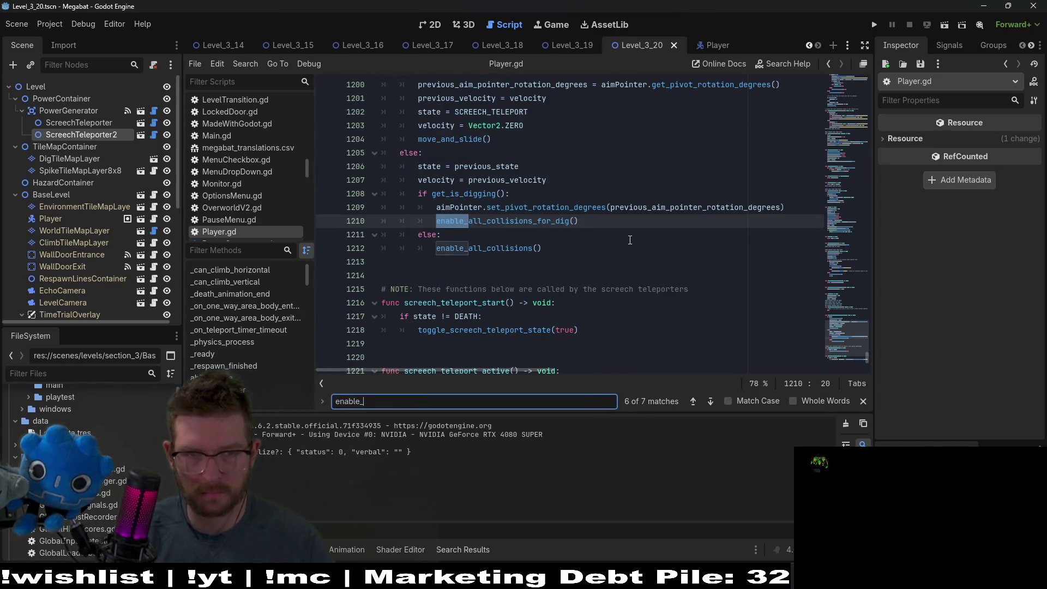
click(506, 251)
ctrl+click(506, 250)
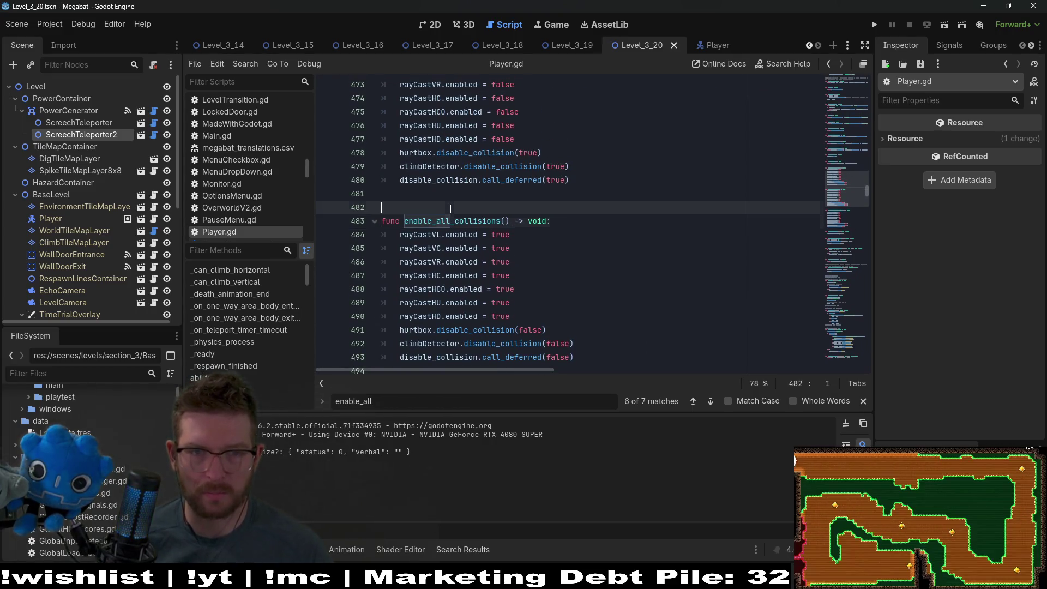
key(Return)
key(Return)
click(453, 207)
key(Return)
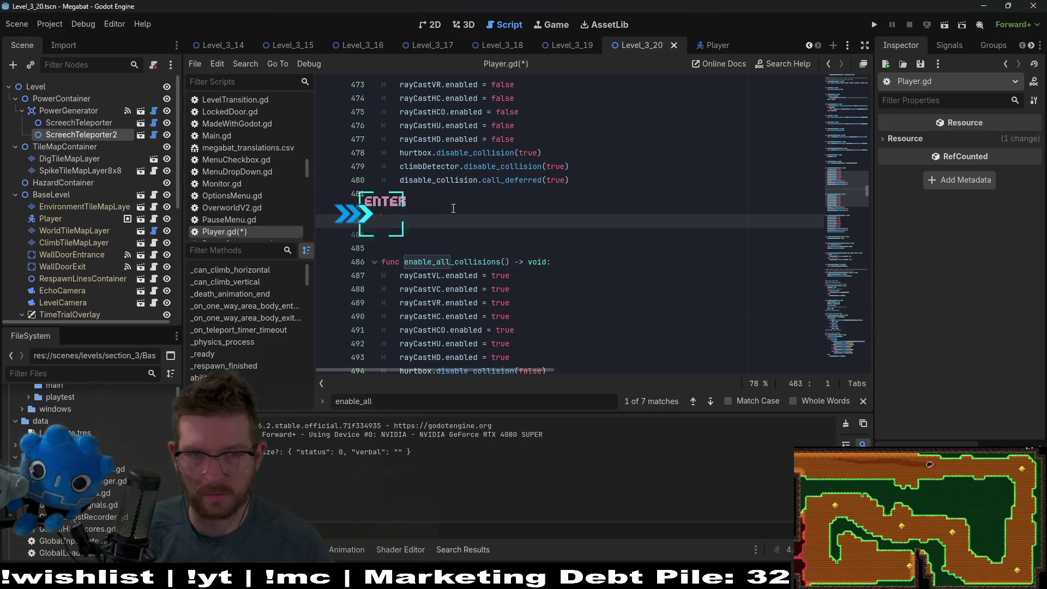
text(func)
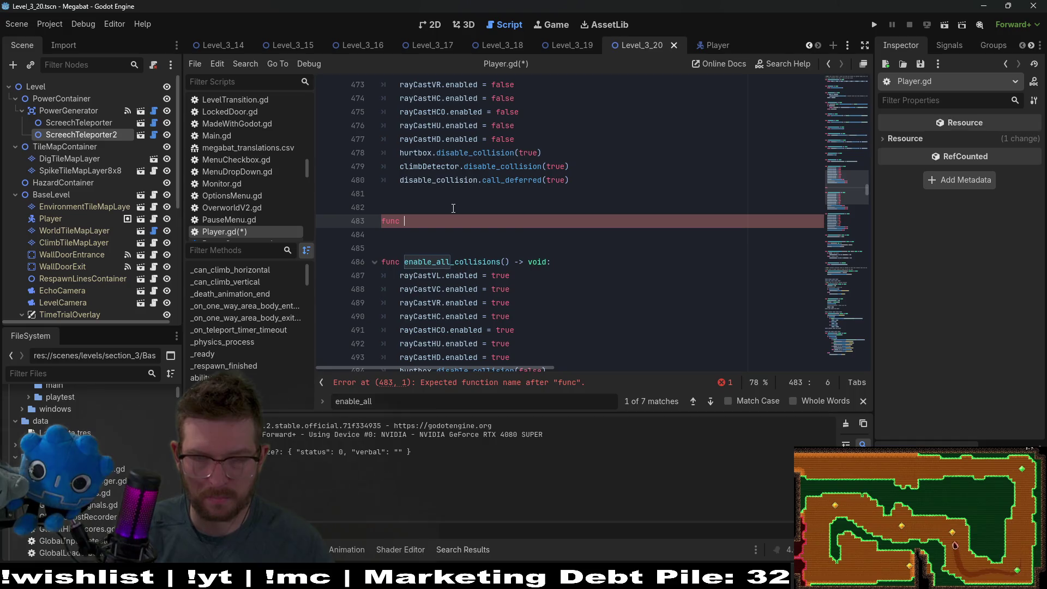
key(BackSpace)
key(BackSpace)
key(BackSpace)
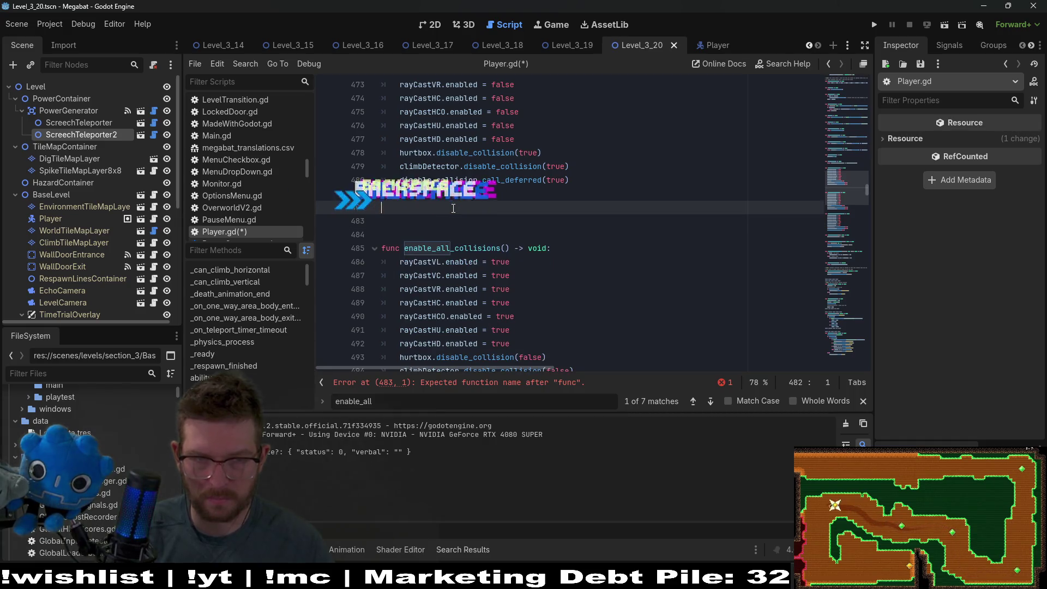
click(624, 234)
key(BackSpace)
key(BackSpace)
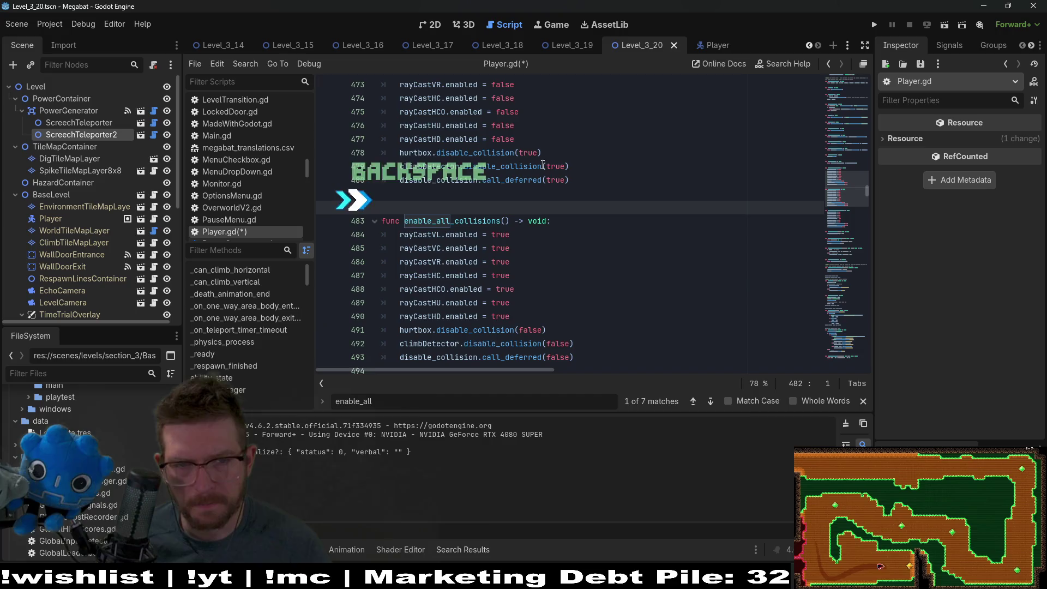
scroll(624, 234, up, 2)
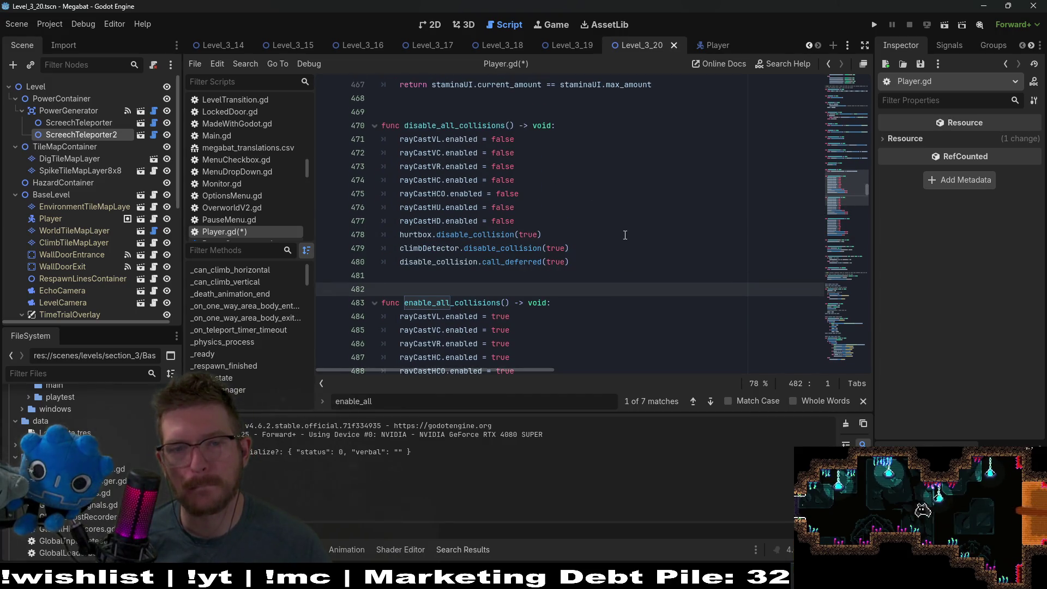
scroll(625, 234, down, 3)
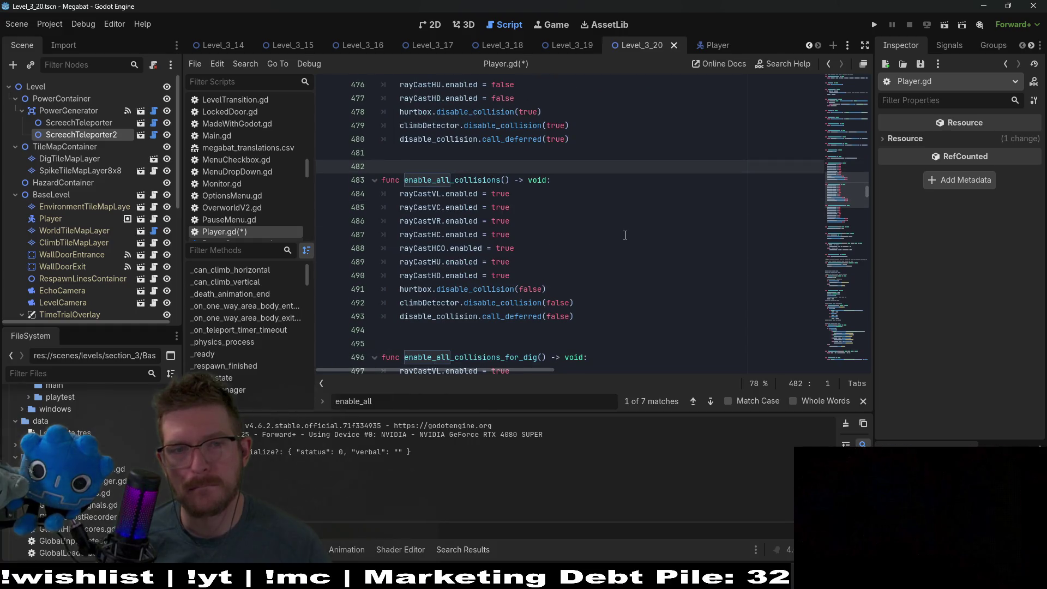
scroll(625, 234, down, 1)
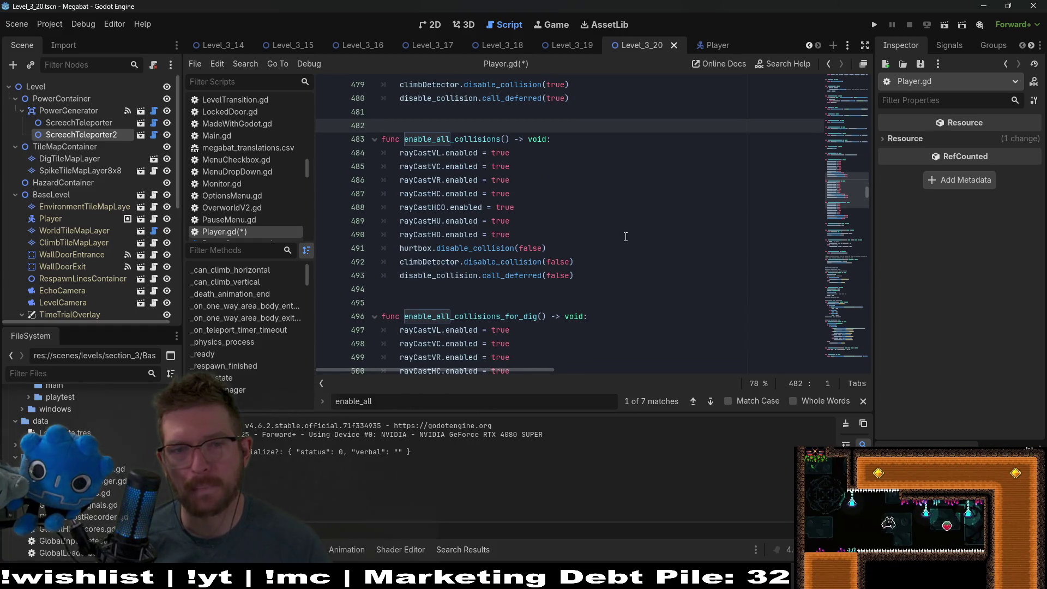
drag(639, 278, 336, 147)
key(ctrl+z)
key(ctrl+z)
key(ctrl+z)
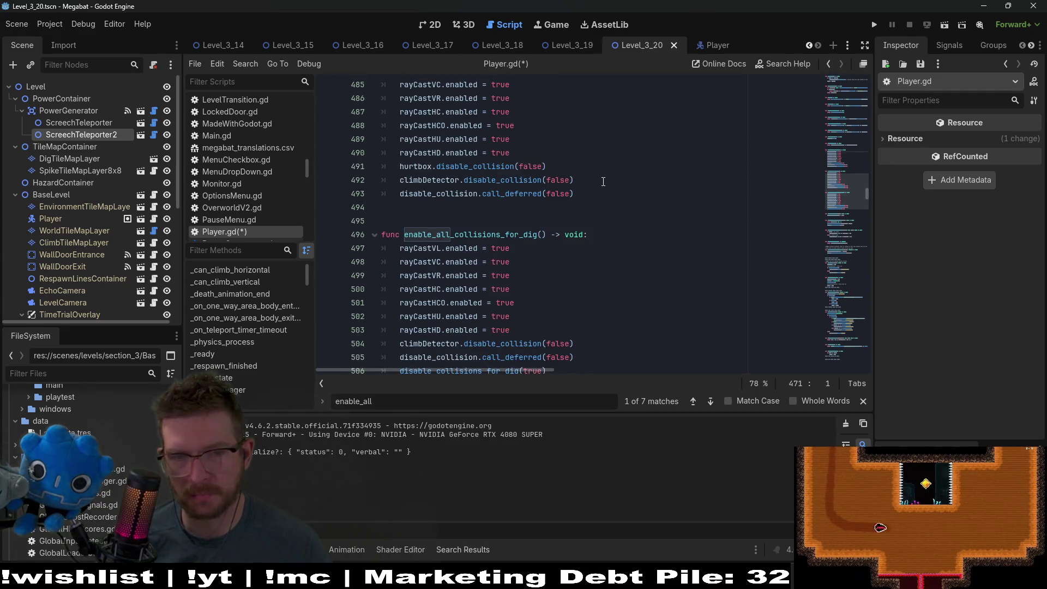
scroll(603, 181, up, 2)
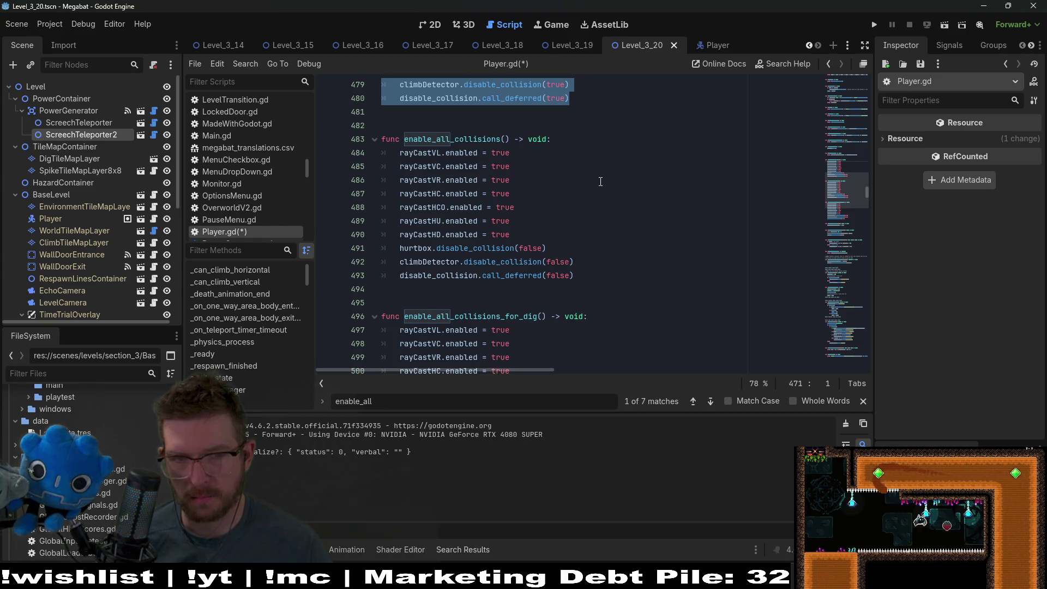
scroll(600, 181, up, 2)
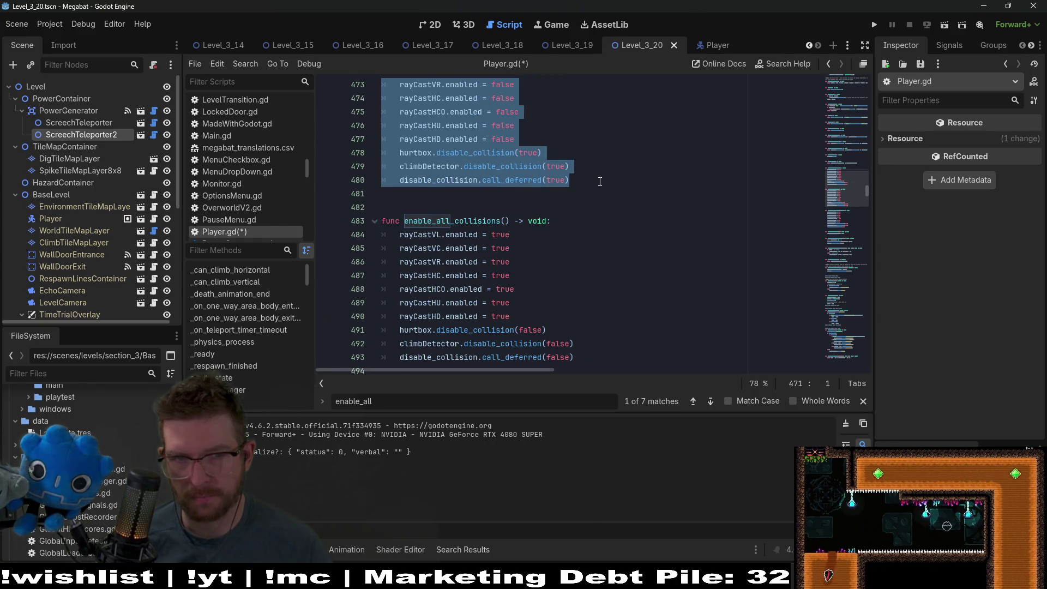
scroll(600, 182, down, 6)
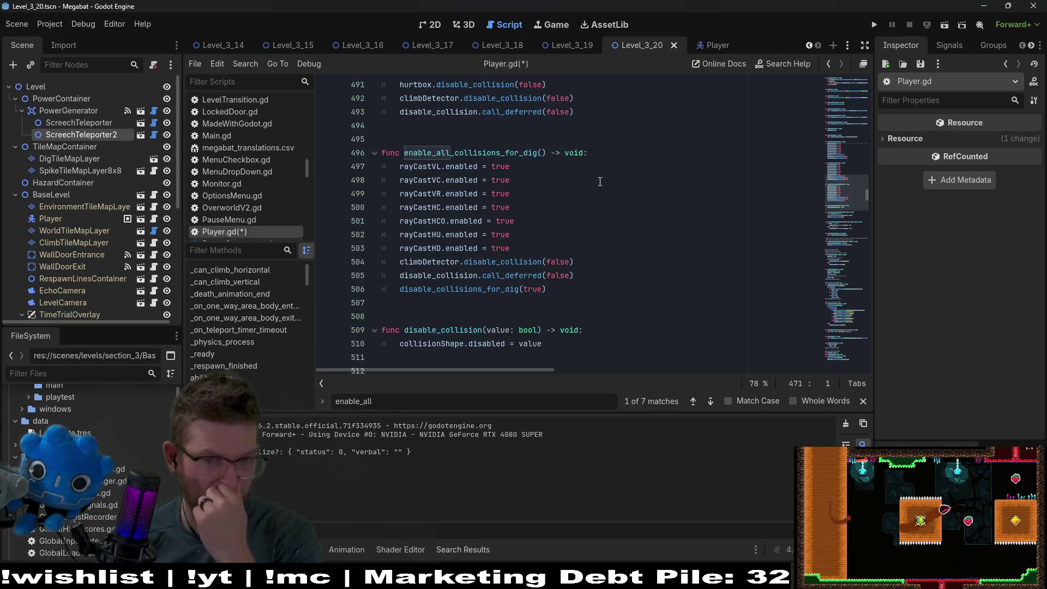
scroll(596, 182, up, 6)
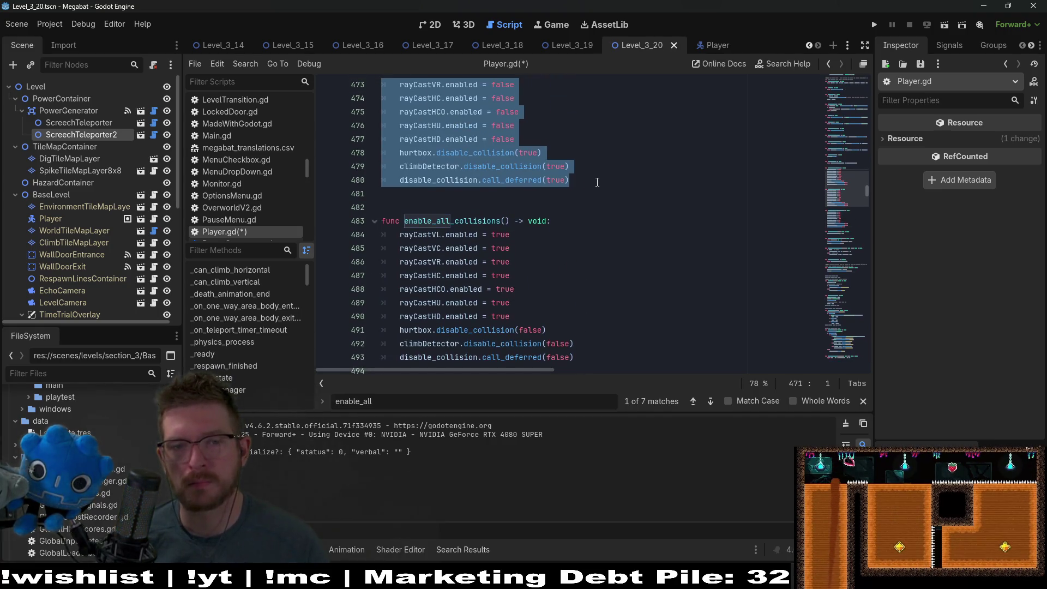
scroll(596, 182, down, 1)
scroll(597, 182, up, 4)
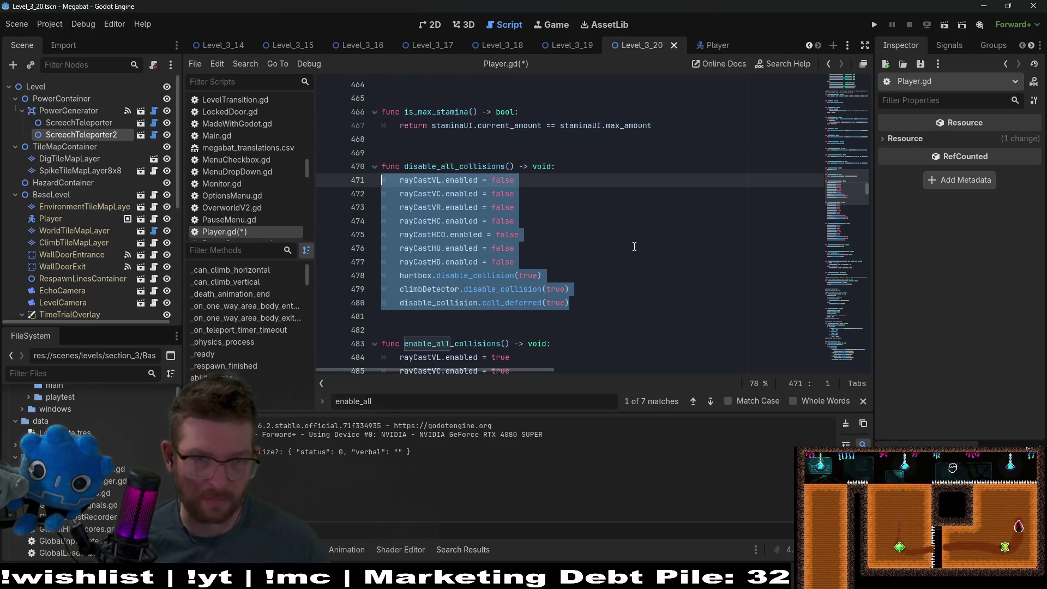
scroll(634, 246, down, 2)
scroll(476, 222, up, 2)
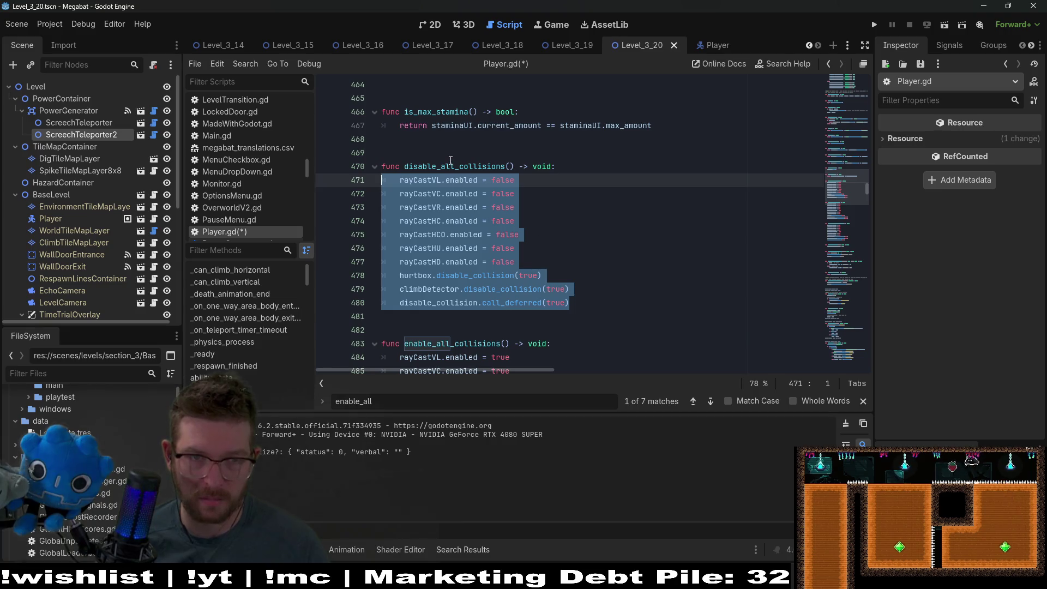
double_click(450, 163)
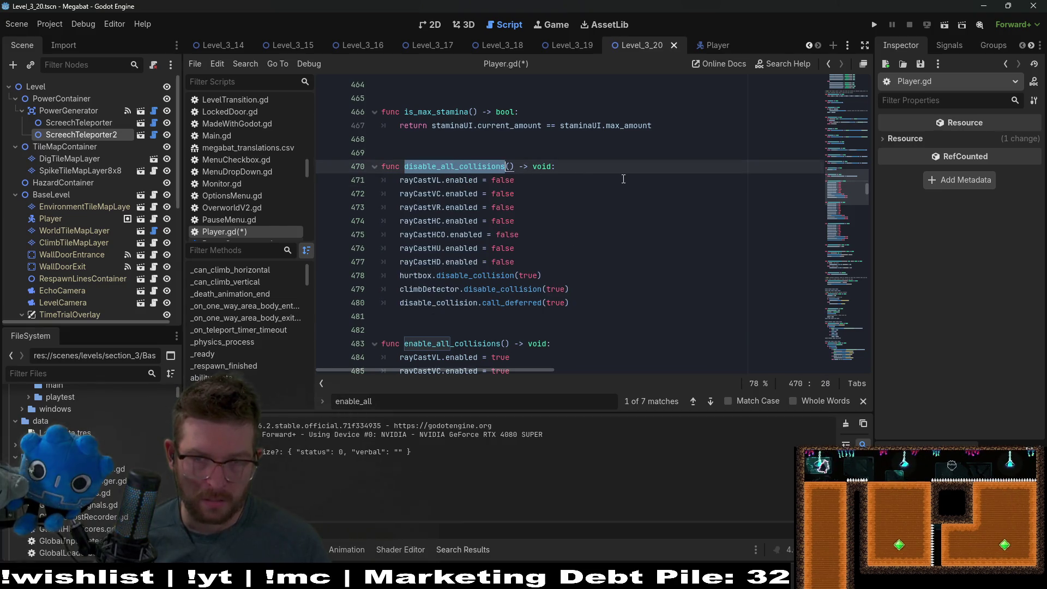
Step through every disable_all_collisions call with Find, including line 740
key(ctrl+f)
key(Return)
key(Return)
key(Return)
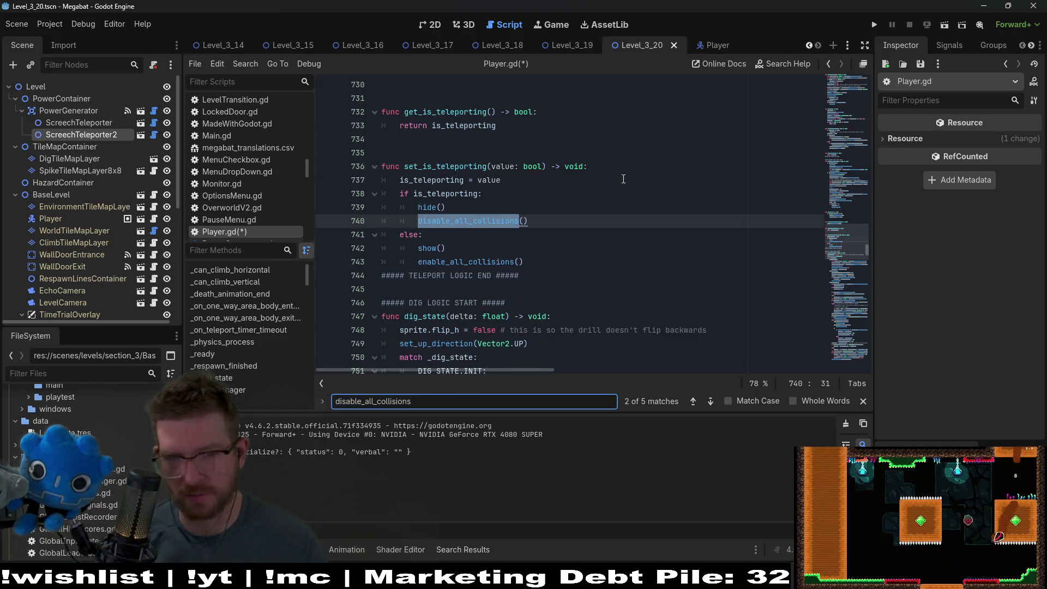
key(Return)
key(Return)
key(Return)
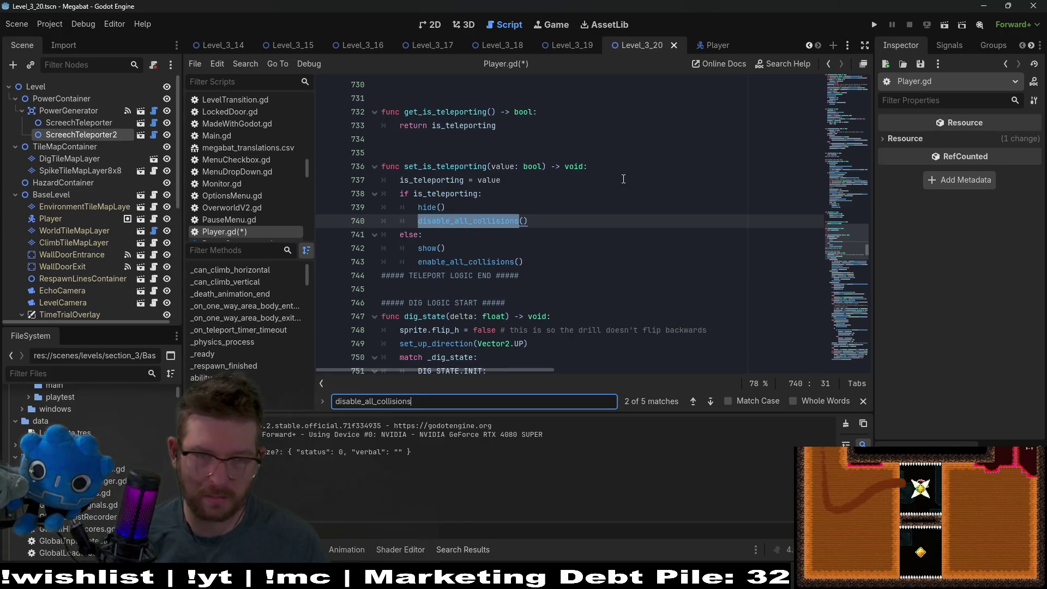
key(Return)
key(Return)
key(Return)
key(Return)
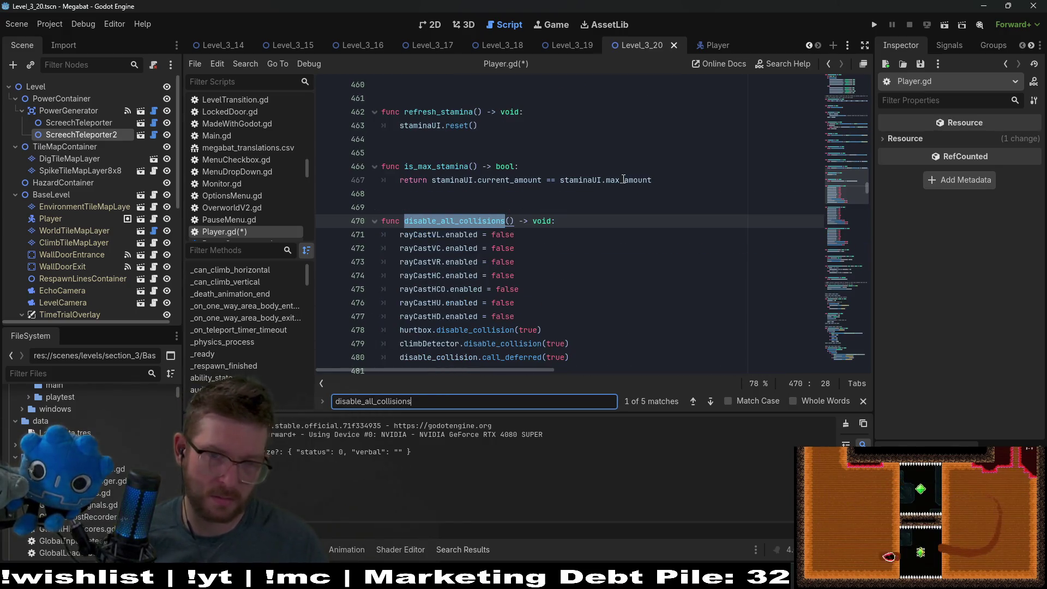
scroll(477, 277, down, 3)
Step through the enable_all_collisions calls, then save Player.gd
double_click(477, 277)
key(ctrl+f)
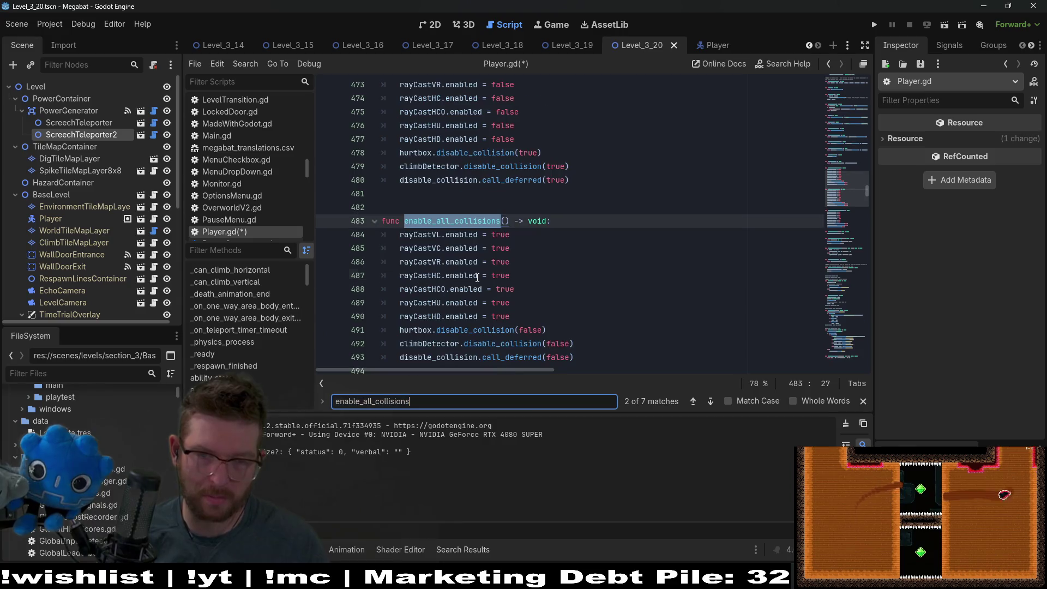
key(Return)
key(Return)
key(Return)
key(Return)
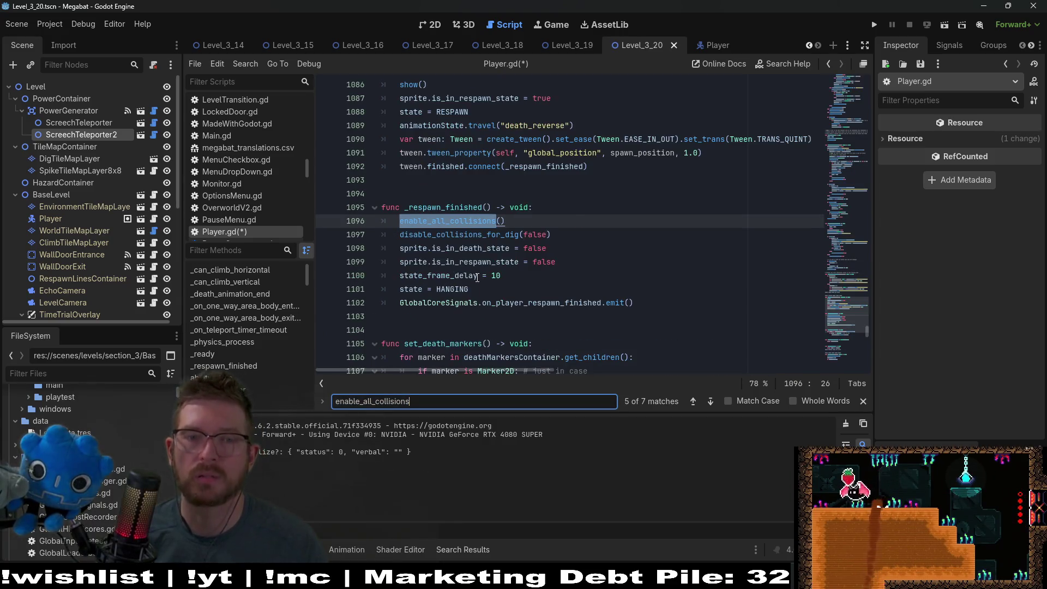
key(Return)
key(Return)
key(Return)
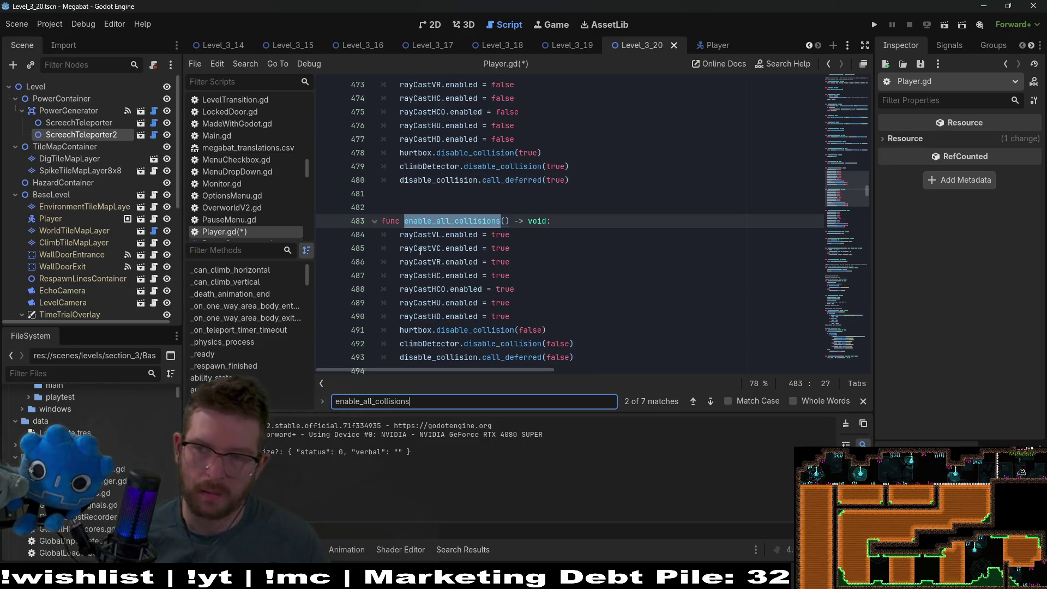
mouse_move(433, 250)
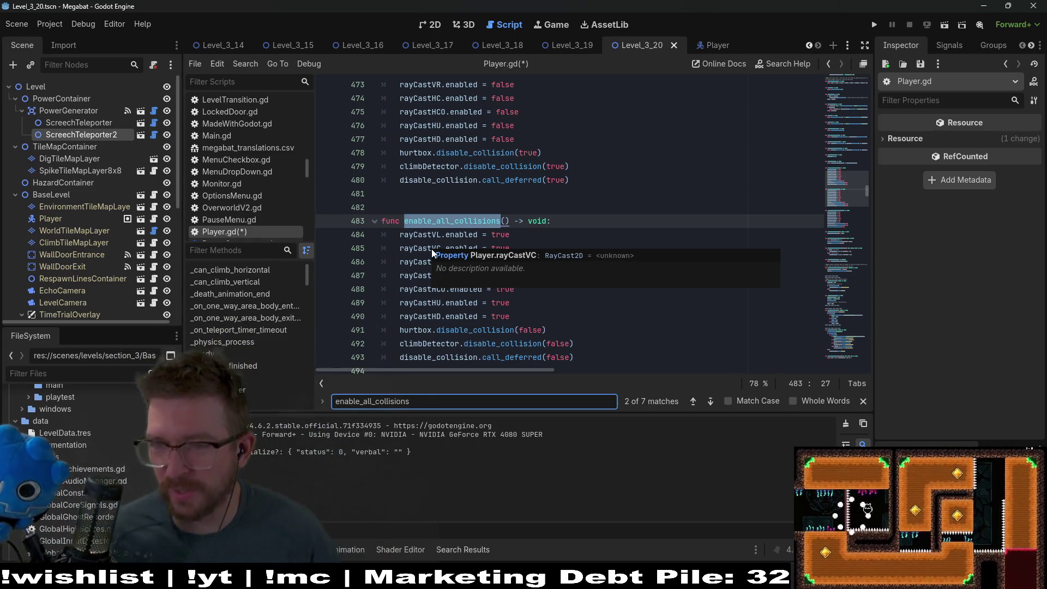
click(623, 180)
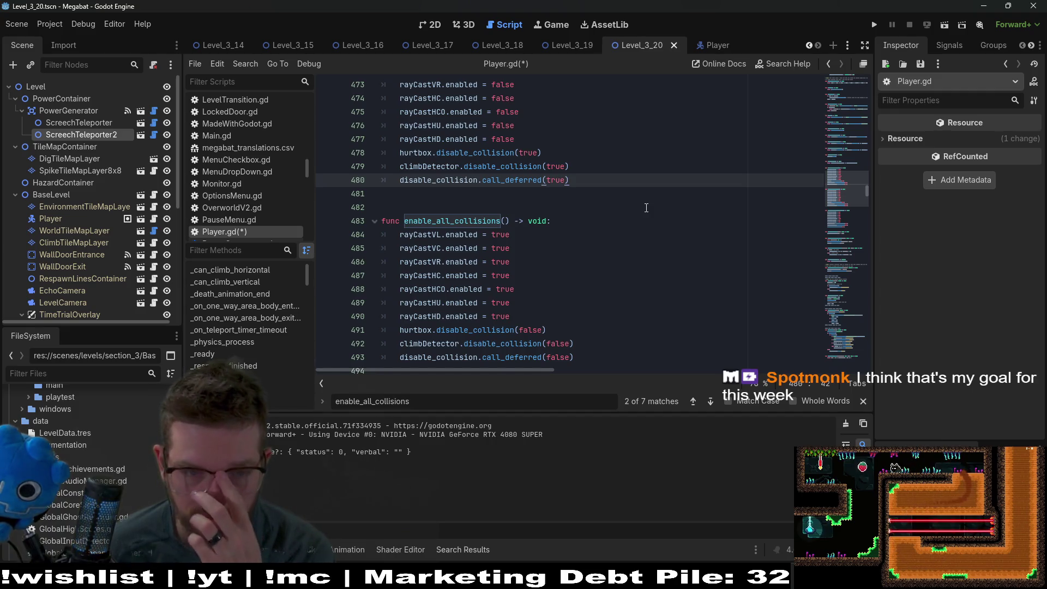
double_click(442, 220)
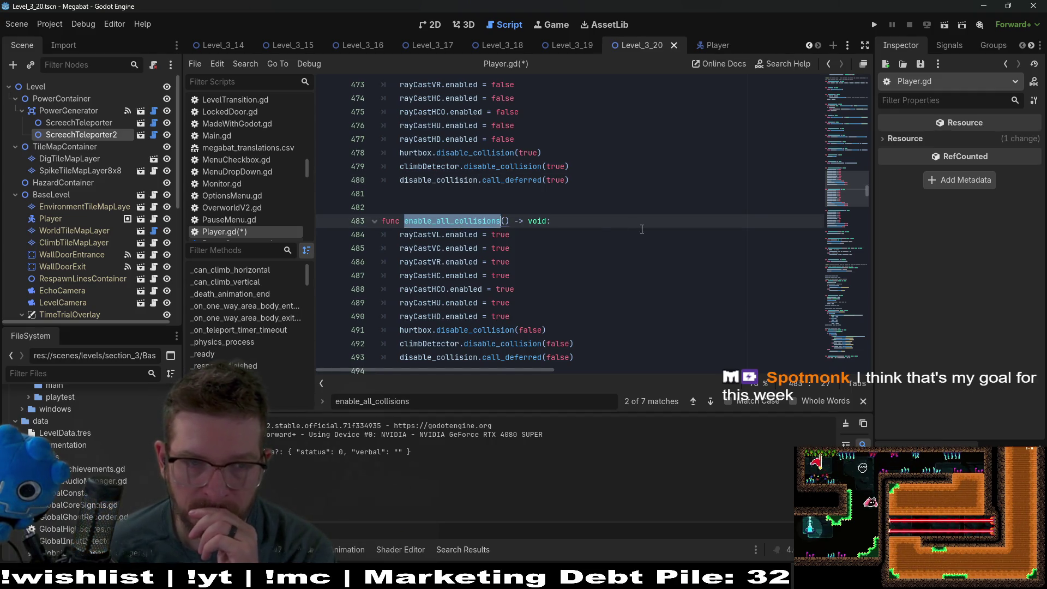
click(641, 228)
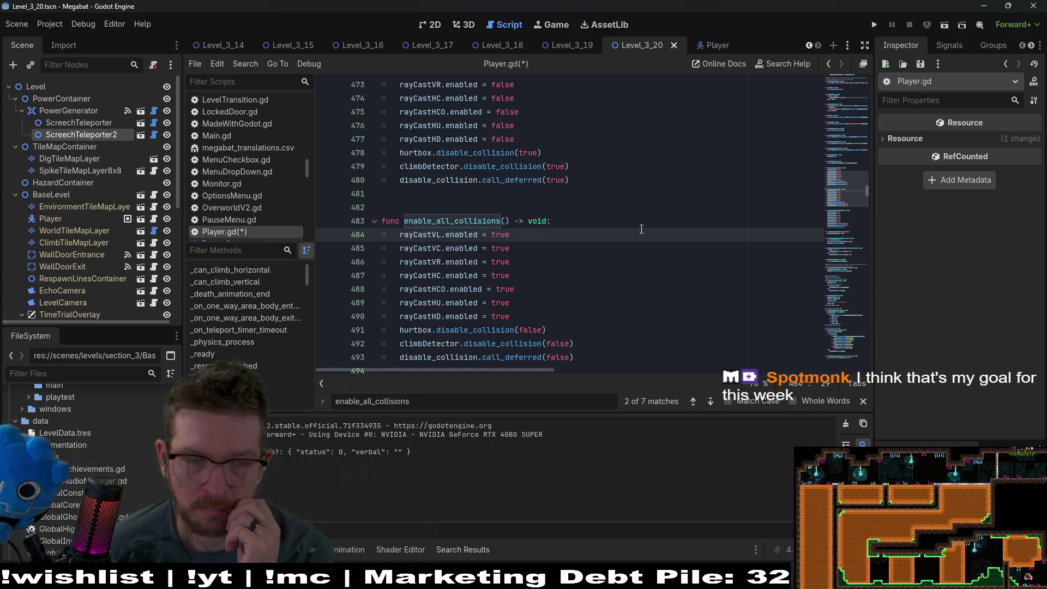
key(ctrl+s)
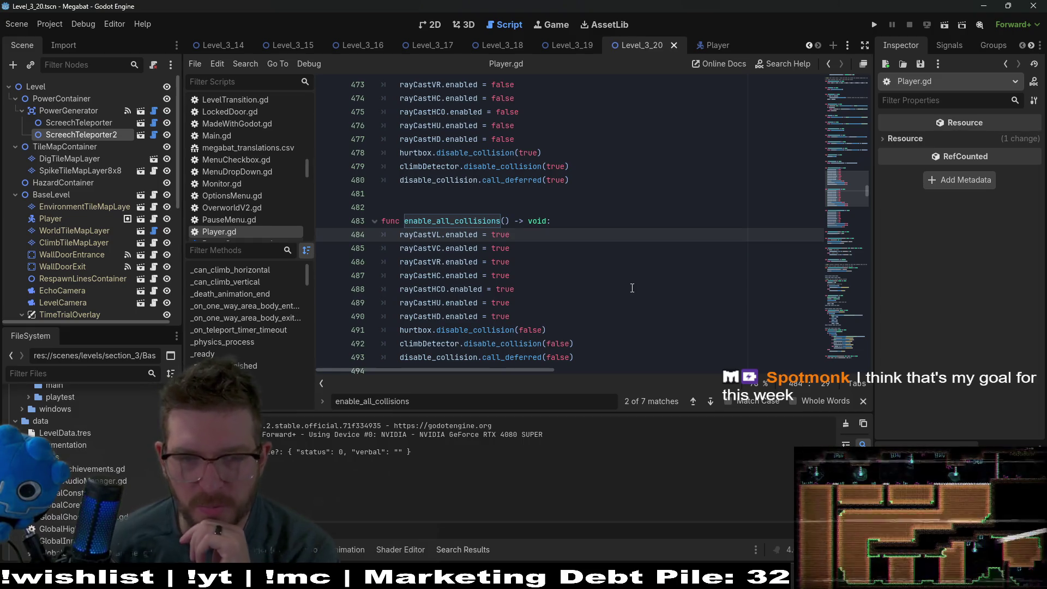
Select the disable_all_collisions body, then select the enable_all_collisions body to copy it in Player.gd
click(534, 316)
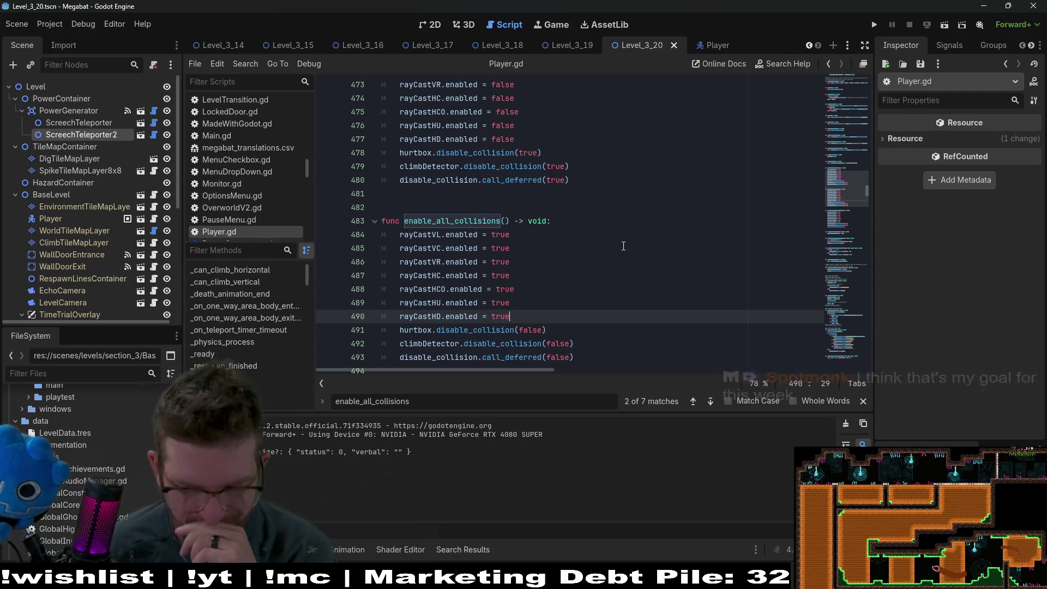
scroll(623, 246, up, 3)
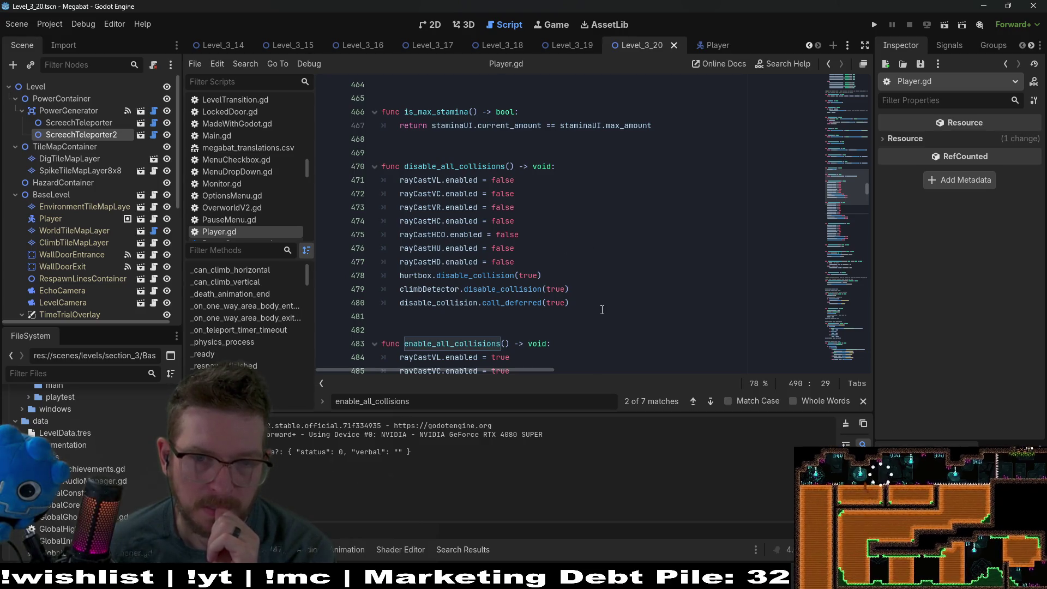
drag(594, 302, 381, 180)
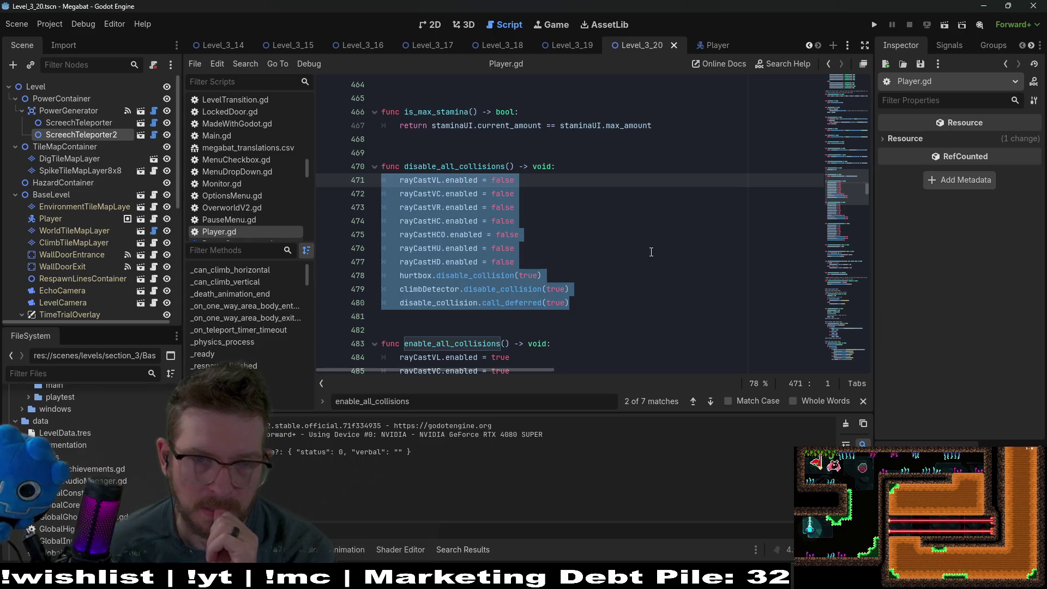
scroll(651, 252, down, 5)
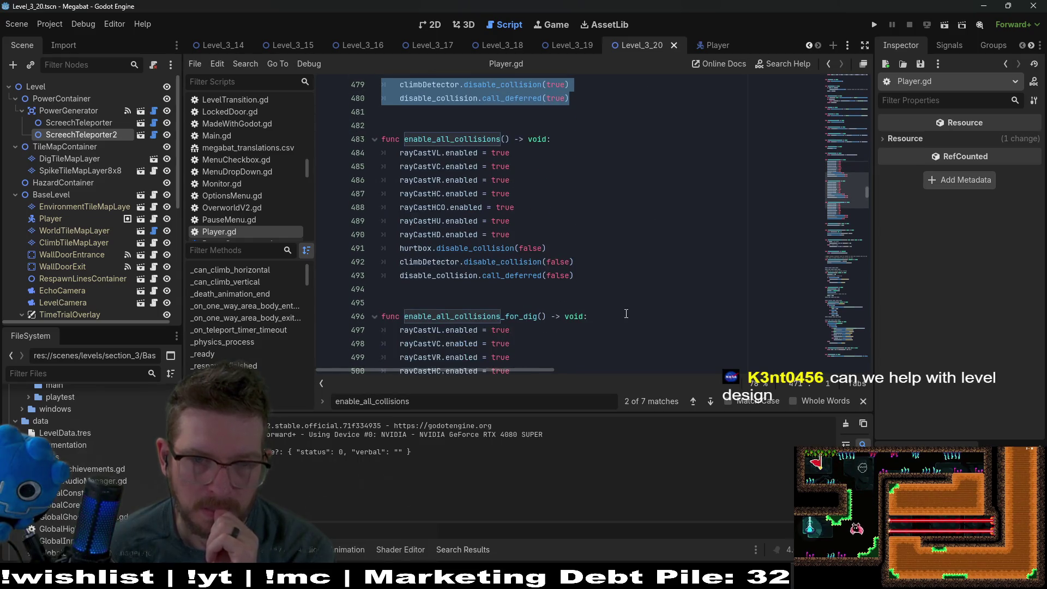
drag(596, 280, 382, 153)
key(ctrl+c)
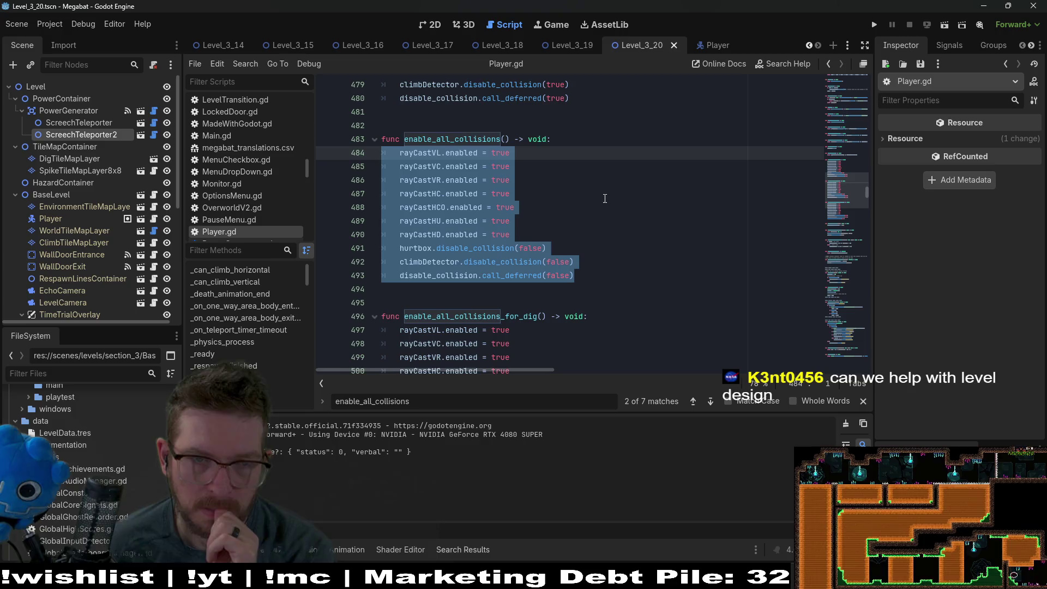
scroll(515, 218, up, 6)
Add 'func toggle_all_collisions() -> void:' above disable_all_collisions, filled with the pasted enable_all_collisions body
click(466, 188)
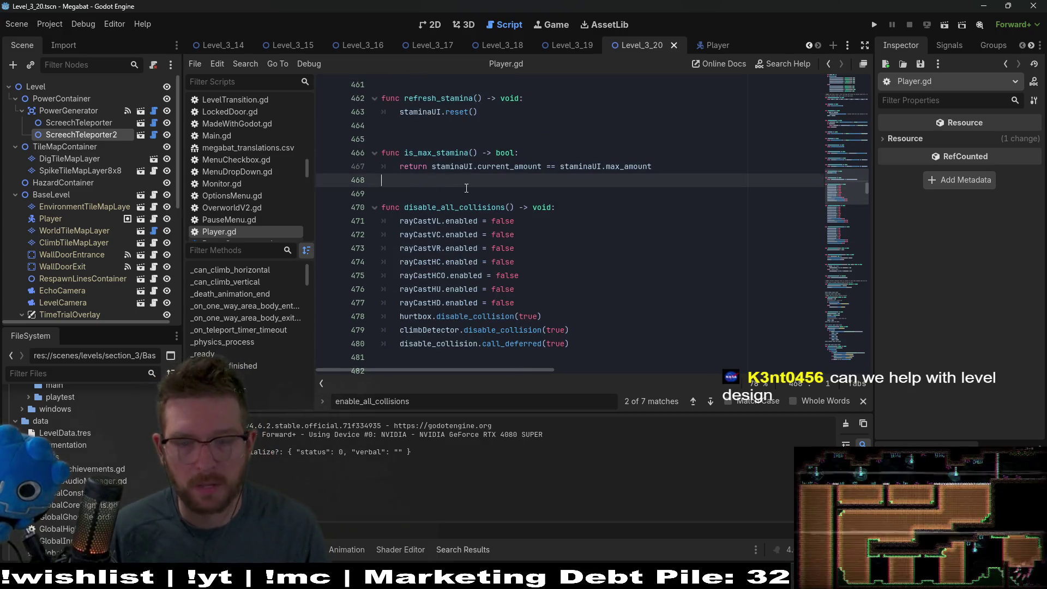
key(Return)
key(Return)
key(Return)
text(func)
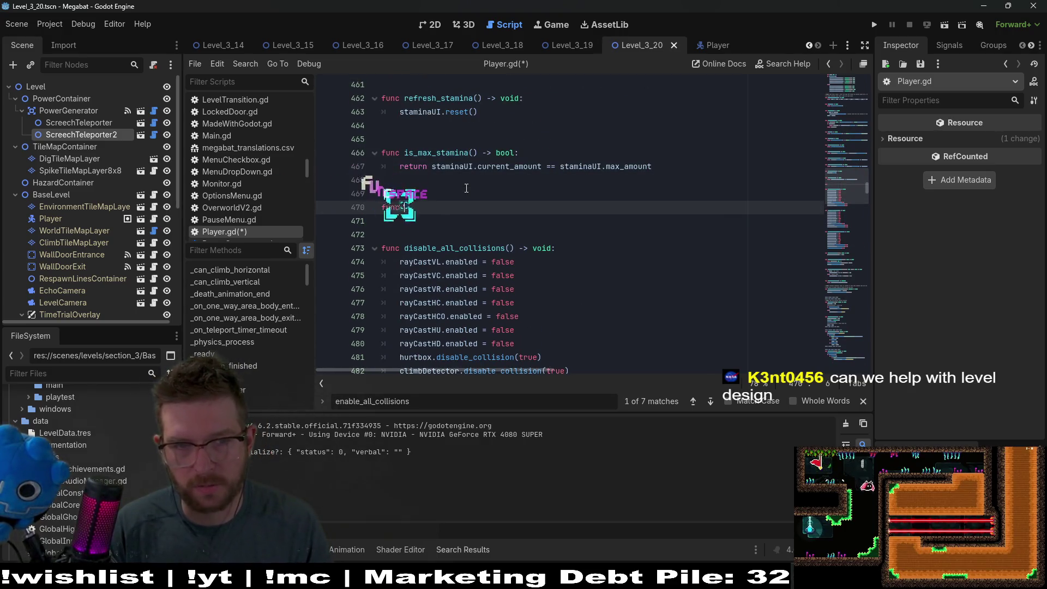
text( toggle_all_)
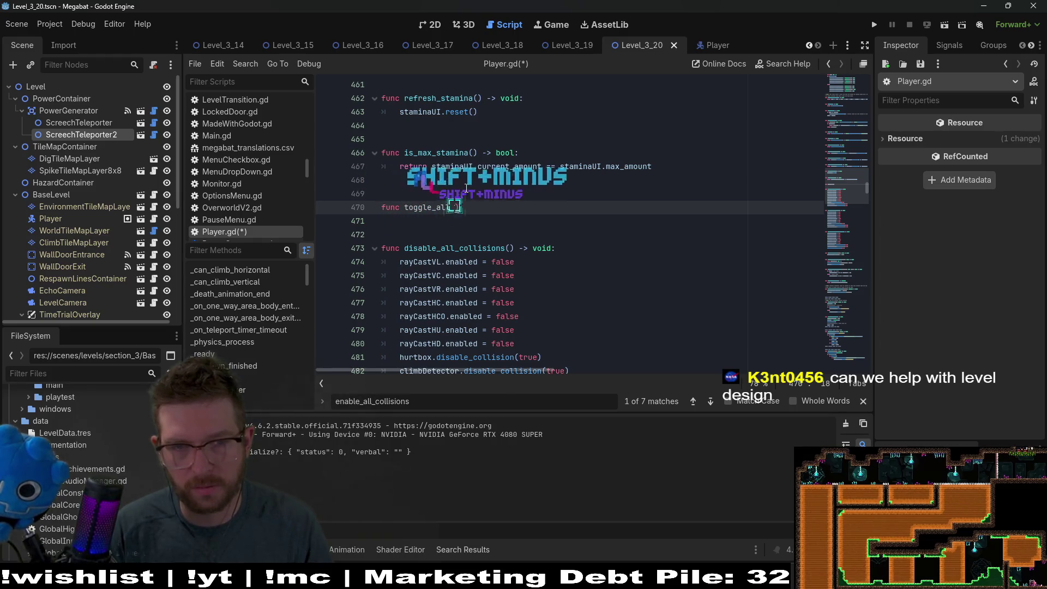
text(collisions)
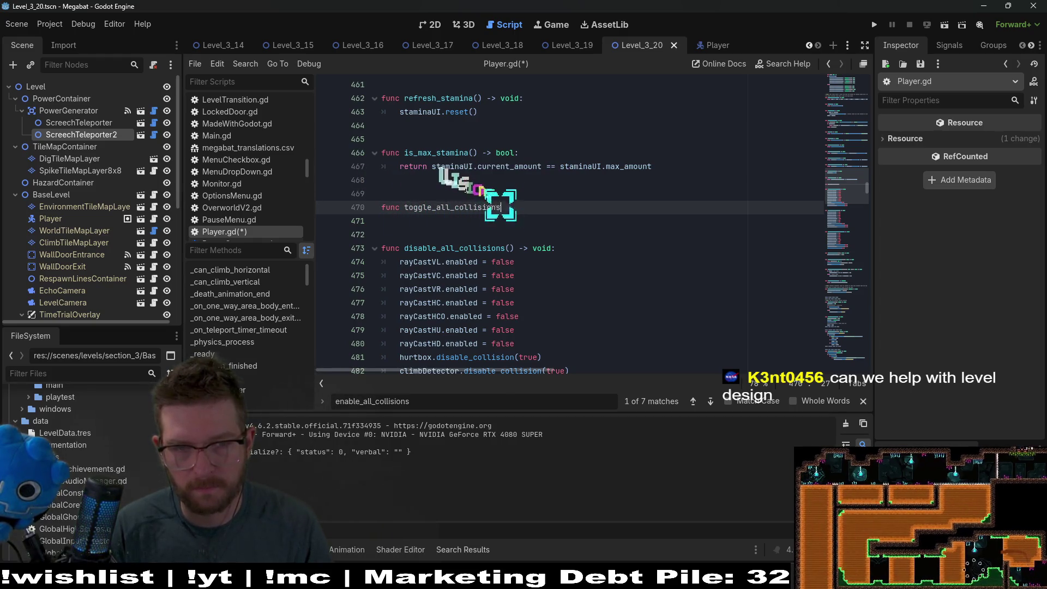
text(() -> void:)
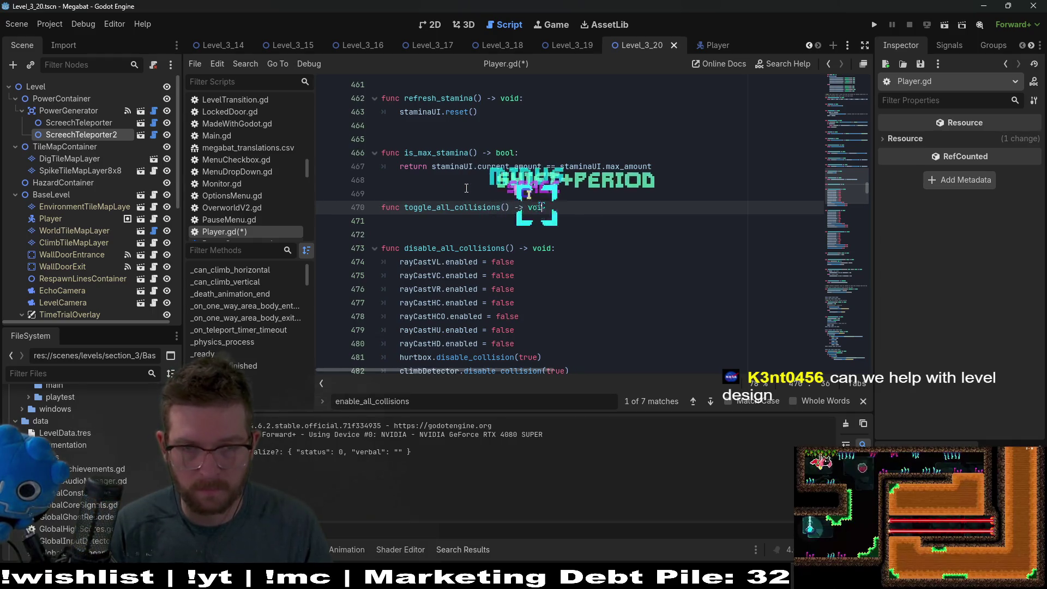
key(Return)
key(BackSpace)
key(ctrl+v)
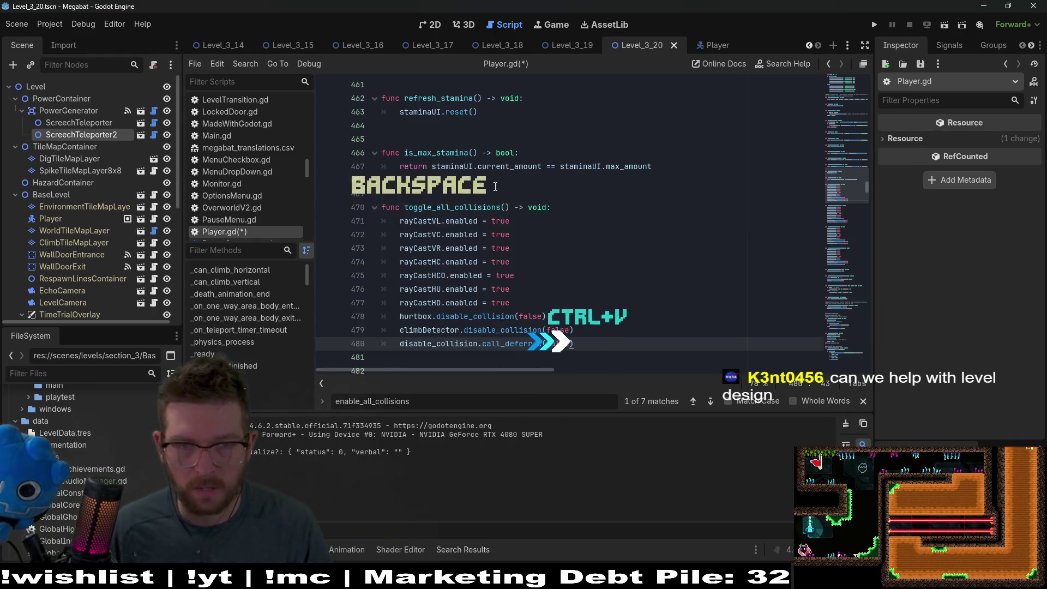
Search the whole project for toggle_all_collisions
double_click(497, 208)
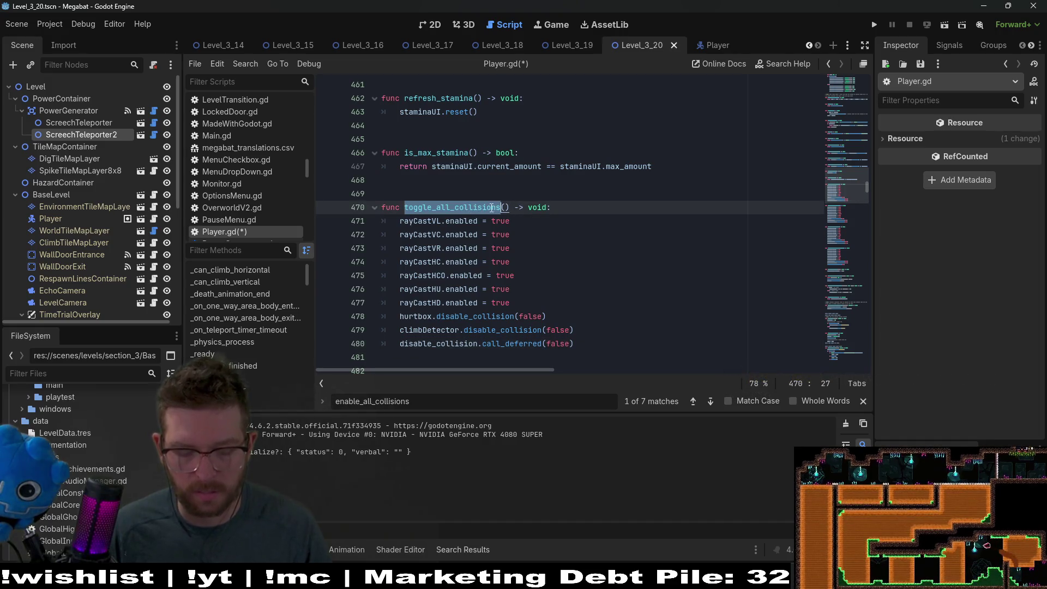
key(ctrl+shift+f)
key(Return)
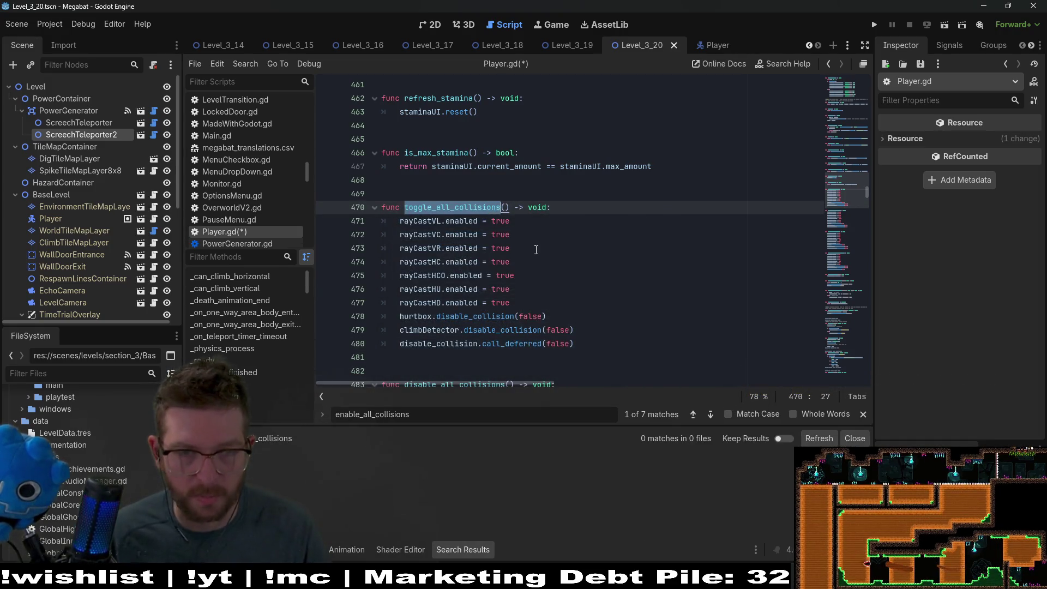
Save Player.gd and re-run the toggle_all_collisions project search, which matches only its definition
scroll(538, 249, down, 2)
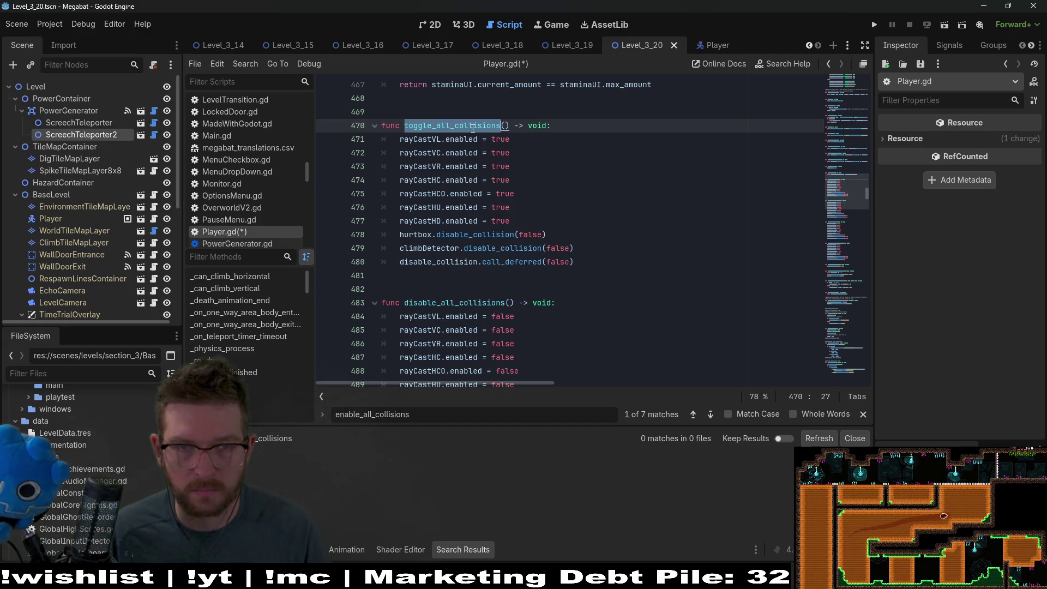
key(ctrl+shift+f)
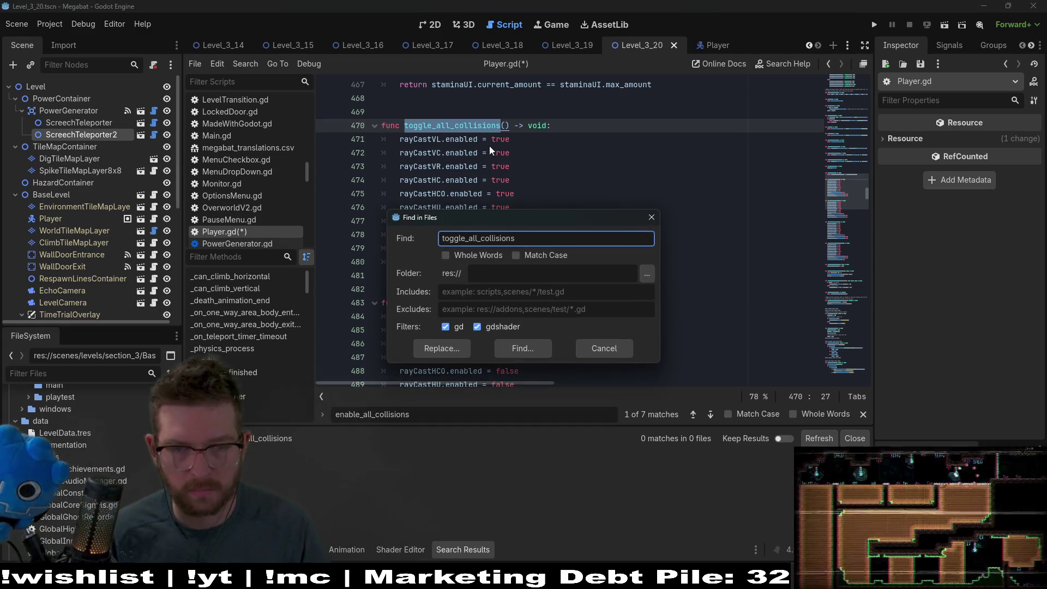
key(Return)
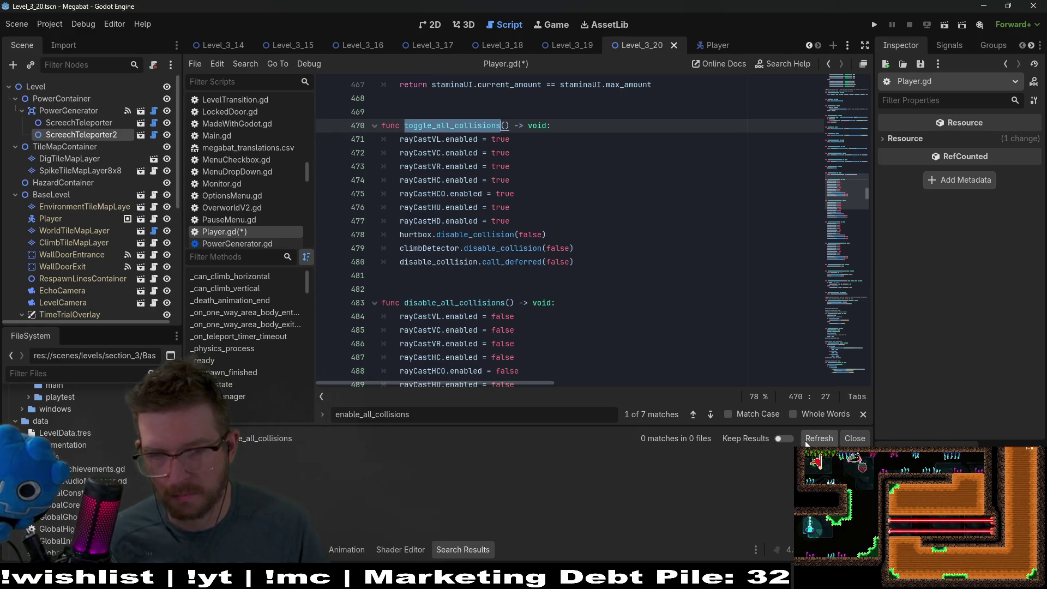
click(590, 230)
key(ctrl+s)
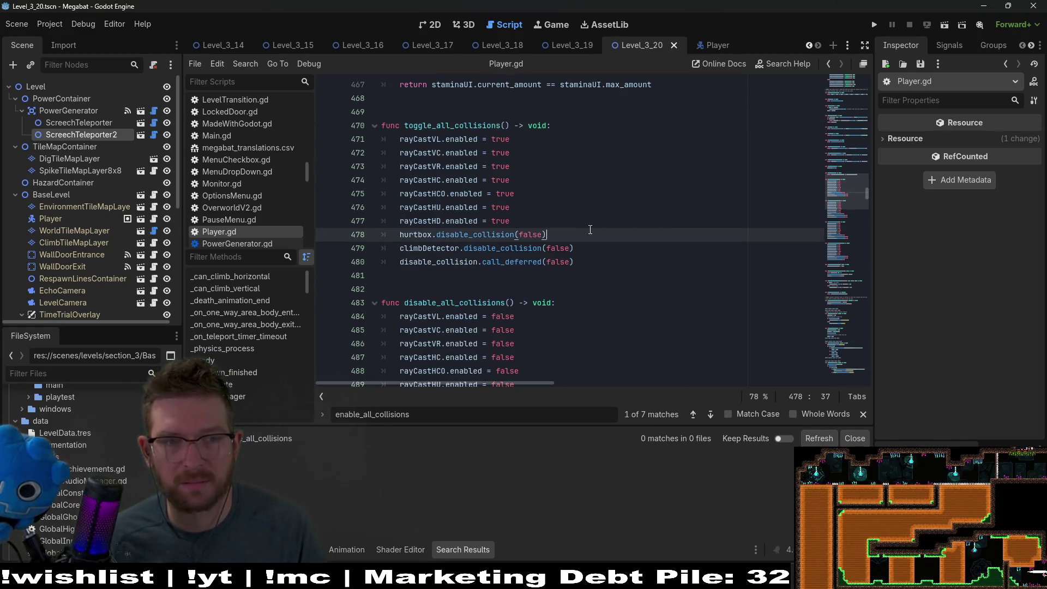
click(815, 439)
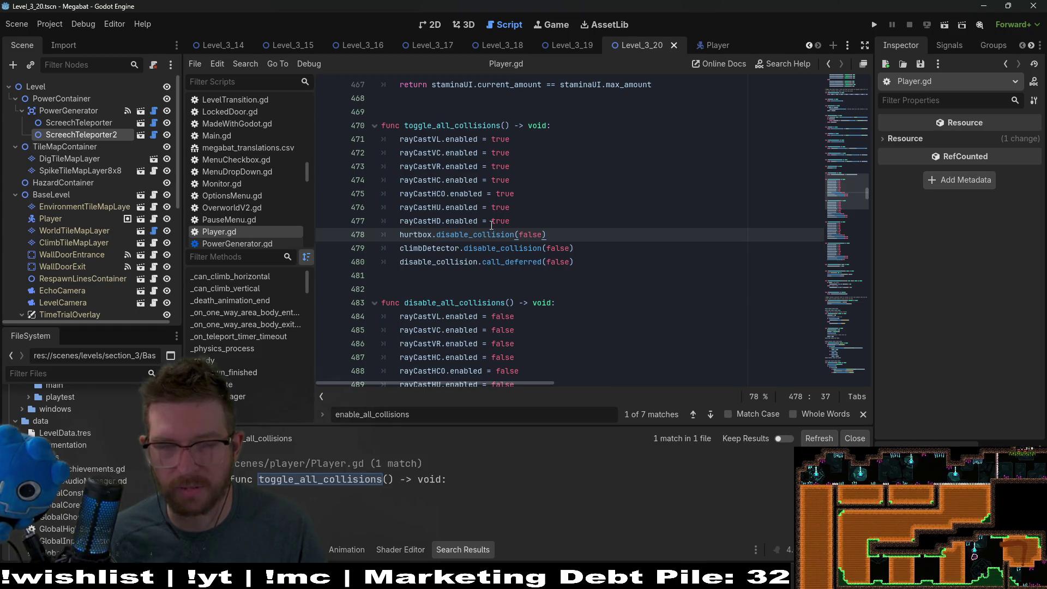
scroll(491, 225, down, 3)
Search the project for disable_all_collisions, then for enable_all_collisions, which returns 7 matches
double_click(441, 180)
key(ctrl+shift+f)
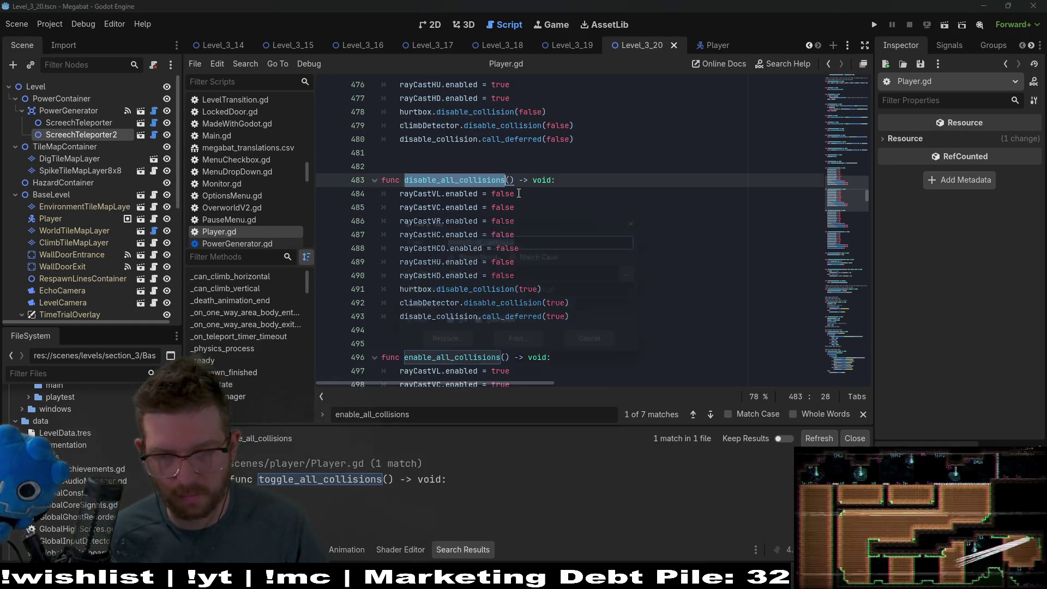
key(Return)
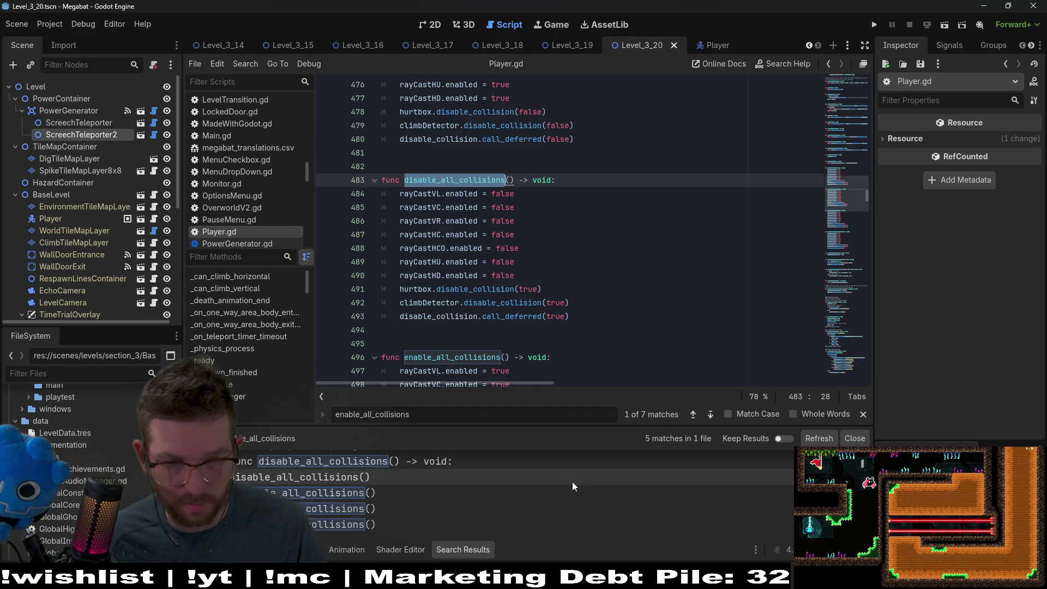
scroll(474, 309, down, 2)
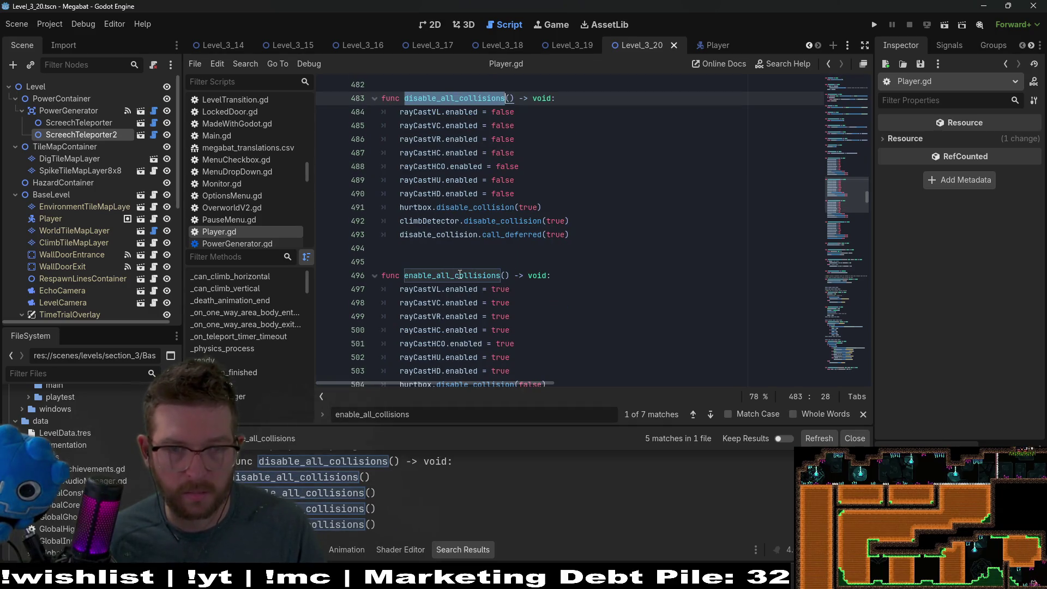
double_click(460, 274)
key(ctrl+shift+f)
key(Return)
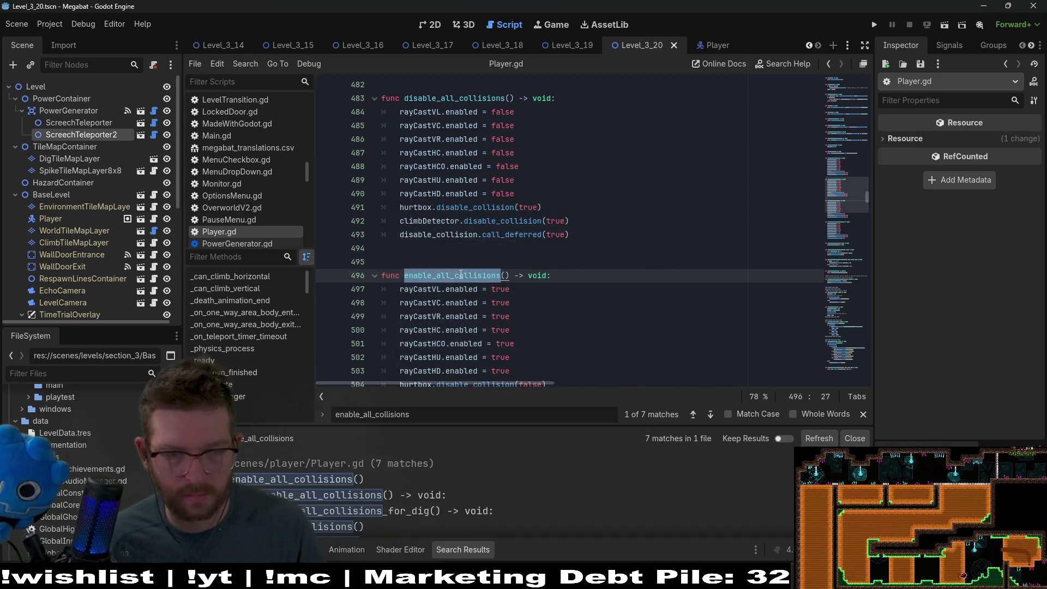
scroll(531, 272, up, 3)
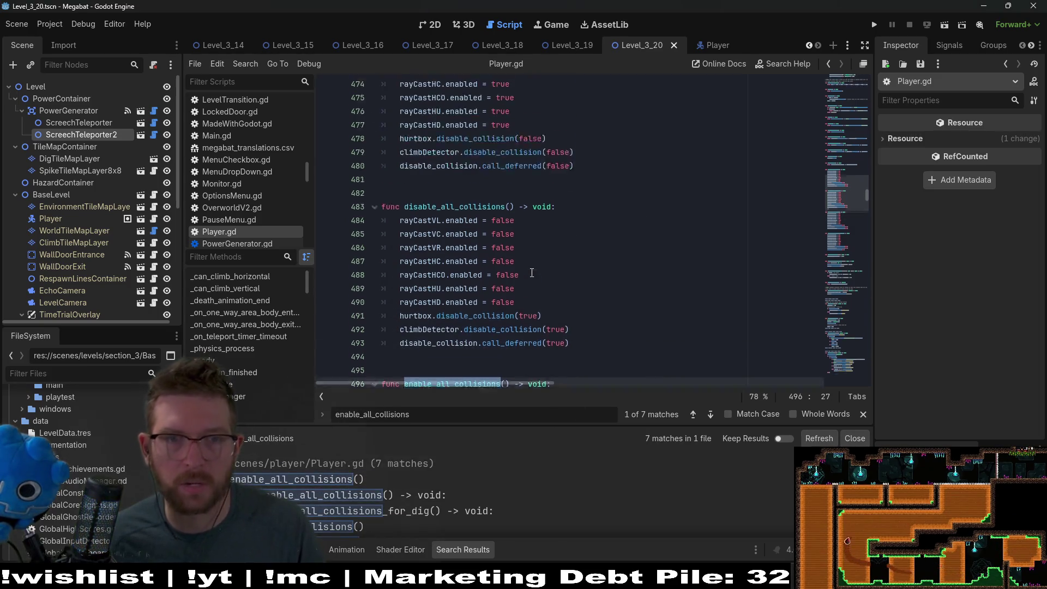
scroll(529, 267, up, 3)
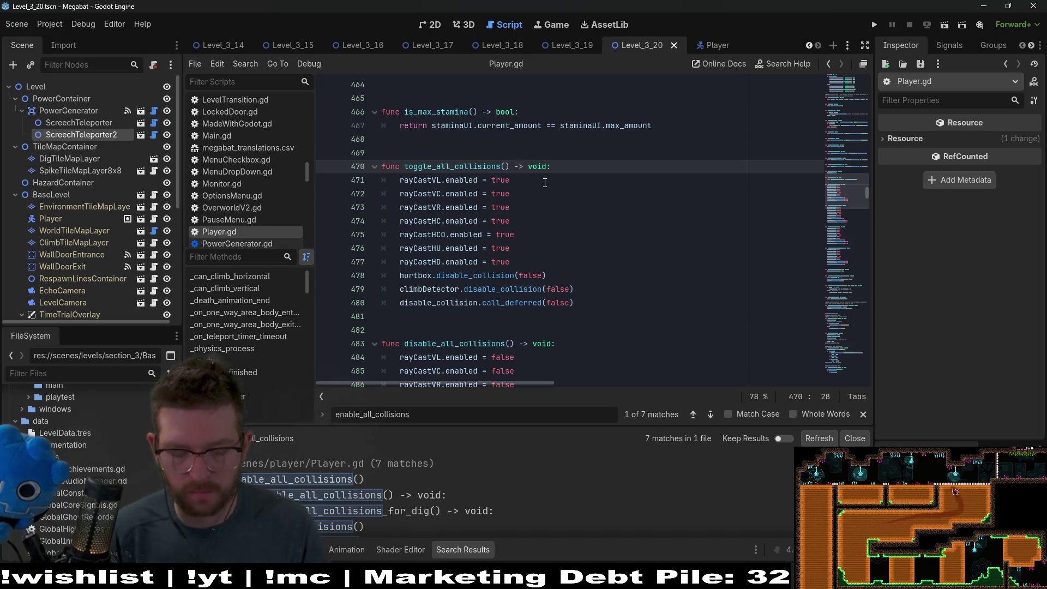
Give toggle_all_collisions the parameter value: bool
text(value: bool)
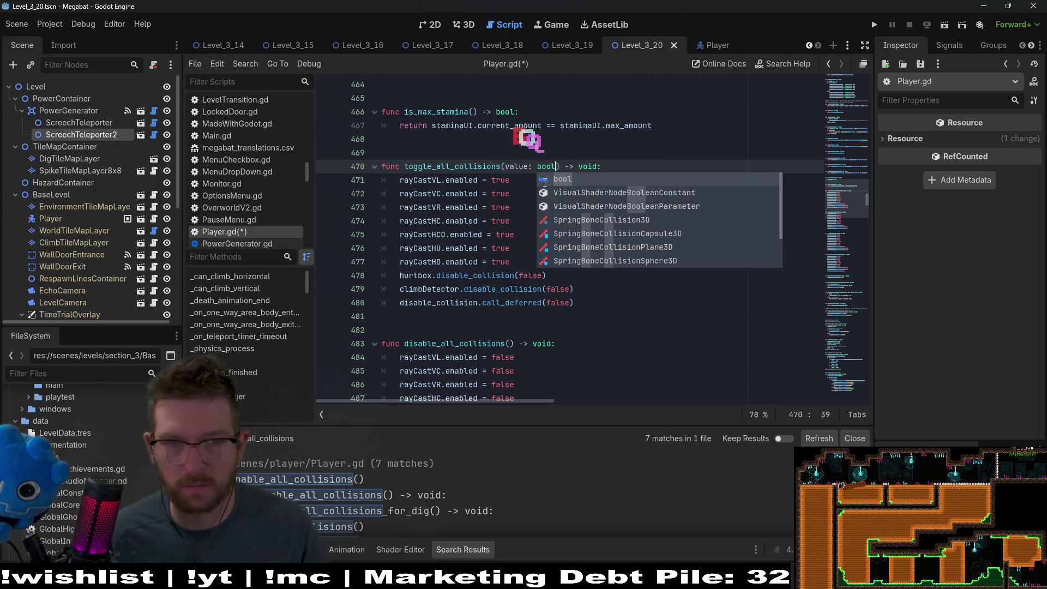
key(Escape)
click(496, 191)
Replace each raycast's true with value on lines 471–477
double_click(520, 166)
key(ctrl+c)
double_click(500, 179)
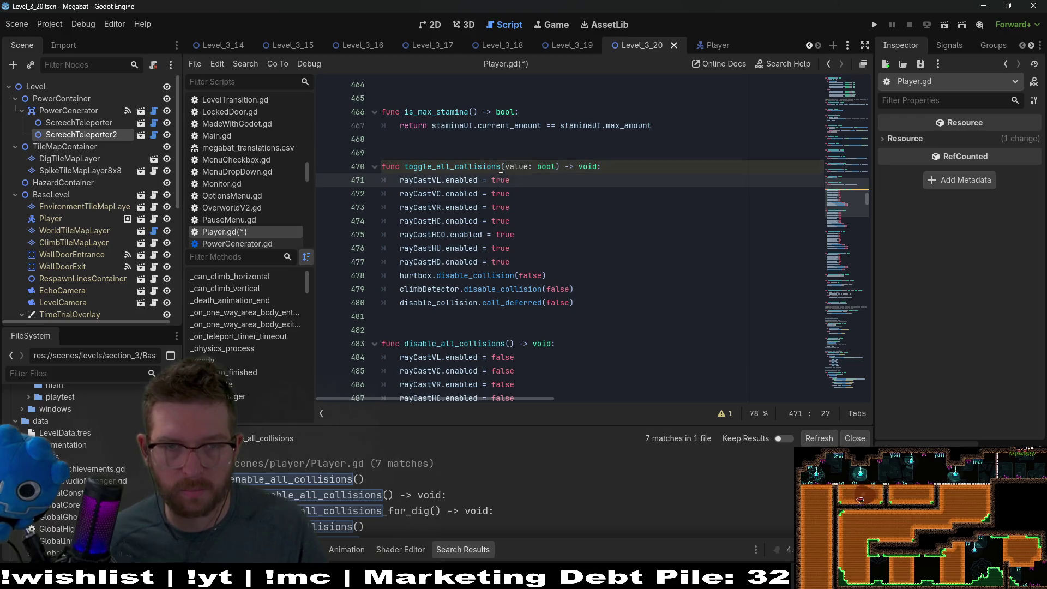
key(ctrl+v)
double_click(507, 194)
key(ctrl+v)
double_click(507, 208)
key(ctrl+v)
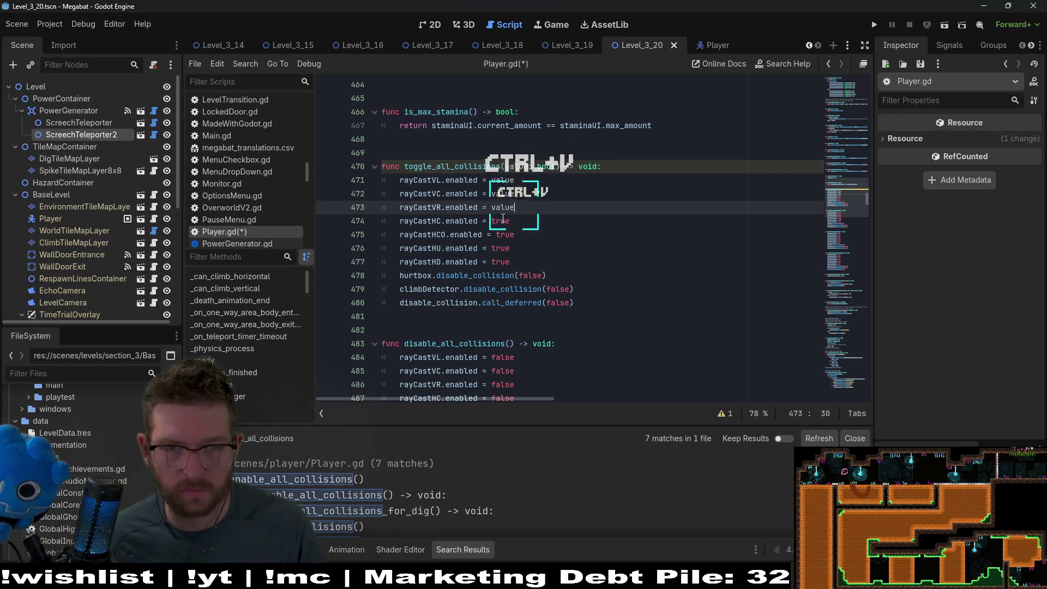
double_click(507, 221)
key(ctrl+v)
double_click(511, 235)
key(ctrl+v)
double_click(500, 248)
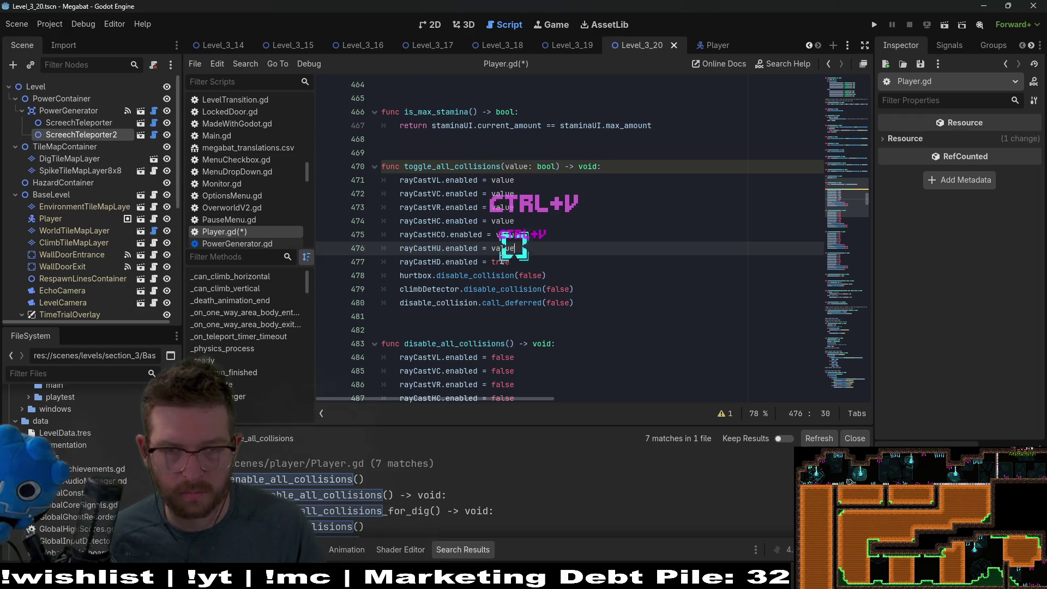
key(ctrl+v)
double_click(500, 262)
key(ctrl+v)
Change the false arguments on lines 478–480 to !value for hurtbox, climb detector and collision
click(528, 276)
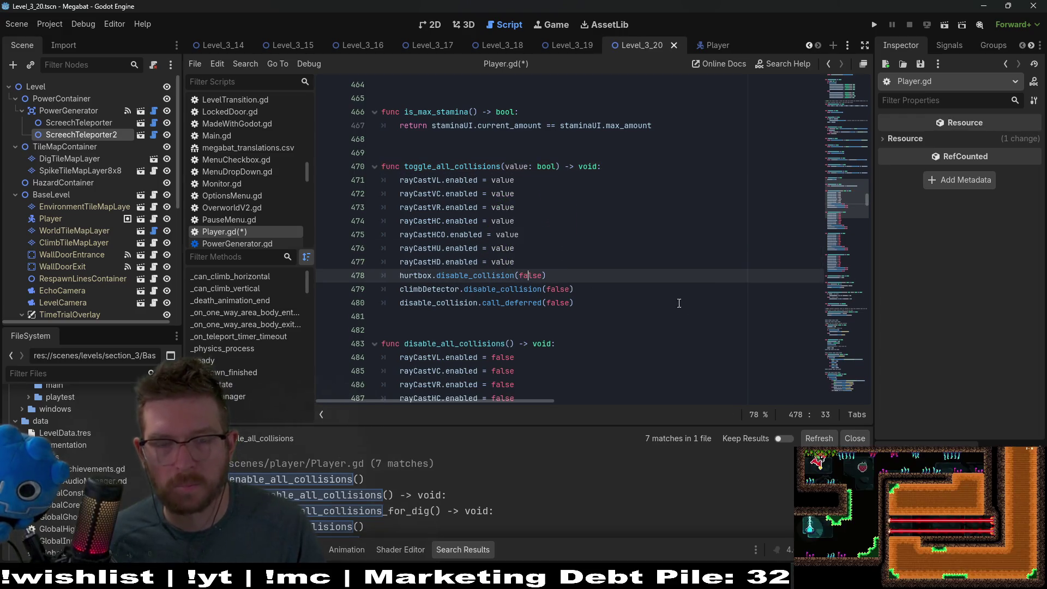
double_click(529, 275)
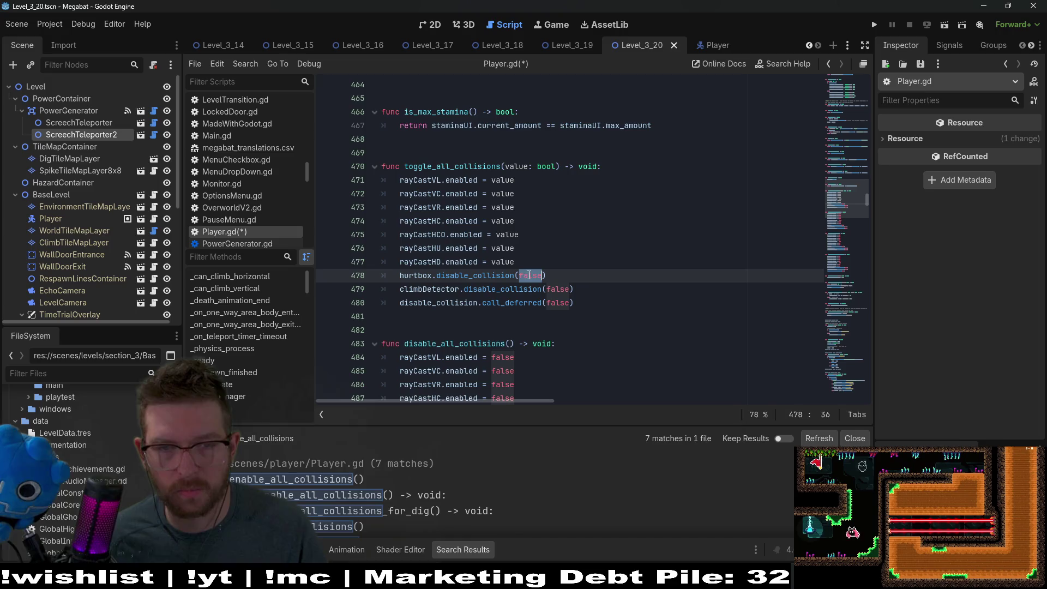
text(!)
key(ctrl+v)
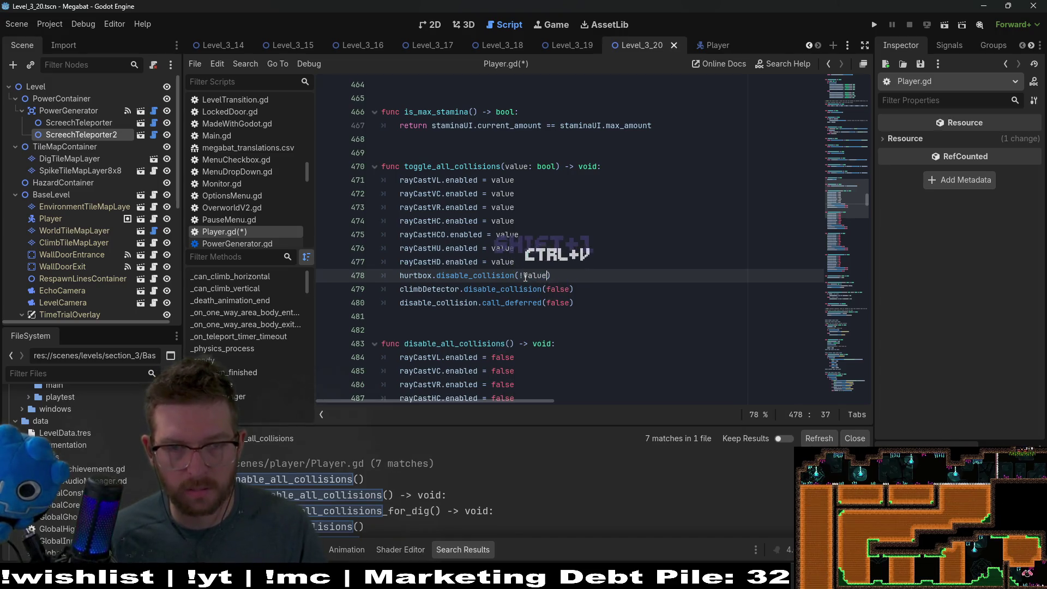
click(557, 289)
double_click(557, 289)
key(BackSpace)
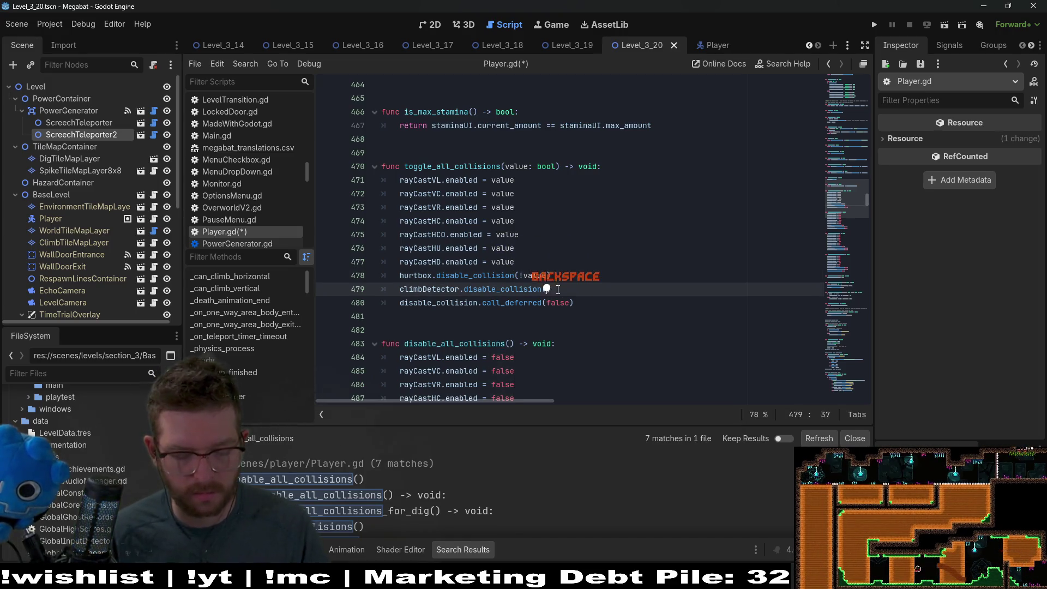
text(!value)
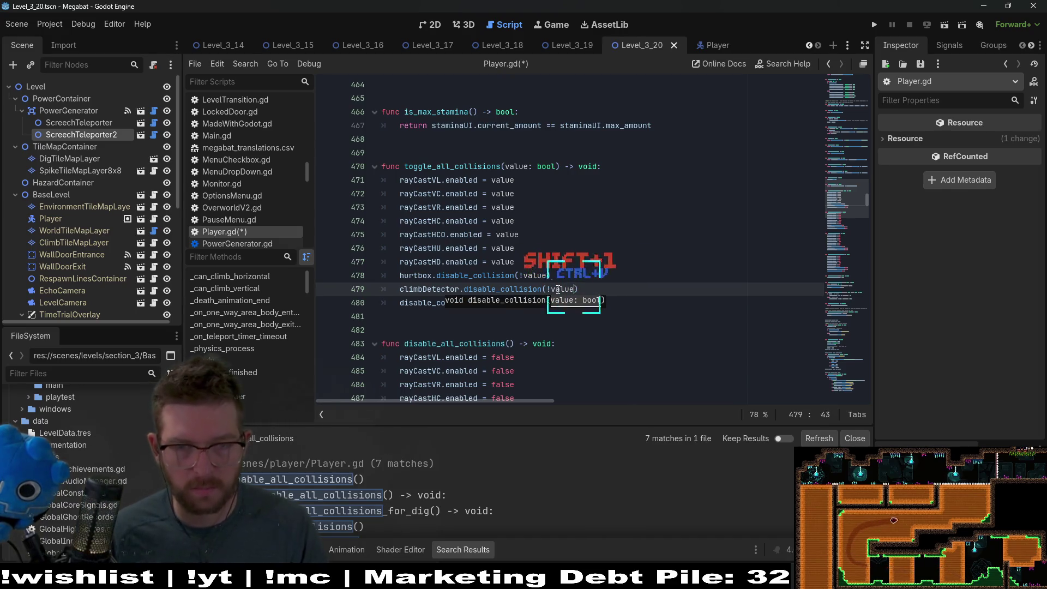
key(ctrl+v)
click(562, 302)
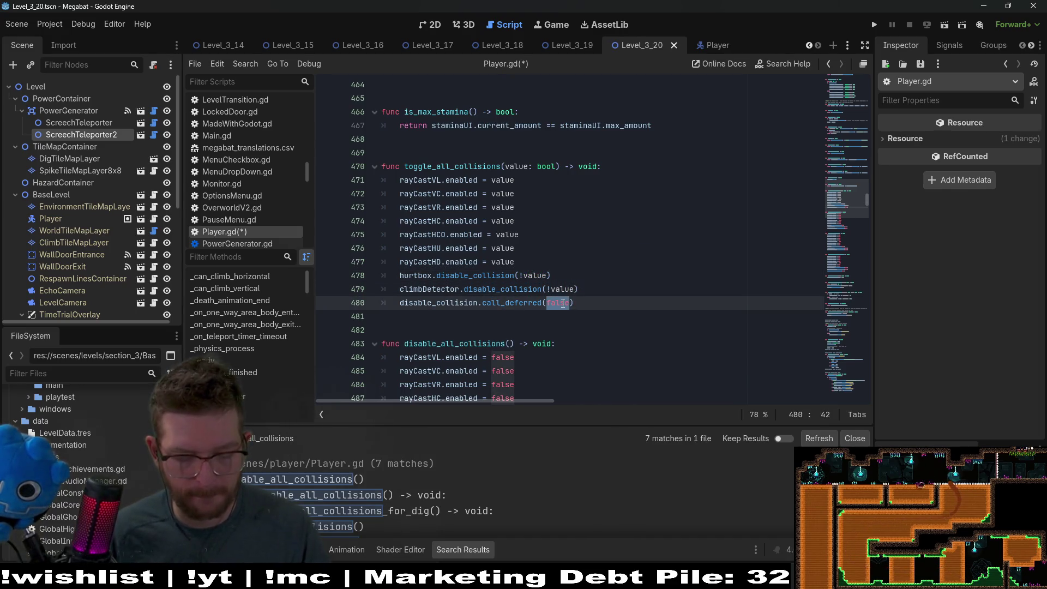
text(!valu)
key(ctrl+v)
Select the disable_all_collisions name and search the project for it
scroll(618, 245, down, 2)
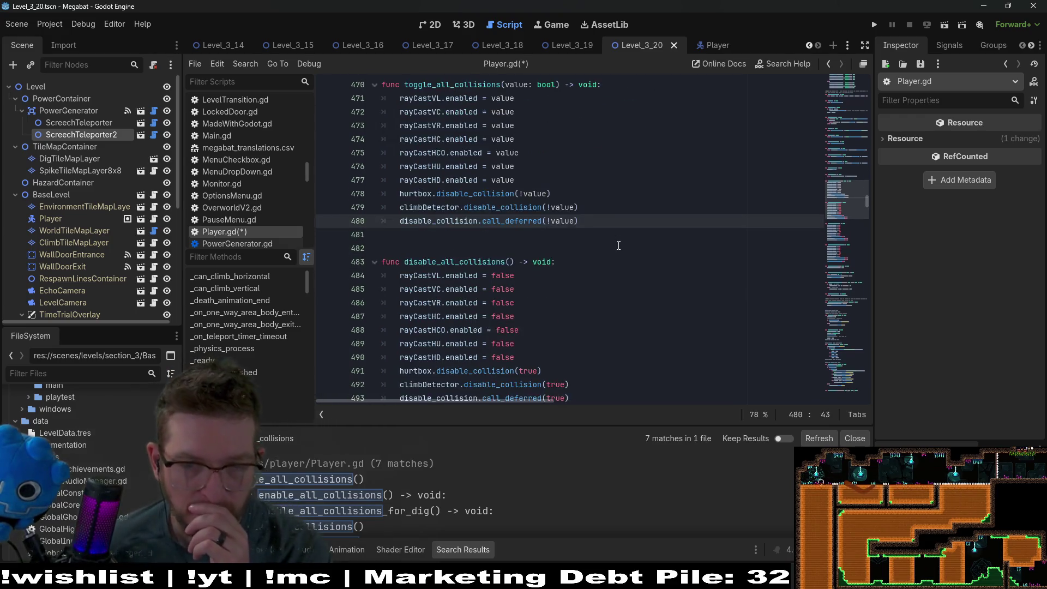
scroll(618, 246, down, 5)
mouse_move(590, 370)
mouse_down()
mouse_move(567, 276)
mouse_move(303, 187)
mouse_up()
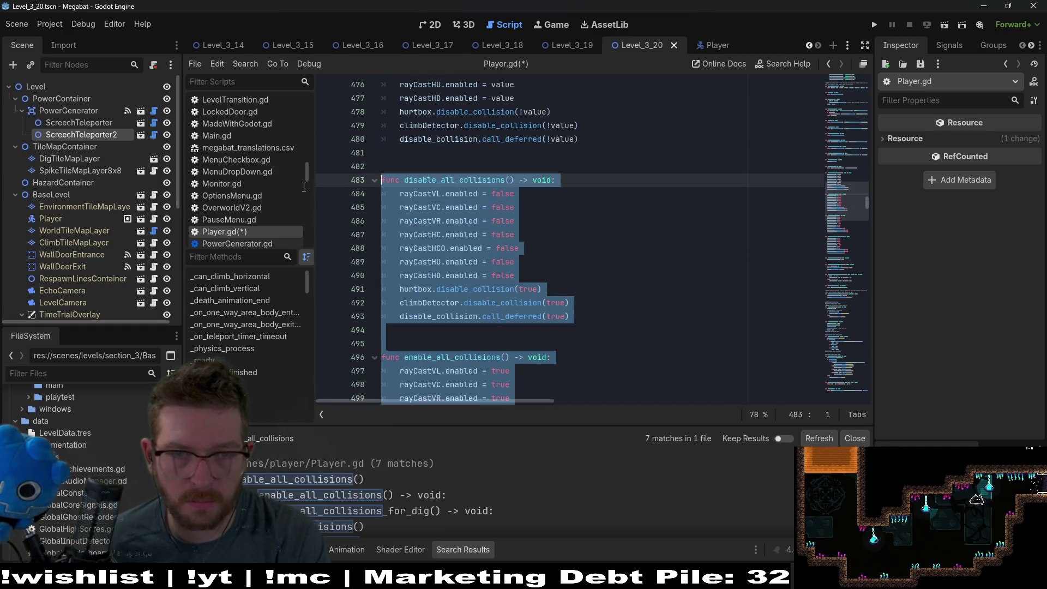
double_click(479, 178)
scroll(474, 188, up, 3)
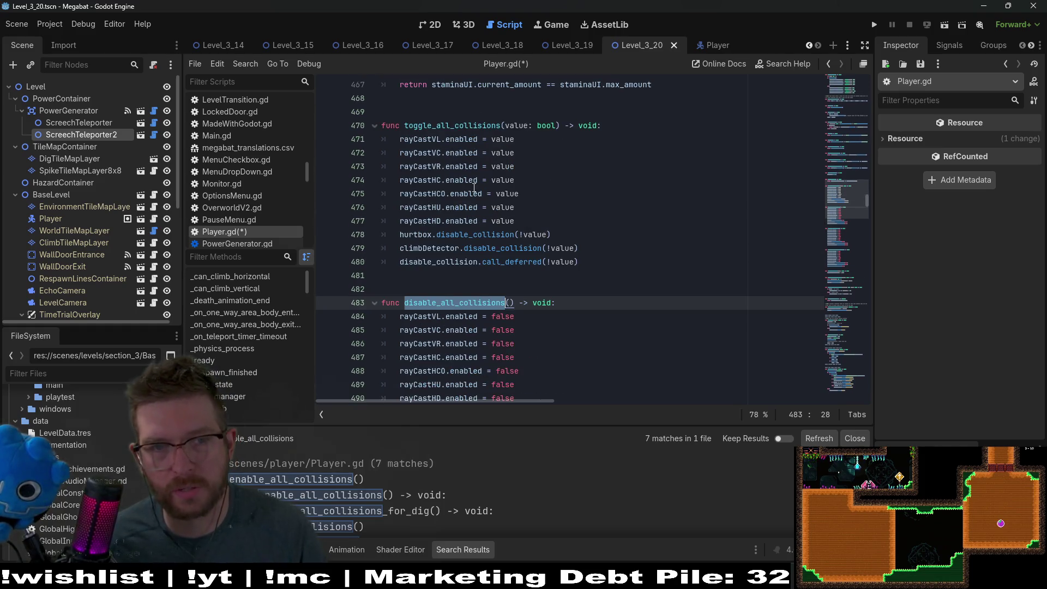
click(453, 125)
double_click(467, 304)
scroll(600, 272, down, 2)
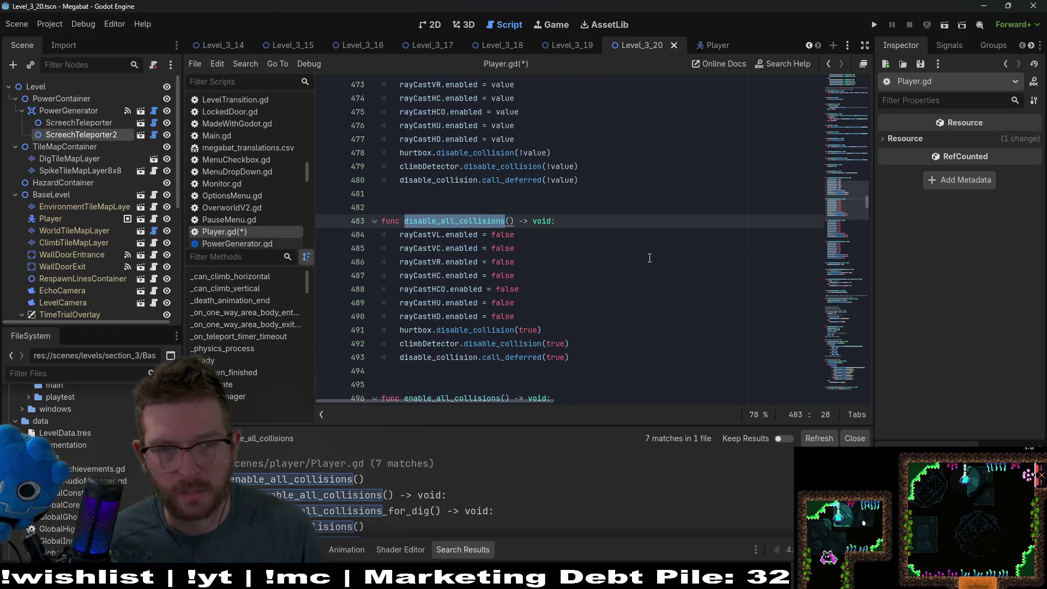
scroll(647, 263, up, 2)
scroll(647, 263, down, 1)
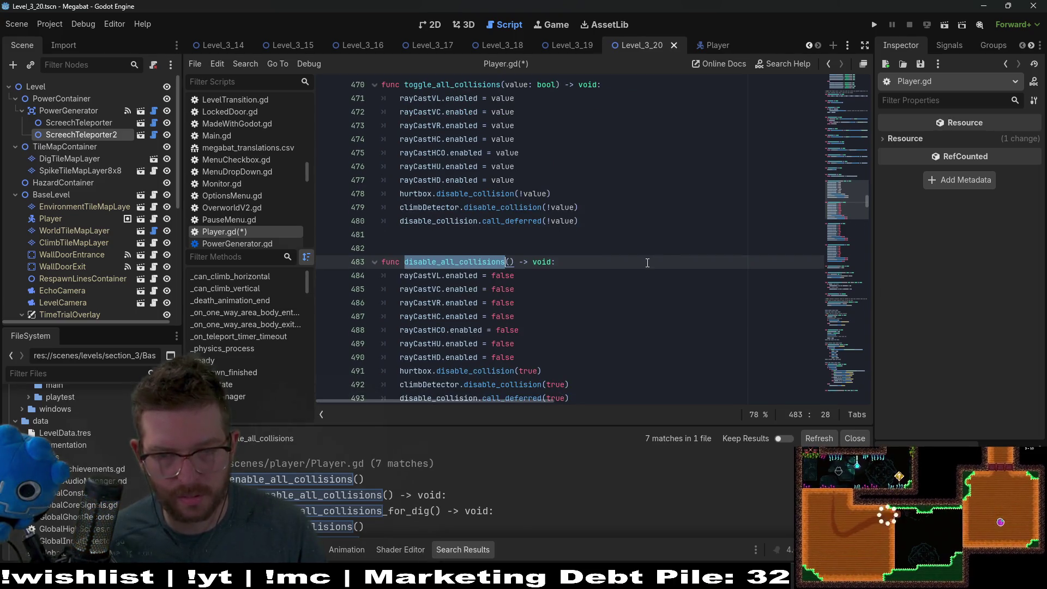
key(ctrl+shift+f)
key(Return)
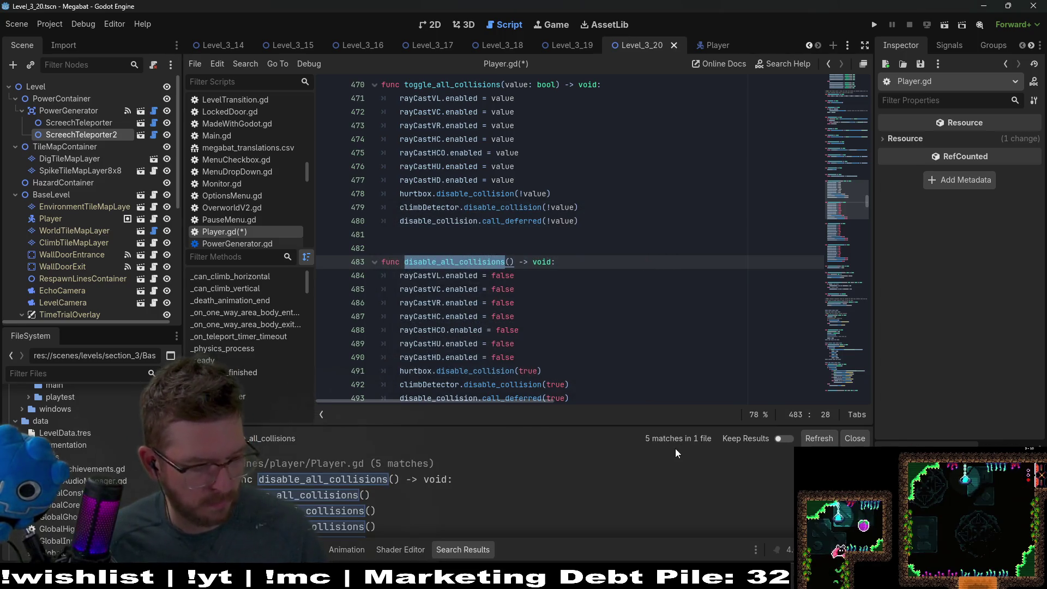
Undo an accidental edit to the function name and cancel the repeated search
text(_)
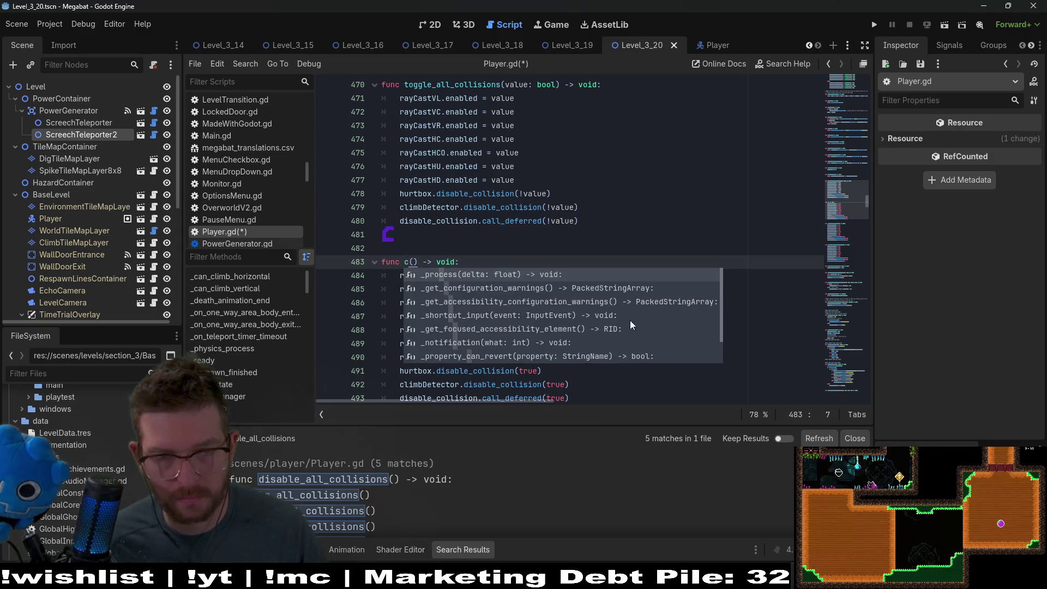
key(ctrl+z)
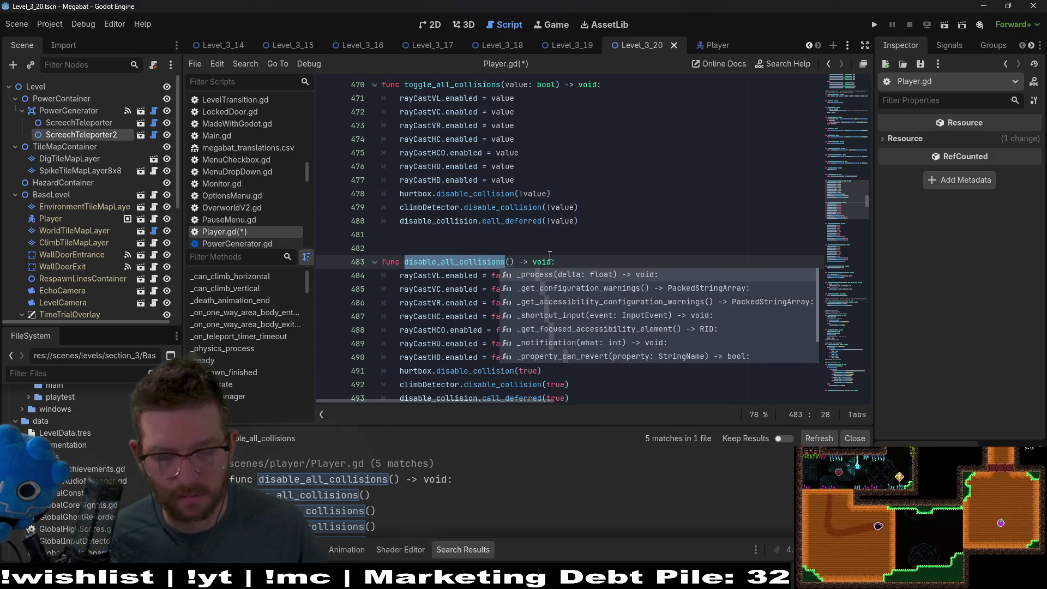
key(ctrl+shift+f)
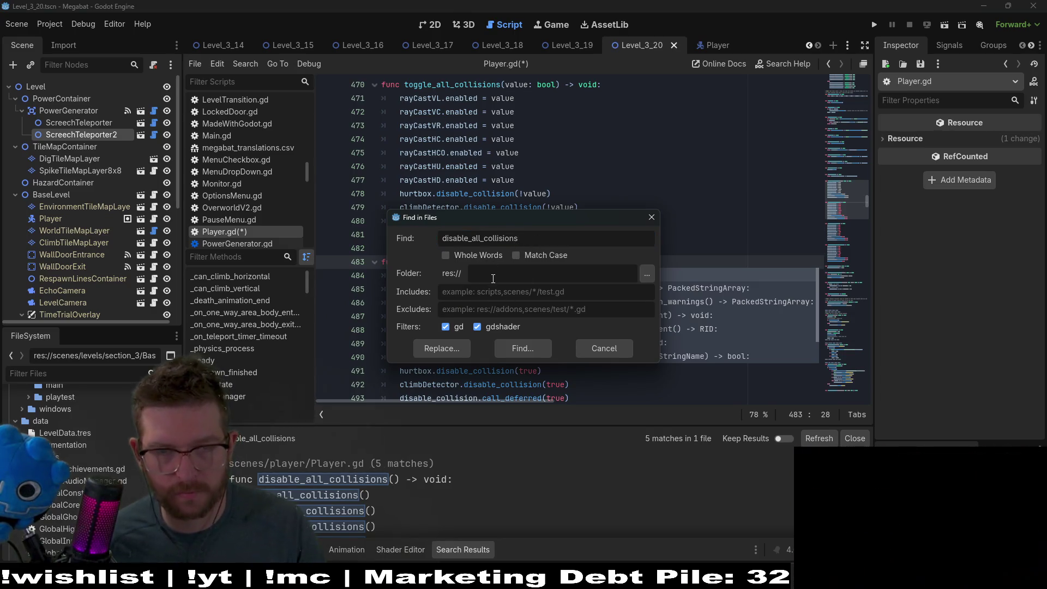
key(Escape)
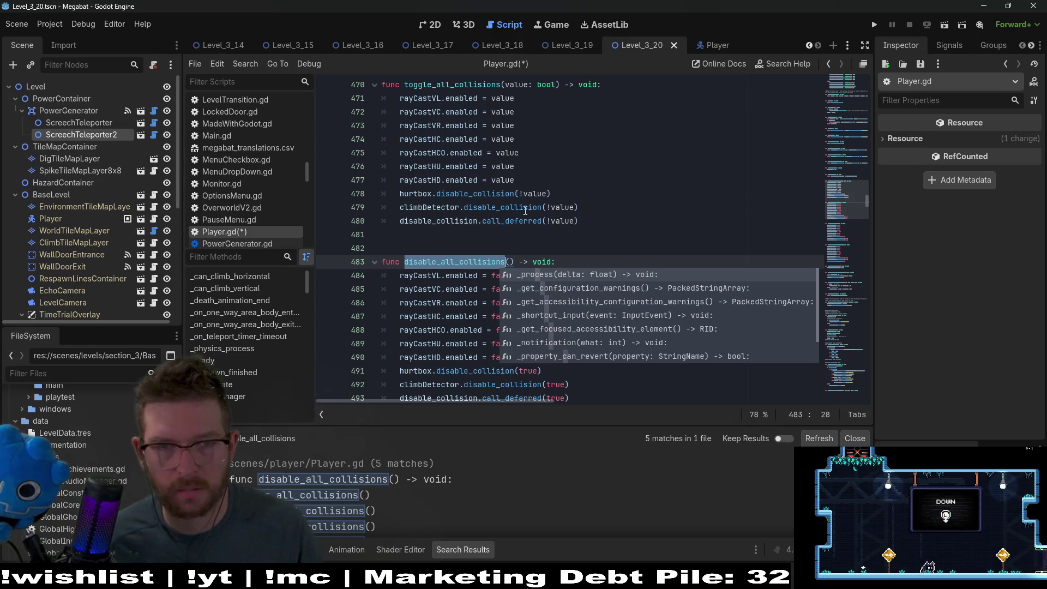
click(525, 210)
click(413, 266)
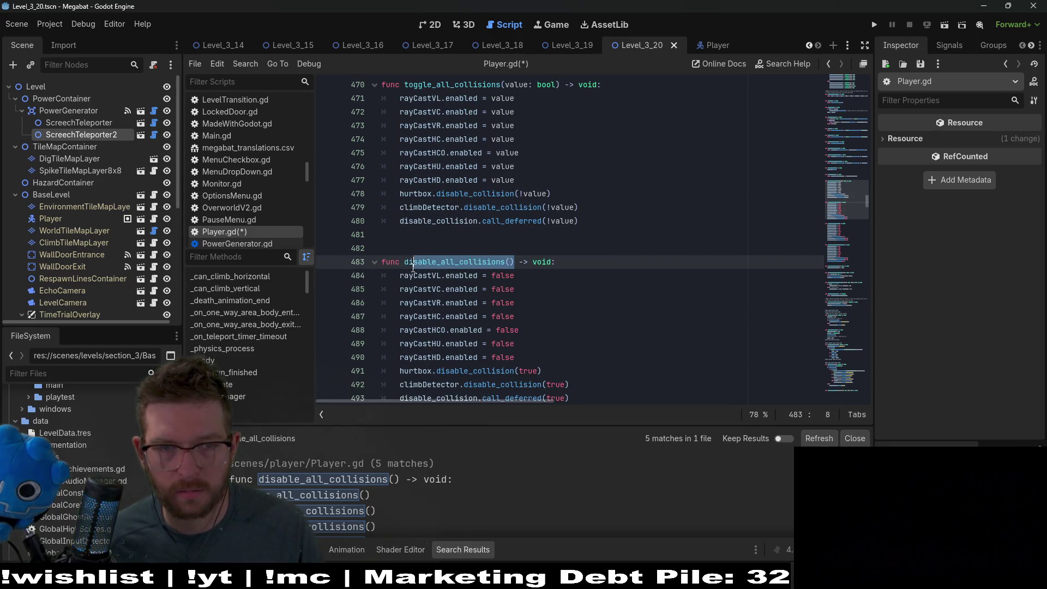
click(406, 267)
Replace all project matches of disable_all_collisions() with toggle_all_collisions(false)
key(ctrl+shift+f)
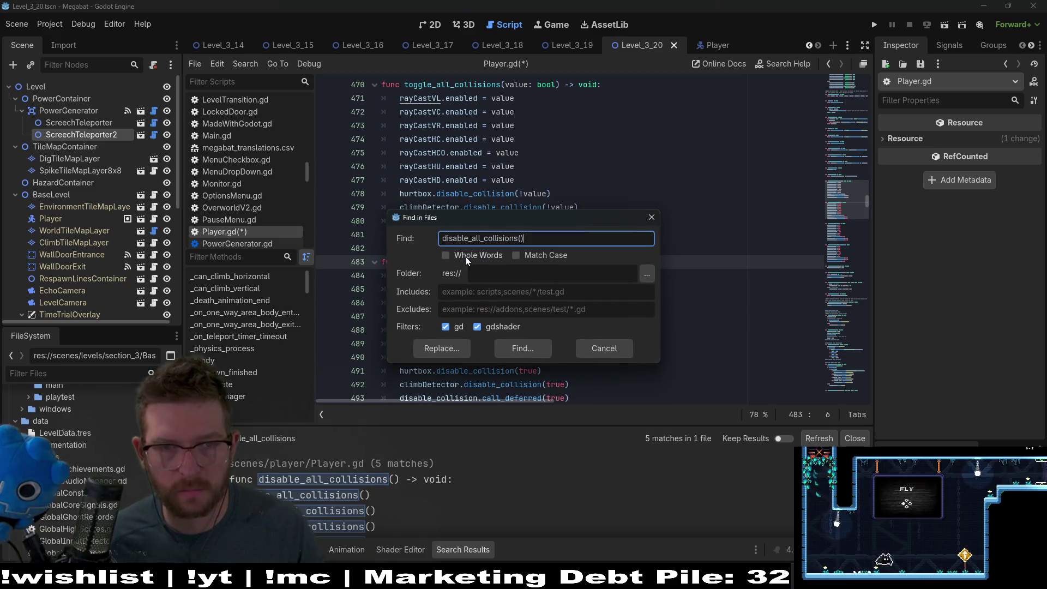
click(439, 348)
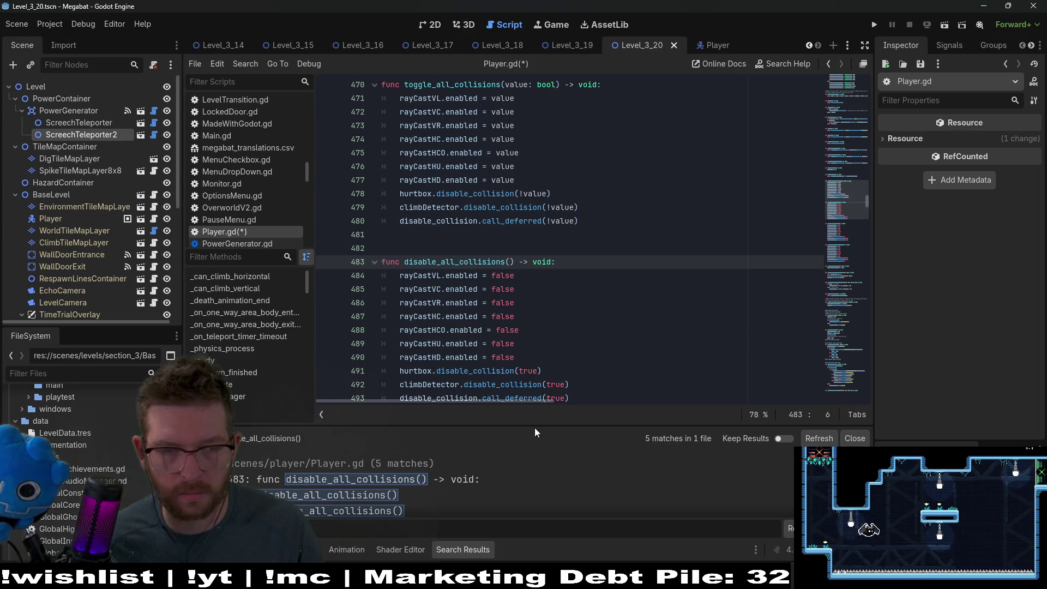
scroll(464, 246, up, 2)
double_click(445, 179)
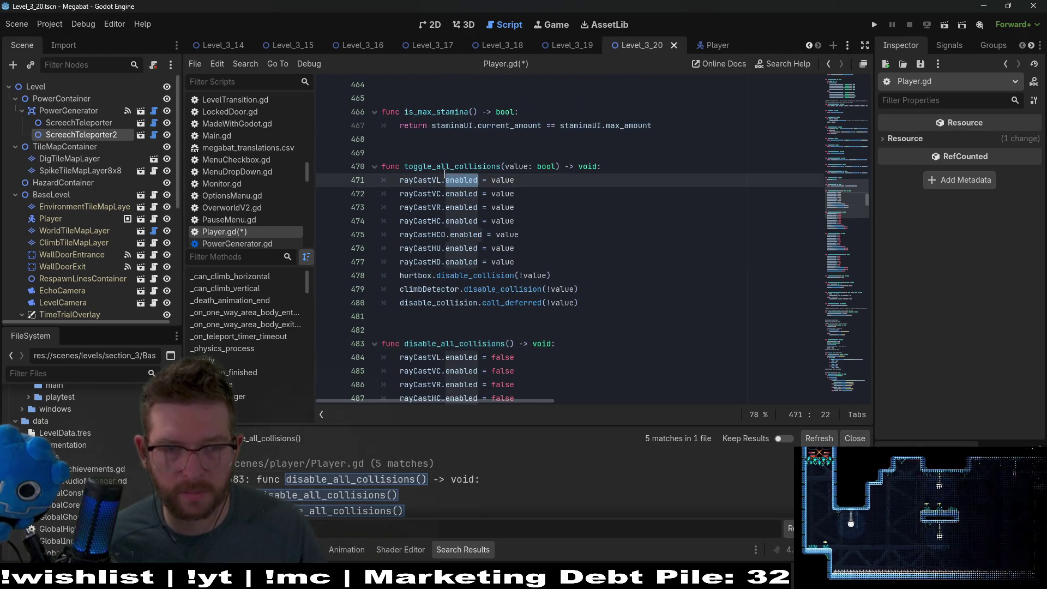
double_click(442, 166)
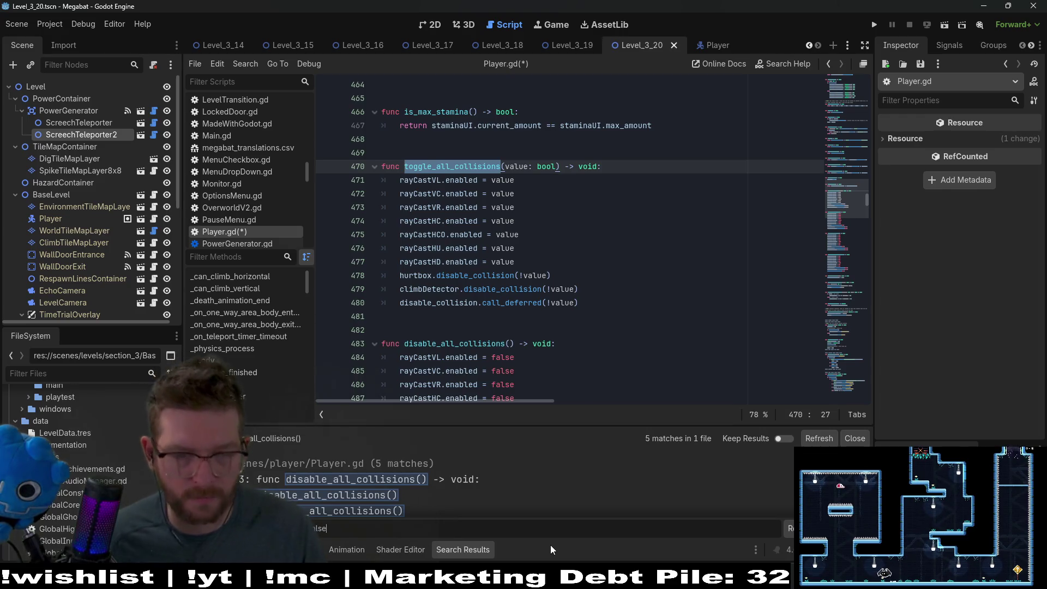
scroll(480, 495, down, 2)
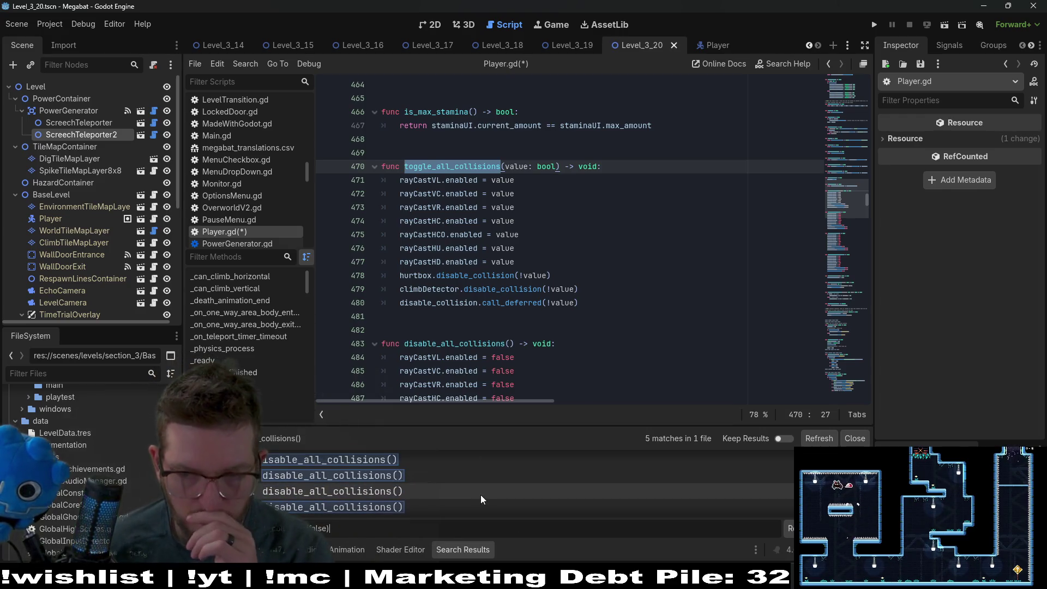
click(789, 527)
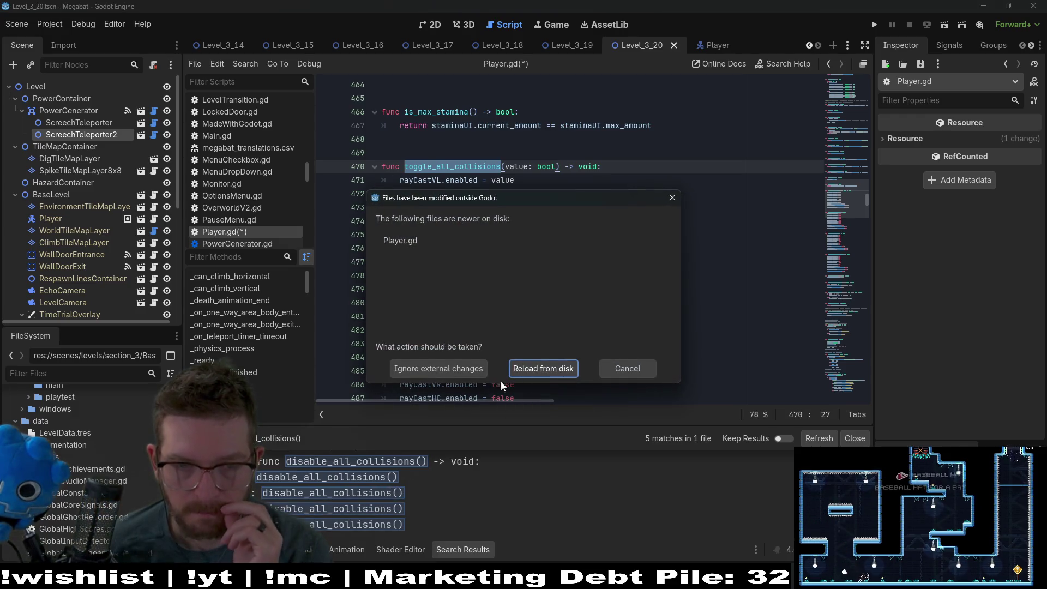
Reload Player.gd from disk, delete the broken toggle_all_collisions(false) function and save
click(522, 371)
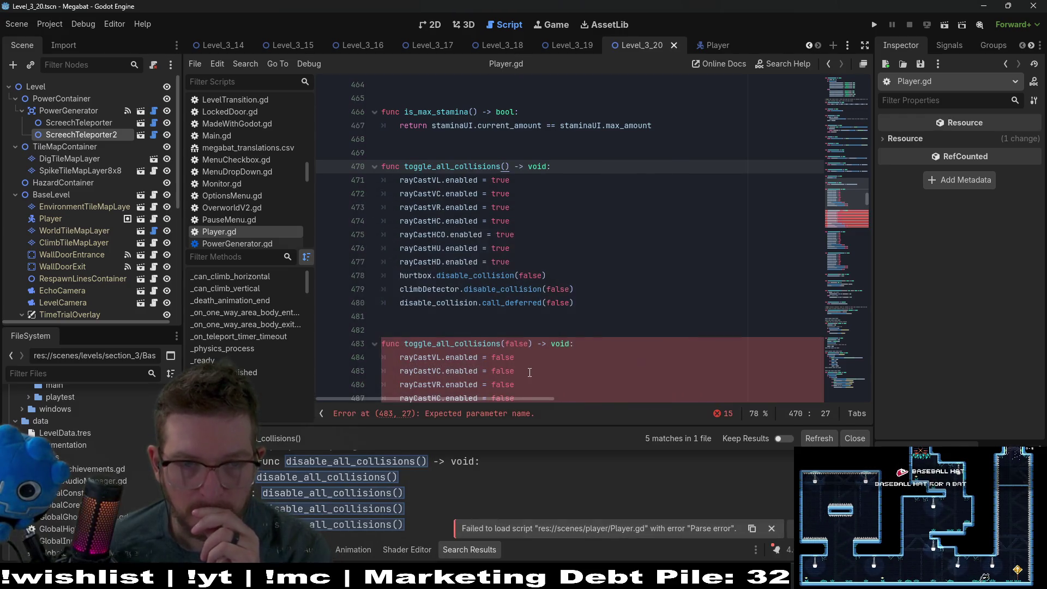
scroll(532, 310, down, 3)
scroll(532, 310, up, 3)
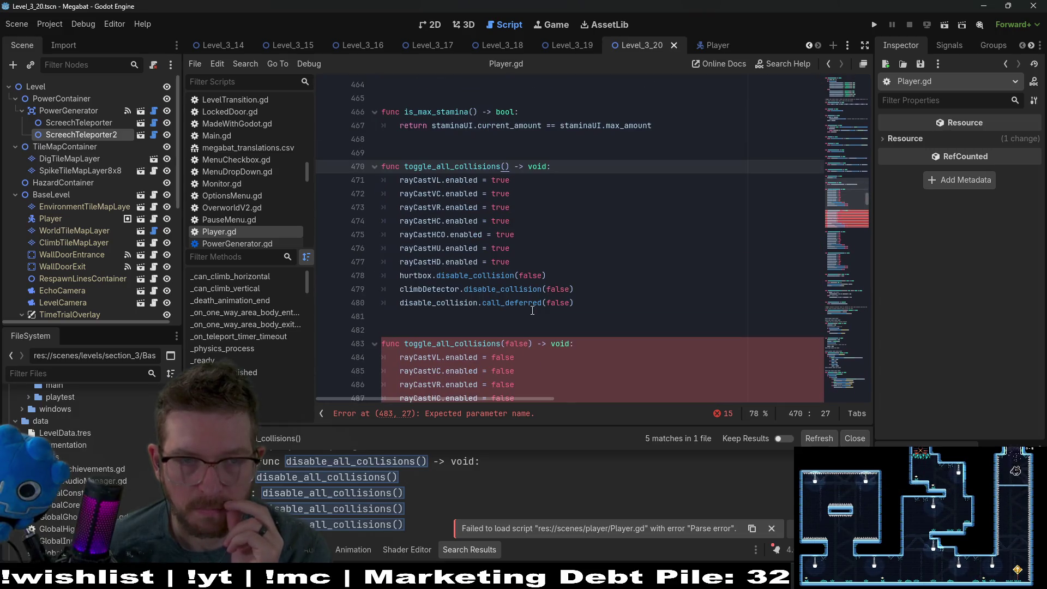
scroll(549, 286, down, 4)
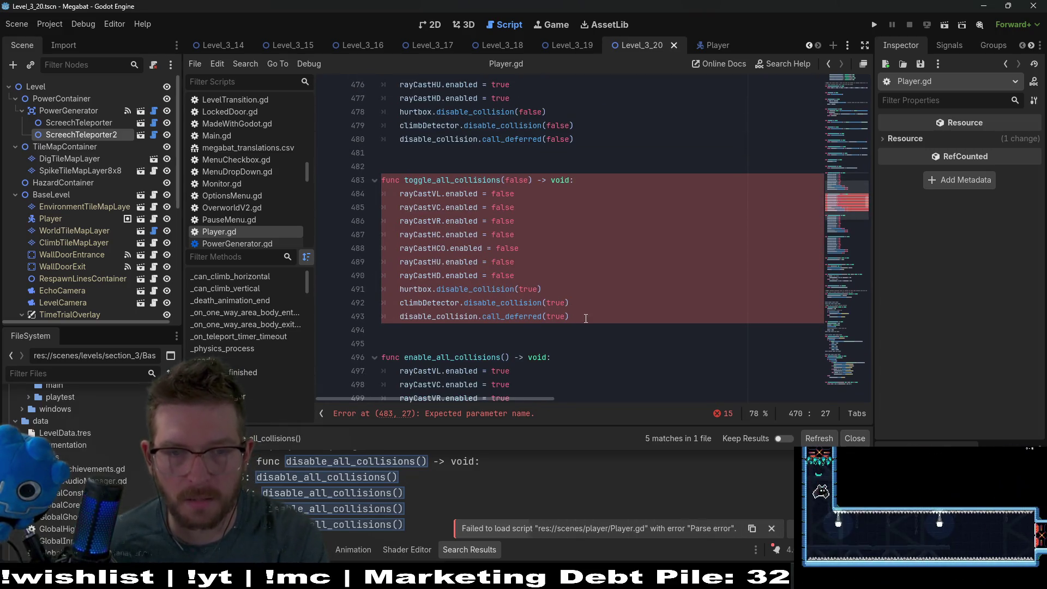
mouse_move(570, 316)
mouse_down()
mouse_move(382, 194)
mouse_move(339, 185)
mouse_up()
key(BackSpace)
key(BackSpace)
key(BackSpace)
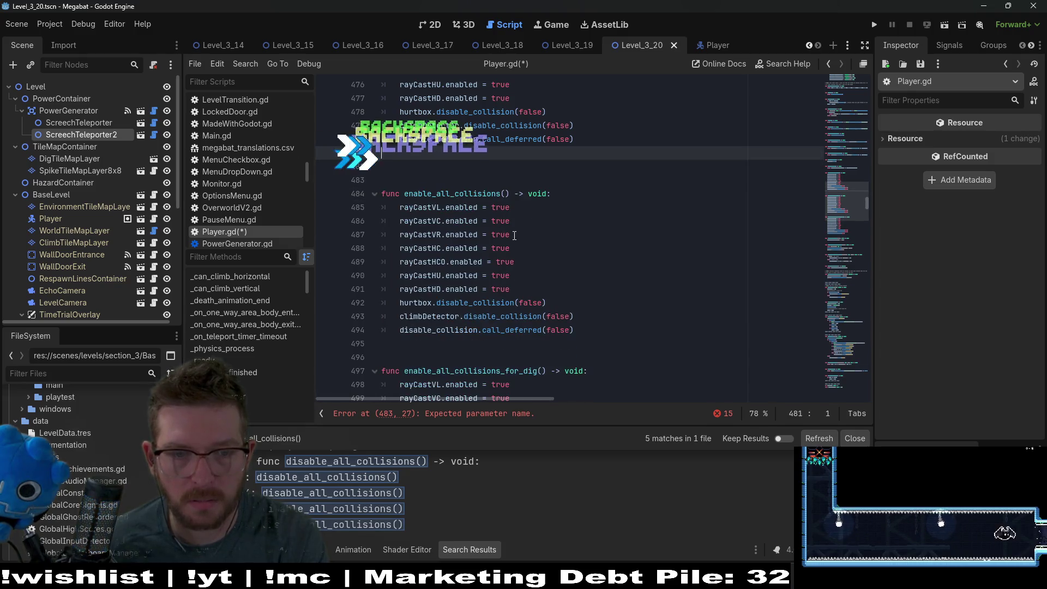
key(Delete)
click(609, 200)
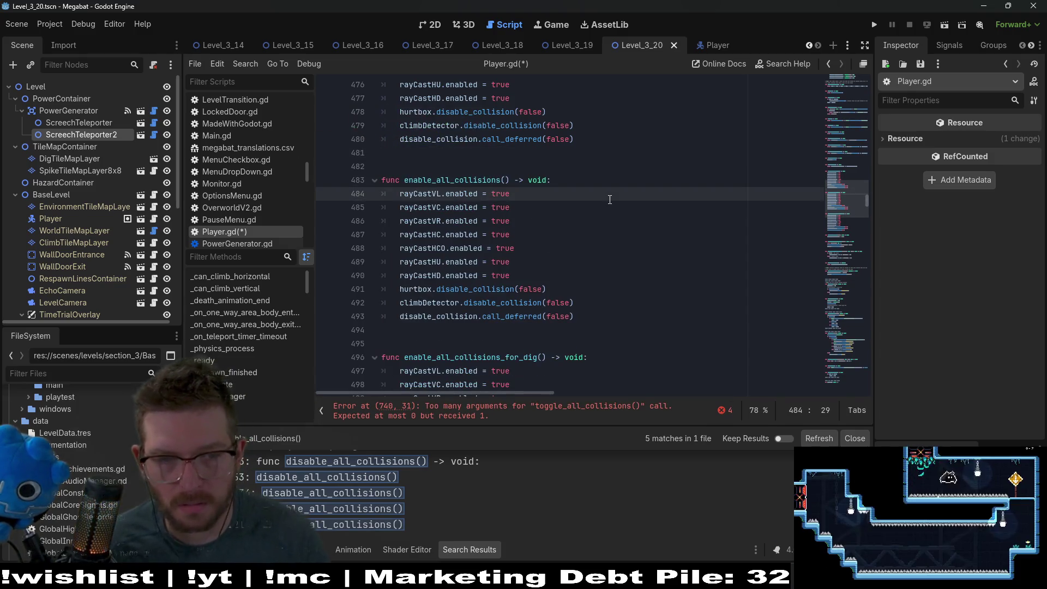
key(ctrl+s)
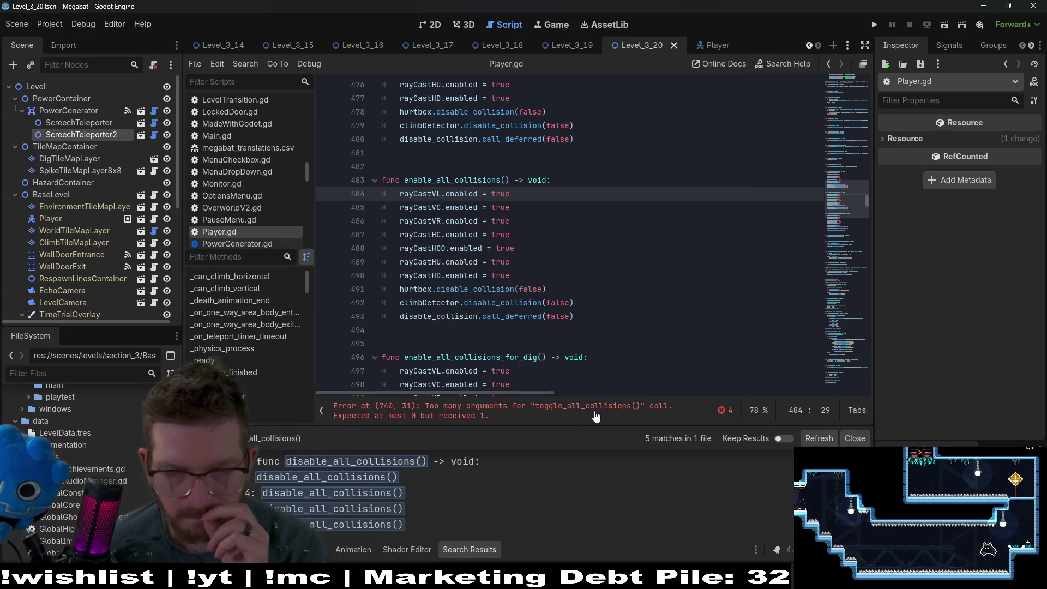
Check the line 740 argument error, undo back to the original script and save Player.gd
click(596, 416)
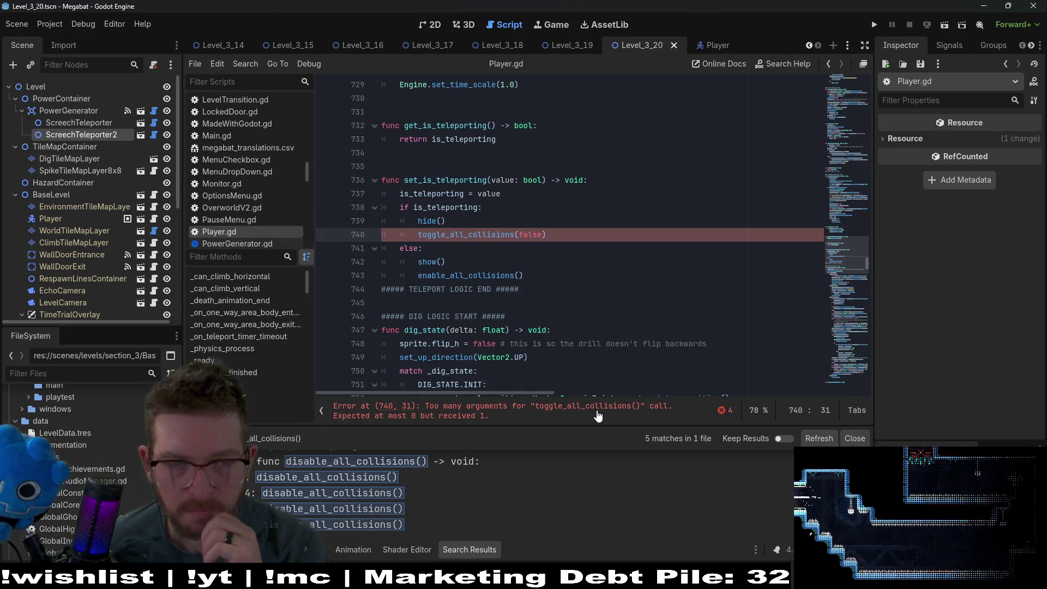
ctrl+click(484, 234)
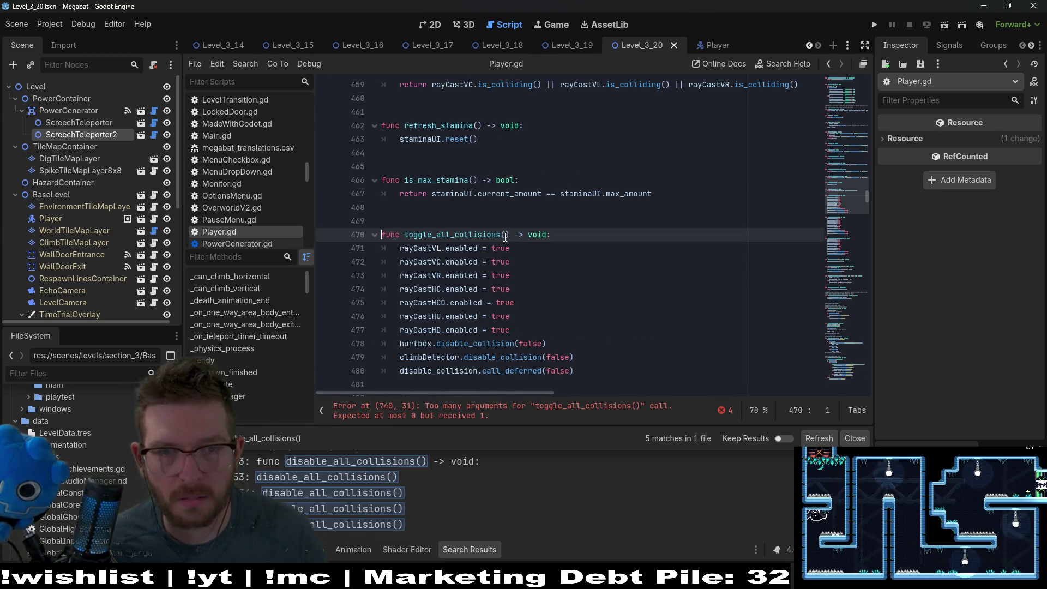
key(ctrl+z)
key(ctrl+z)
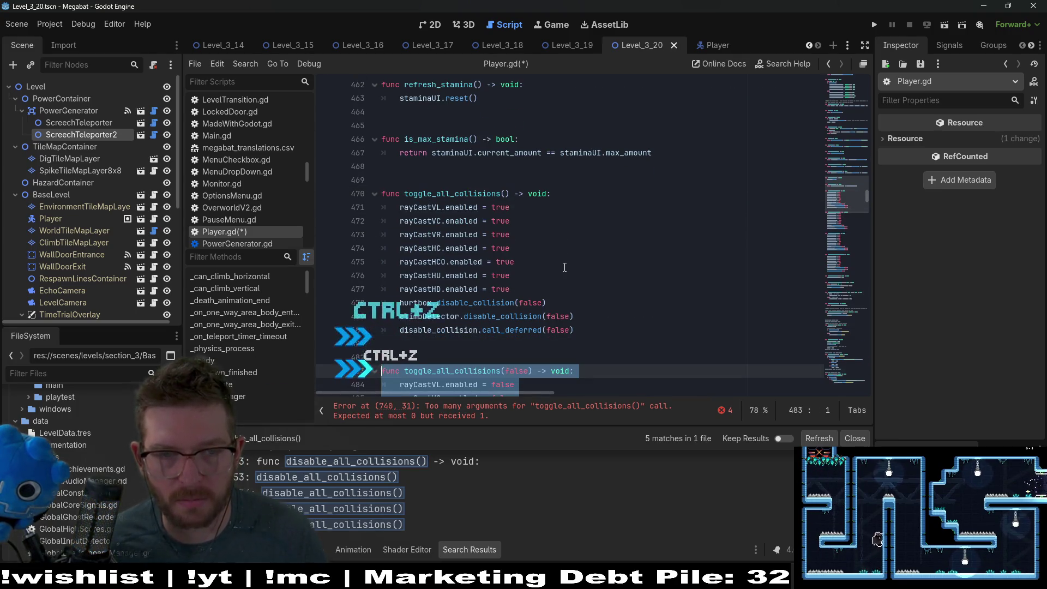
scroll(564, 268, down, 2)
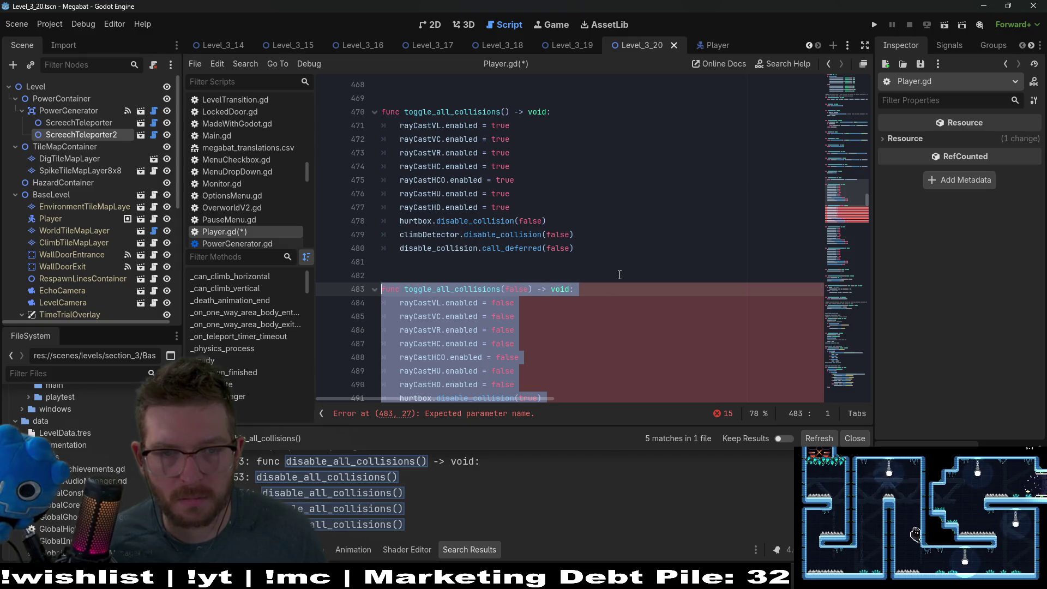
key(ctrl+z)
key(ctrl+z)
key(ctrl+z)
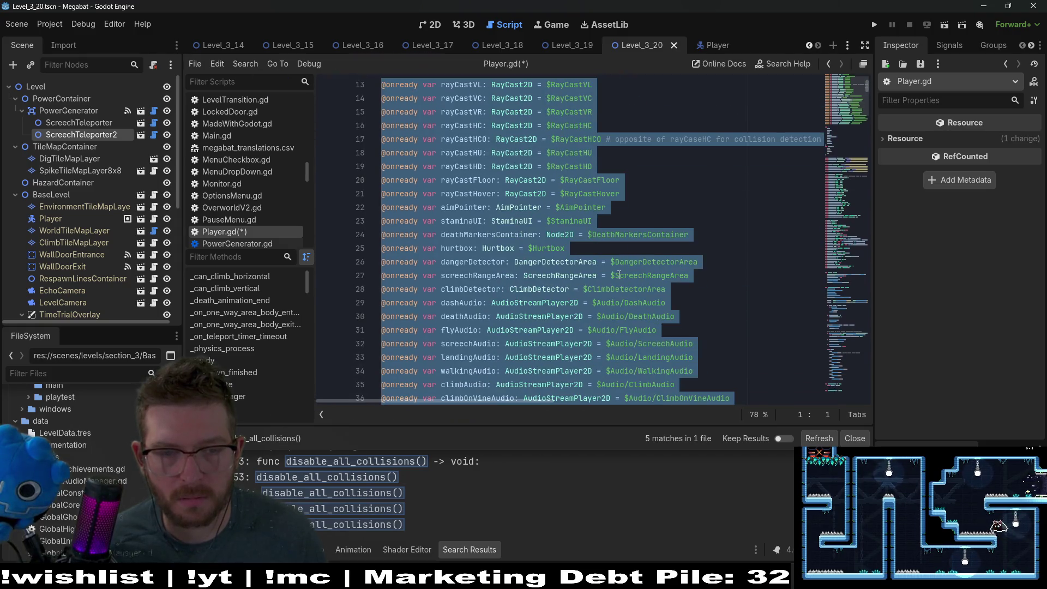
click(619, 275)
key(ctrl+s)
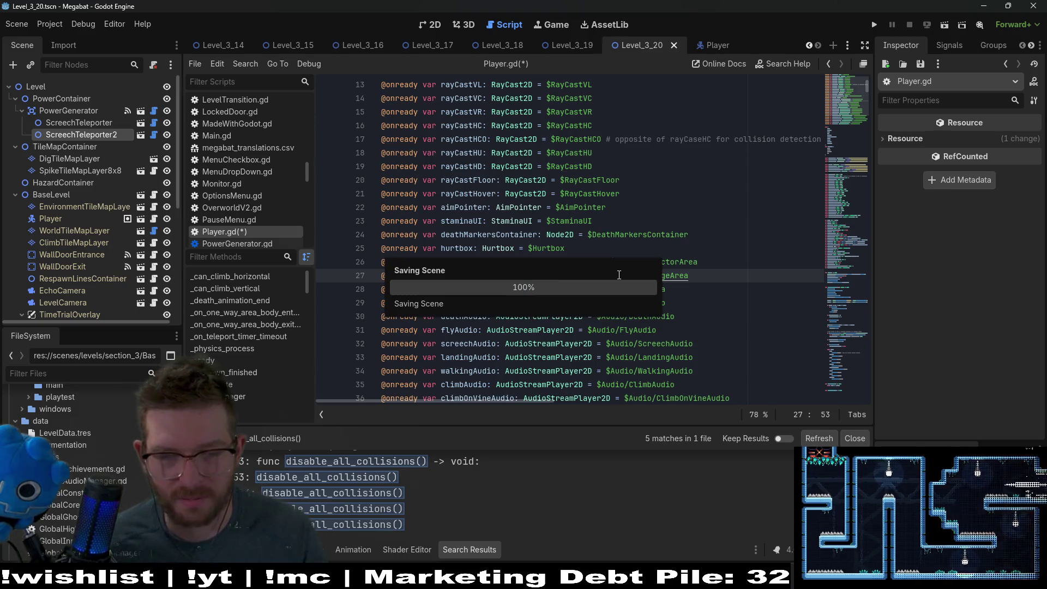
click(648, 317)
Scroll the VS Code Player.gd diff to the toggle_all_collisions(value: bool) function near line 470
key(alt+Tab)
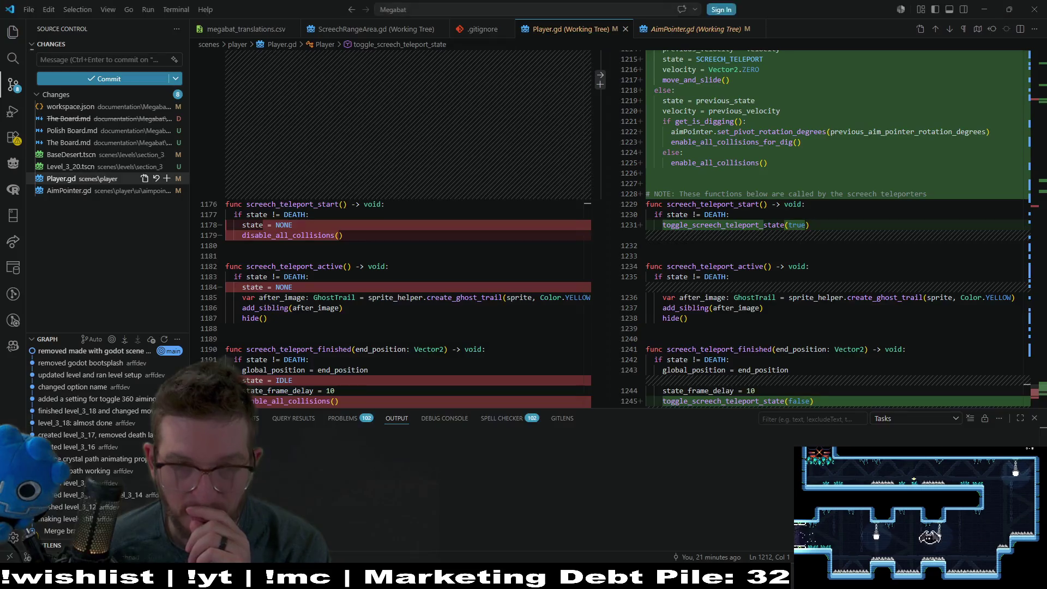
scroll(817, 327, up, 10)
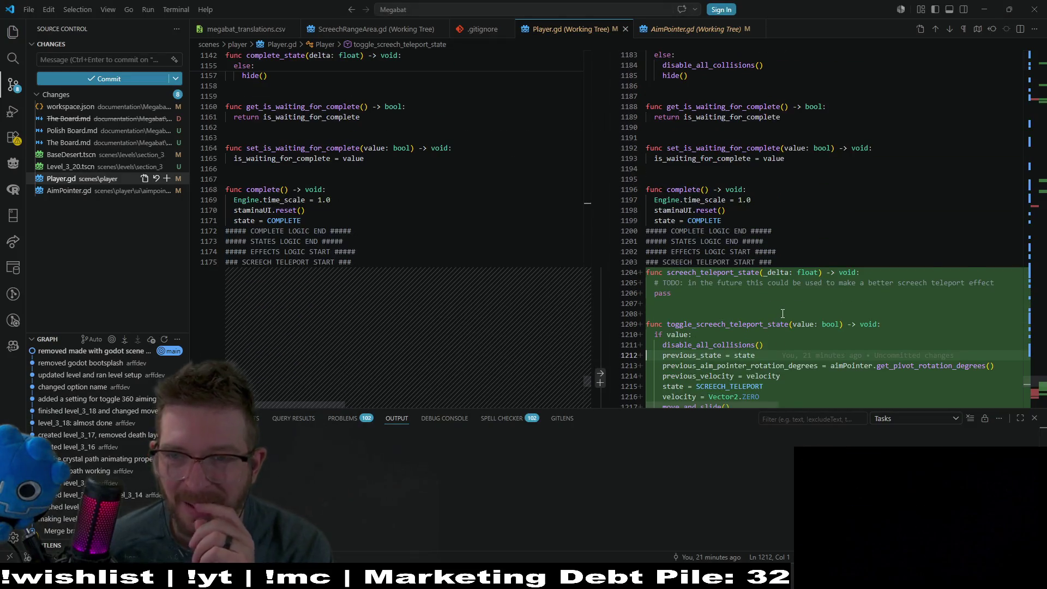
scroll(892, 363, right, 1)
scroll(891, 364, down, 5)
drag(793, 333, 921, 299)
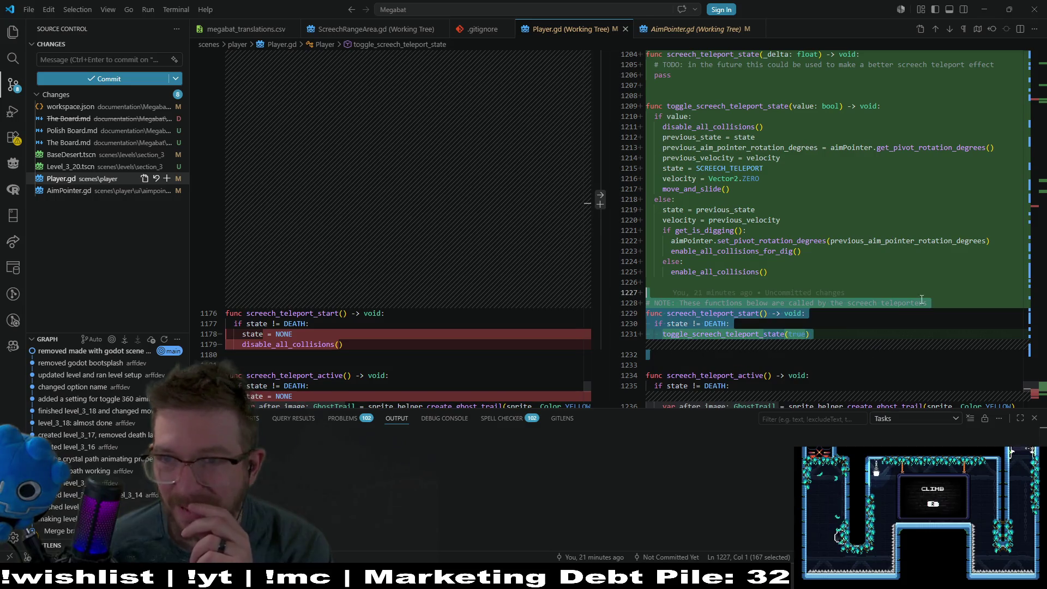
drag(1026, 203, 1041, 178)
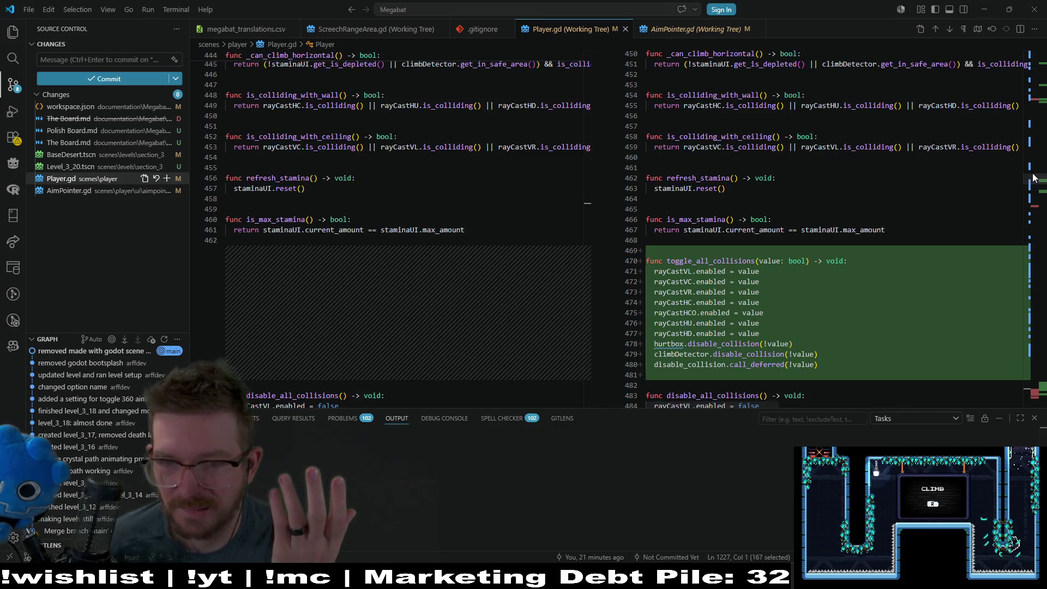
key(alt+Tab)
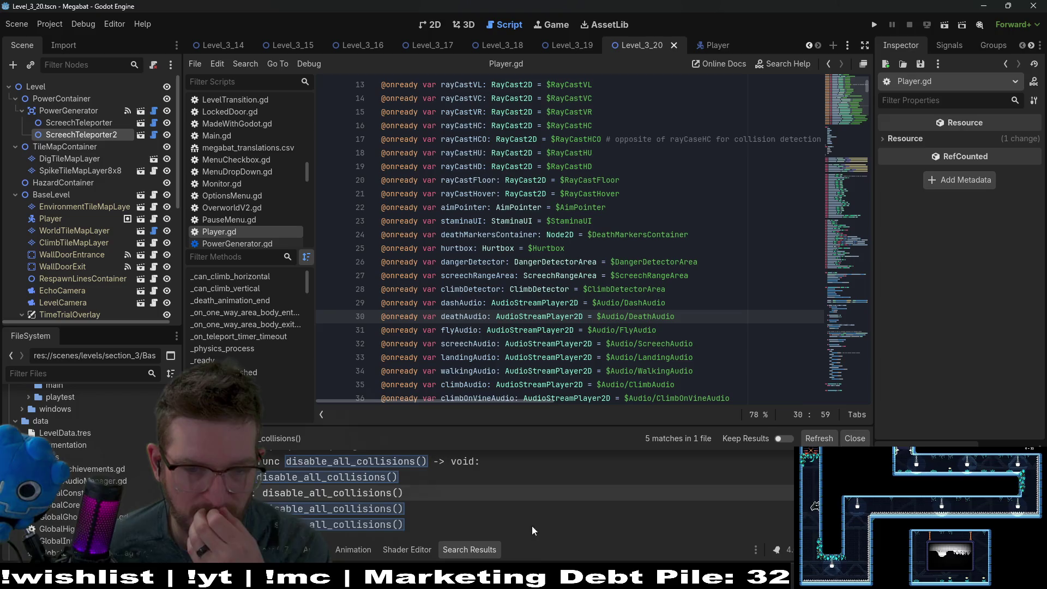
Rerun the disable_all_collisions() project search, getting 5 Player.gd matches, and select toggle_all_collisions
click(846, 439)
scroll(683, 293, down, 4)
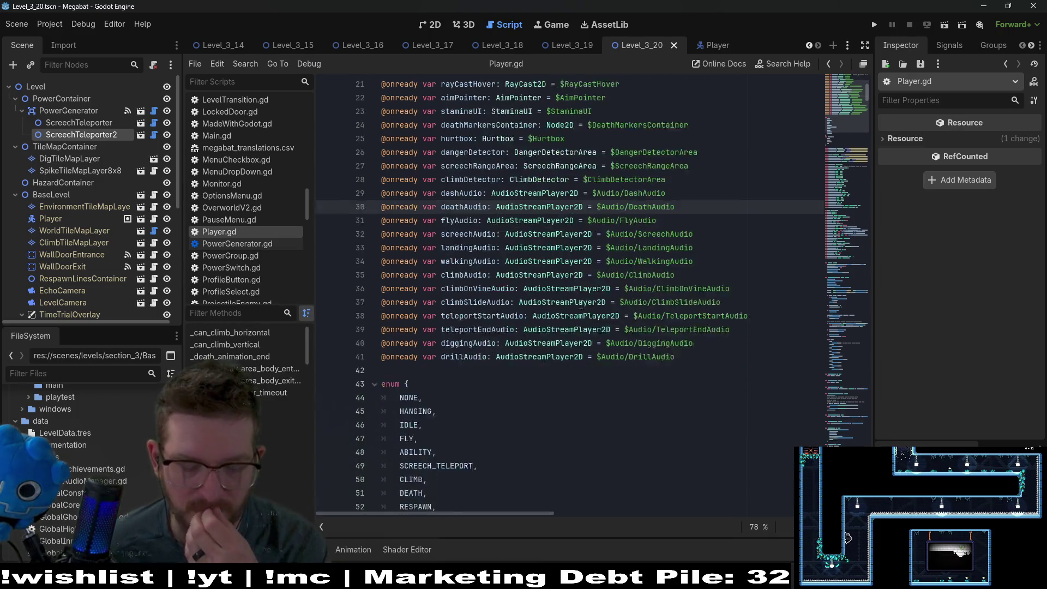
key(ctrl+shift+f)
text(disable_all_collisions())
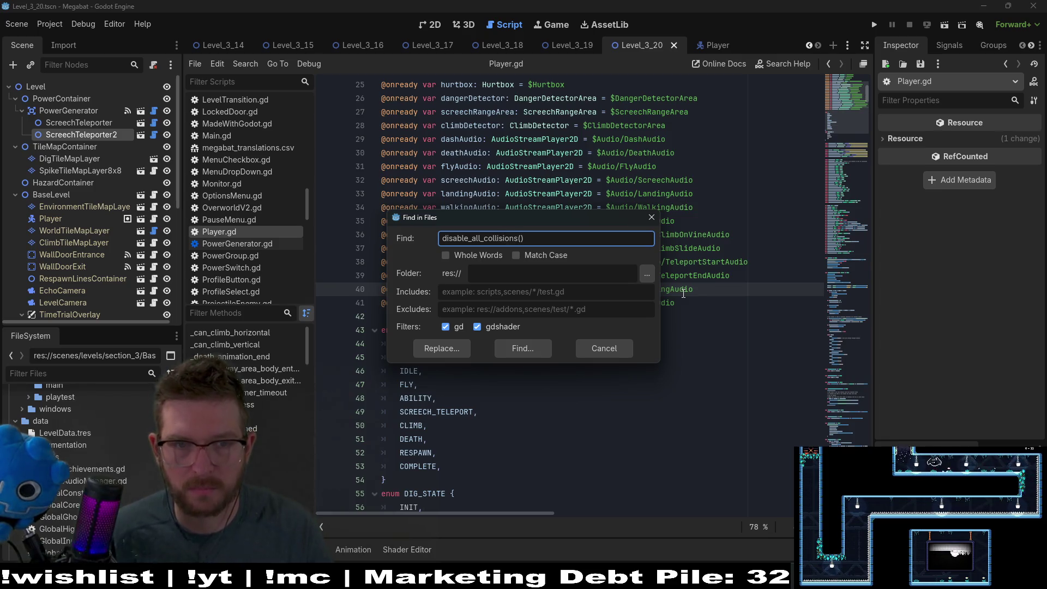
click(450, 352)
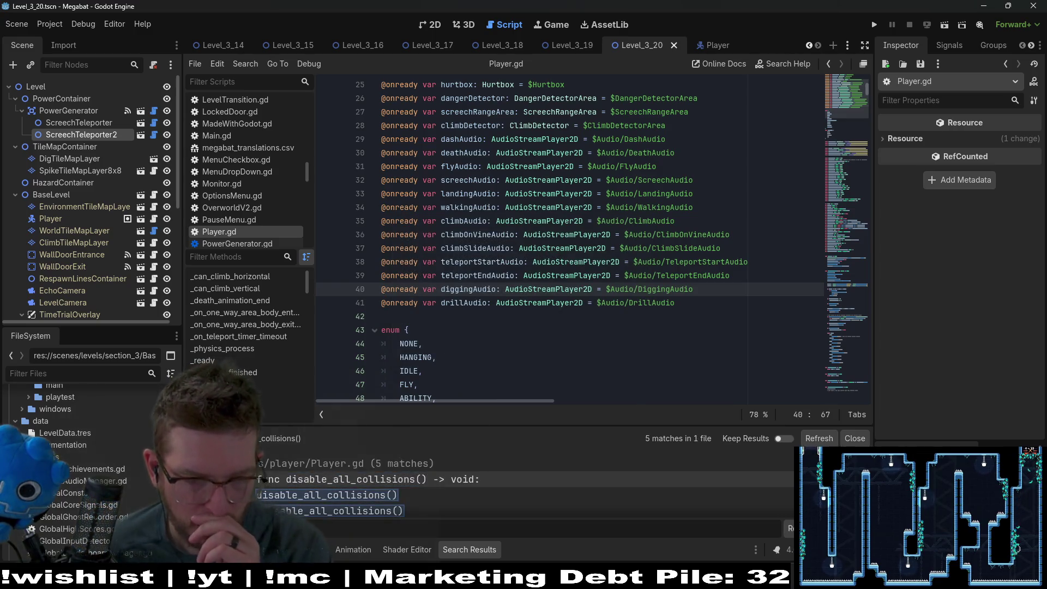
click(368, 479)
scroll(568, 333, down, 2)
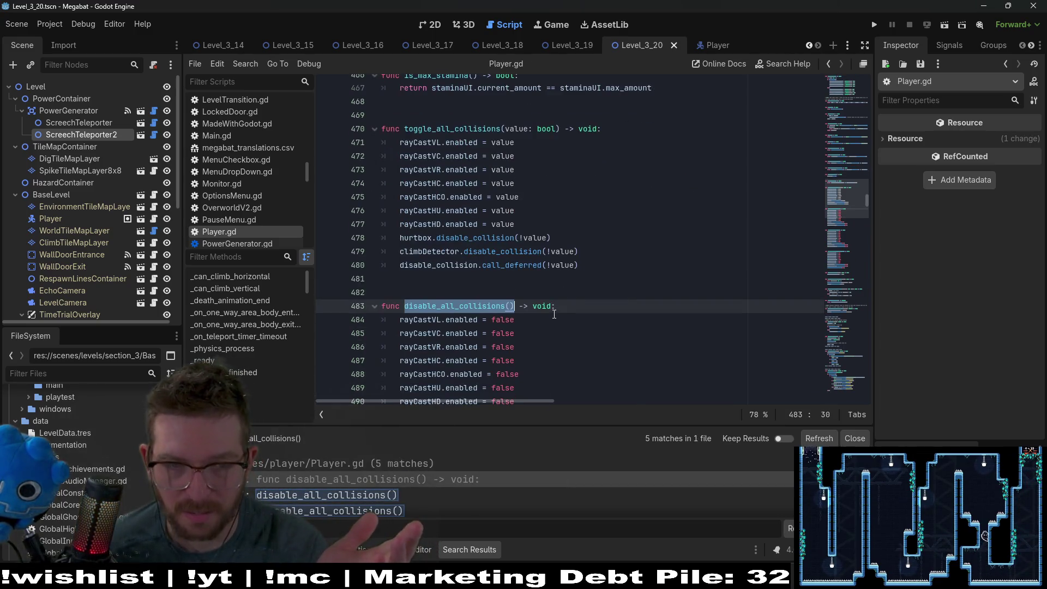
double_click(480, 128)
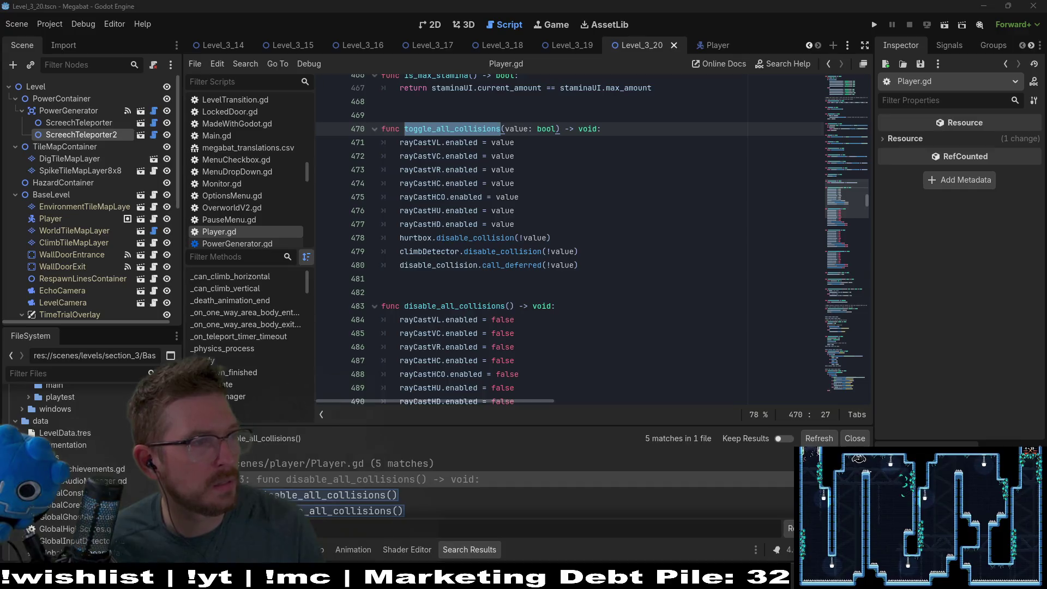
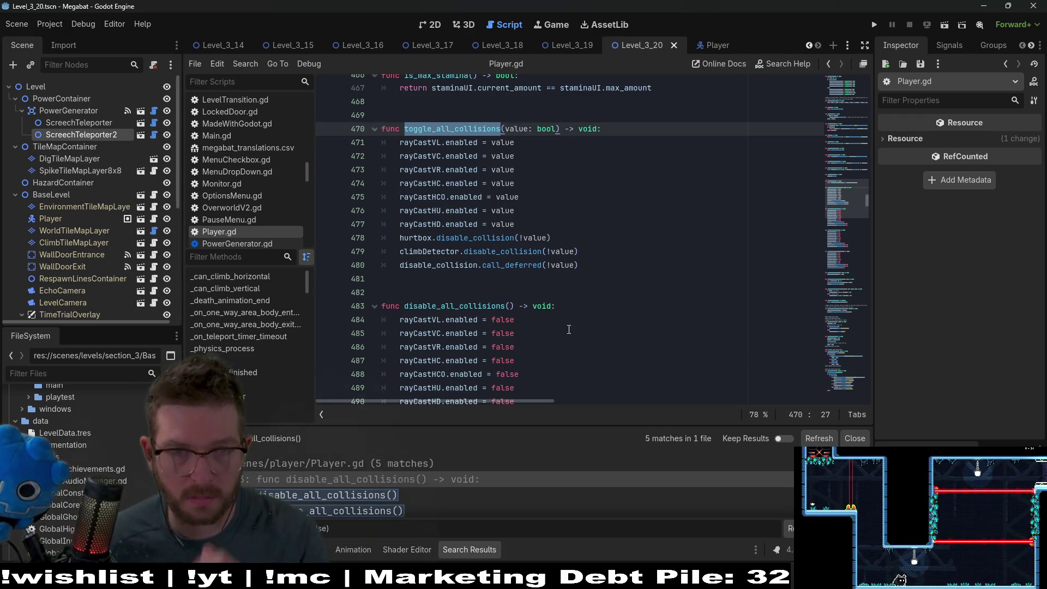
Delete the disable_all_collisions function from Player.gd, leaving one blank line between functions
scroll(501, 488, down, 1)
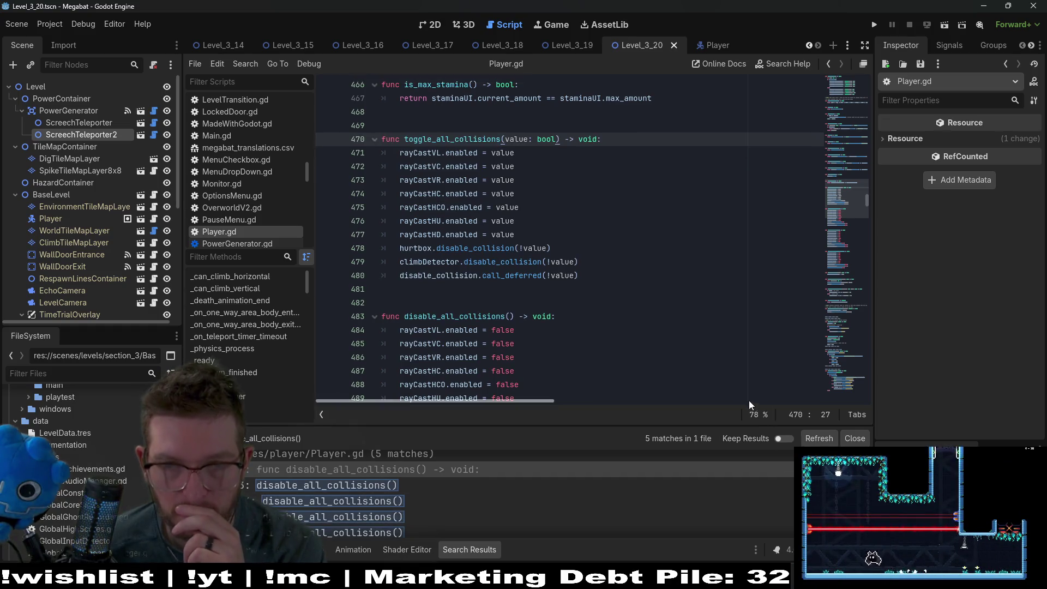
click(602, 305)
scroll(602, 309, down, 3)
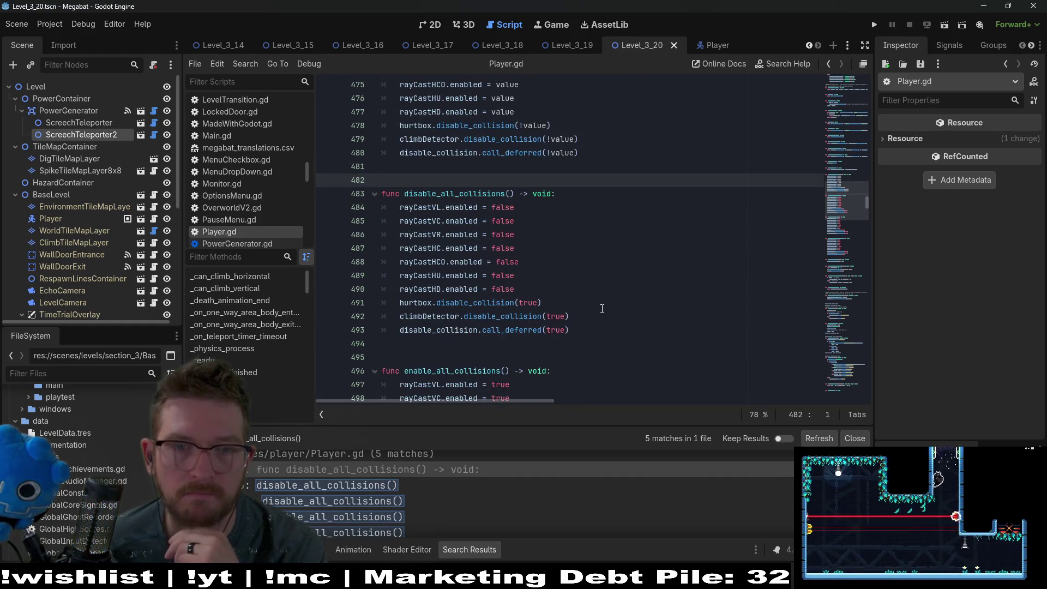
drag(592, 327, 335, 175)
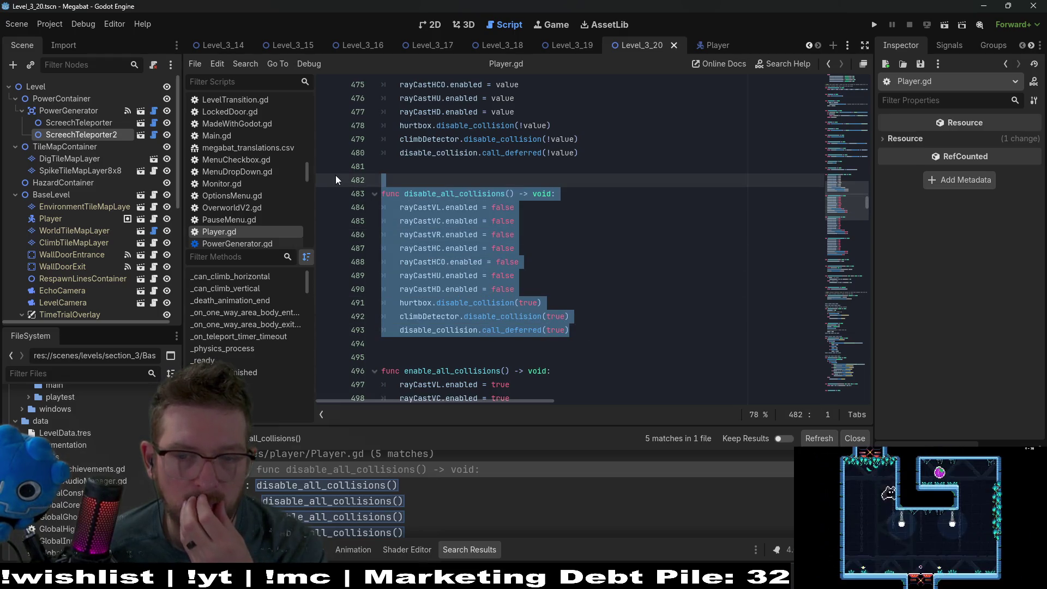
click(807, 442)
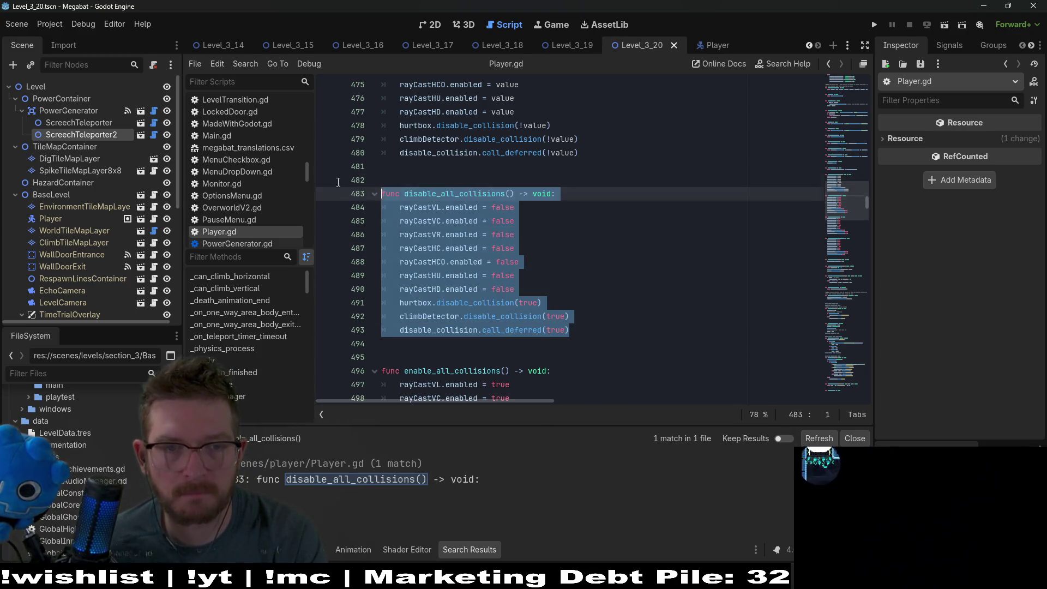
key(BackSpace)
key(BackSpace)
key(Delete)
key(Delete)
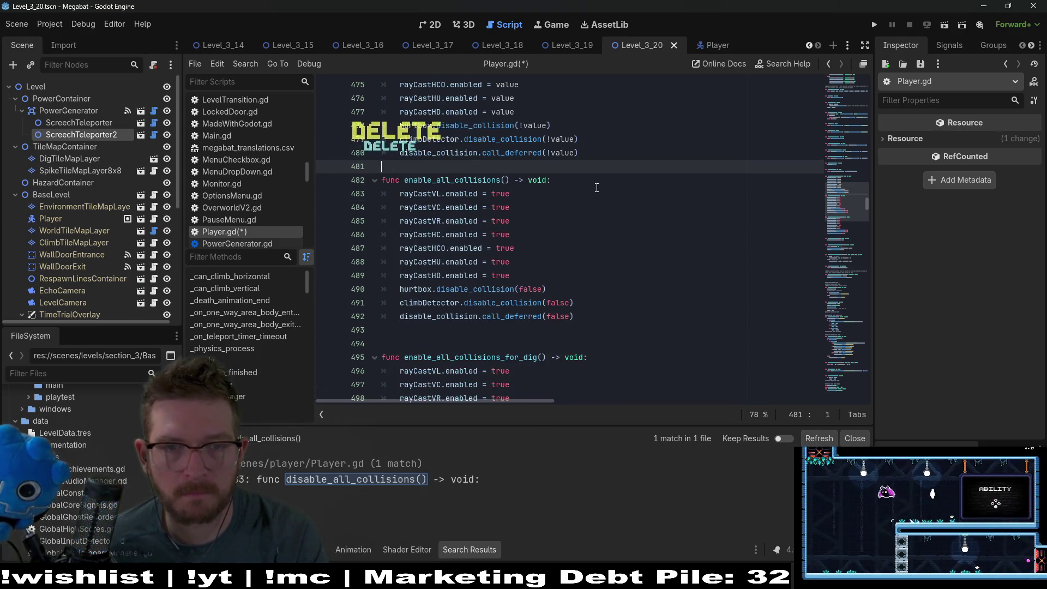
key(Return)
Save Player.gd and start a project-wide search for enable_all_collisions
scroll(612, 260, up, 2)
click(616, 262)
key(ctrl+s)
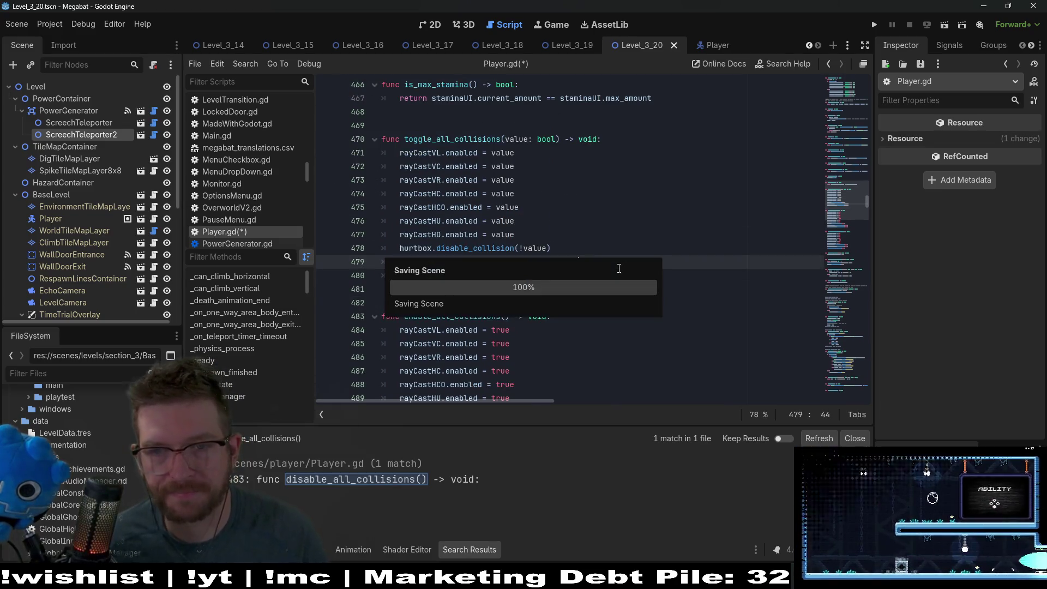
double_click(474, 316)
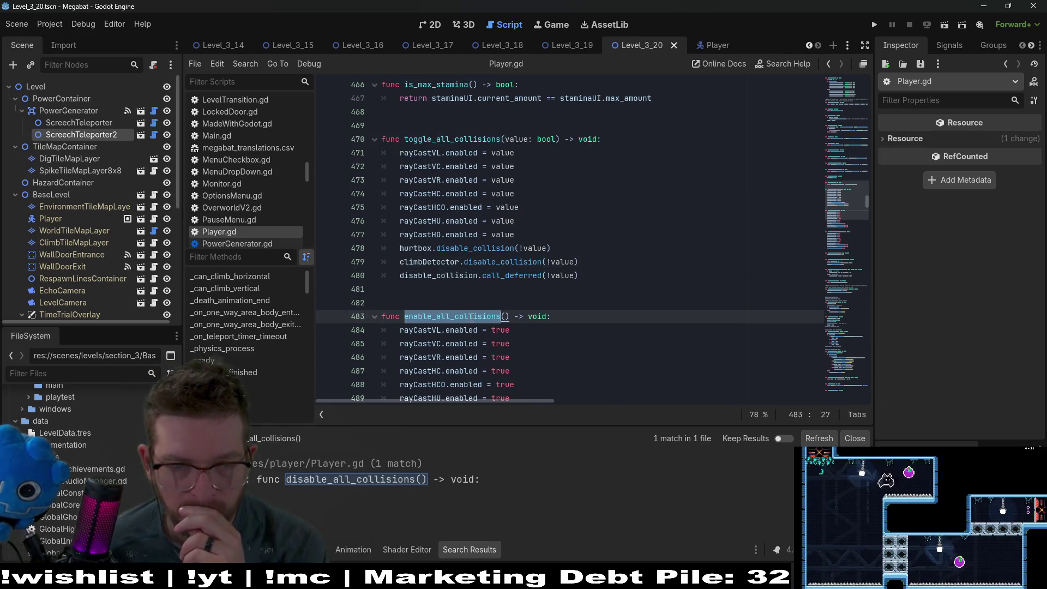
key(ctrl+shift+r)
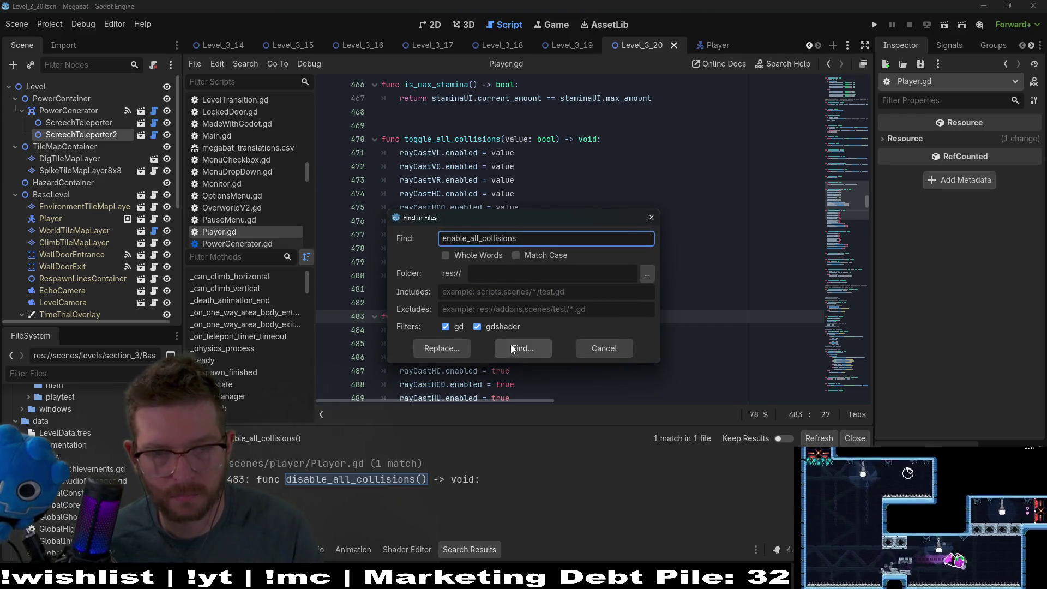
Search the project for enable_all_collisions and replace every match with the toggle_all_collisions call
click(457, 349)
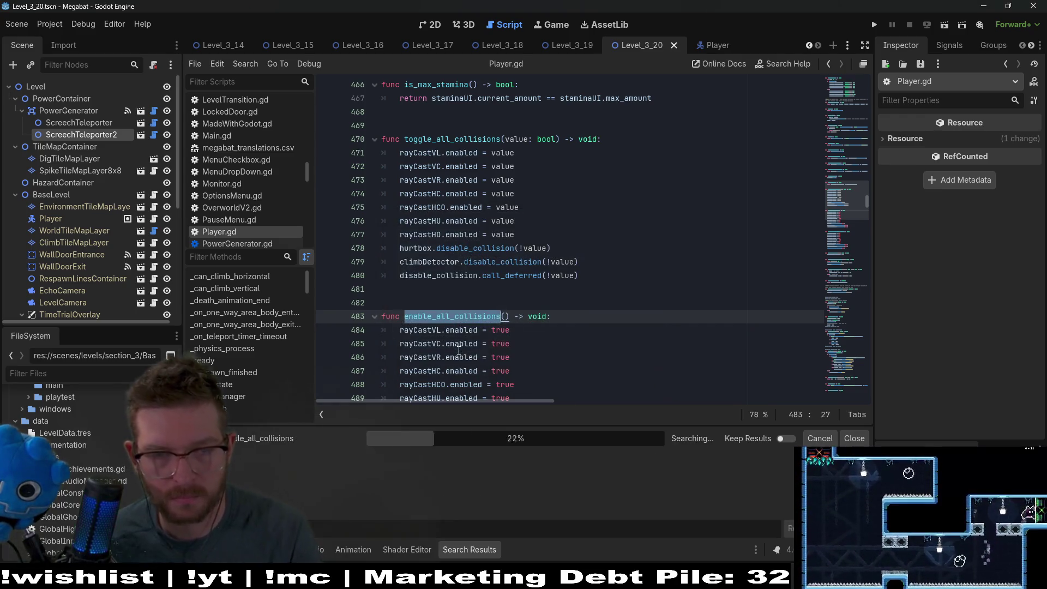
double_click(484, 140)
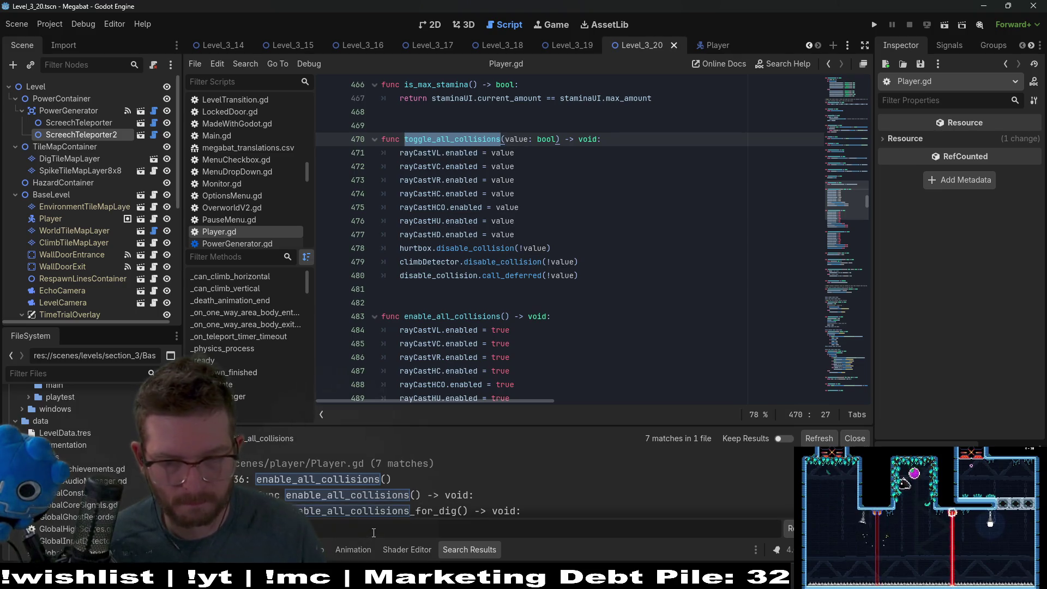
scroll(453, 470, down, 3)
scroll(453, 470, up, 2)
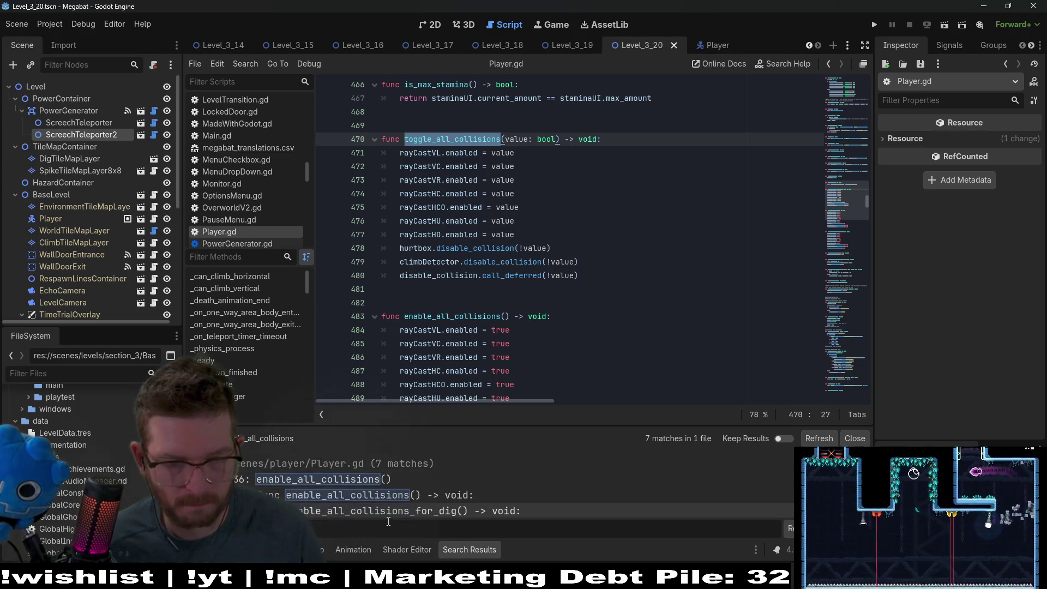
click(404, 480)
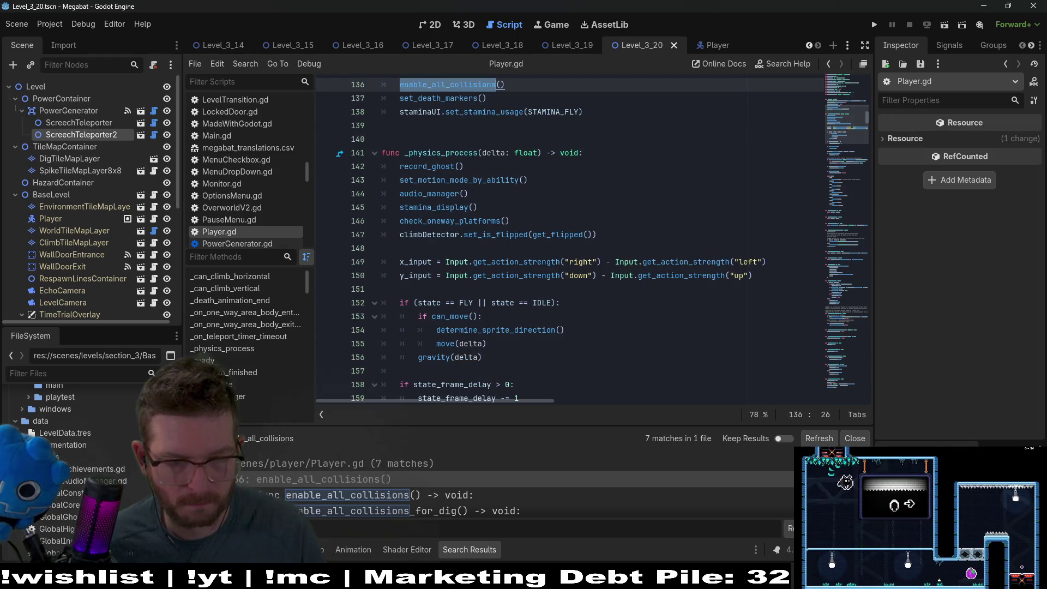
click(502, 527)
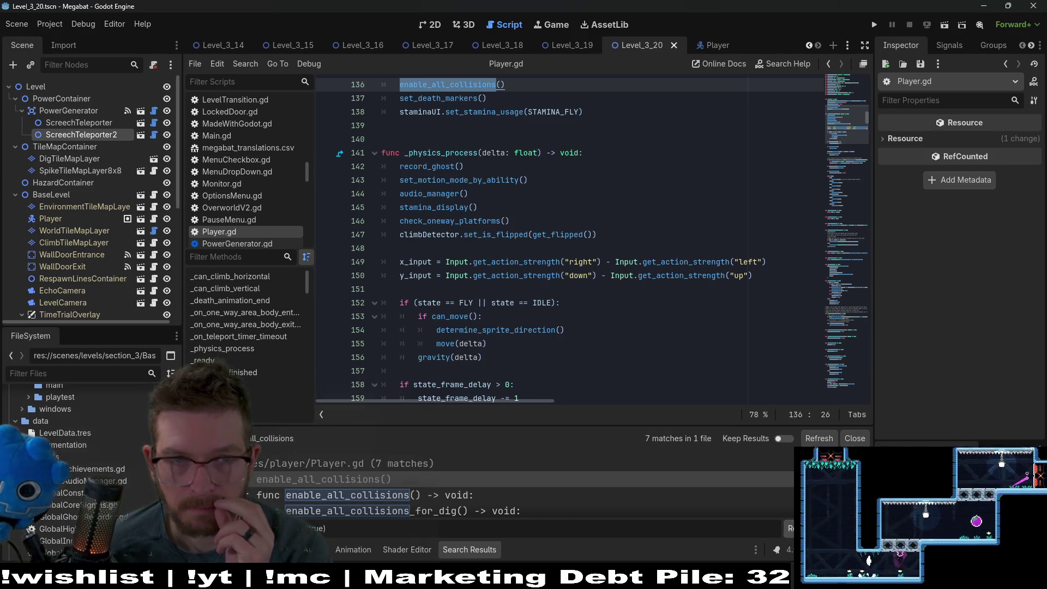
click(790, 528)
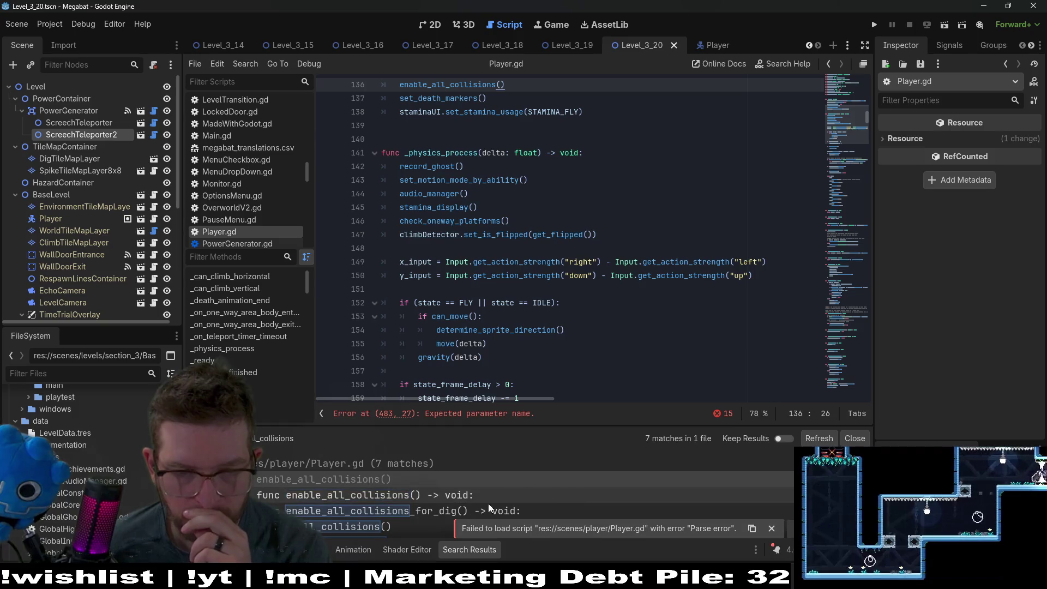
Inspect the parse error on line 483, undo the broken replacement, and save Player.gd
scroll(509, 499, up, 2)
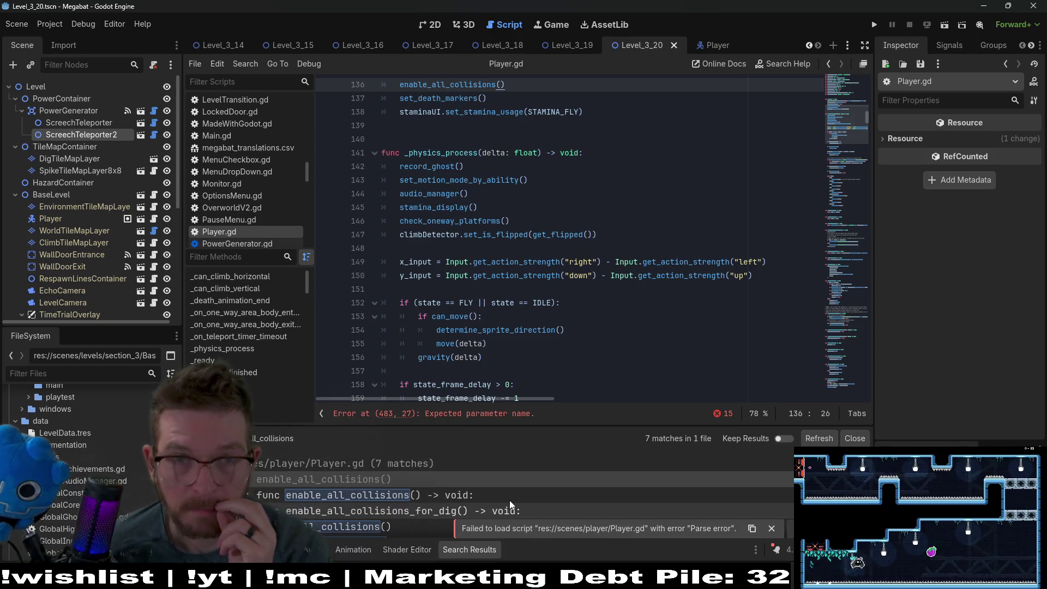
scroll(510, 499, down, 3)
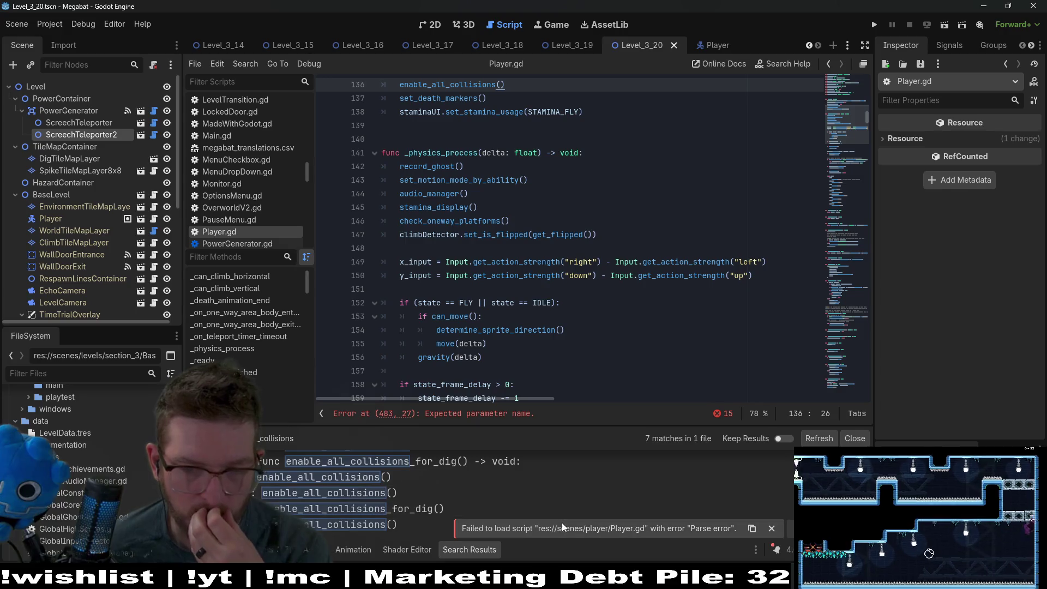
click(502, 413)
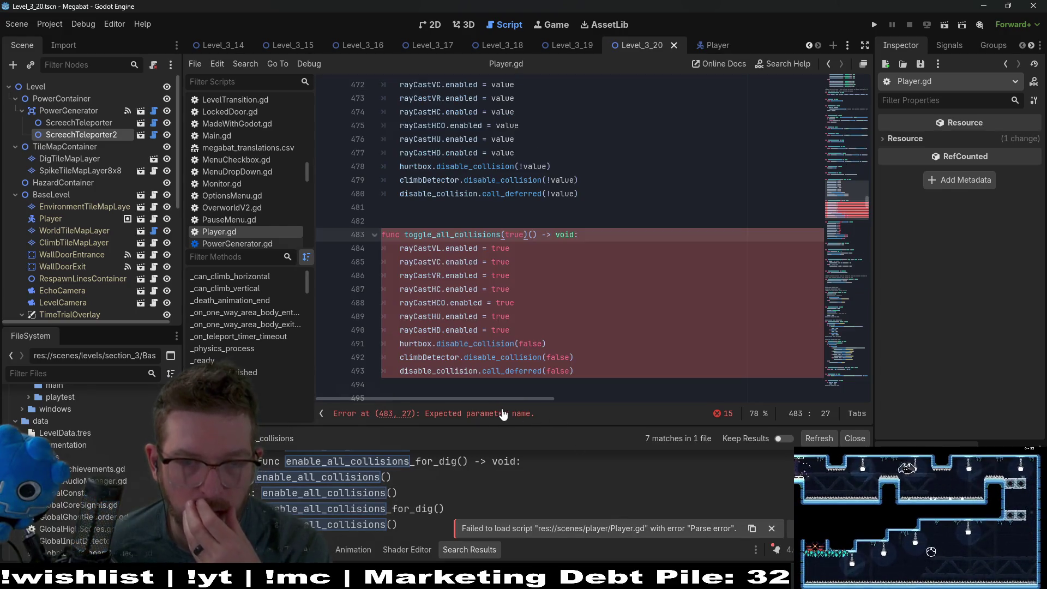
click(539, 258)
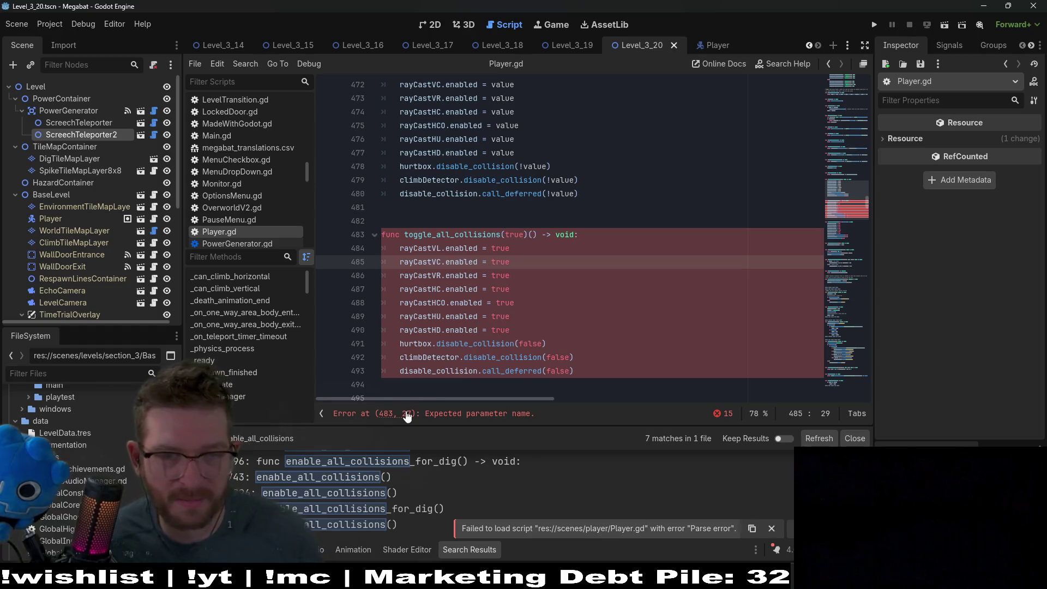
key(ctrl+z)
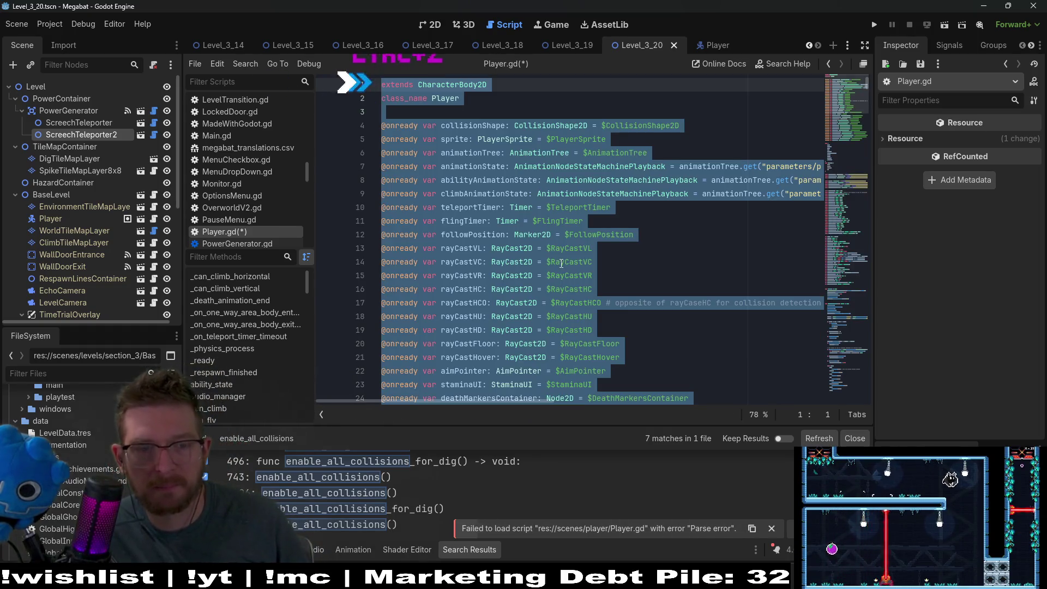
key(ctrl+s)
Review the 7 enable_all_collisions matches in Player.gd and bring up Replace in Files for it
click(686, 261)
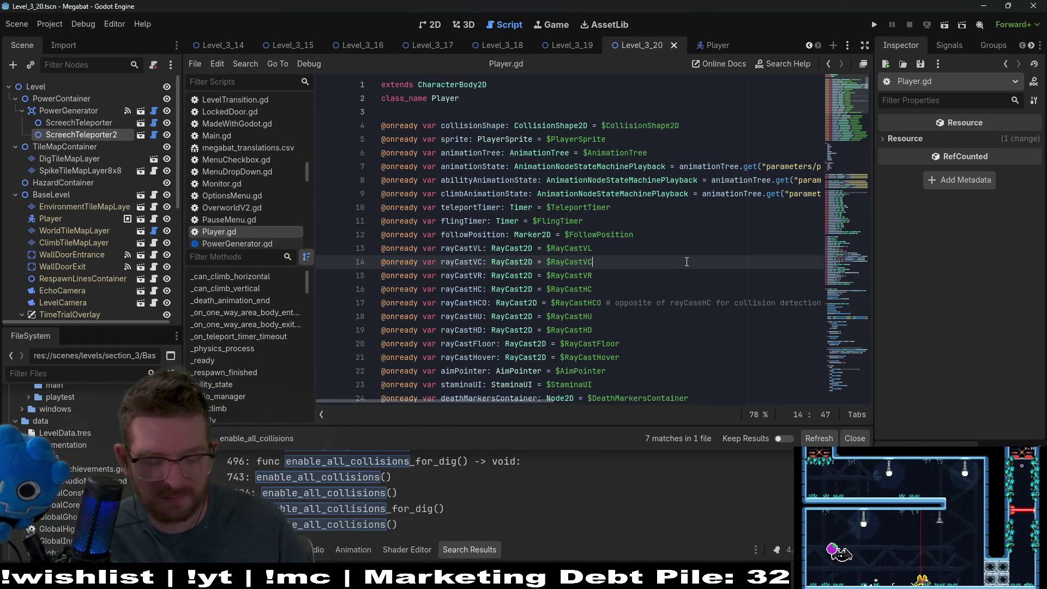
key(ctrl+f)
key(Return)
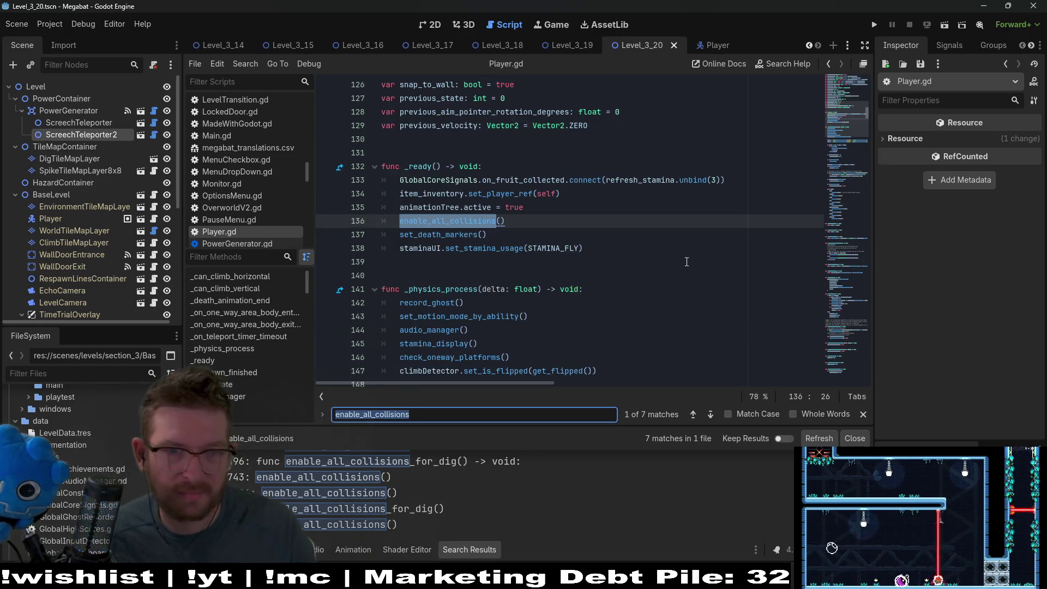
ctrl+click(447, 221)
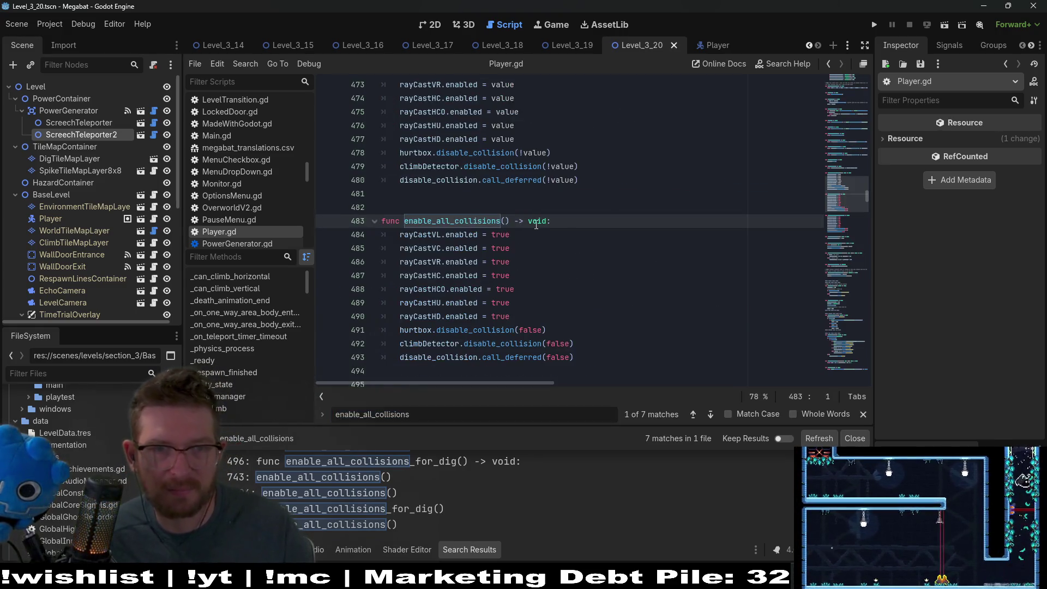
scroll(540, 224, down, 2)
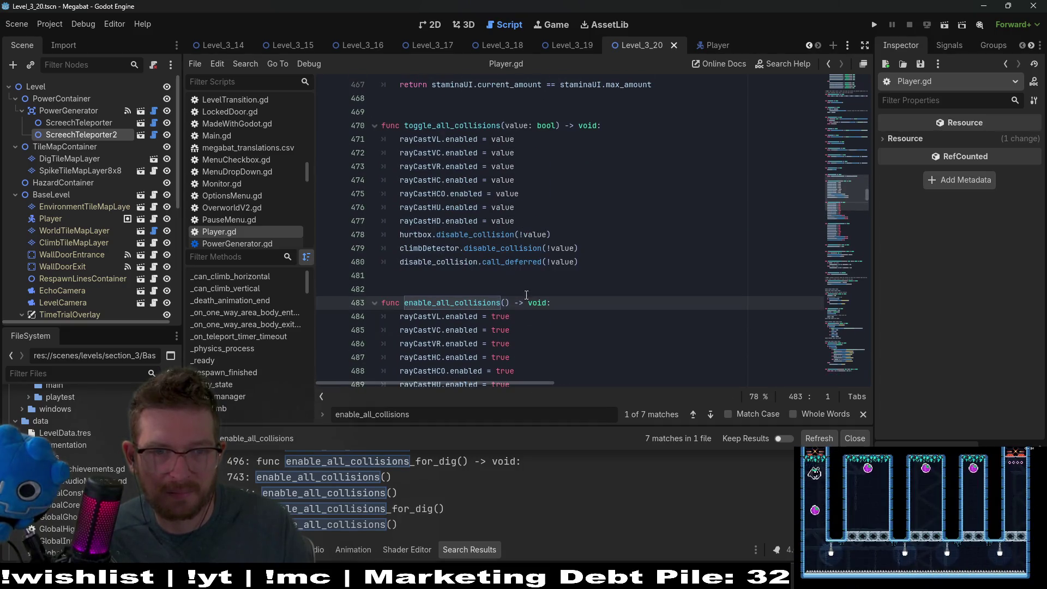
scroll(421, 482, up, 1)
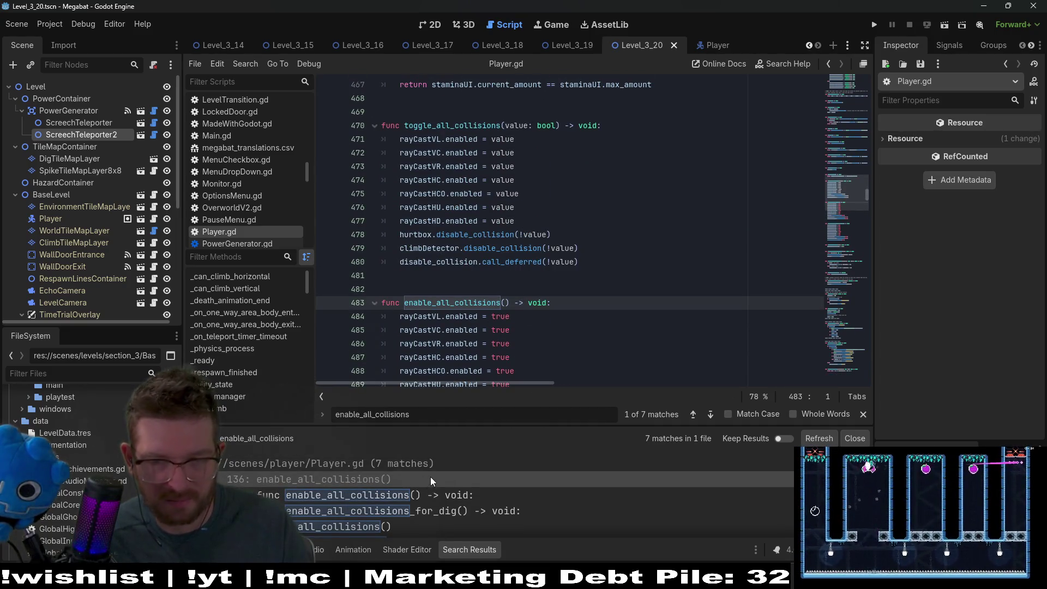
click(809, 440)
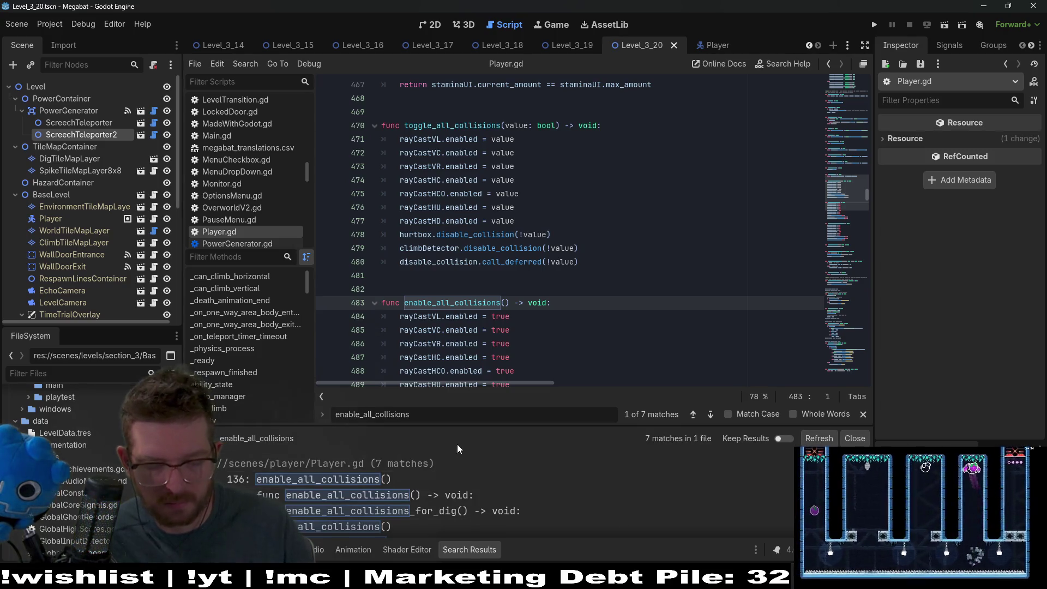
click(534, 318)
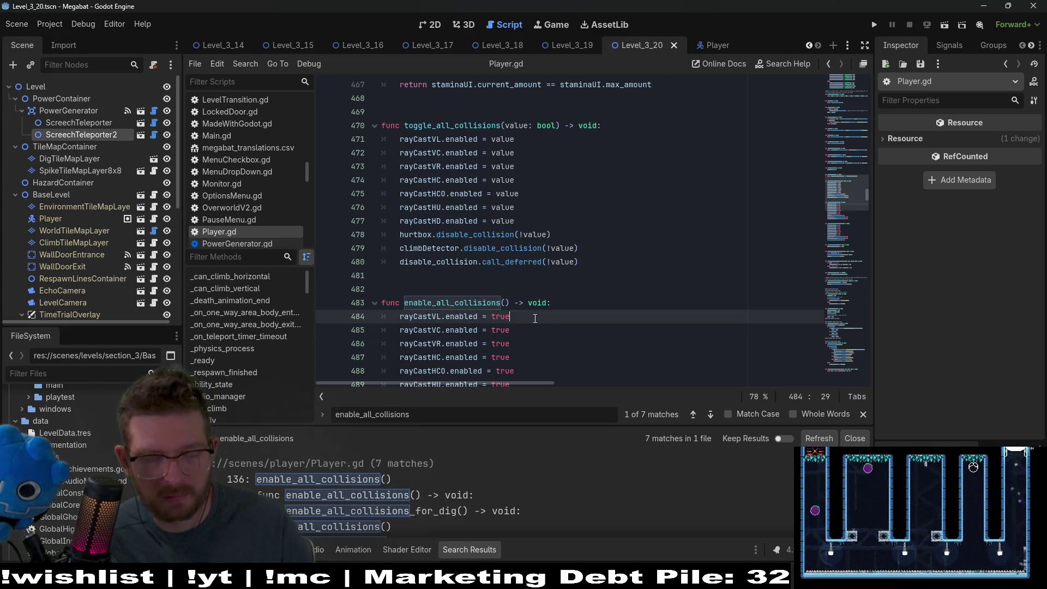
key(ctrl+shift+r)
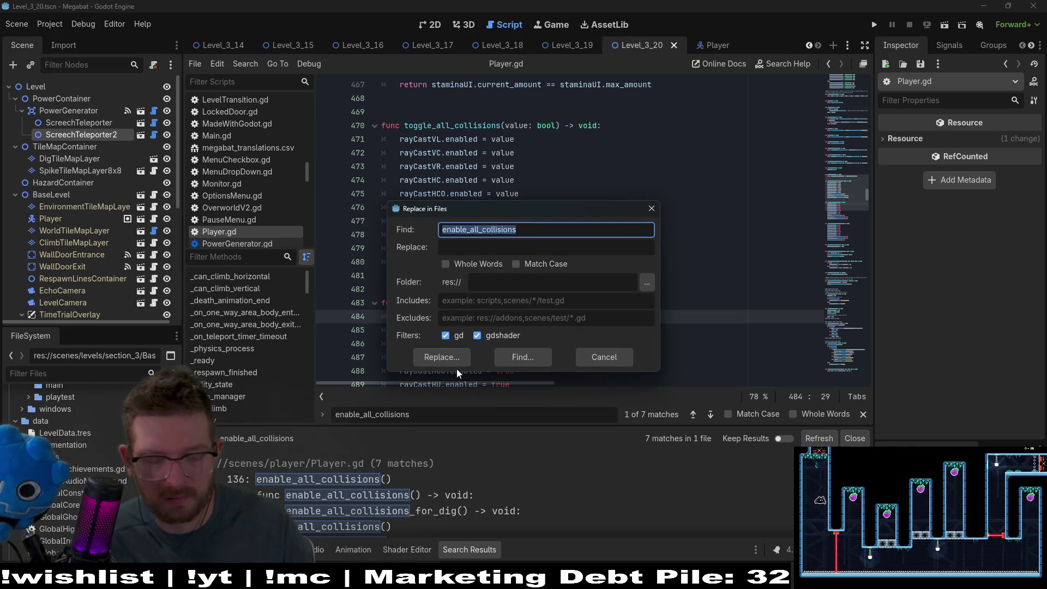
click(528, 226)
text(())
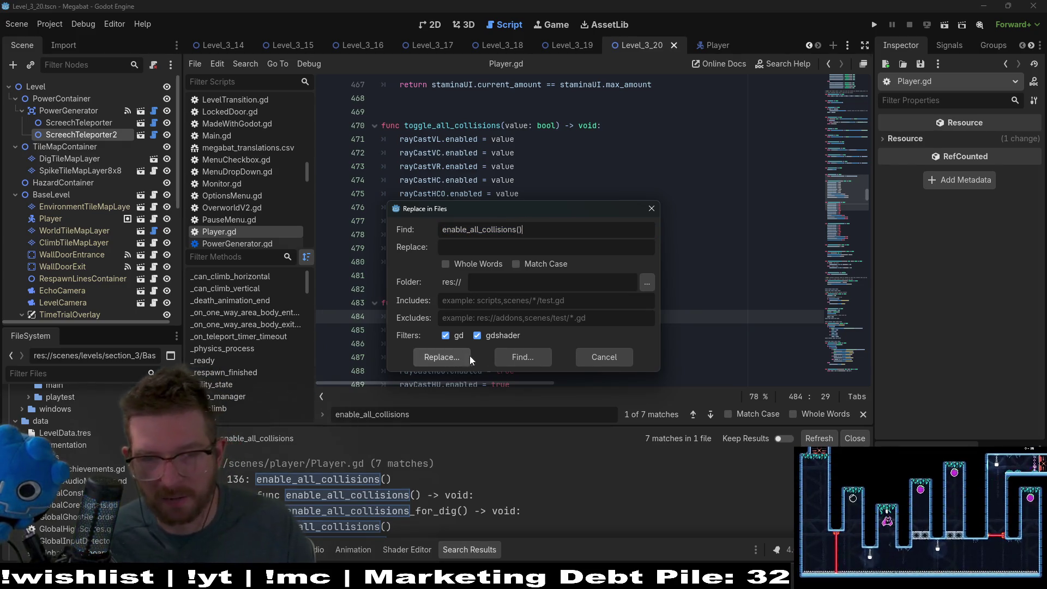
click(452, 357)
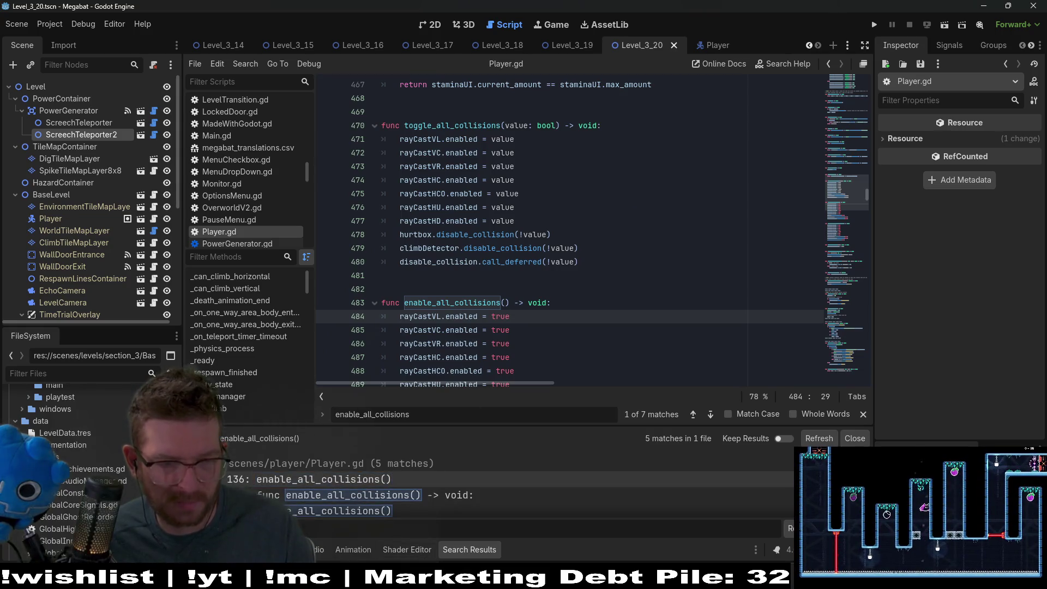
scroll(305, 489, down, 1)
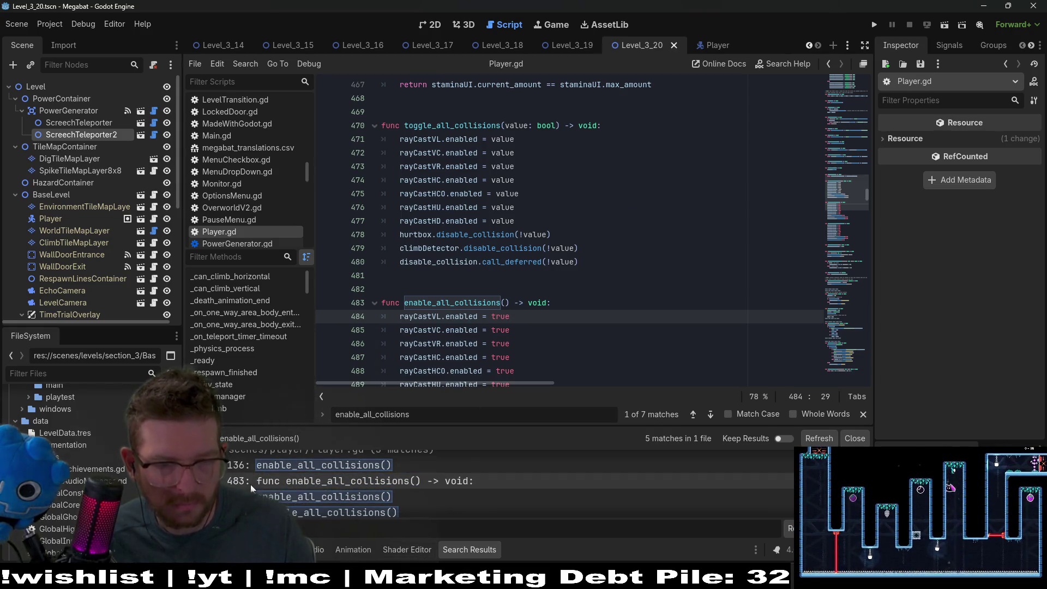
click(305, 480)
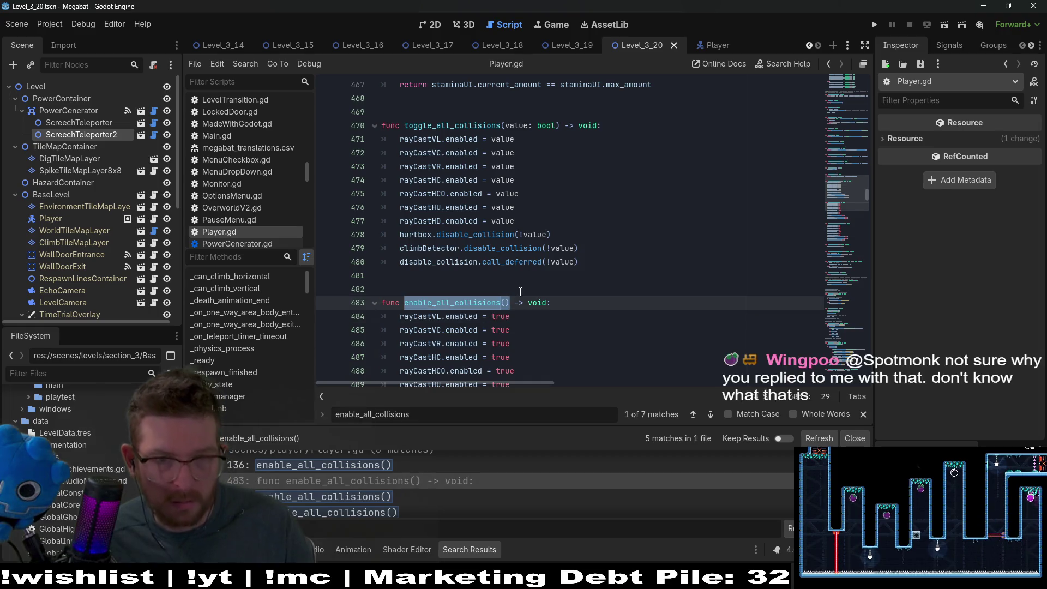
double_click(472, 126)
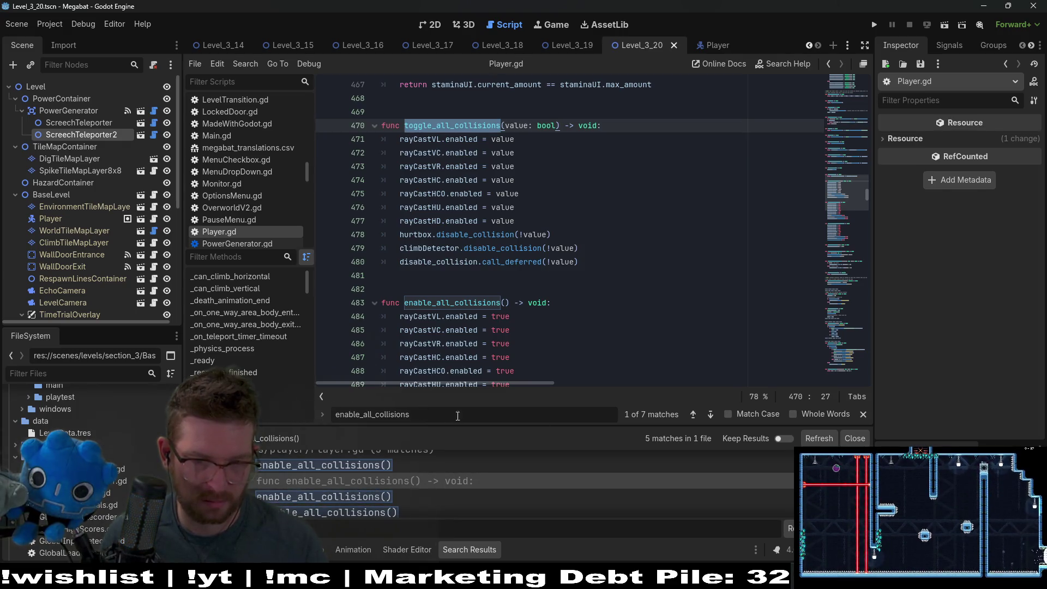
scroll(442, 492, up, 1)
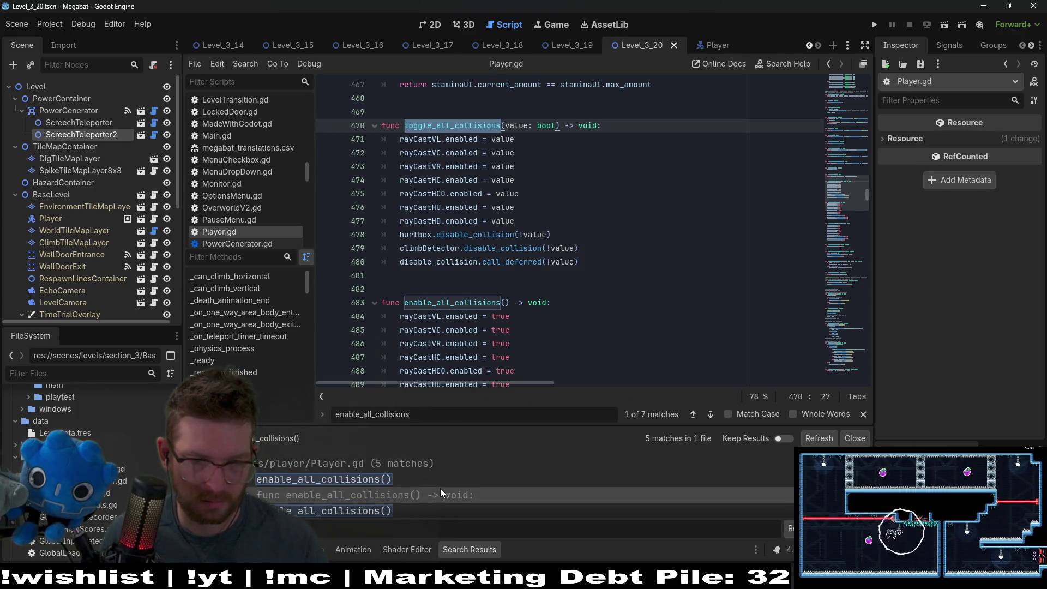
scroll(441, 491, down, 2)
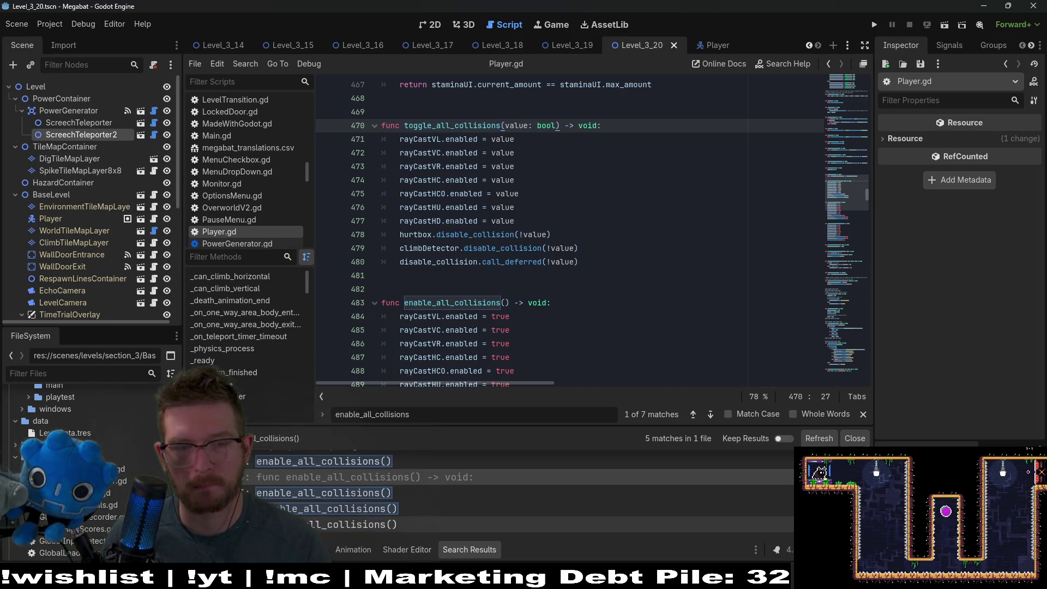
scroll(621, 310, down, 2)
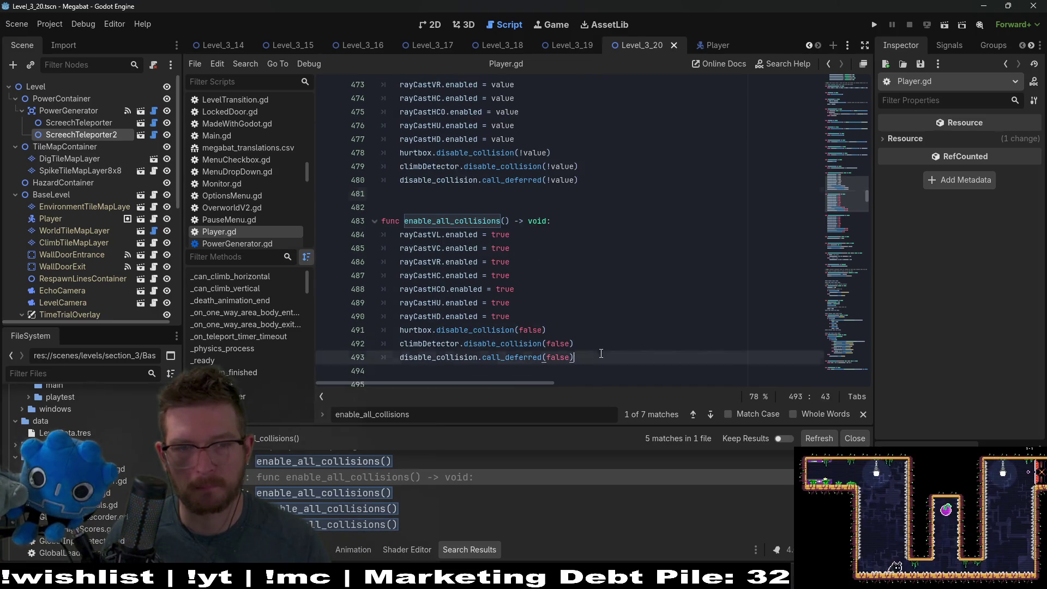
Delete the old enable_all_collisions function and its leftover blank lines, then save Player.gd
mouse_move(578, 357)
mouse_down()
mouse_move(414, 262)
mouse_move(382, 207)
mouse_up()
key(BackSpace)
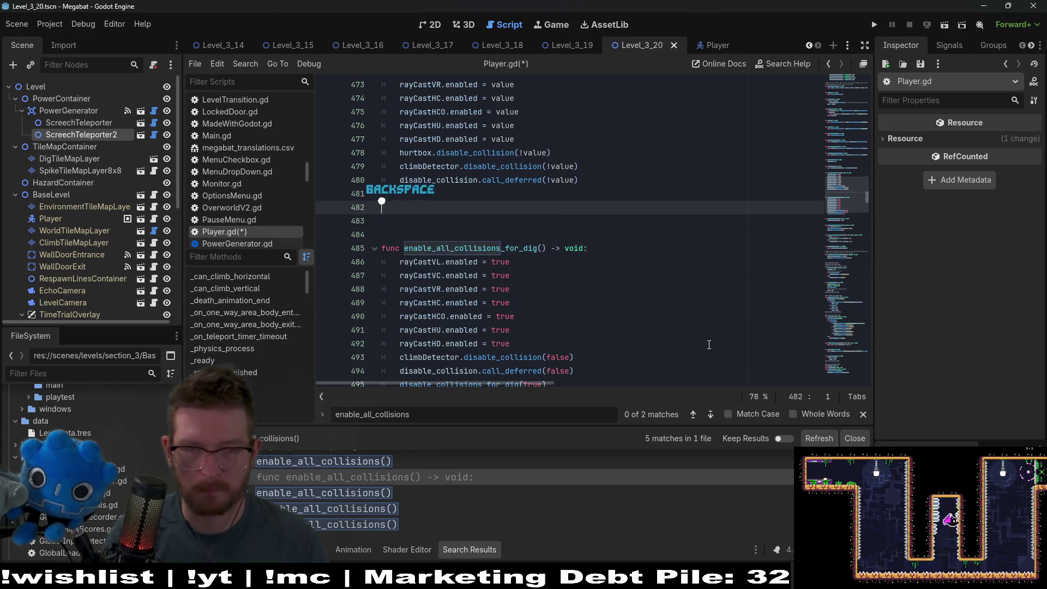
key(BackSpace)
key(BackSpace)
click(648, 235)
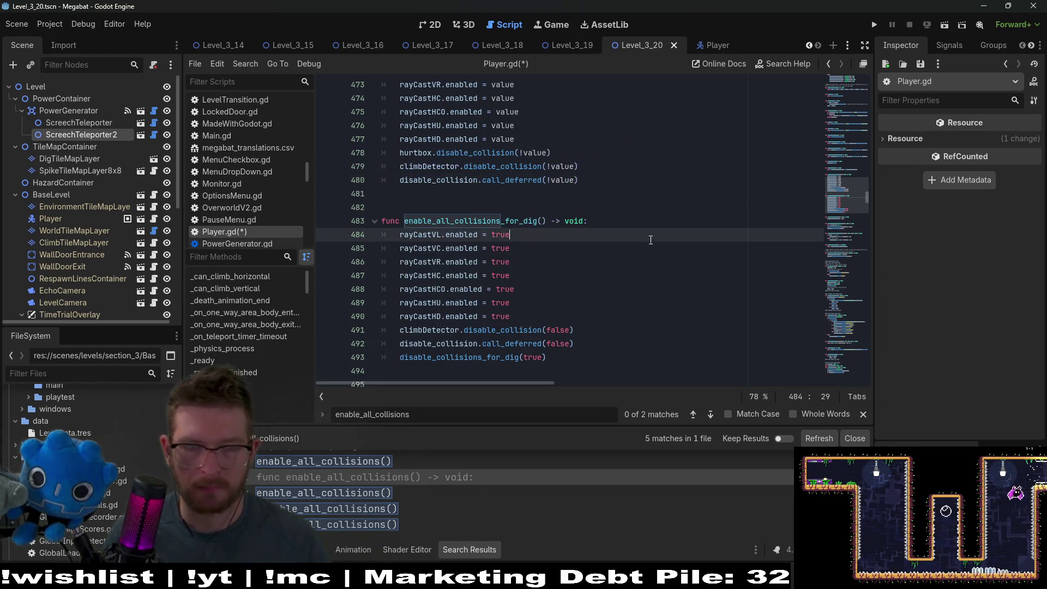
key(ctrl+s)
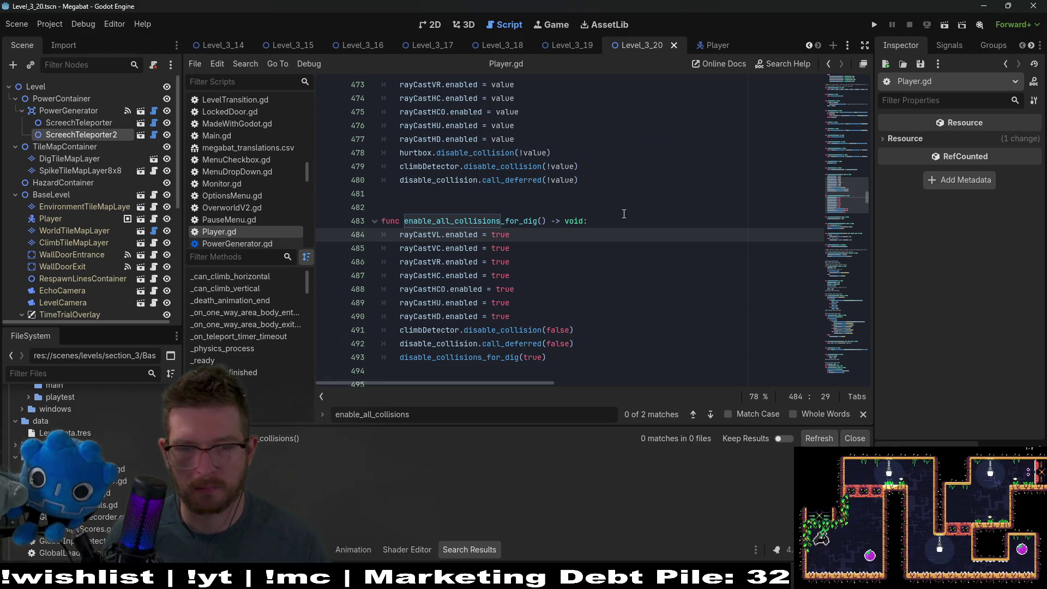
Review the remaining enable_all_collisions_for_dig function spanning lines 483-497
scroll(616, 240, up, 1)
scroll(599, 252, down, 2)
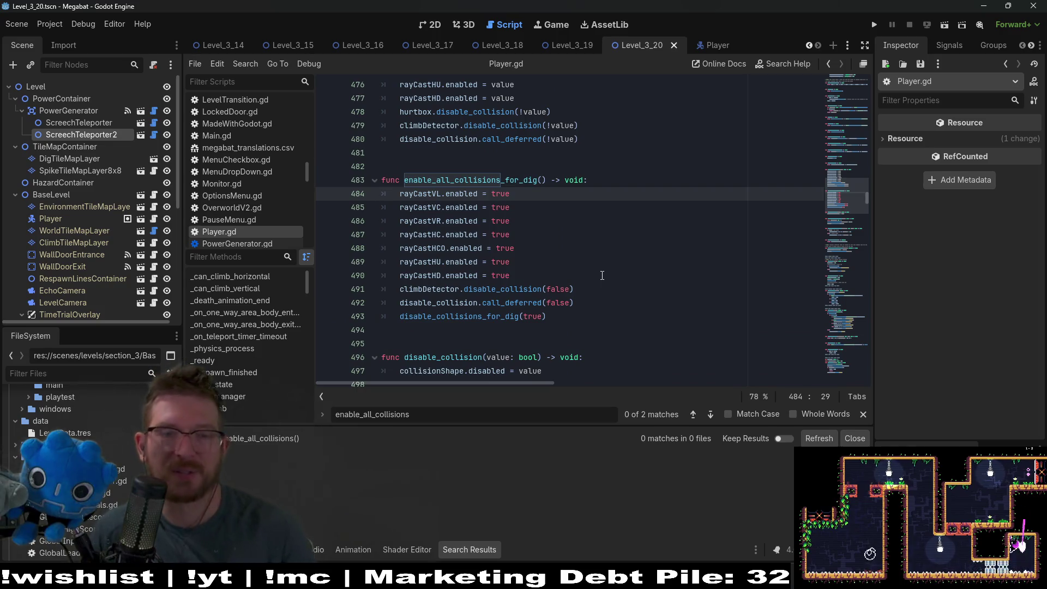
scroll(601, 276, up, 1)
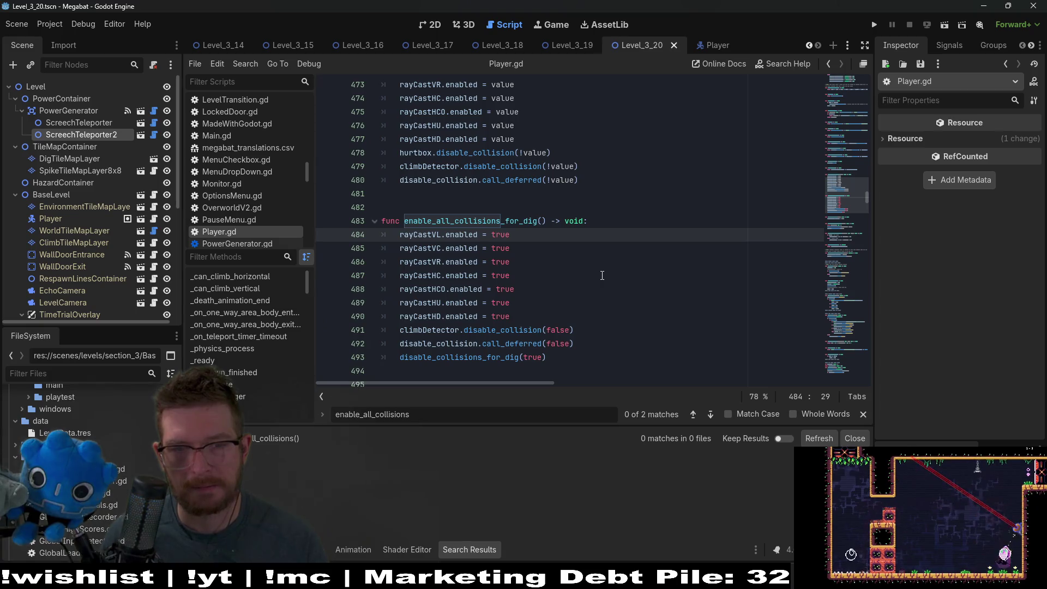
scroll(602, 275, up, 2)
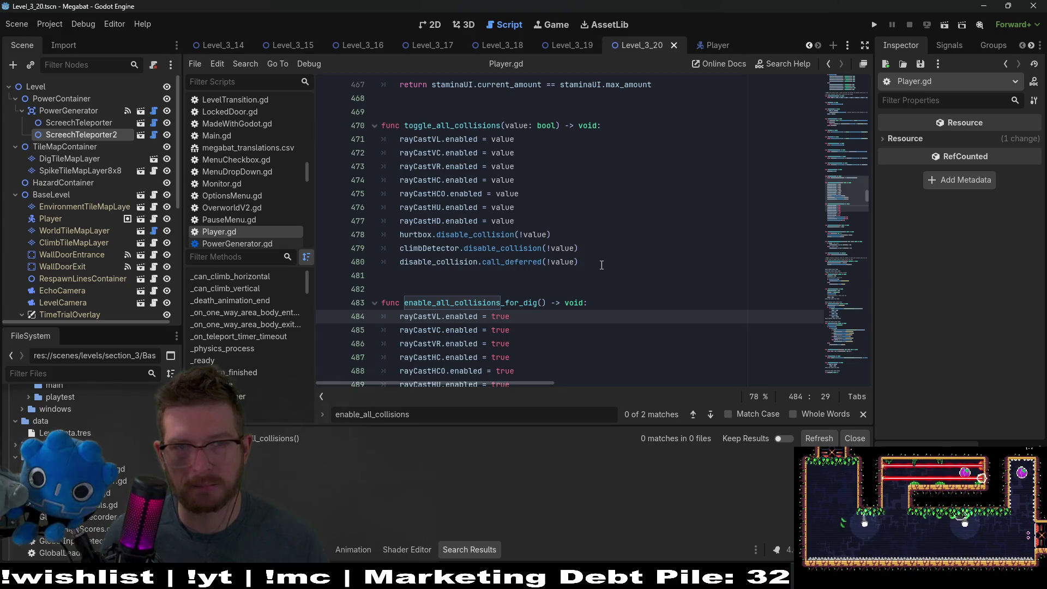
scroll(602, 265, down, 4)
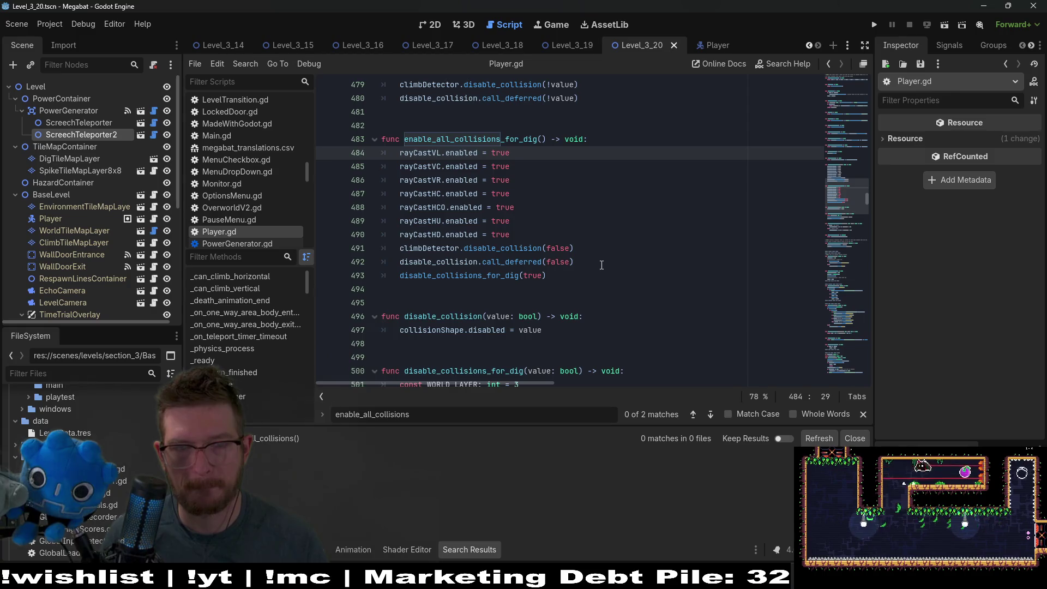
mouse_move(548, 275)
mouse_down()
mouse_move(392, 209)
mouse_move(366, 140)
mouse_up()
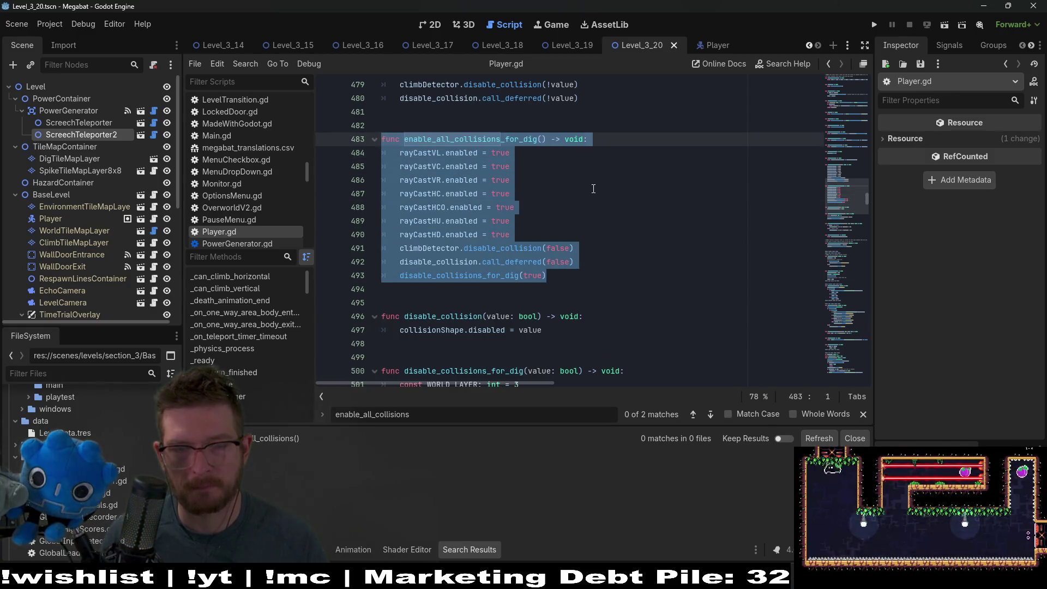
click(641, 195)
scroll(641, 209, up, 4)
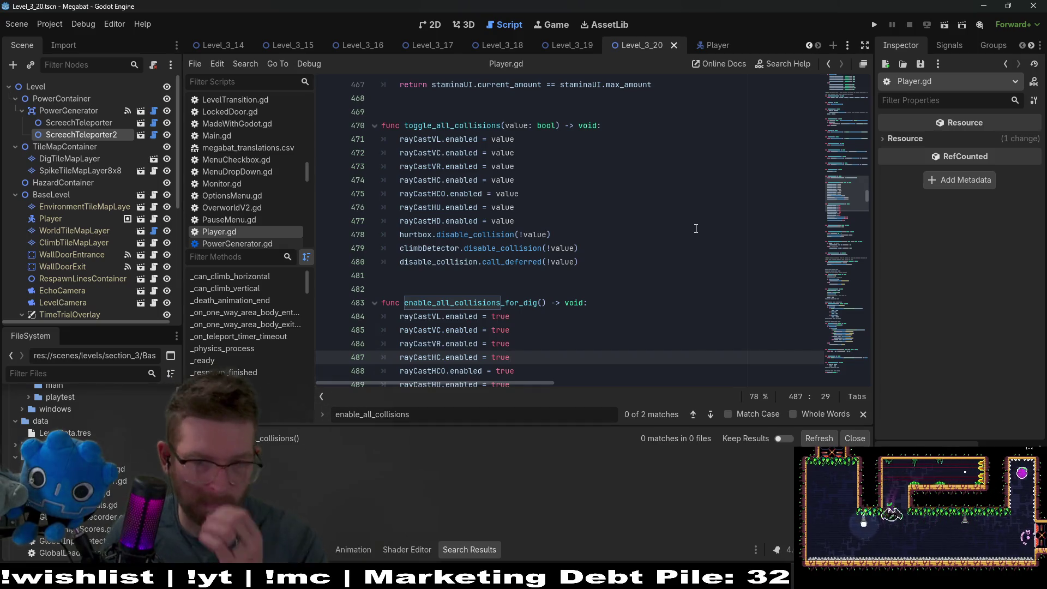
scroll(654, 329, down, 4)
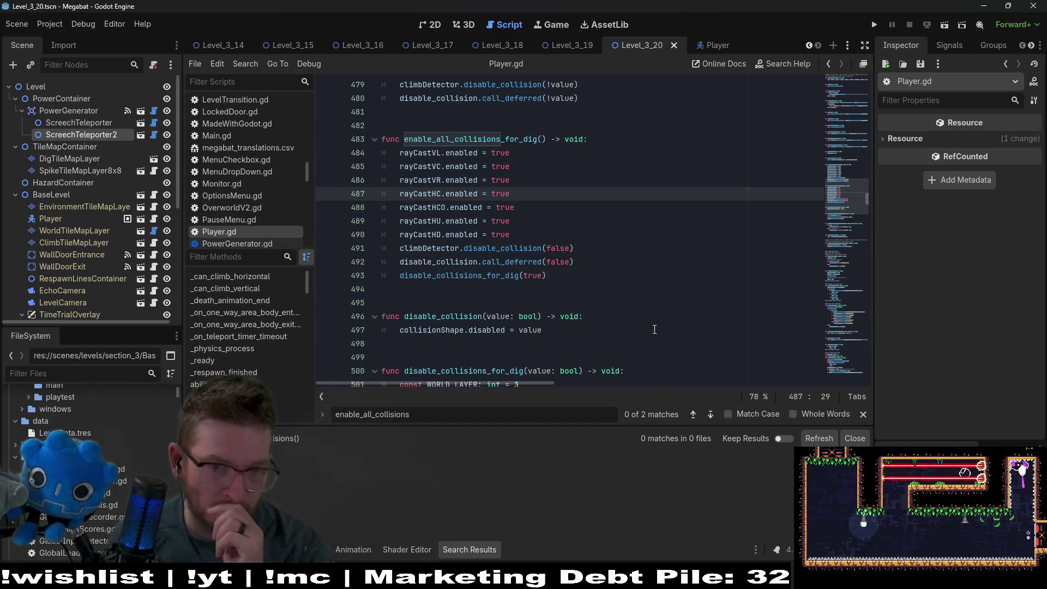
click(654, 329)
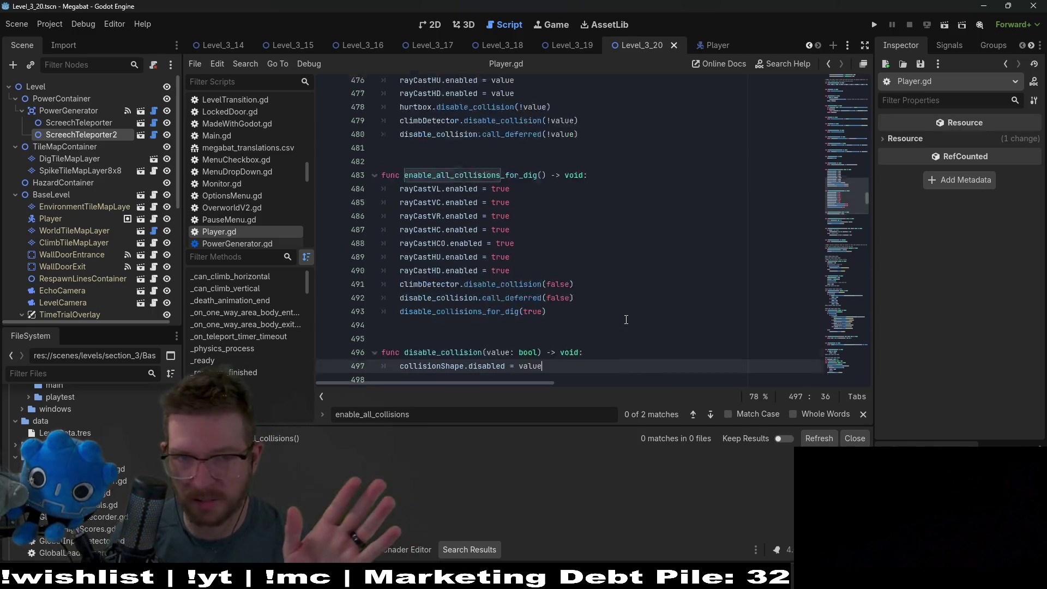
scroll(649, 322, up, 4)
click(640, 300)
scroll(640, 300, down, 2)
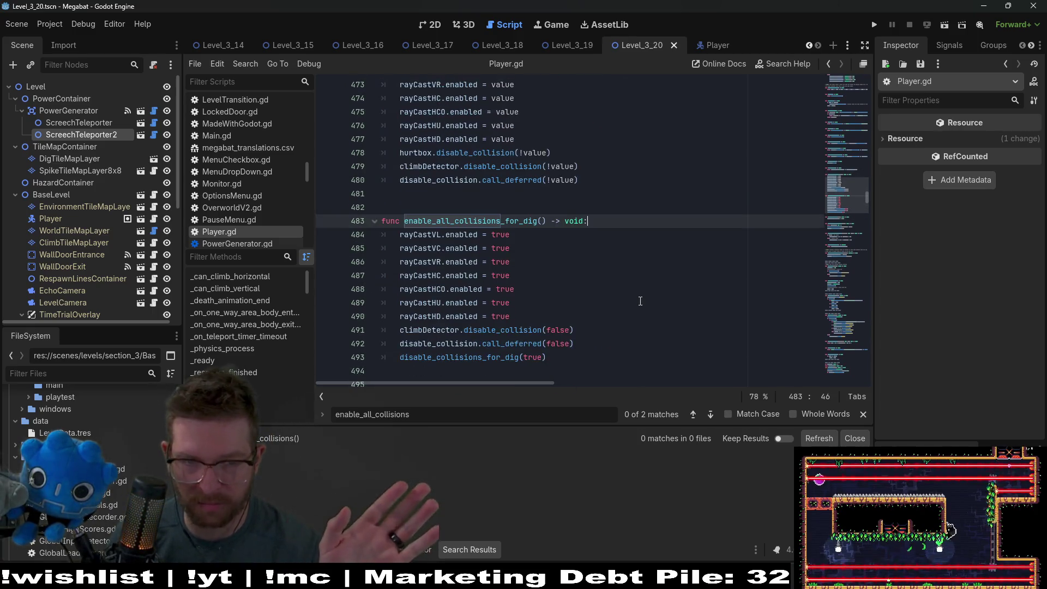
click(622, 263)
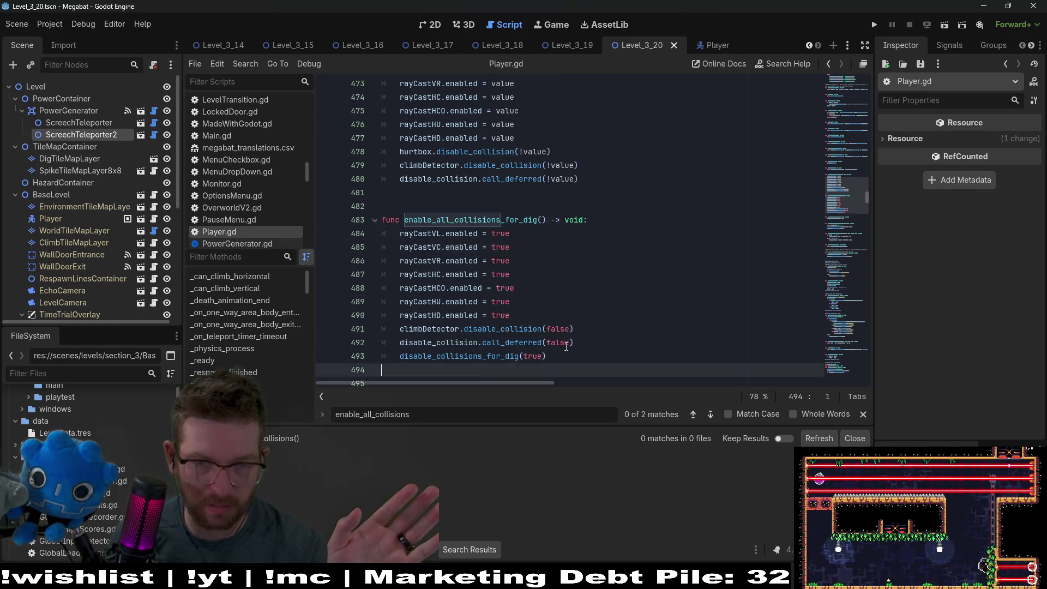
drag(627, 370, 627, 220)
click(699, 265)
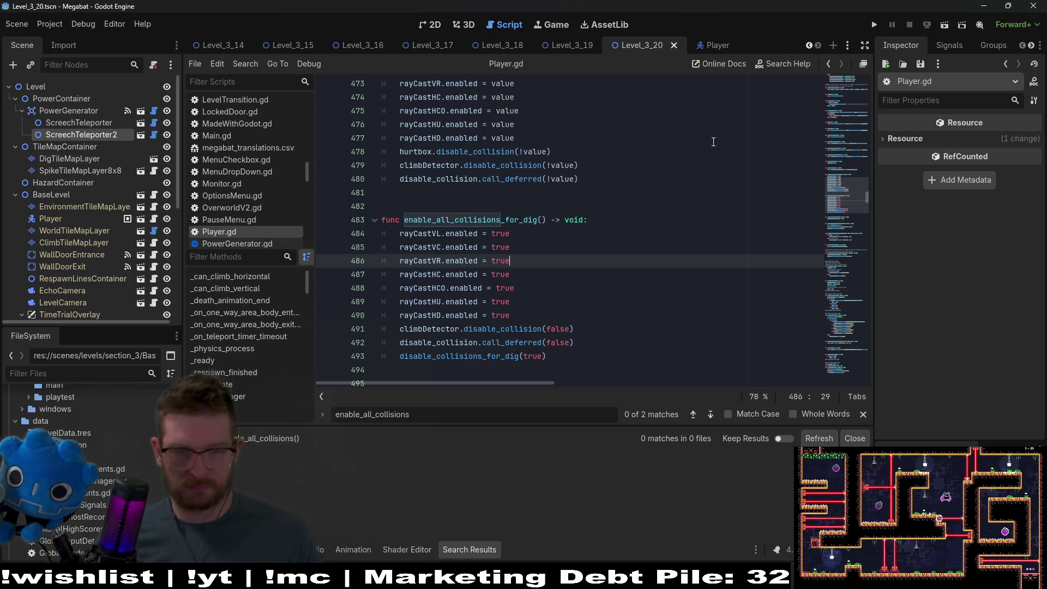
Append ', is_dig: bool = false' to the toggle_all_collisions signature on line 470
scroll(705, 220, up, 3)
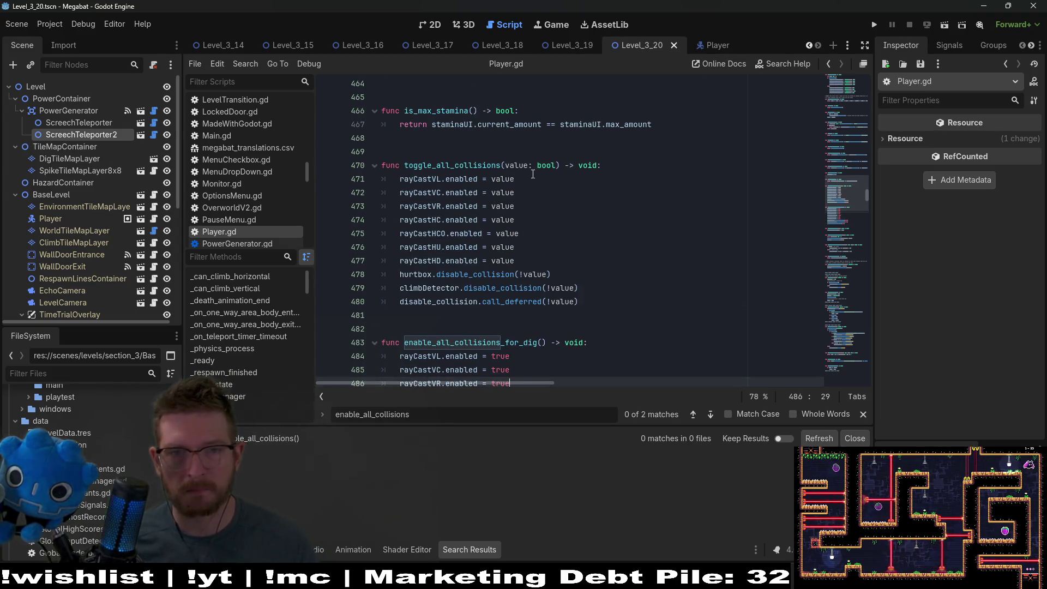
click(555, 165)
scroll(654, 197, down, 3)
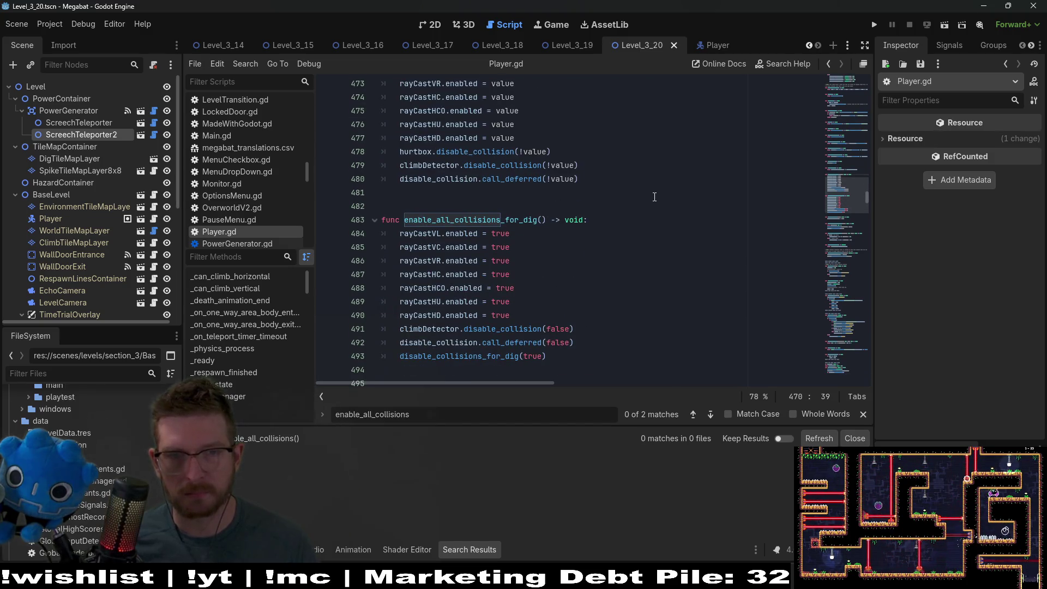
scroll(654, 197, up, 3)
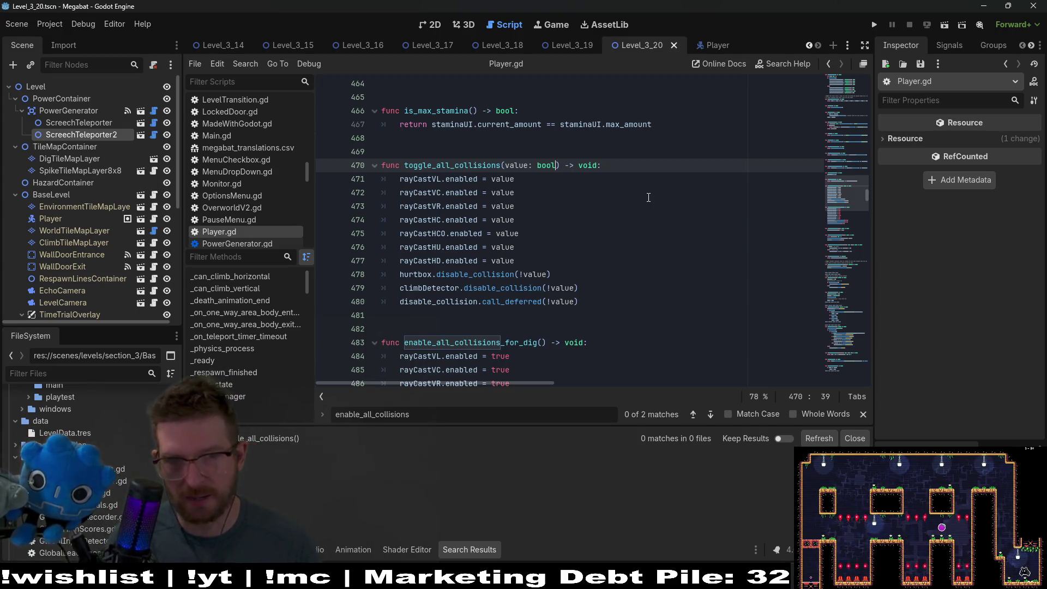
text(,)
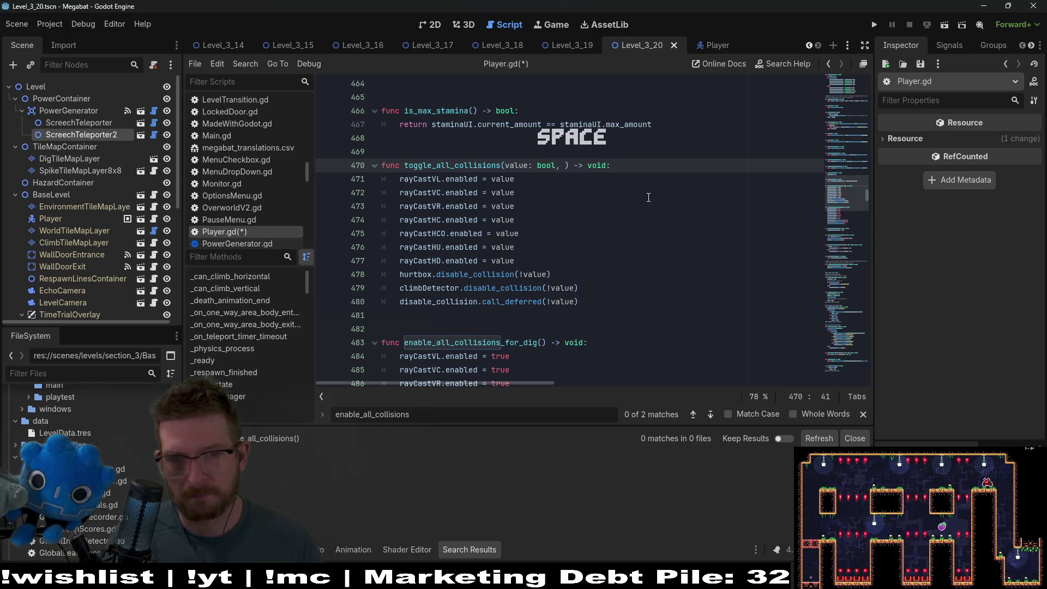
text( is_d)
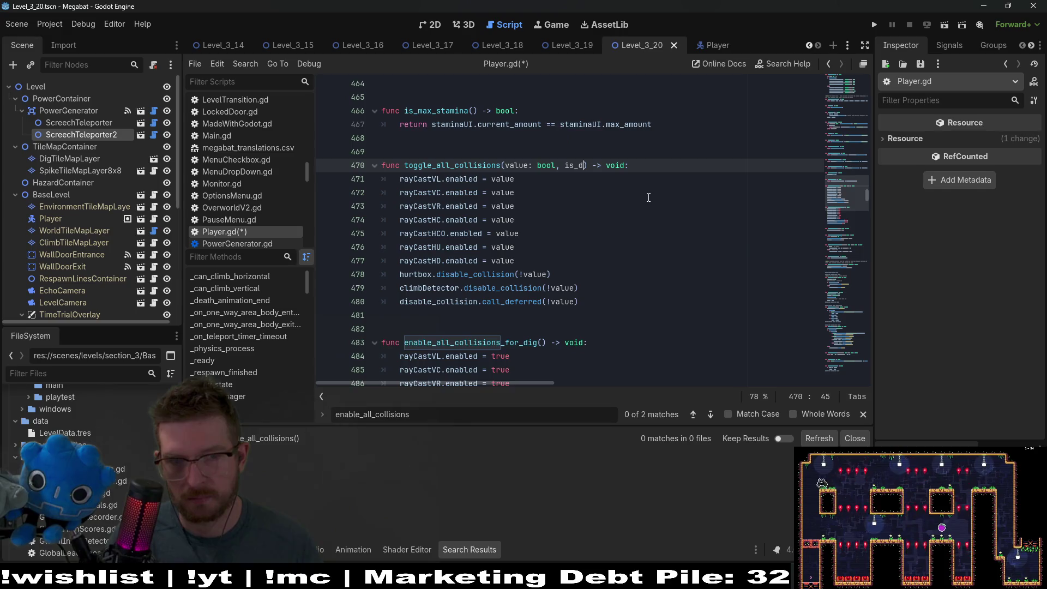
text(ig)
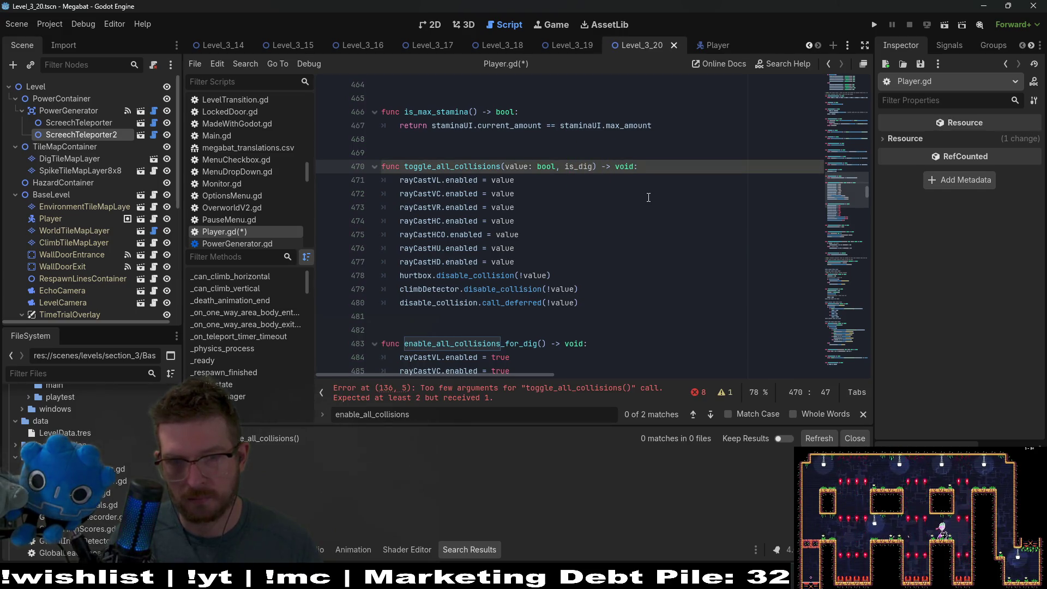
text(: bool)
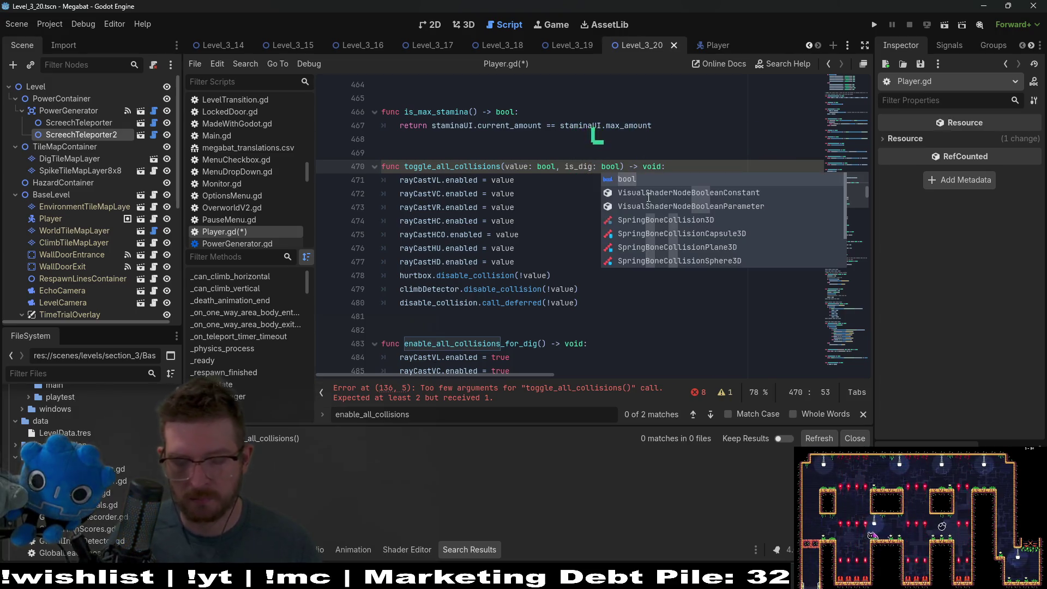
text( = false)
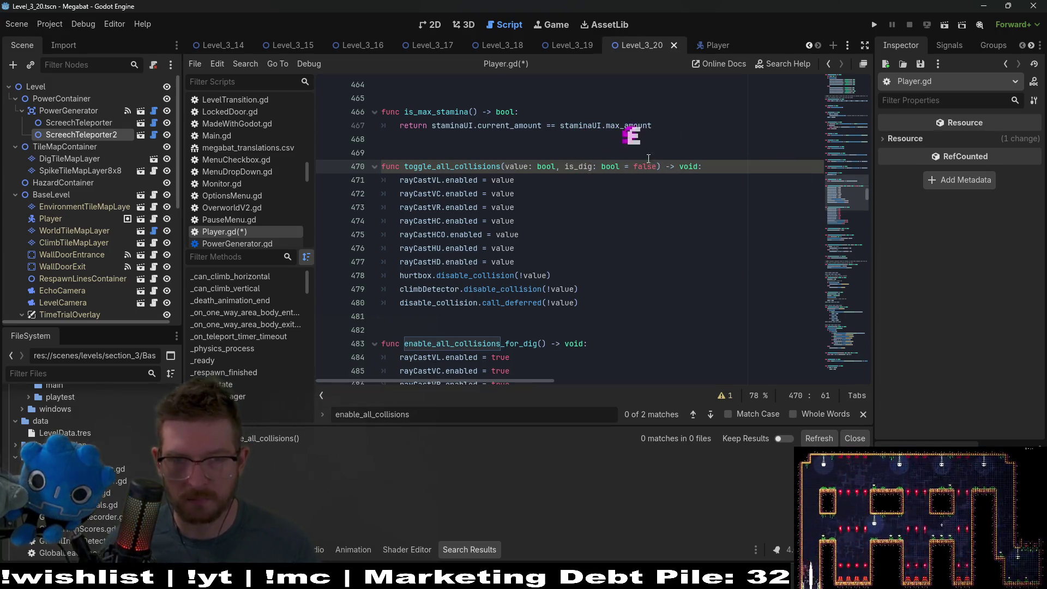
double_click(578, 166)
key(ctrl+c)
After the climbDetector line, add 'if is_dig && value:' with pass, and indent the deferred disable_collision call under else:
scroll(597, 222, down, 2)
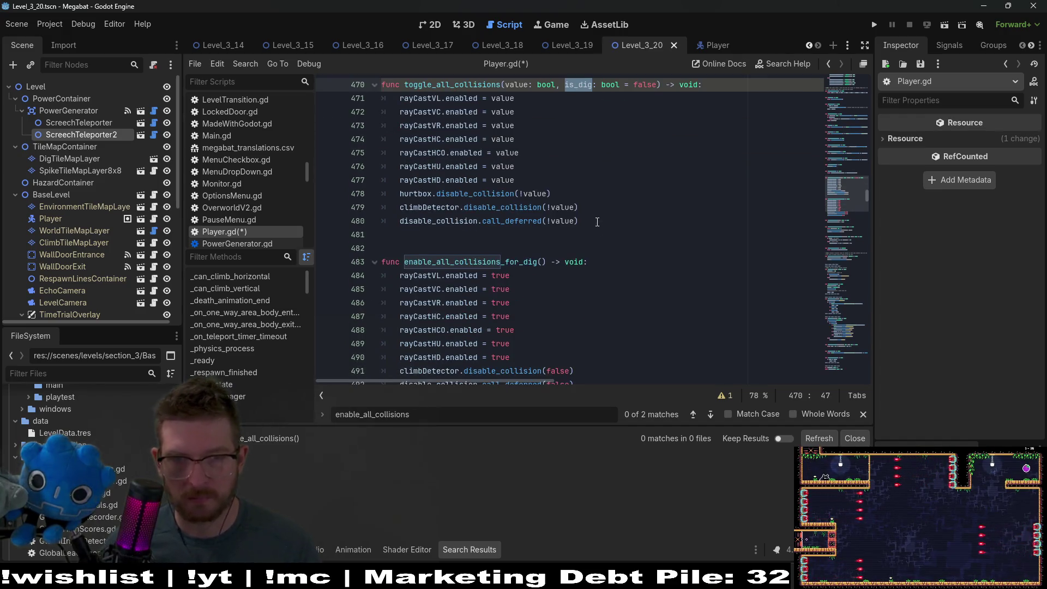
click(597, 207)
scroll(715, 232, down, 1)
key(Return)
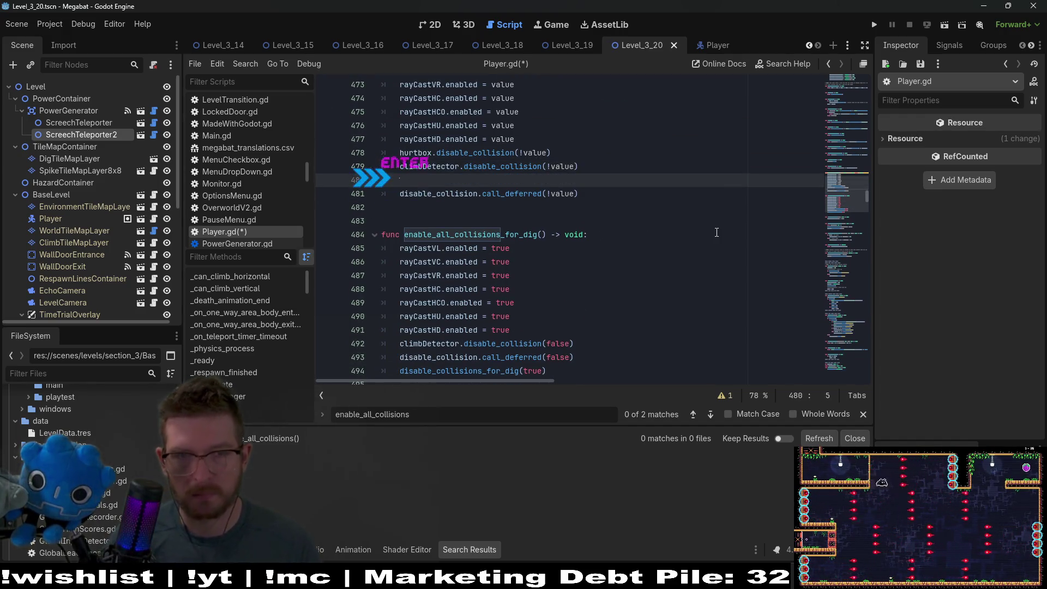
text(if)
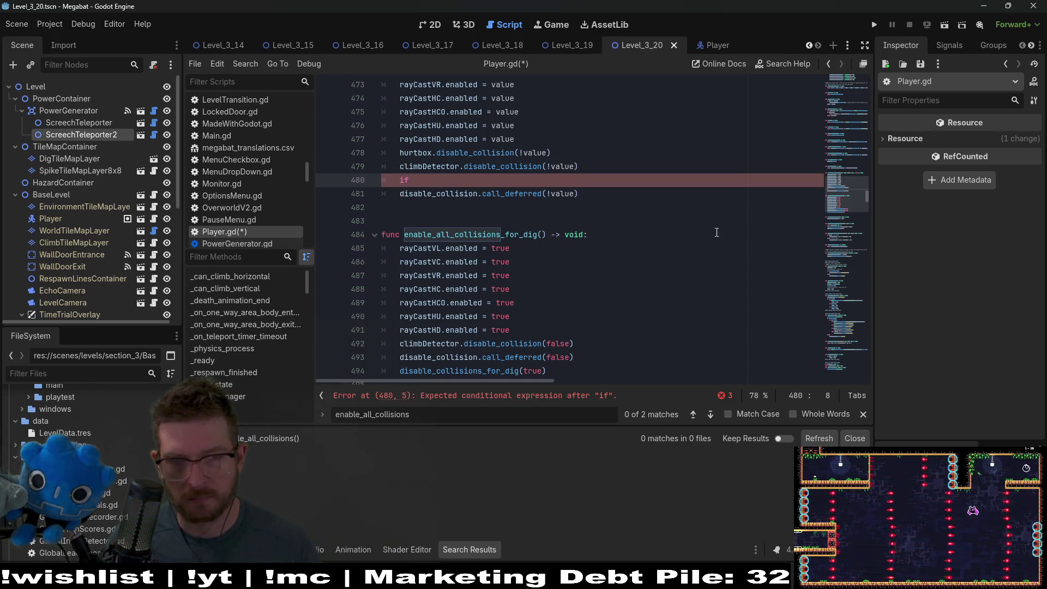
key(ctrl+v)
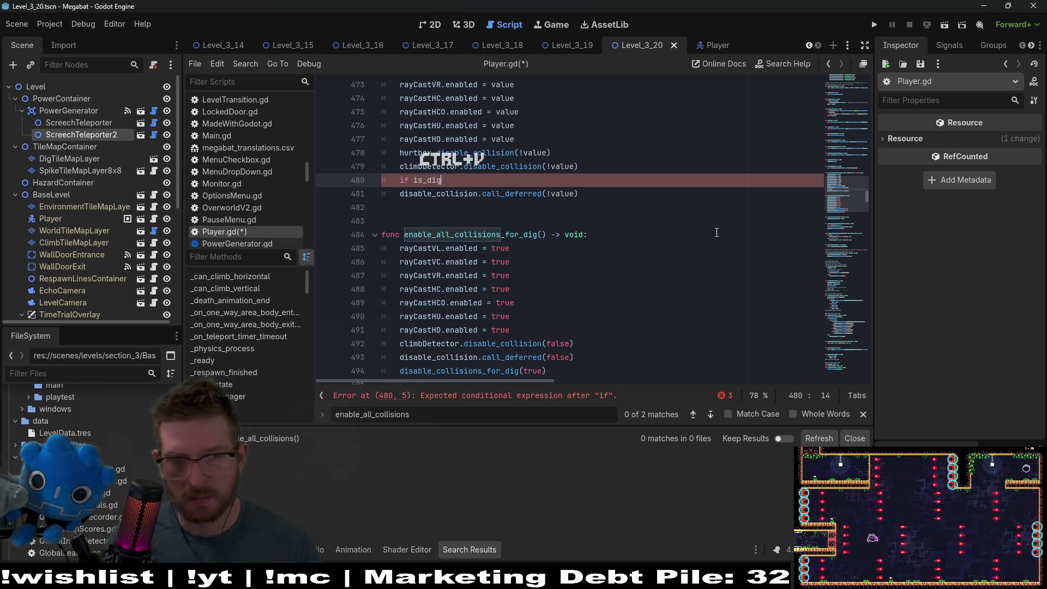
text( &&)
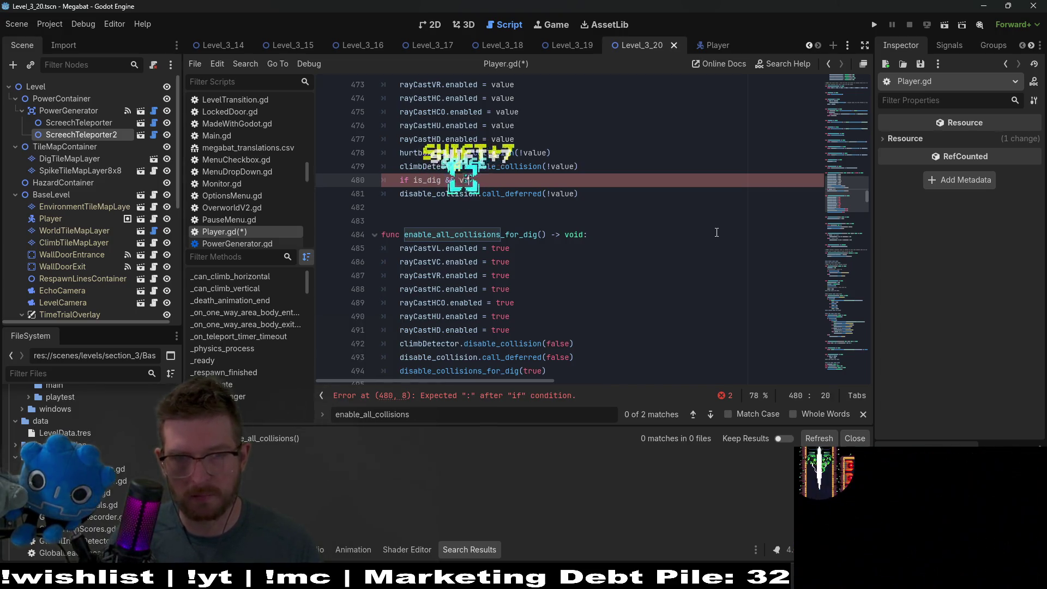
text( value:)
key(Return)
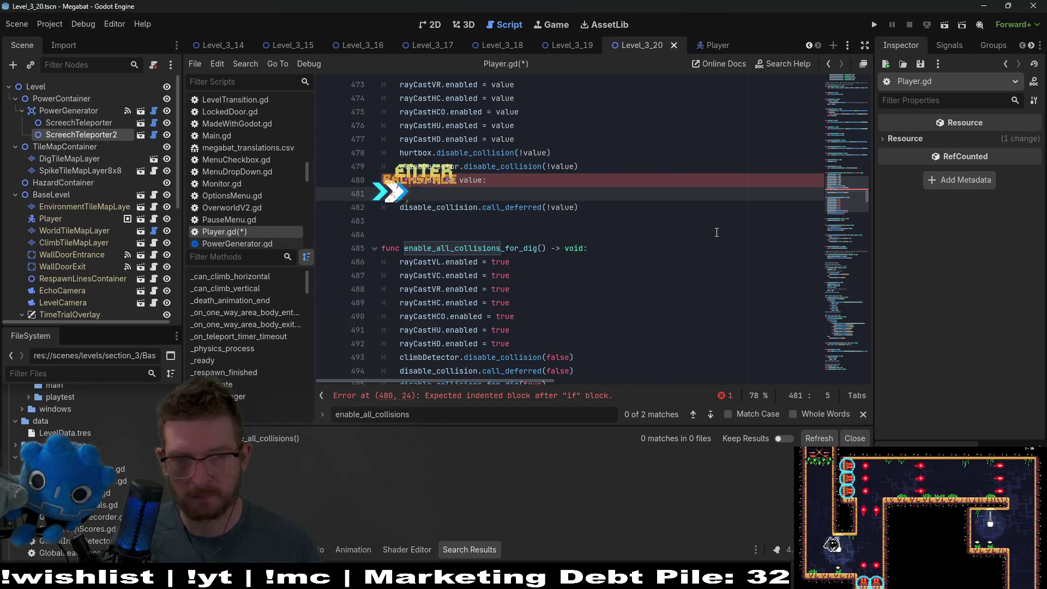
key(BackSpace)
key(Tab)
text(pass)
key(Return)
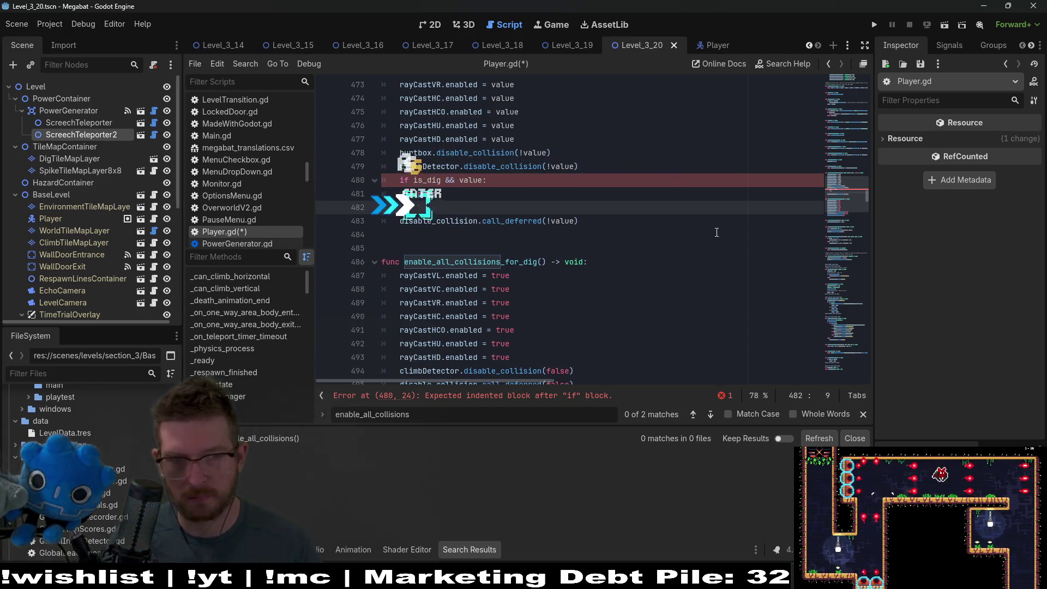
key(BackSpace)
text(else:)
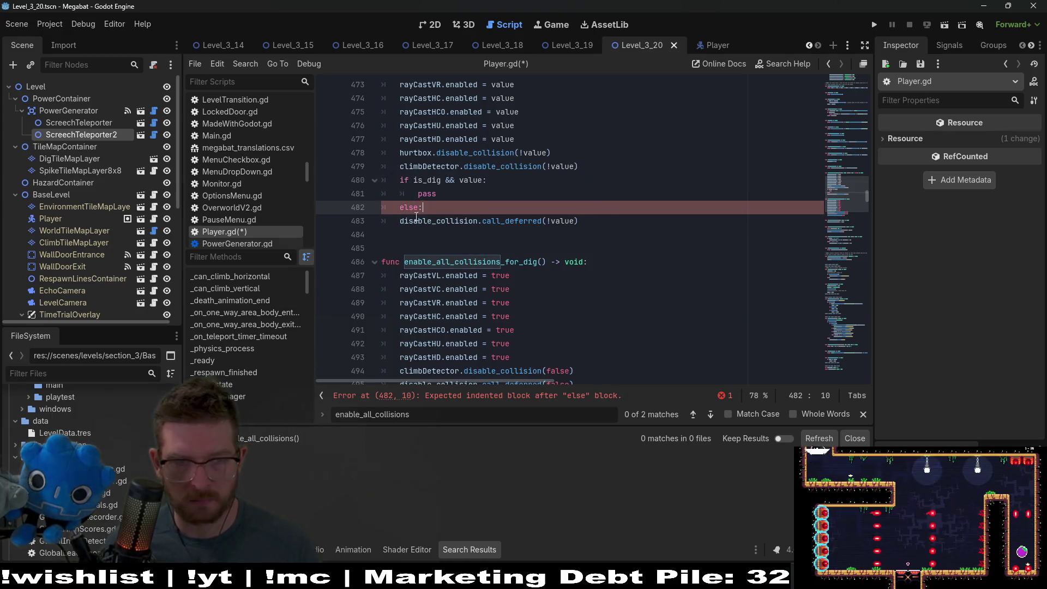
key(Down)
key(Home)
key(Tab)
Move the disable_collisions_for_dig(true) call from line 496 into the if branch, replacing pass
scroll(685, 141, up, 1)
scroll(660, 175, up, 1)
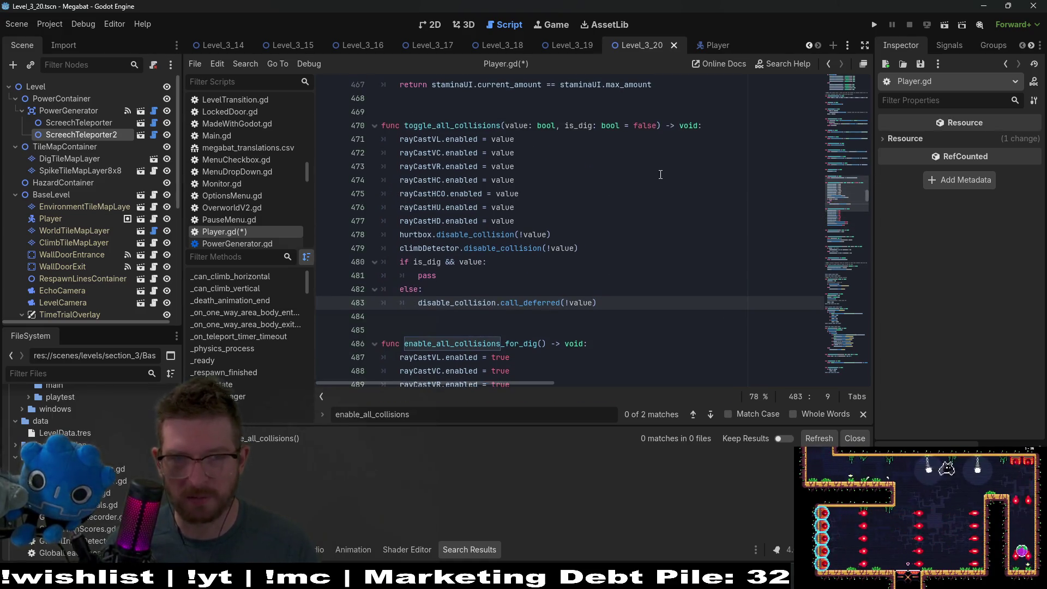
scroll(557, 203, down, 1)
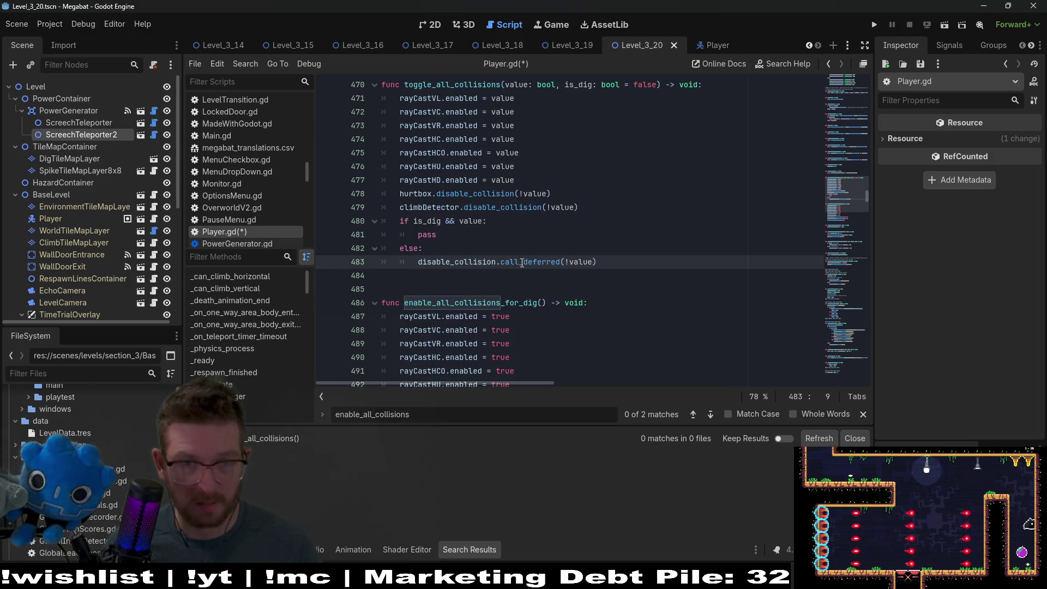
double_click(576, 86)
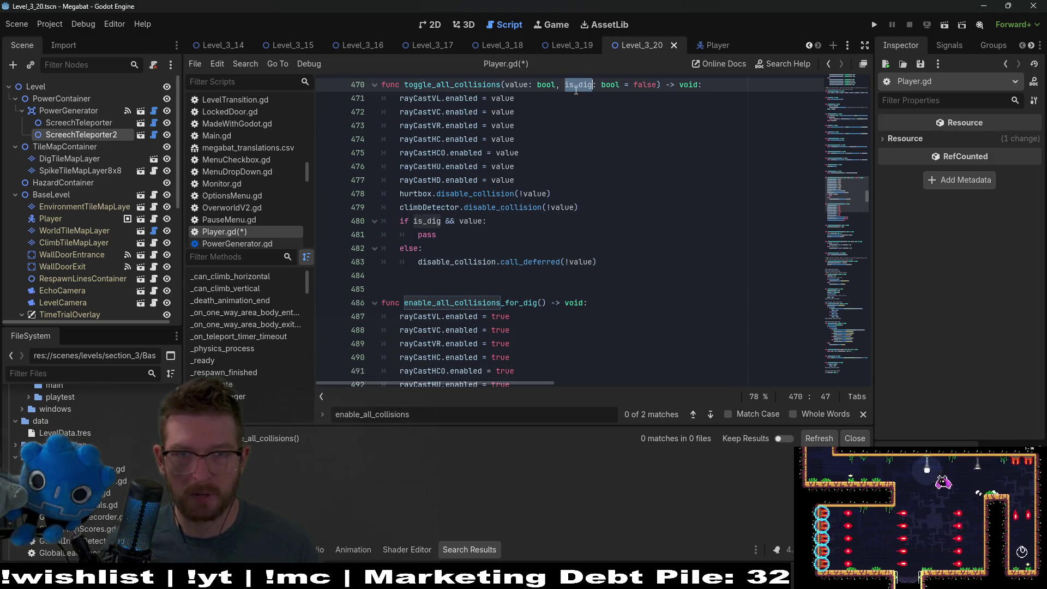
double_click(432, 222)
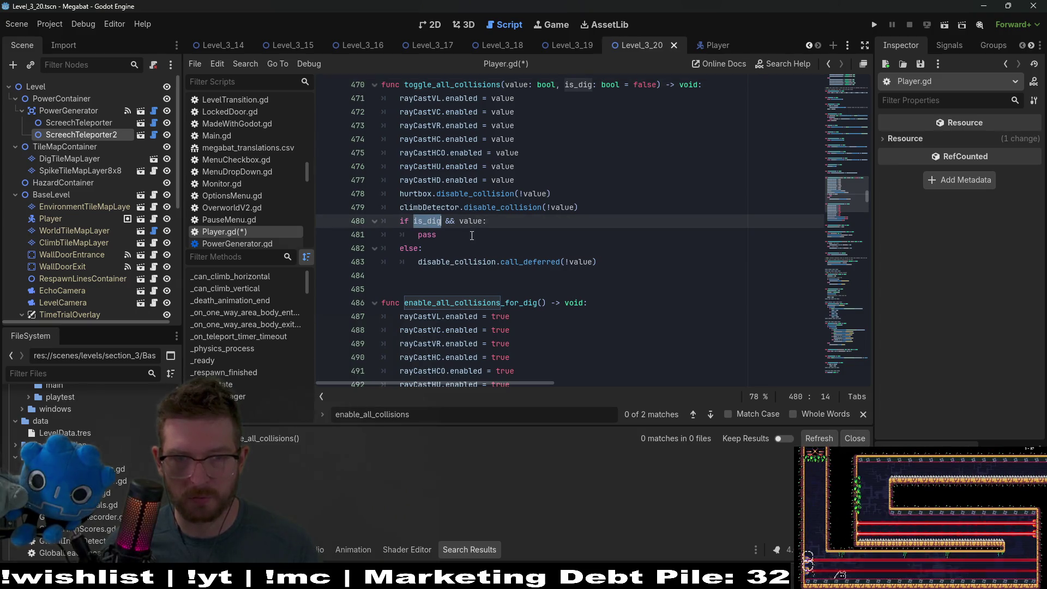
scroll(596, 270, down, 2)
drag(558, 360, 396, 360)
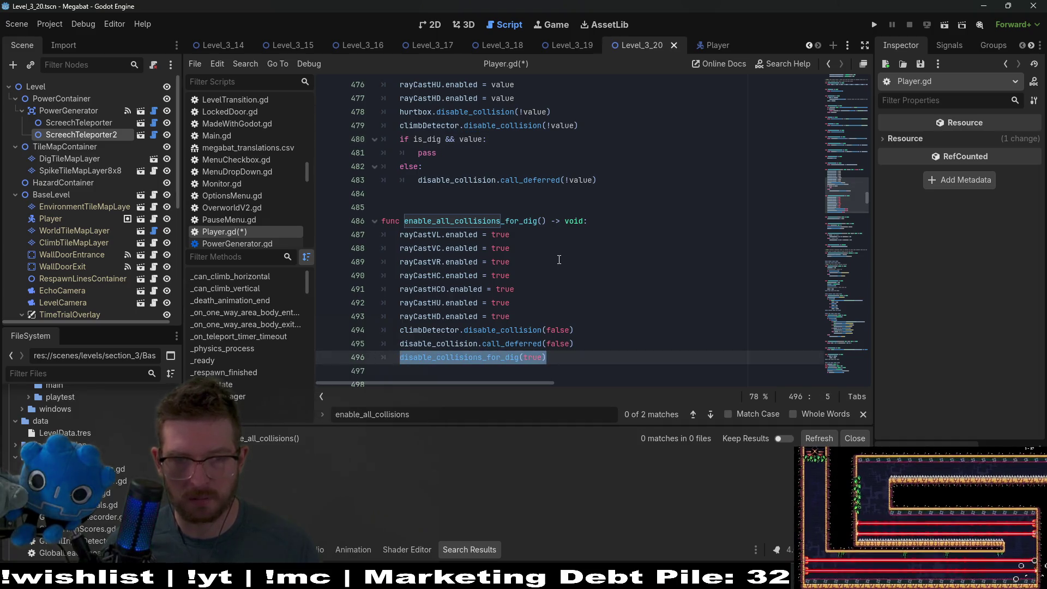
key(ctrl+x)
scroll(545, 246, up, 2)
double_click(427, 234)
key(ctrl+v)
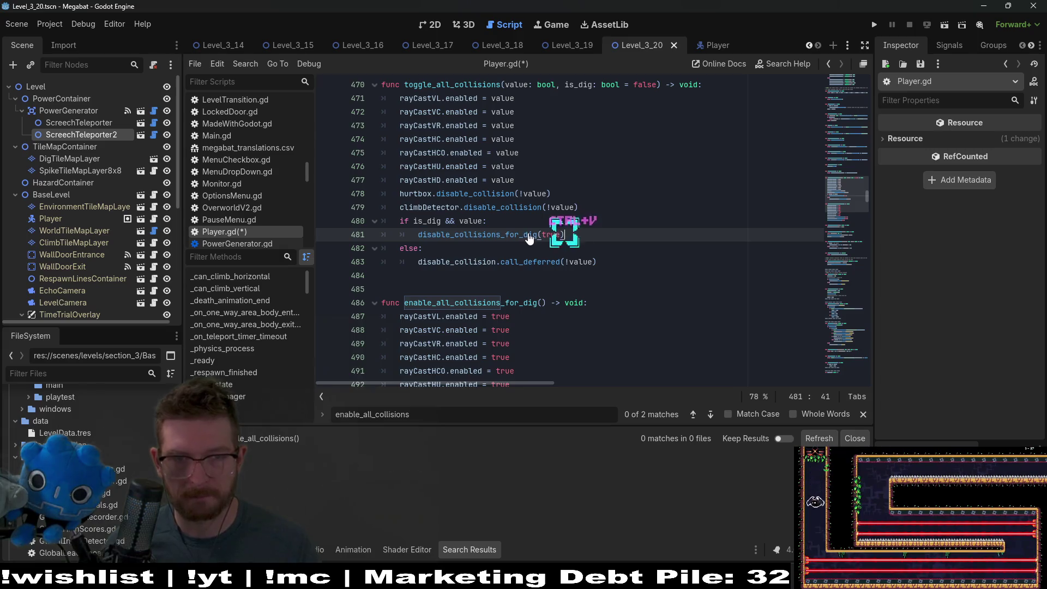
scroll(600, 229, down, 2)
scroll(682, 215, up, 2)
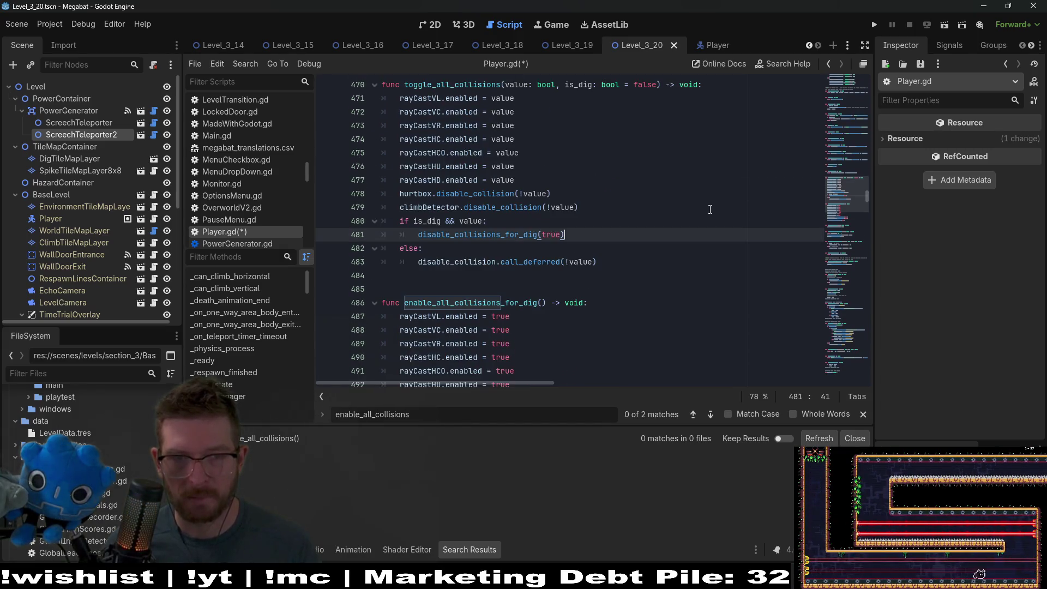
scroll(710, 209, down, 2)
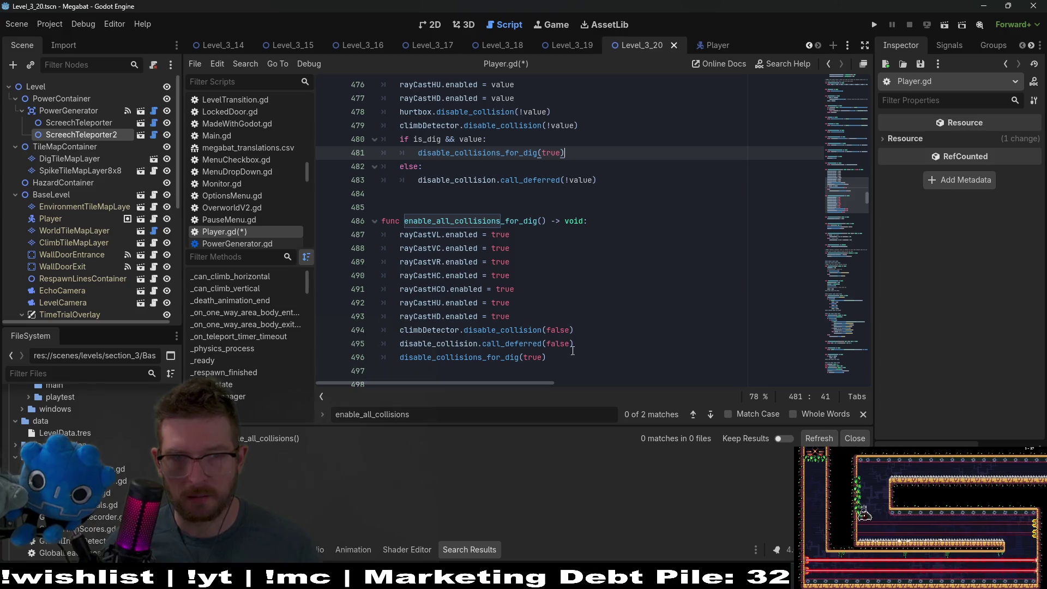
Search all scripts for enable_all_collisions_for_dig()
click(546, 221)
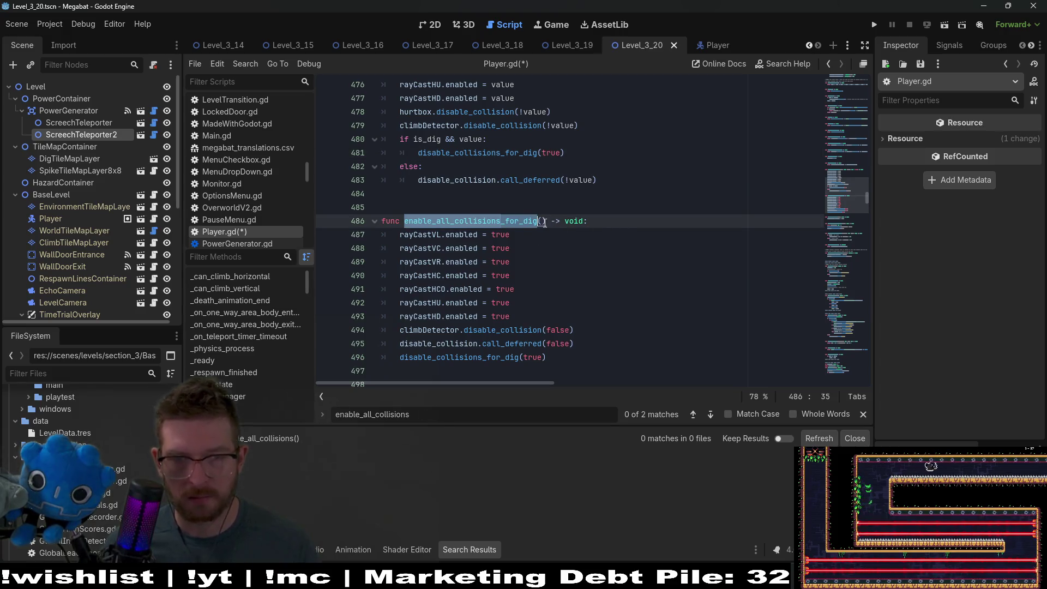
shift+click(469, 221)
key(ctrl+shift+Left)
key(ctrl+shift+f)
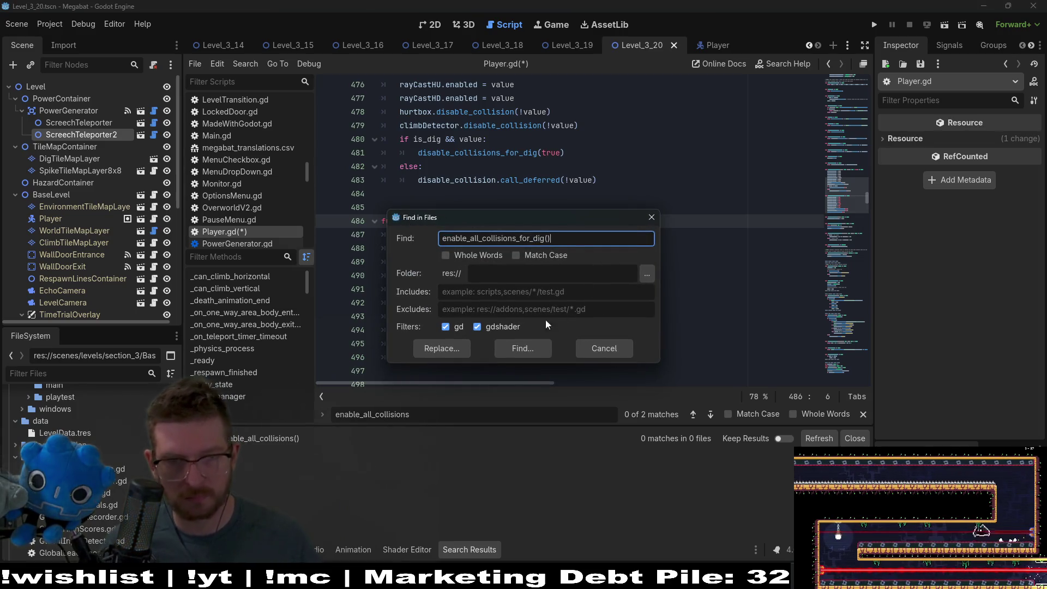
click(452, 345)
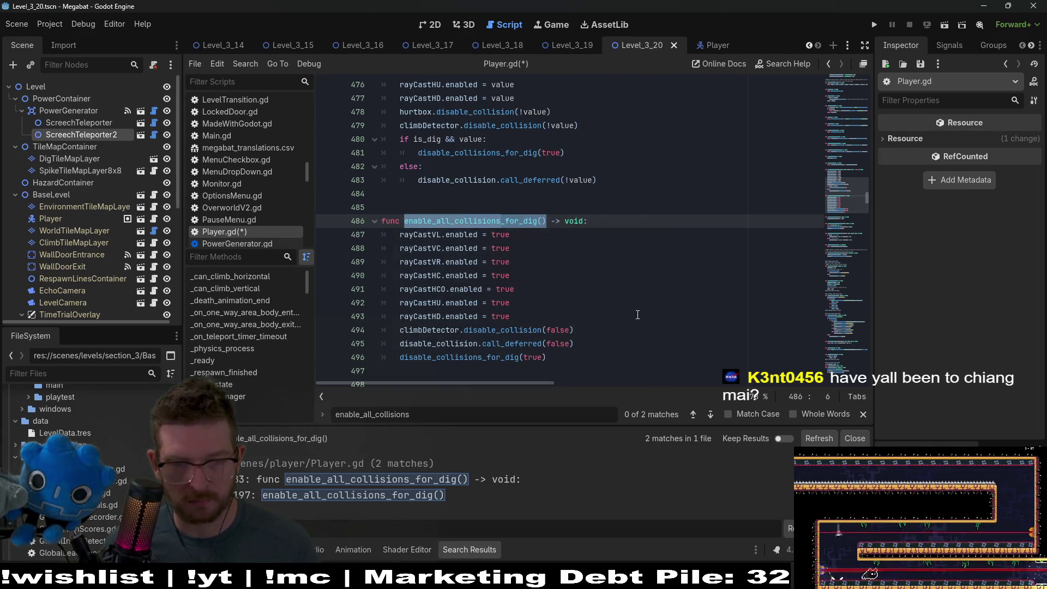
Delete the enable_all_collisions_for_dig function and select its leftover call on line 1187
scroll(637, 315, up, 4)
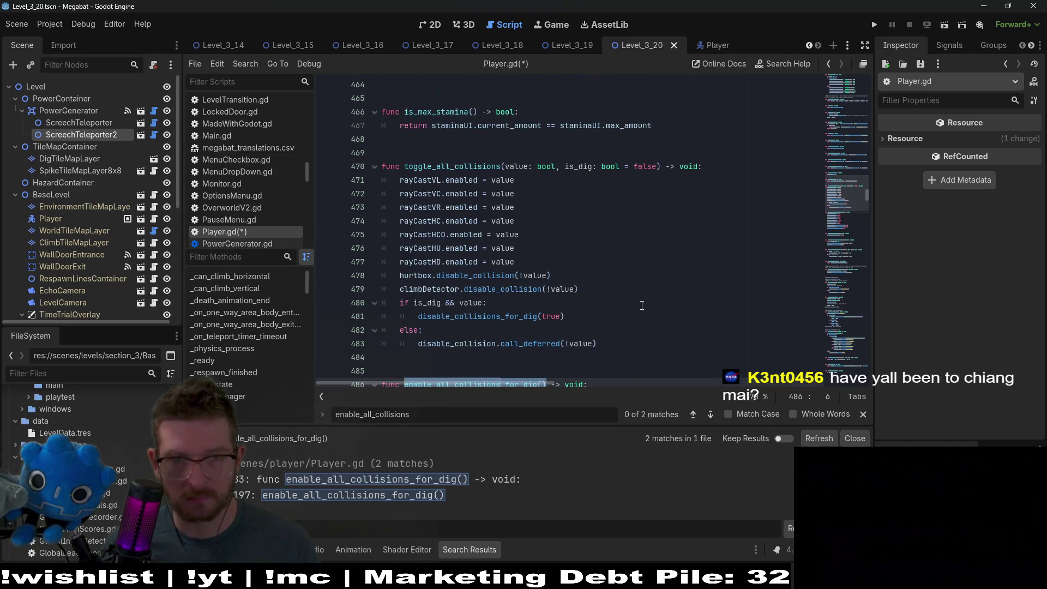
double_click(448, 165)
scroll(518, 218, down, 6)
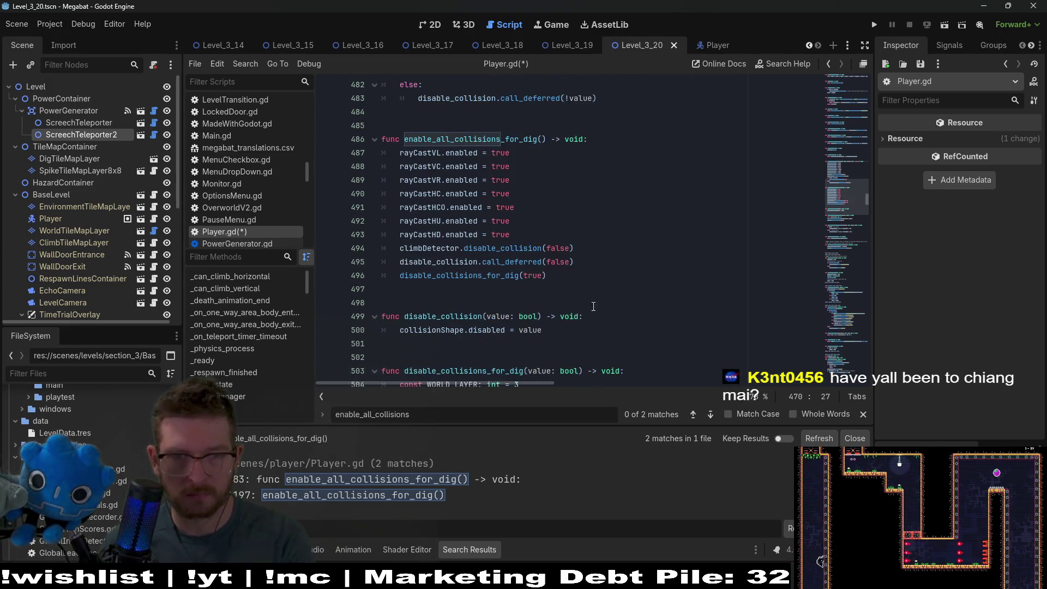
click(582, 275)
shift+click(627, 125)
key(BackSpace)
key(BackSpace)
key(BackSpace)
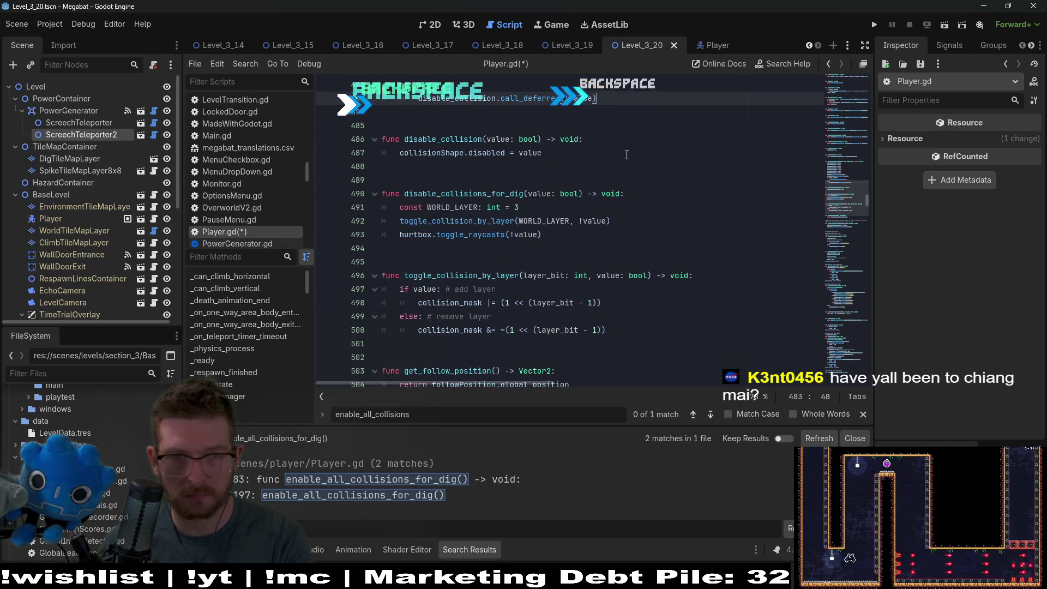
scroll(575, 305, up, 5)
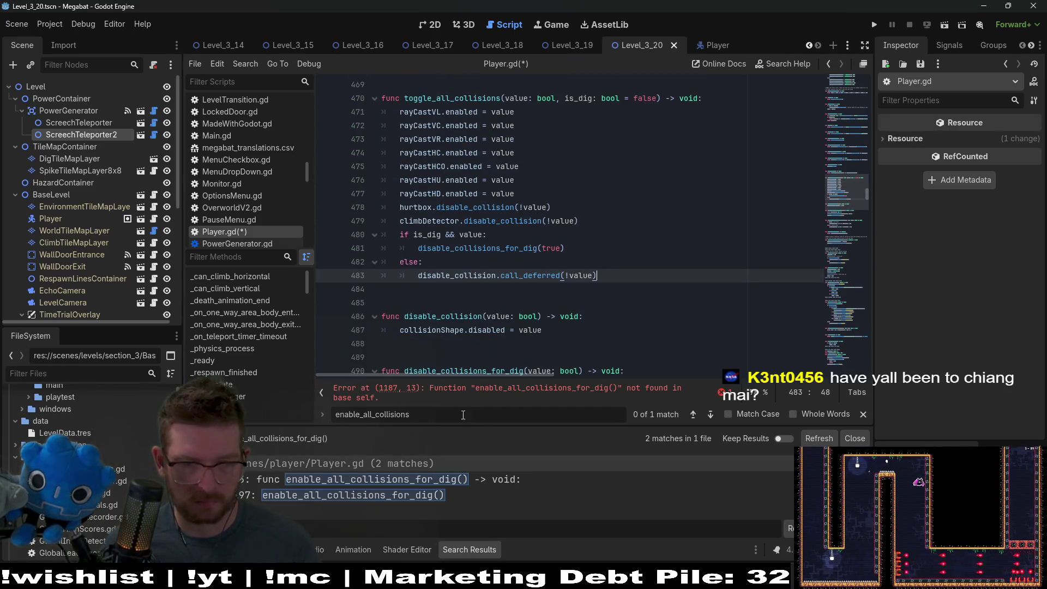
click(380, 499)
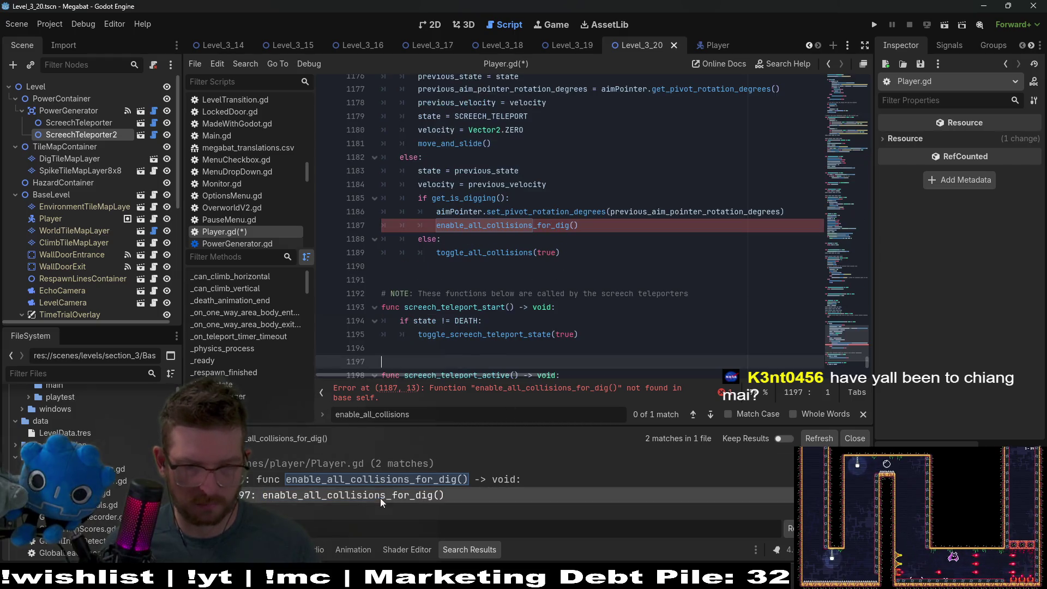
drag(577, 225, 428, 225)
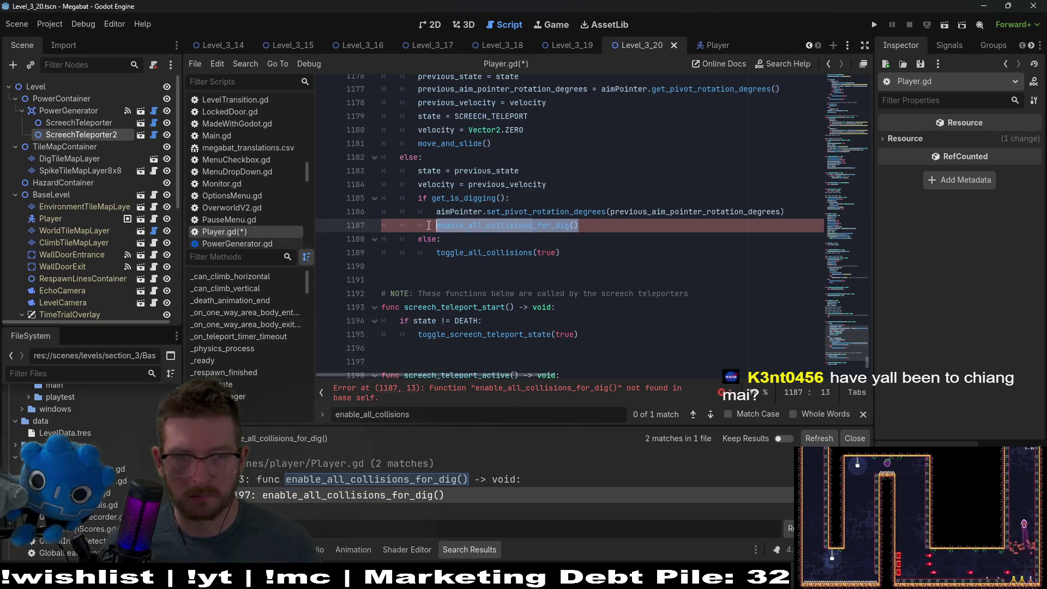
Replace line 1187's call with toggle_all_collisions(true, true) and save Player.gd
key(ctrl+v)
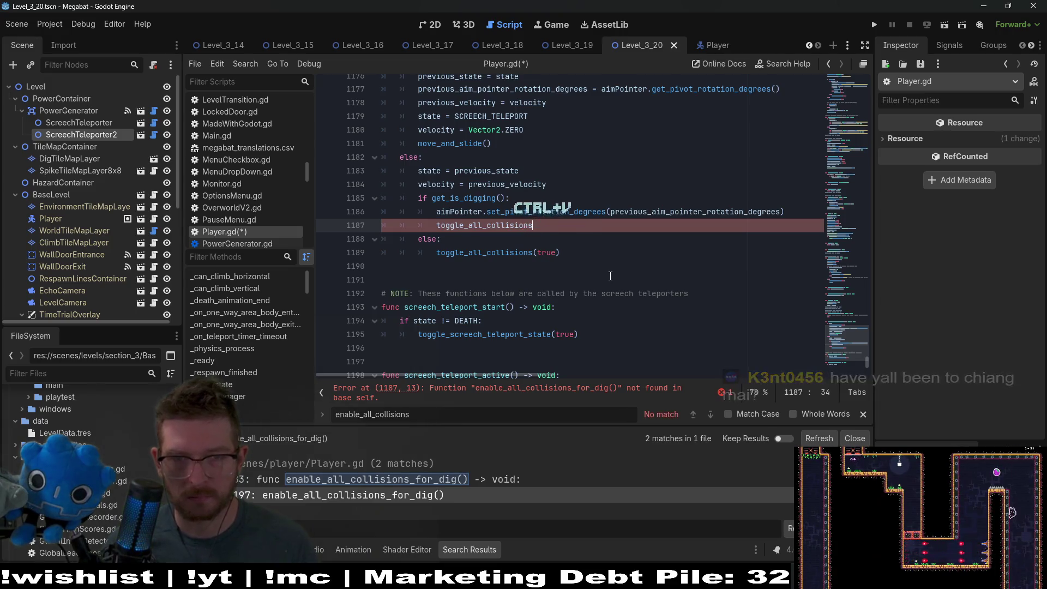
text(()
text(true, true)
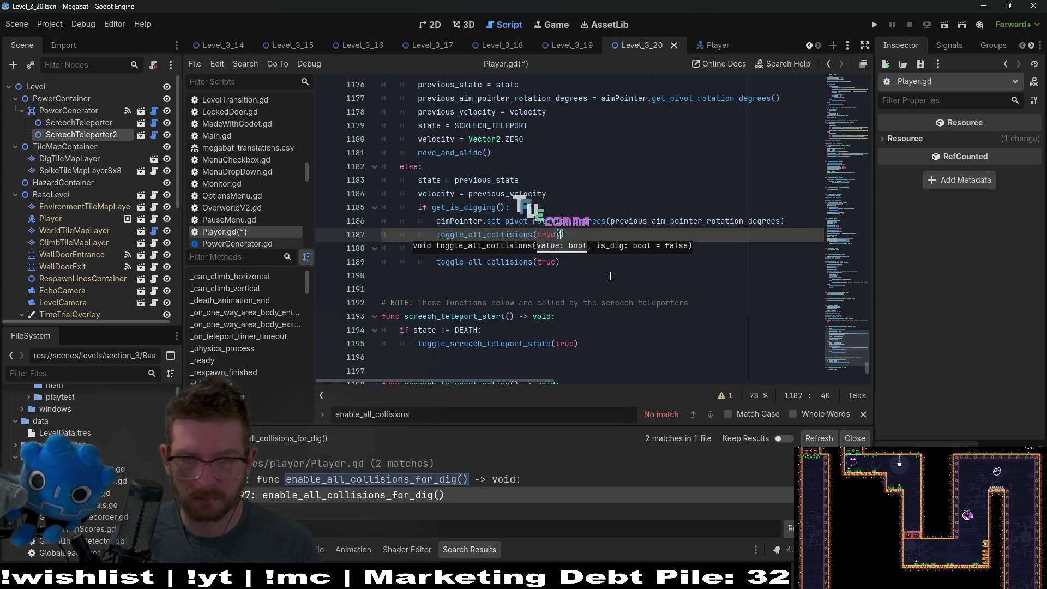
key(ctrl+s)
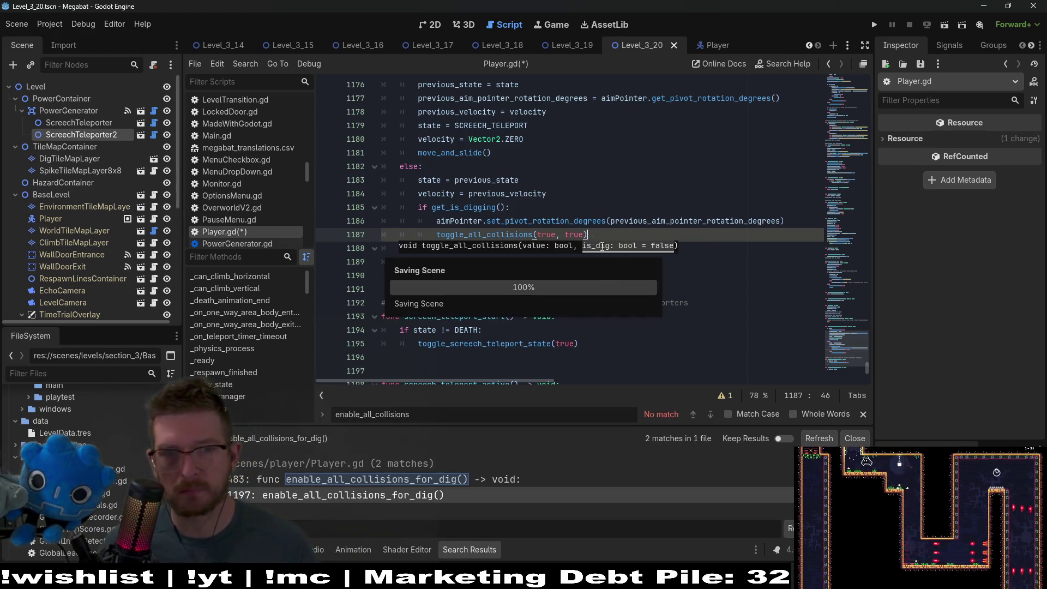
Close the search results panel and run the current scene
click(609, 190)
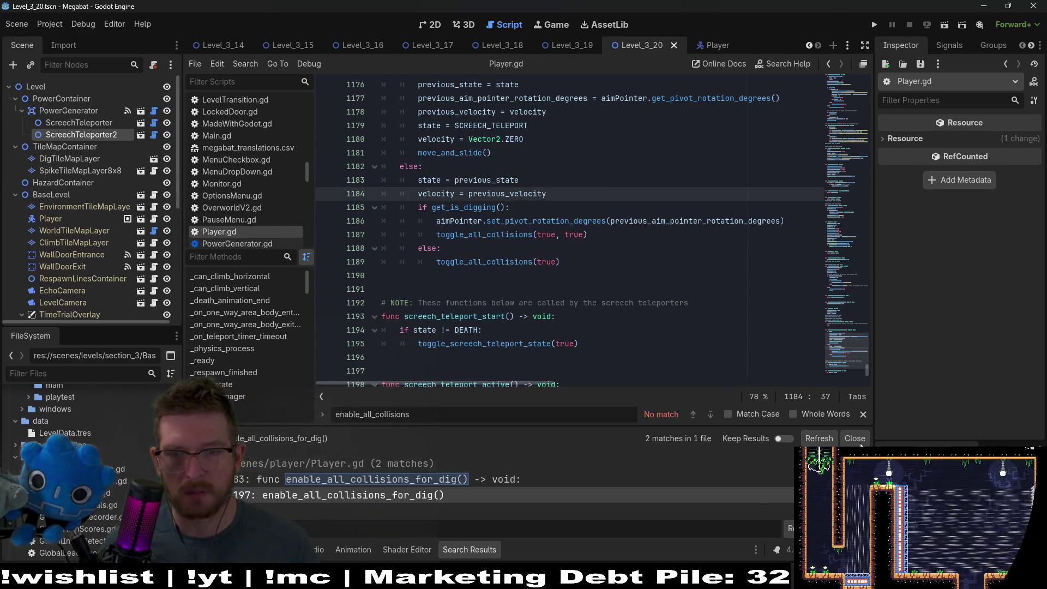
click(854, 439)
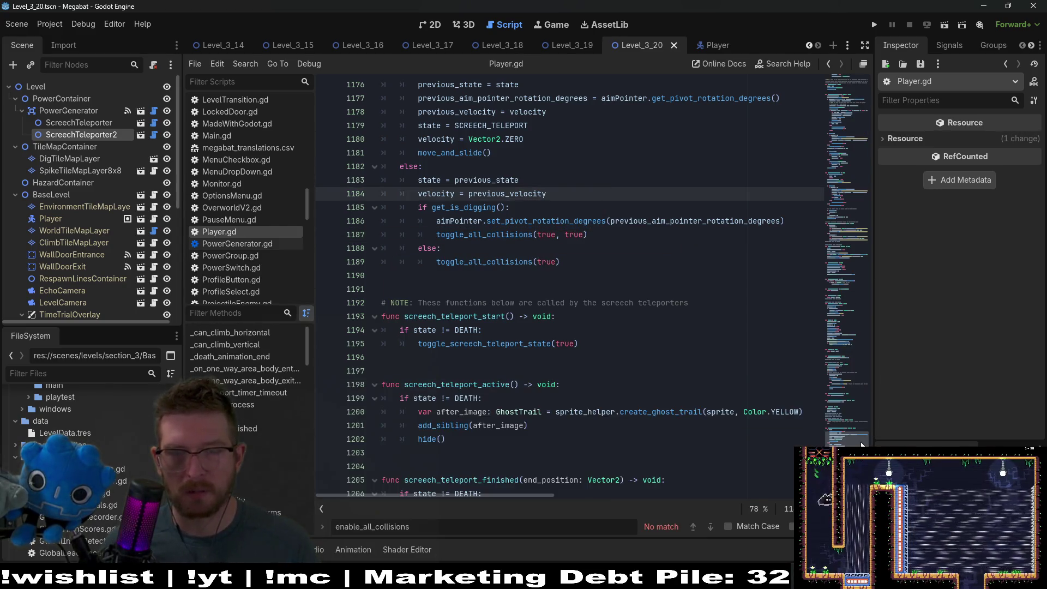
click(940, 26)
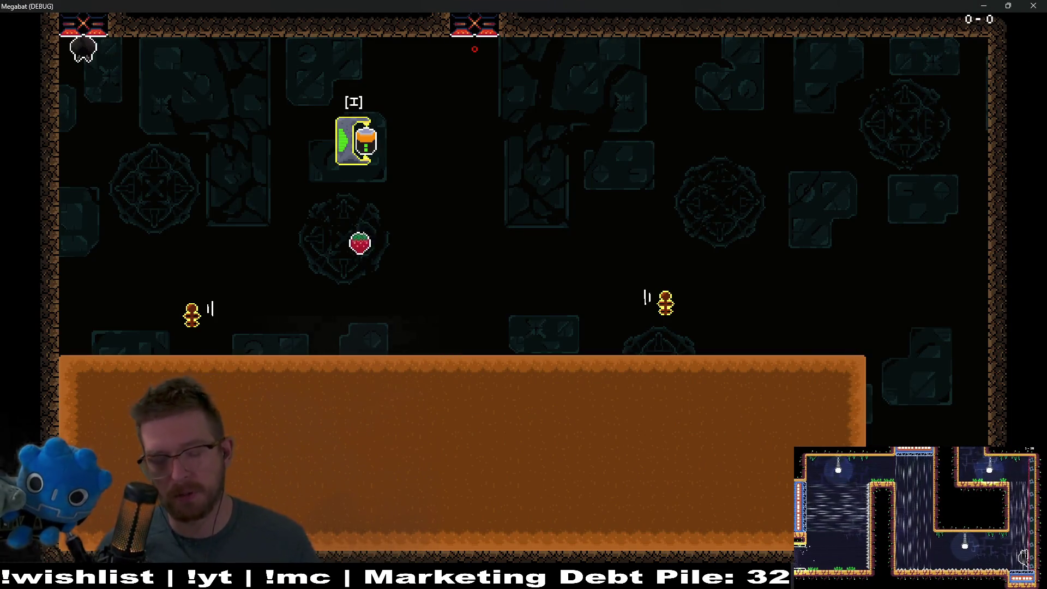
Fly the bat up to the strawberry, dive to the ground, and head toward the right enemy
key(Right)
key(Down)
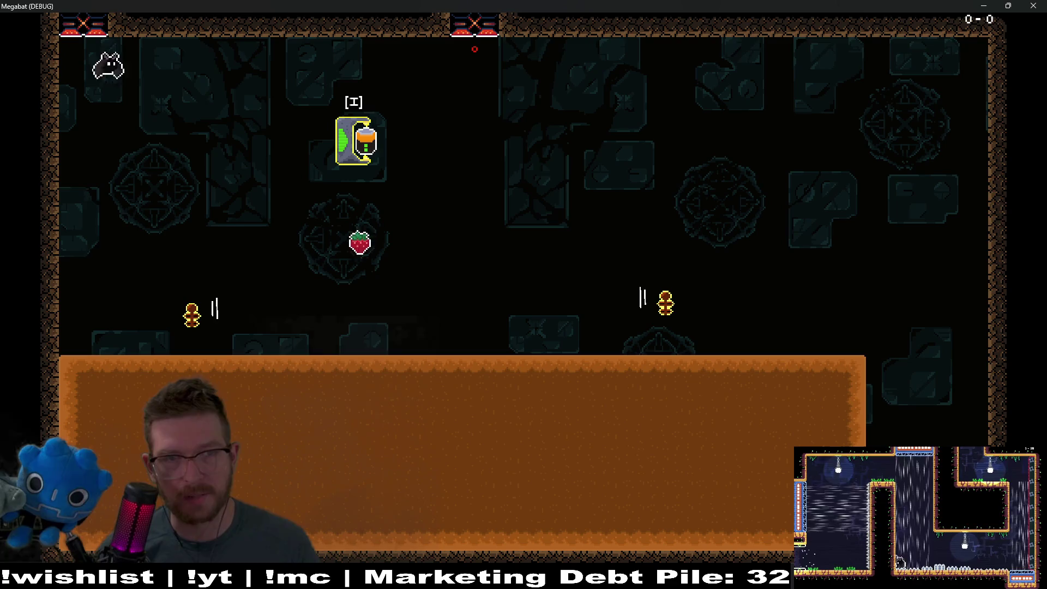
key(Right)
key(Up)
key(Right)
key(Down)
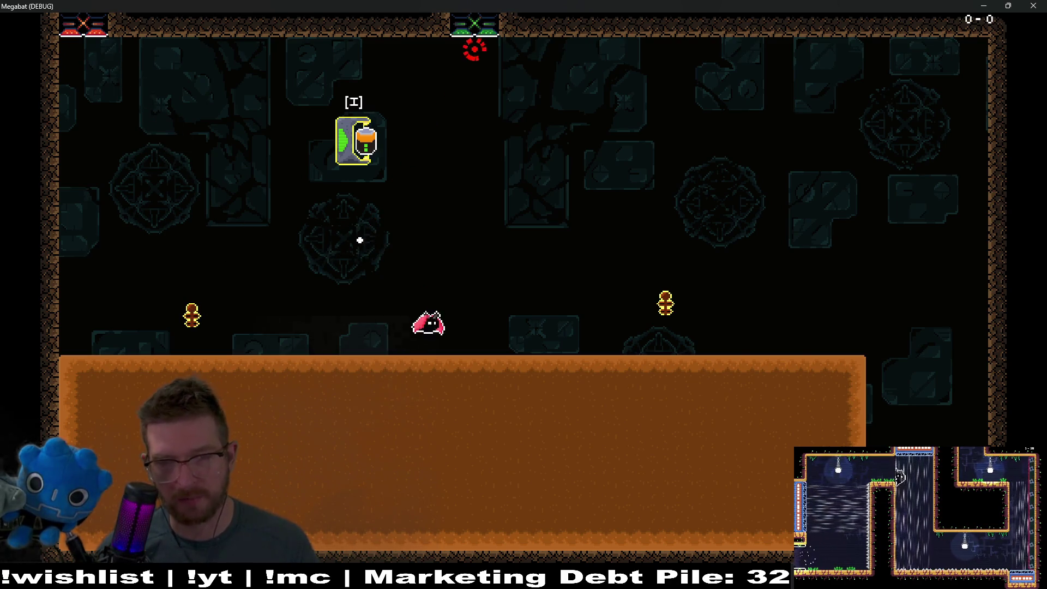
key(Left)
key(Down)
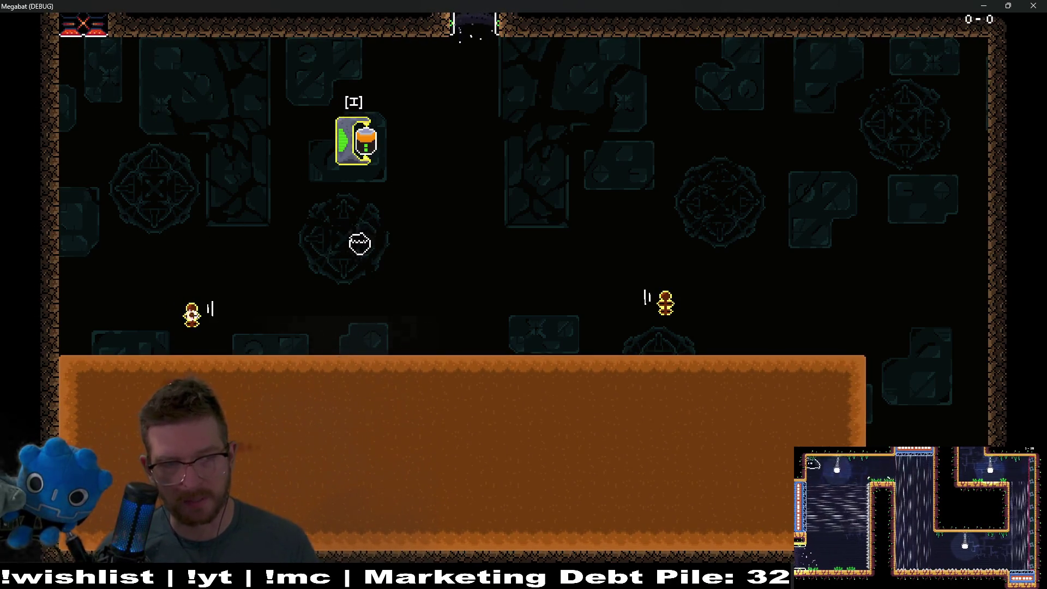
key(Right)
key(Up)
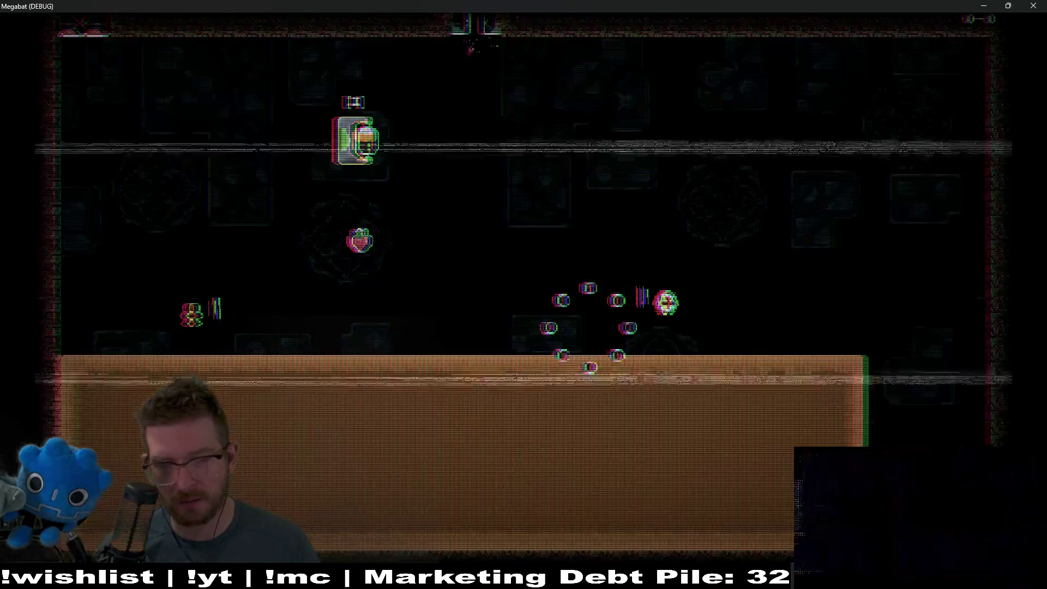
With the respawned bat, grab the strawberry, dig through the dirt past the right enemy, then hit the left enemy
key(Right)
key(Down)
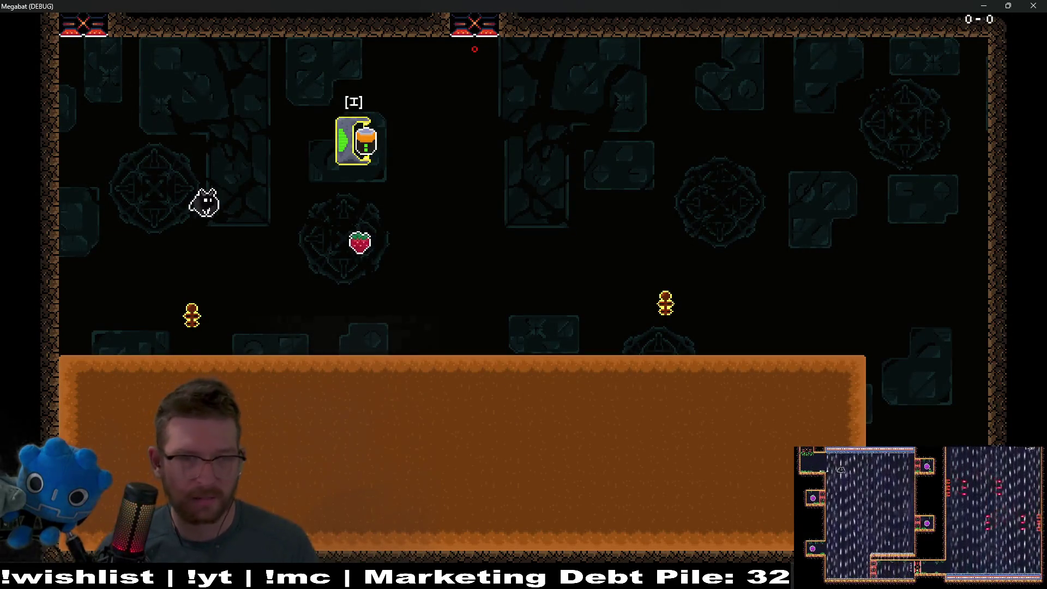
key(Right)
key(Up)
key(Left)
key(Down)
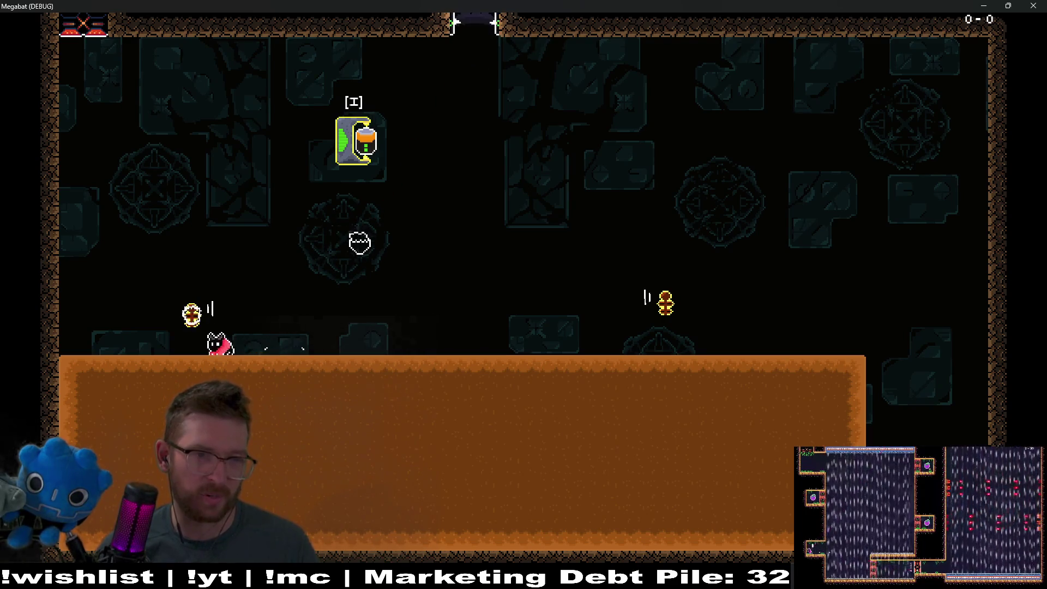
key(Right)
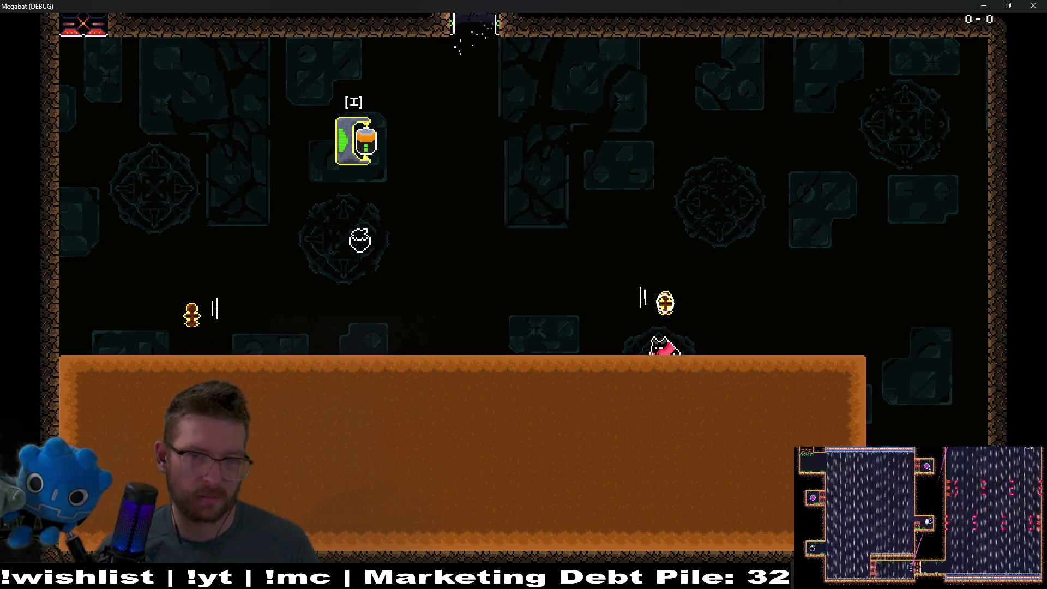
key(Down)
key(Up)
key(Down)
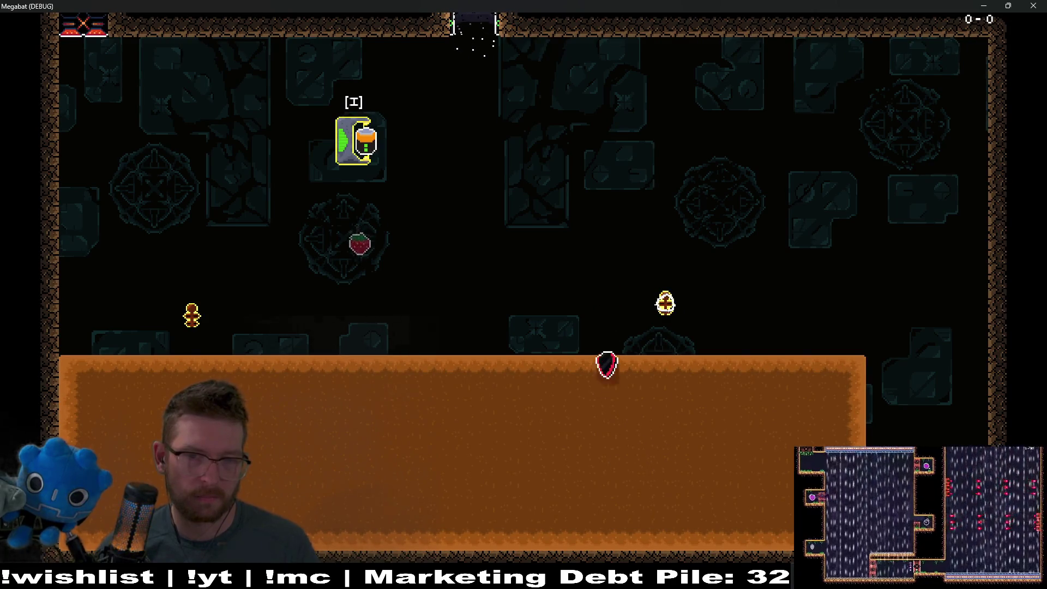
key(Right)
key(Up)
key(Left)
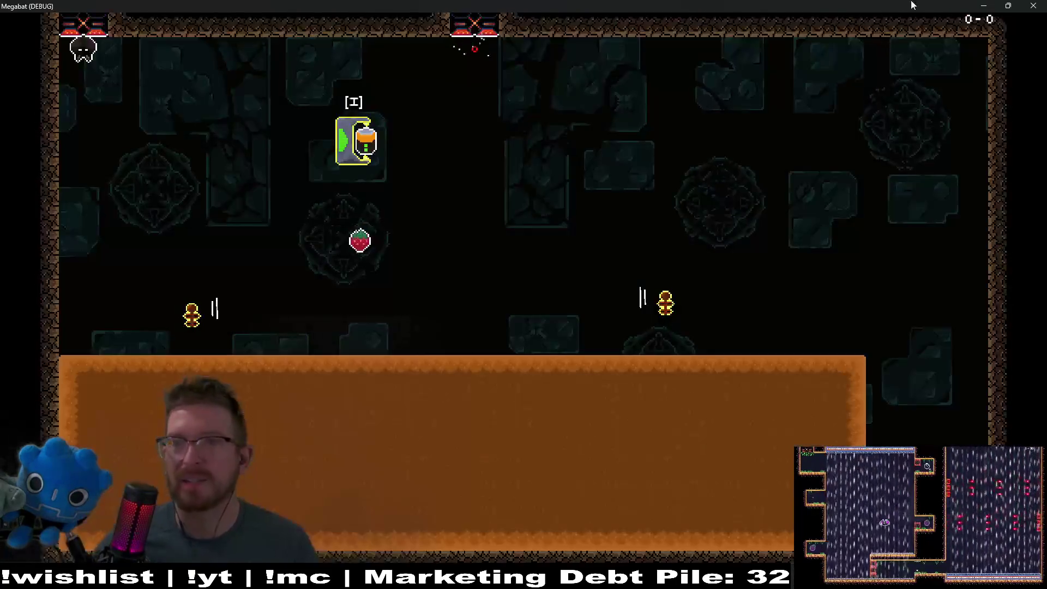
Stop the running game and undo the edits to restore enable_all_collisions_for_dig at line 486
click(1033, 6)
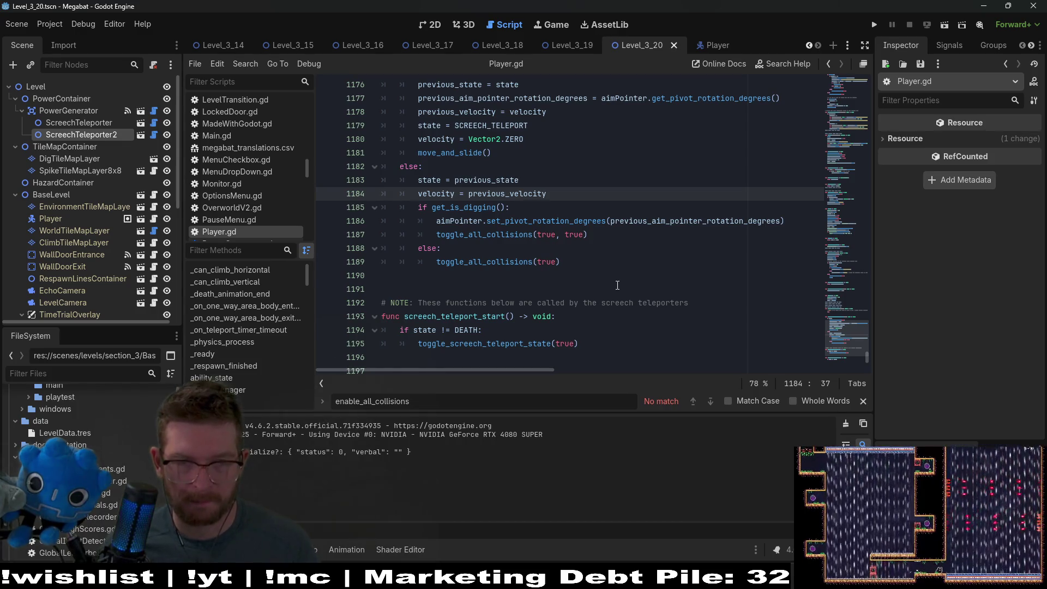
scroll(617, 285, down, 4)
scroll(617, 285, up, 2)
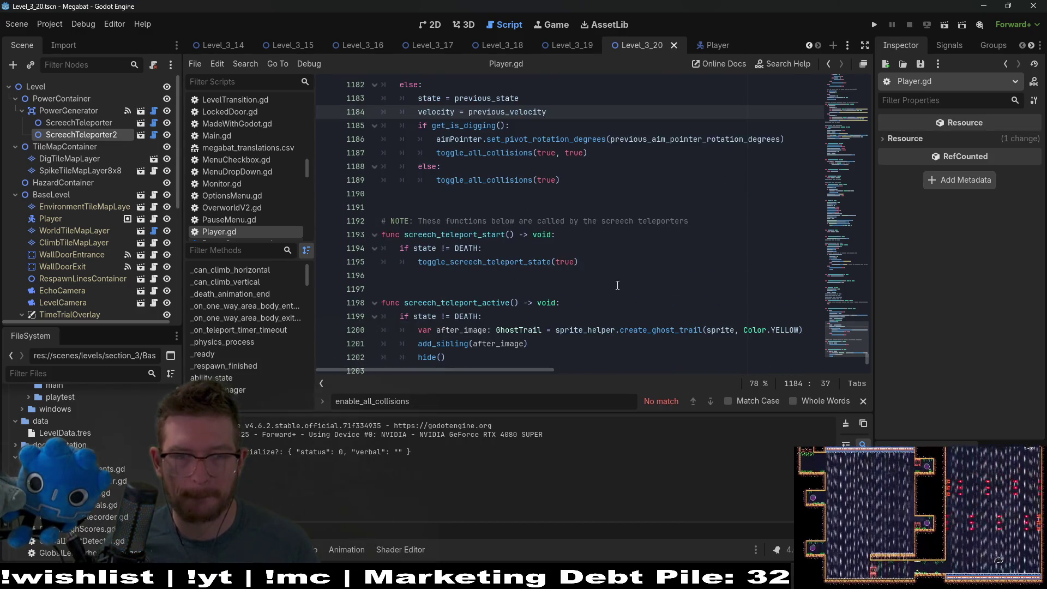
key(ctrl+z)
key(ctrl+z)
key(ctrl+z)
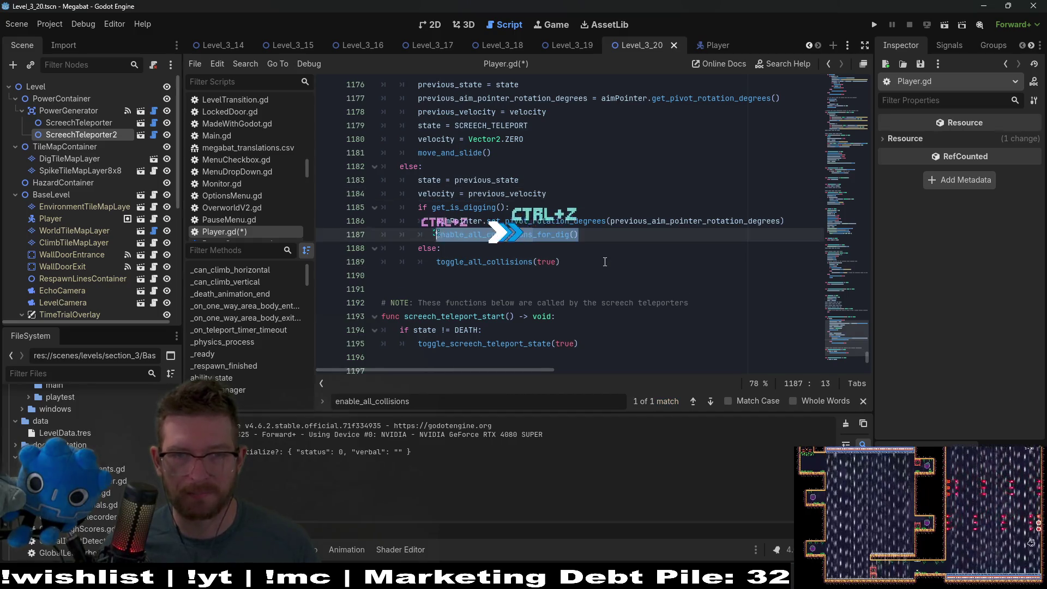
scroll(605, 261, up, 3)
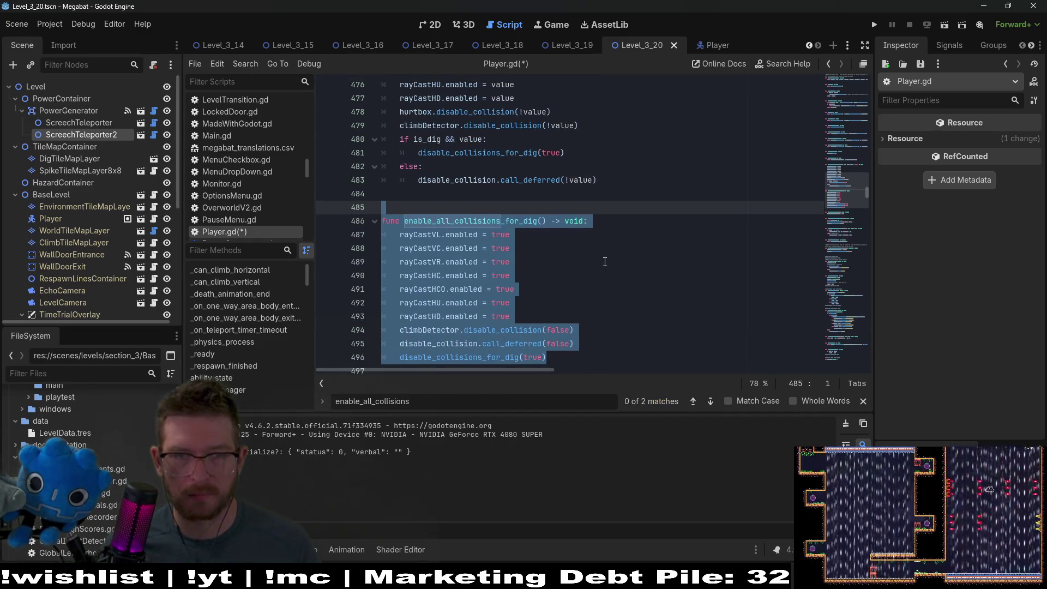
scroll(604, 262, up, 3)
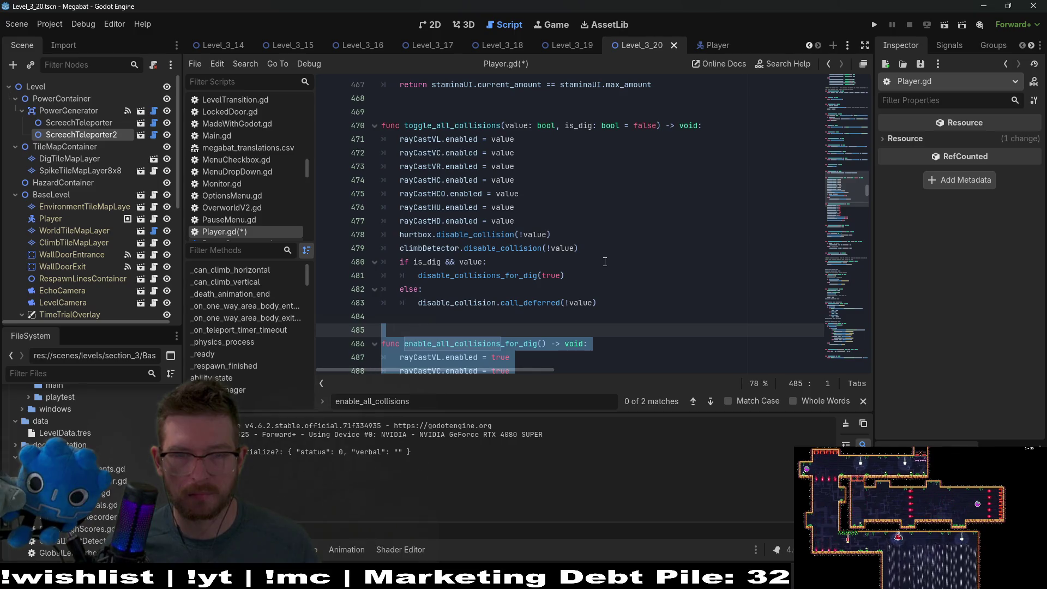
scroll(605, 262, down, 6)
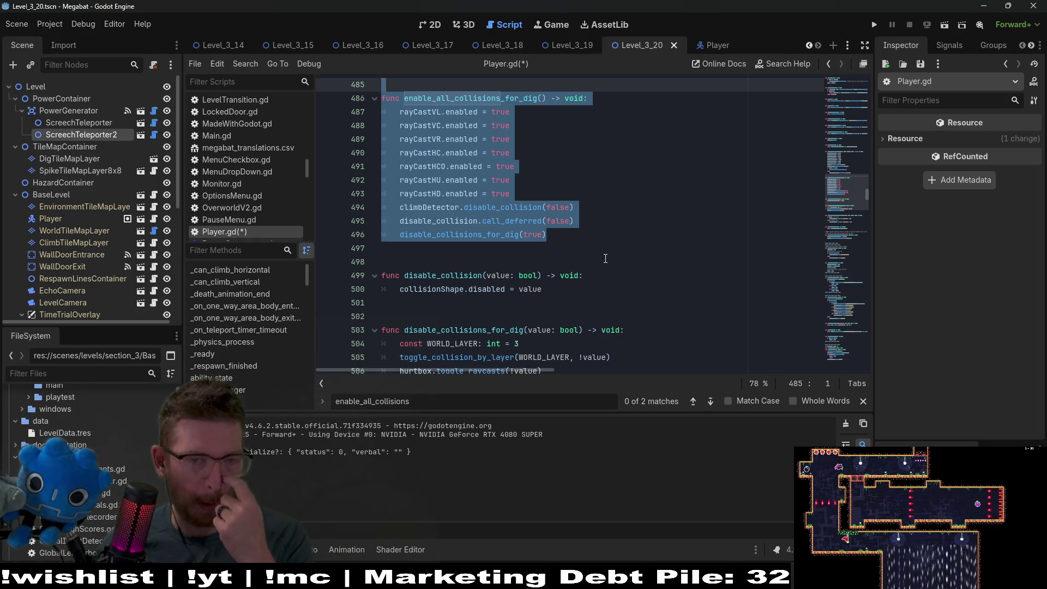
scroll(605, 258, down, 1)
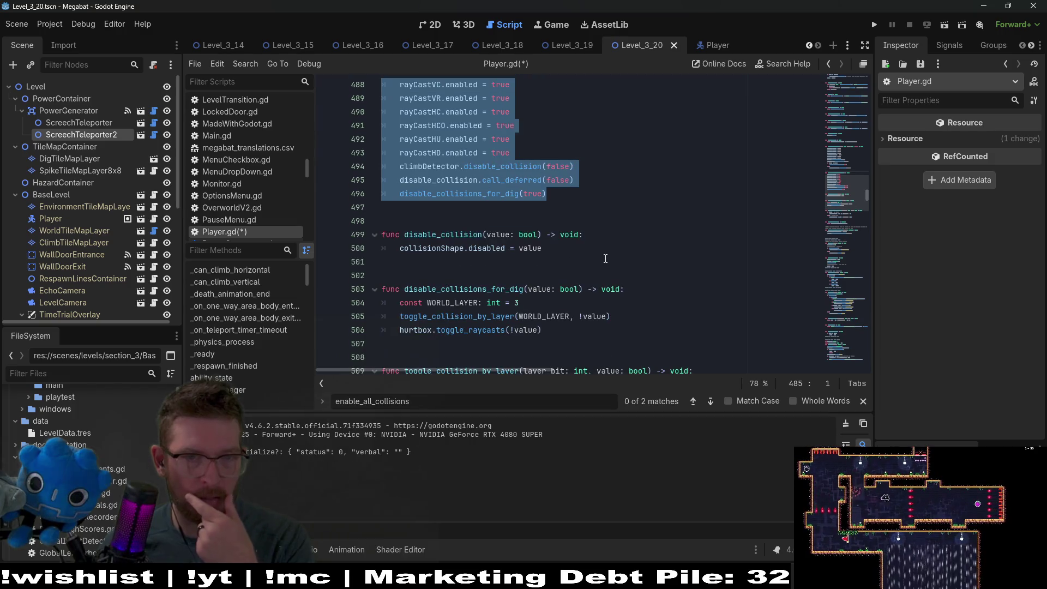
Select the disable_collisions_for_dig function name in Player.gd
double_click(475, 290)
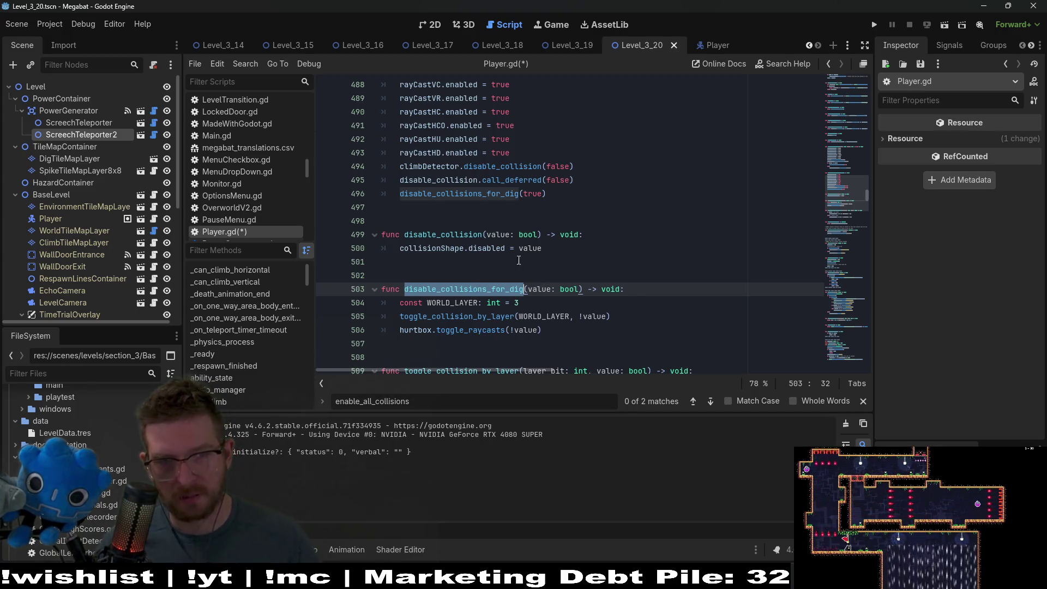
scroll(519, 260, up, 3)
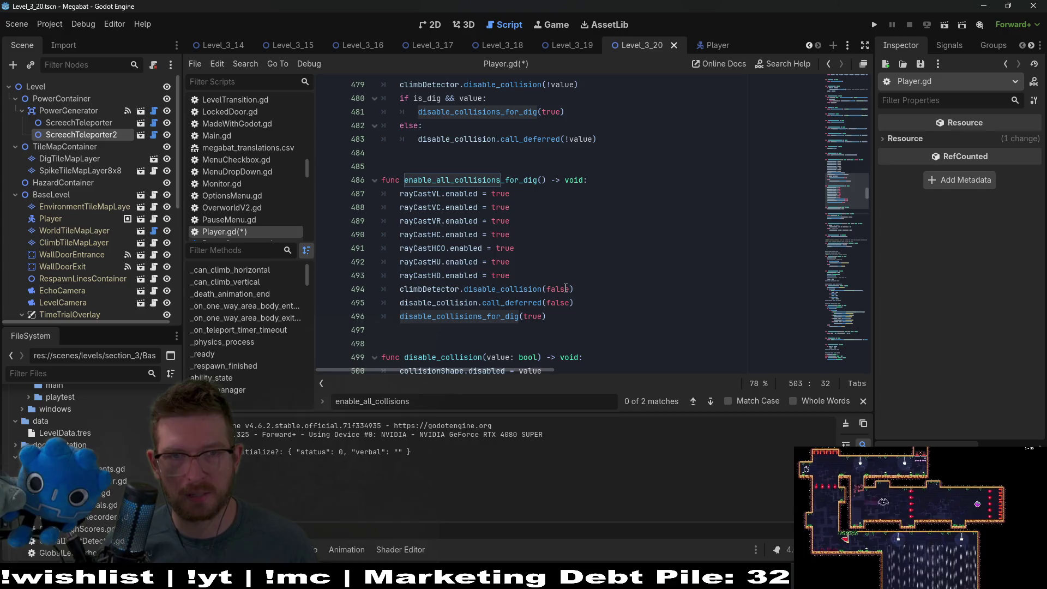
scroll(485, 317, down, 2)
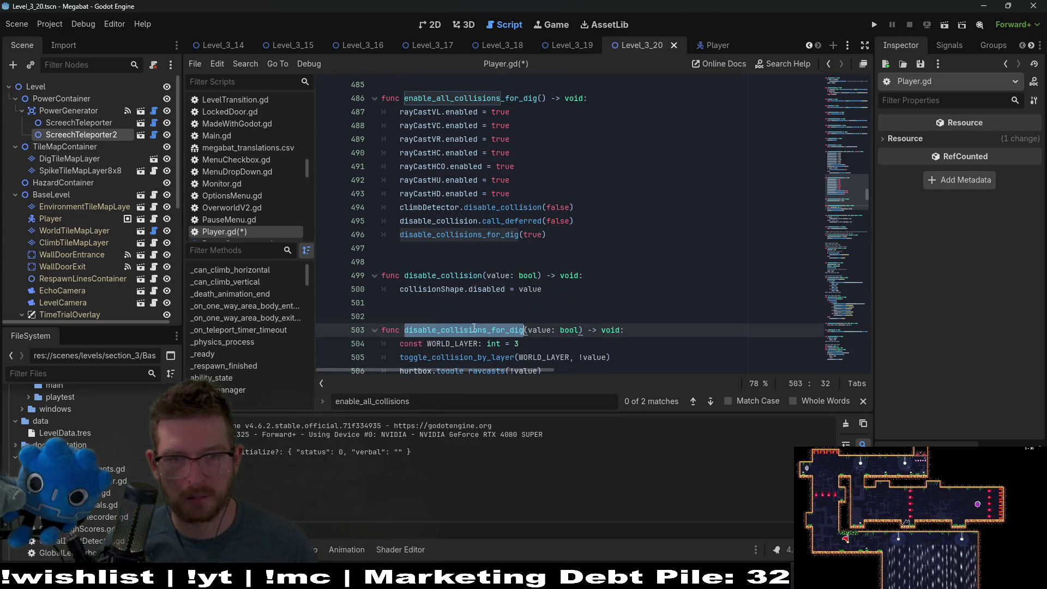
scroll(584, 269, up, 2)
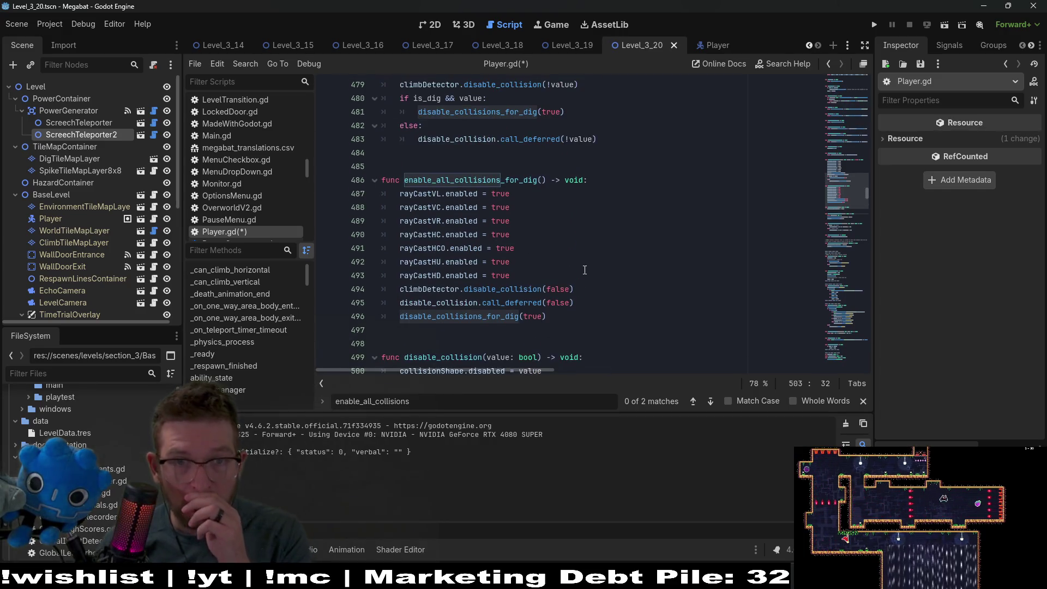
scroll(584, 270, down, 2)
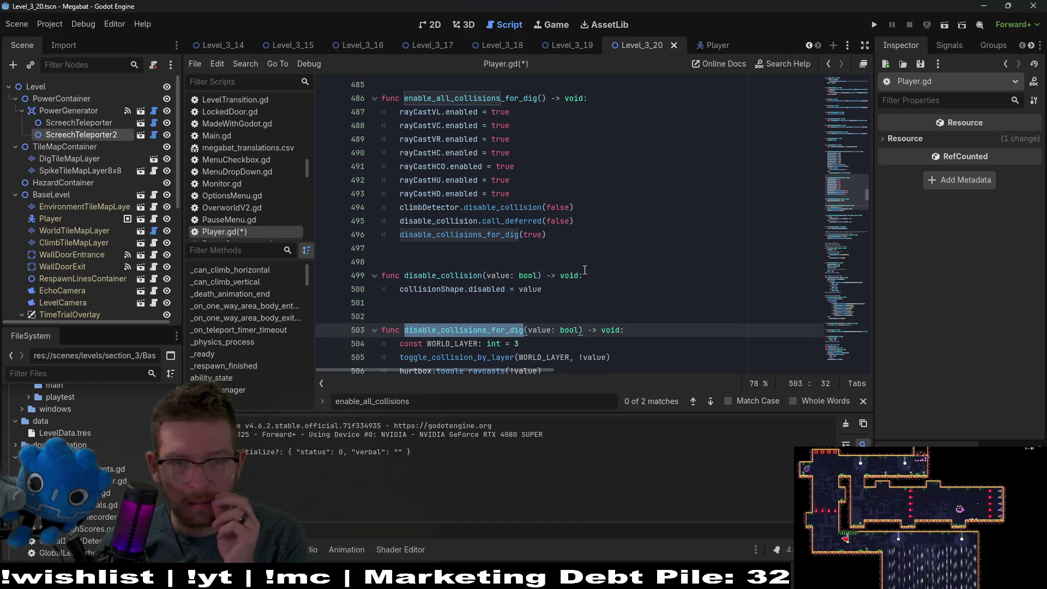
Search all project files for disable_collisions_for_dig and visit the fourth and fifth references
key(ctrl+shift+f)
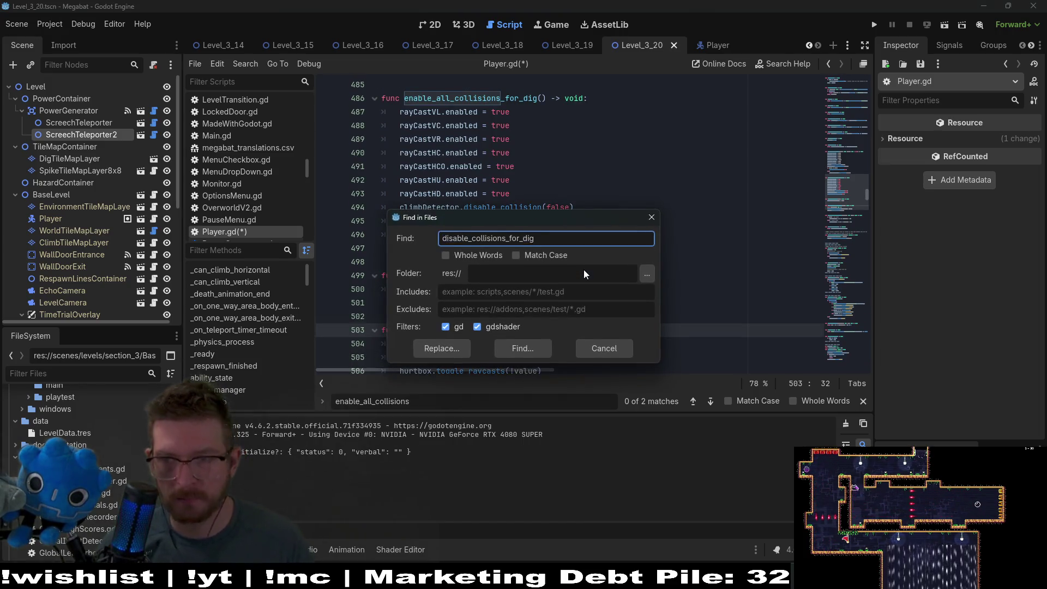
key(Return)
scroll(484, 505, down, 1)
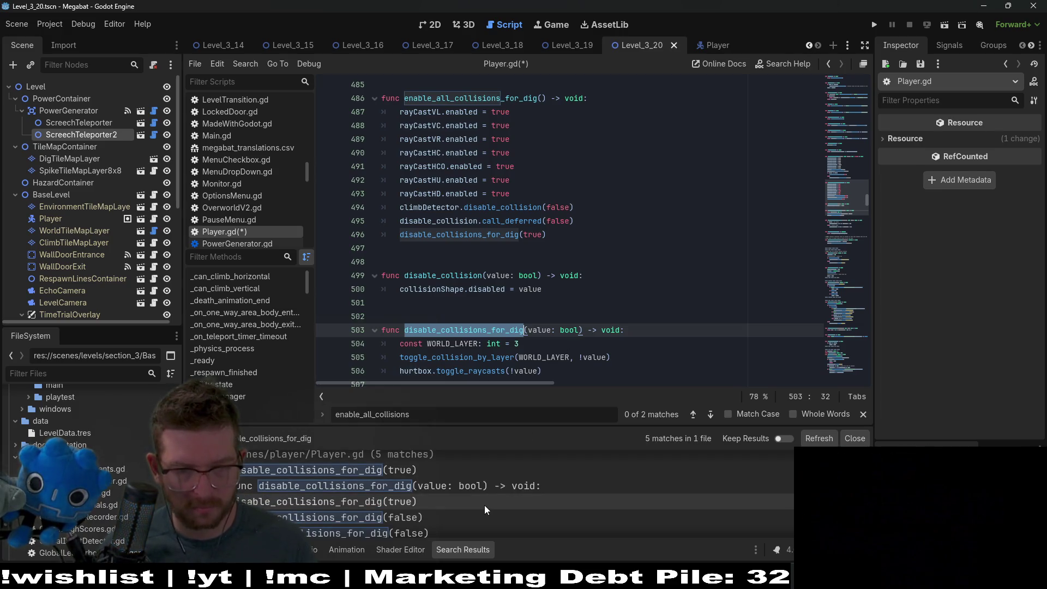
scroll(483, 505, down, 1)
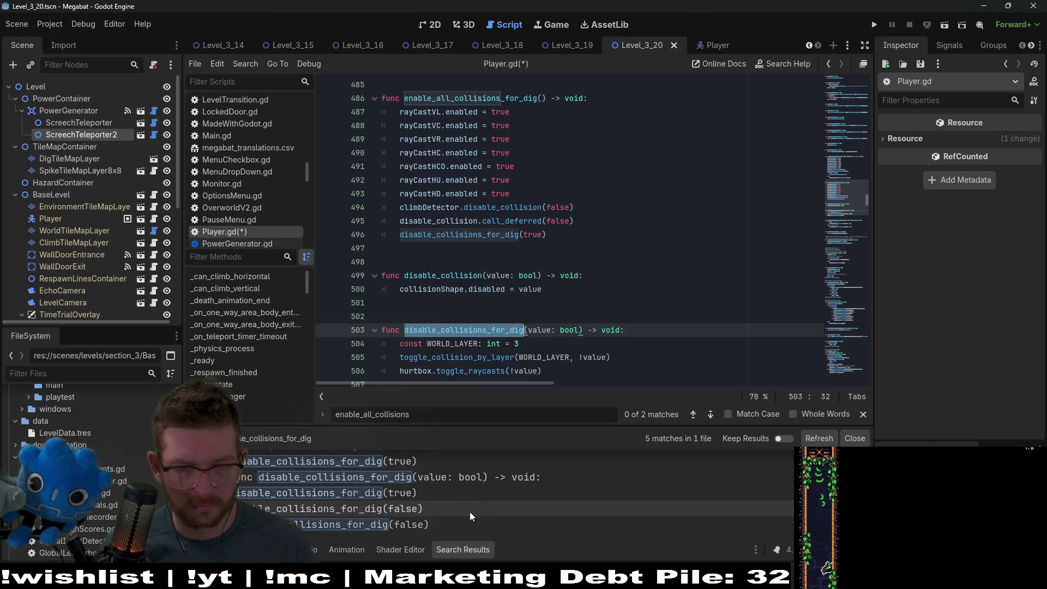
click(451, 507)
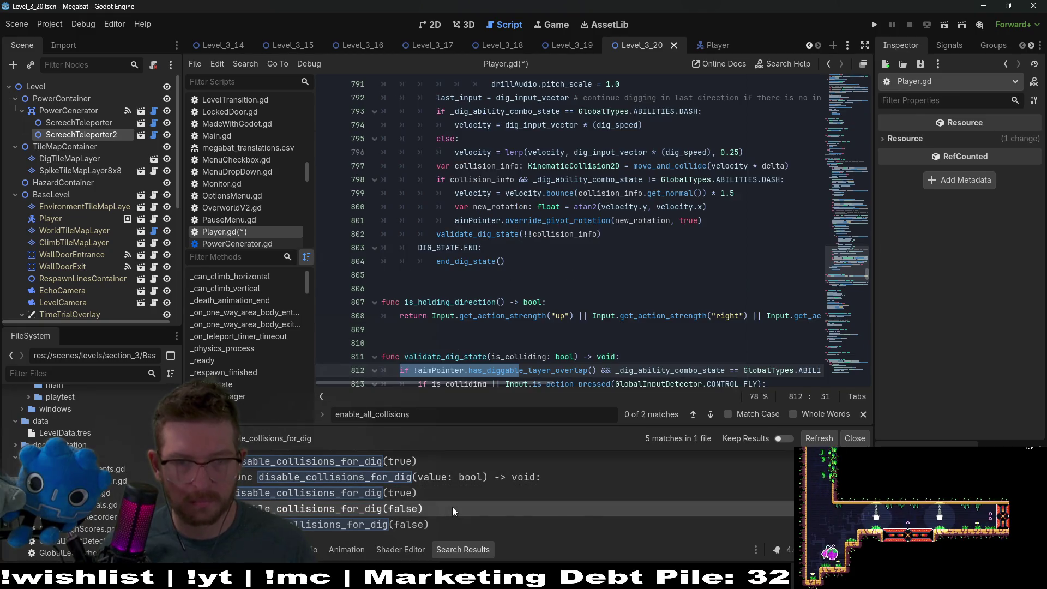
click(427, 523)
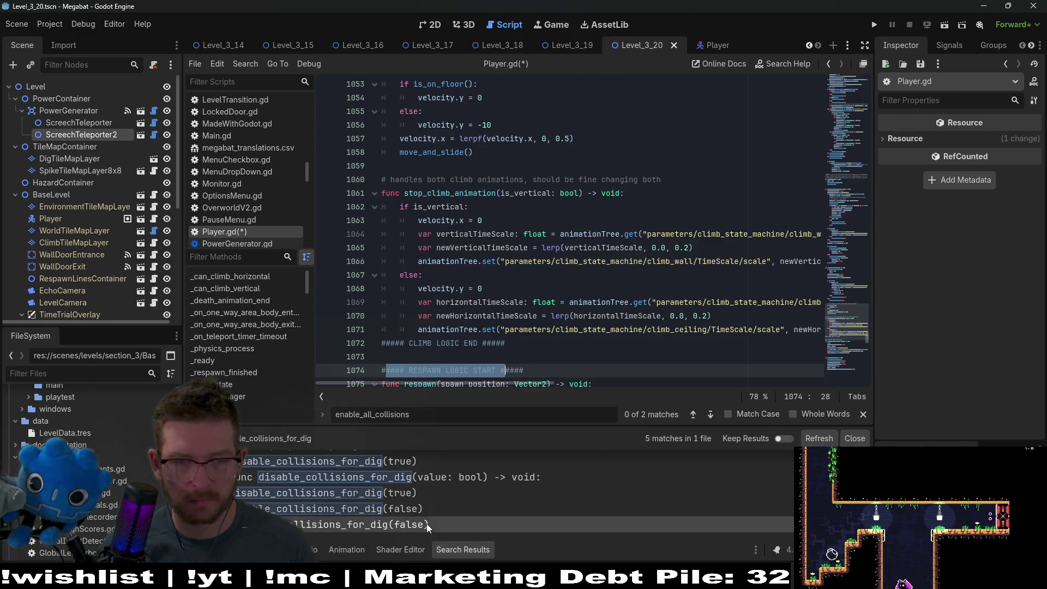
click(429, 515)
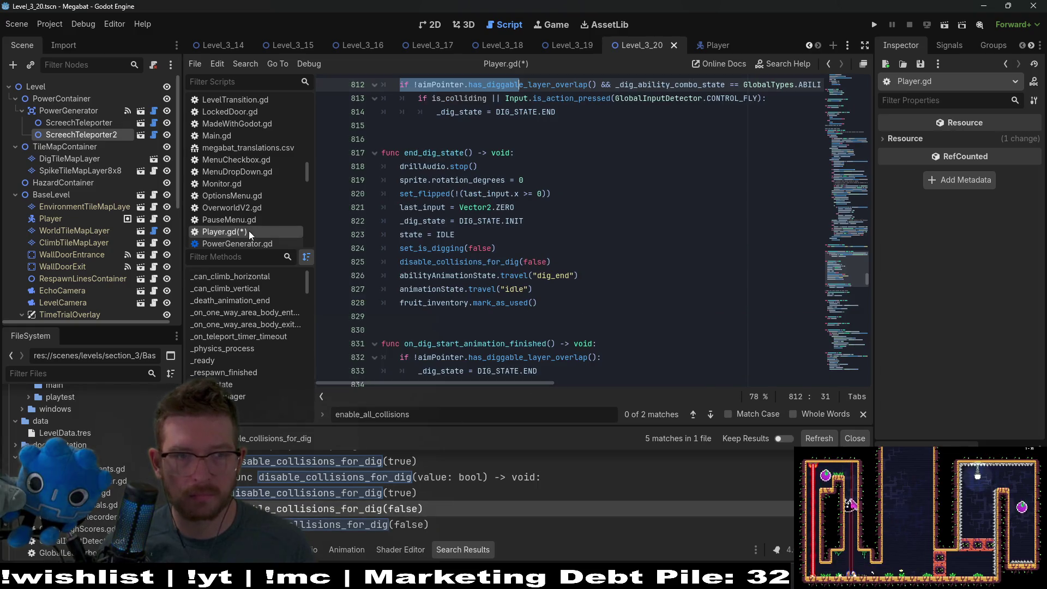
Save Player.gd, refresh the search results, and review the call on line 746
click(551, 262)
key(ctrl+s)
click(826, 441)
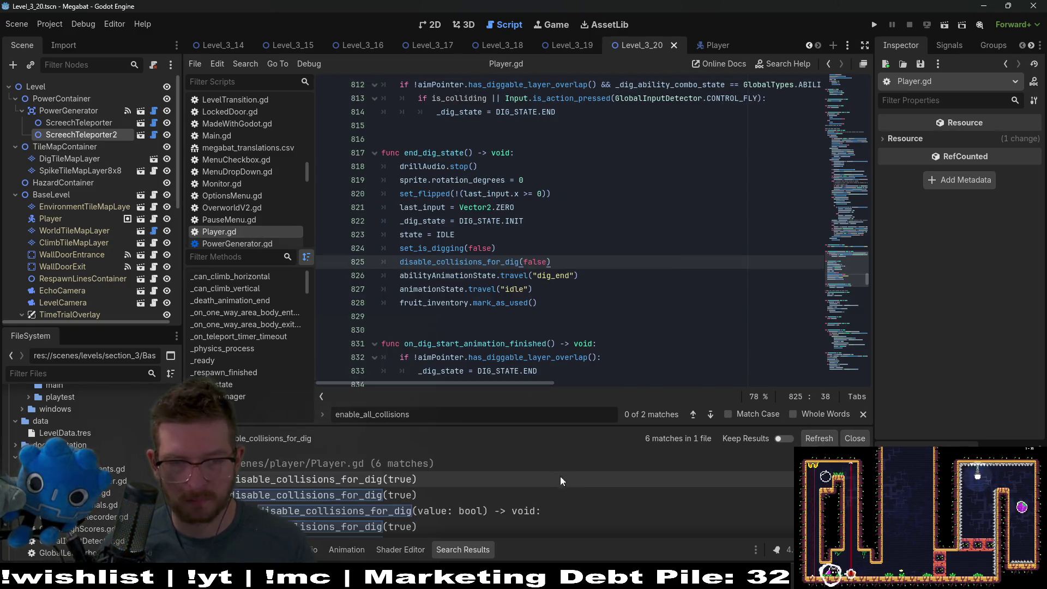
click(433, 516)
scroll(551, 343, down, 4)
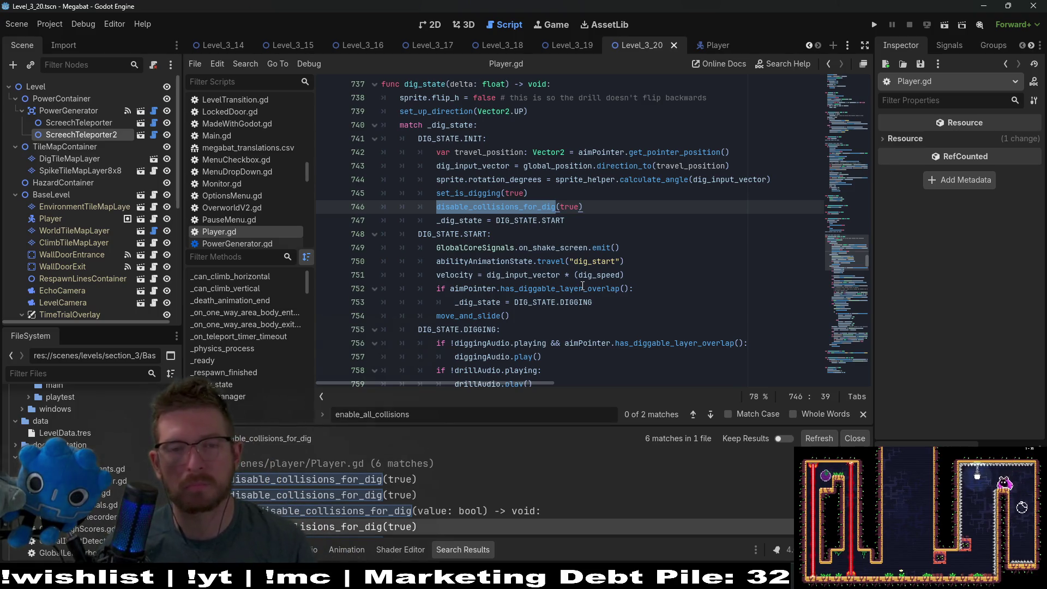
mouse_move(581, 287)
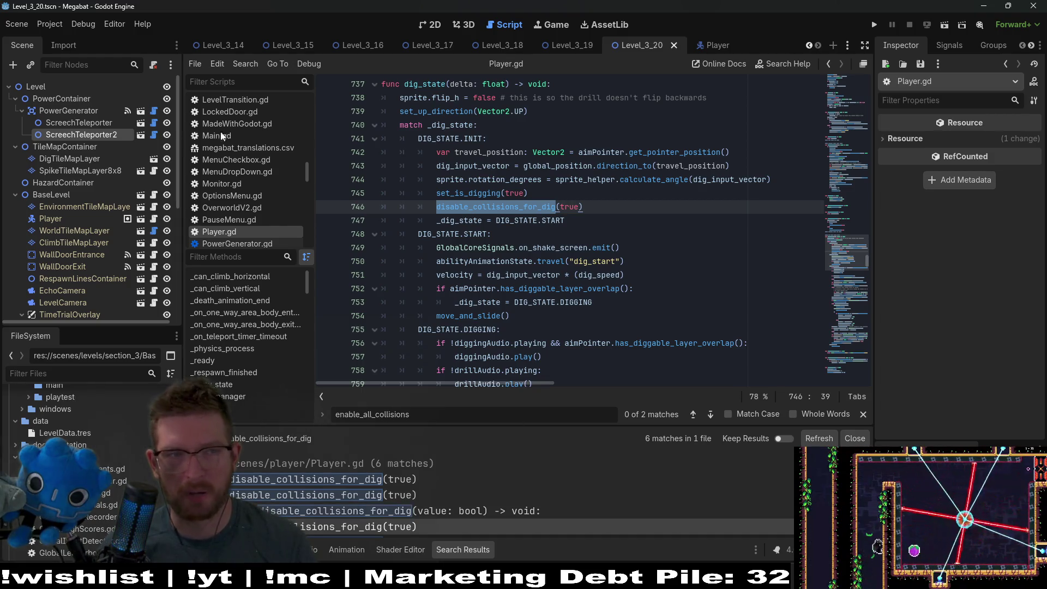
scroll(539, 327, down, 2)
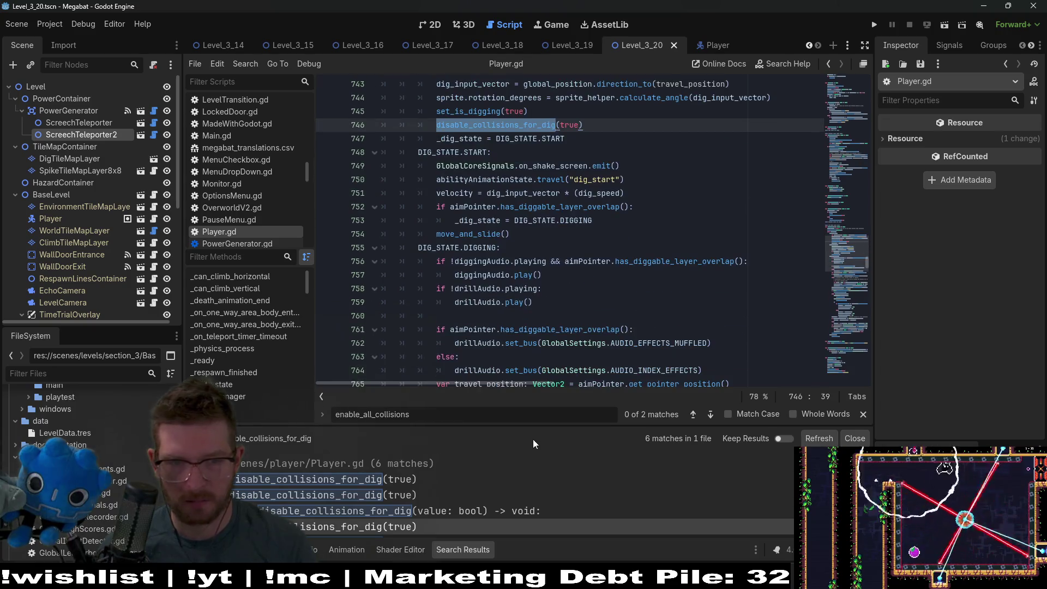
scroll(548, 489, down, 1)
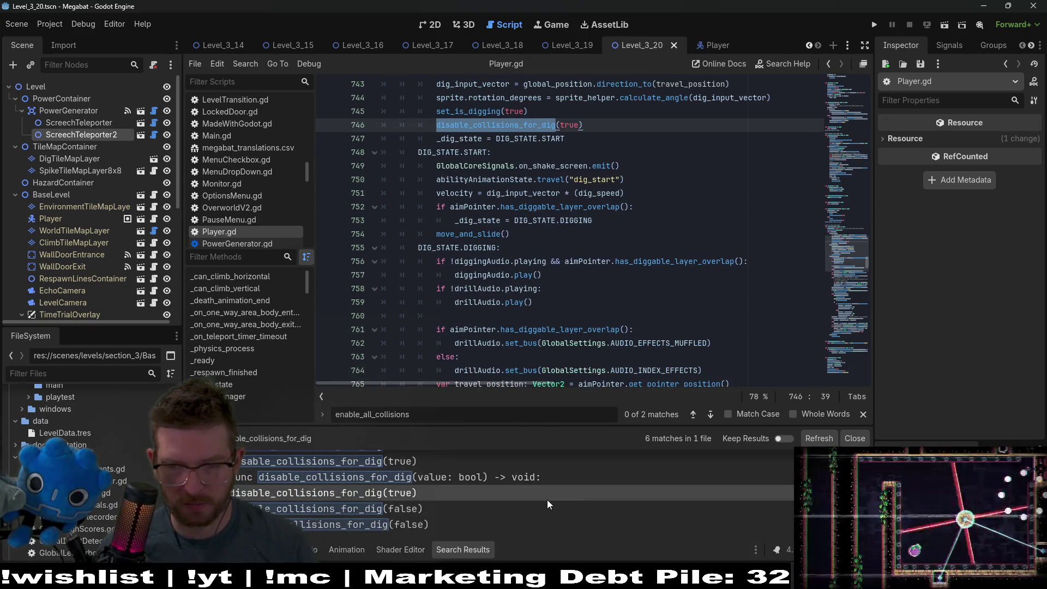
Check the line 825 disable_collisions_for_dig(false) call, the function definition, and the is_dig branch call
click(437, 522)
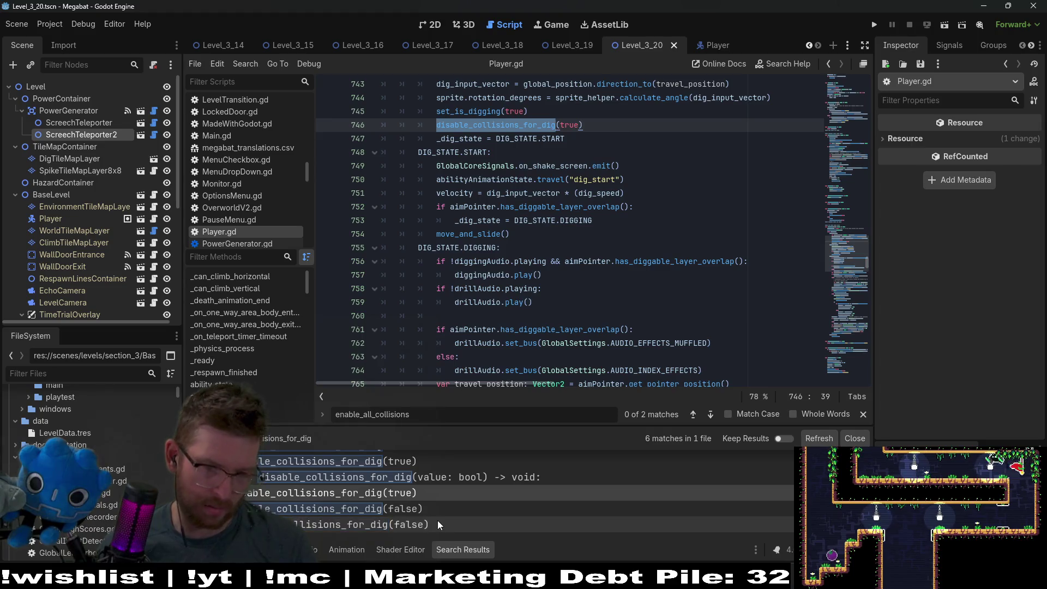
click(431, 509)
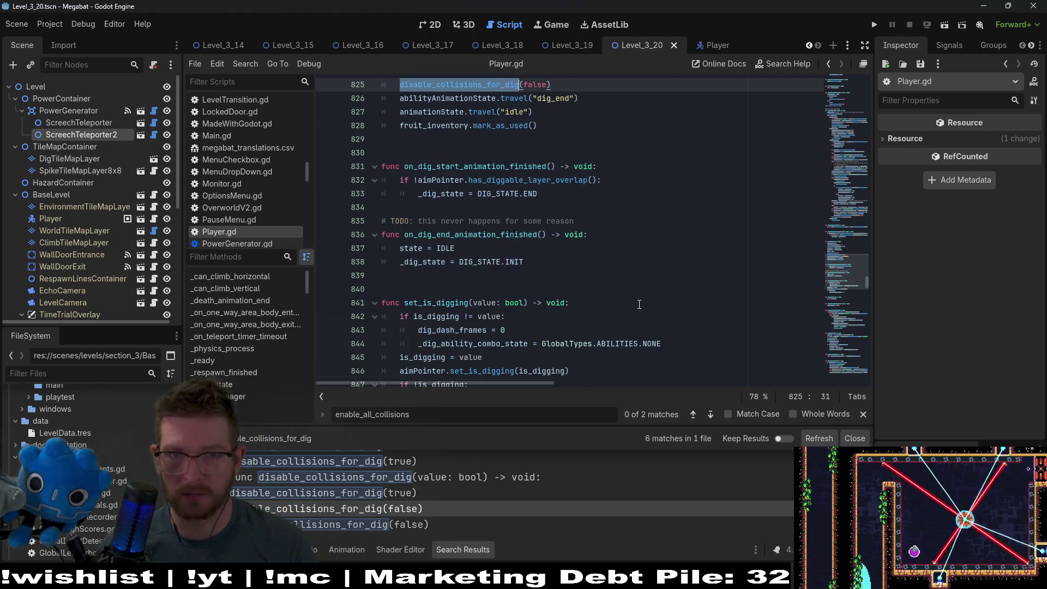
scroll(510, 242, up, 4)
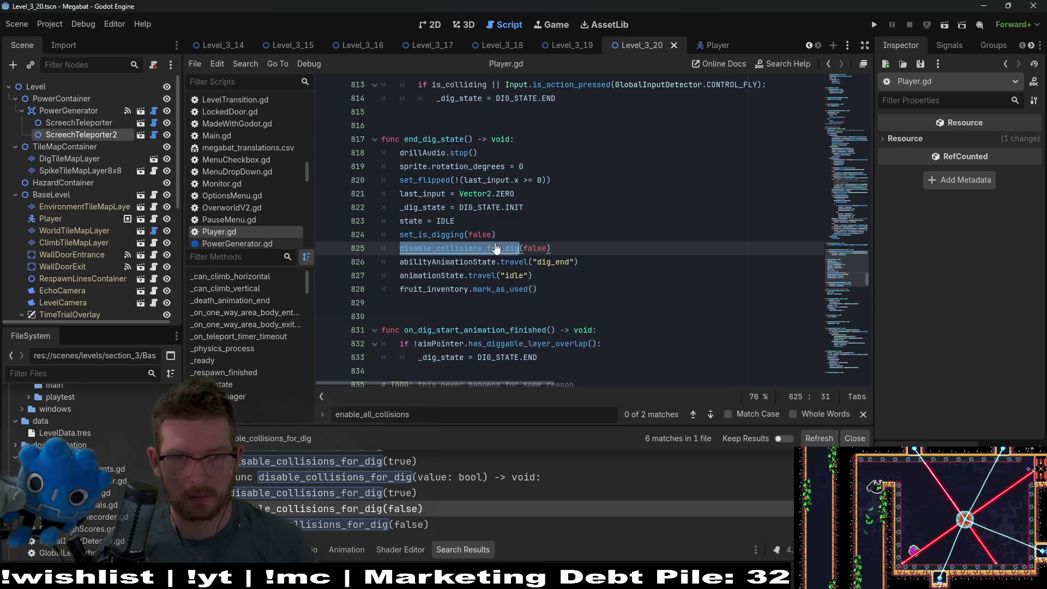
ctrl+click(496, 248)
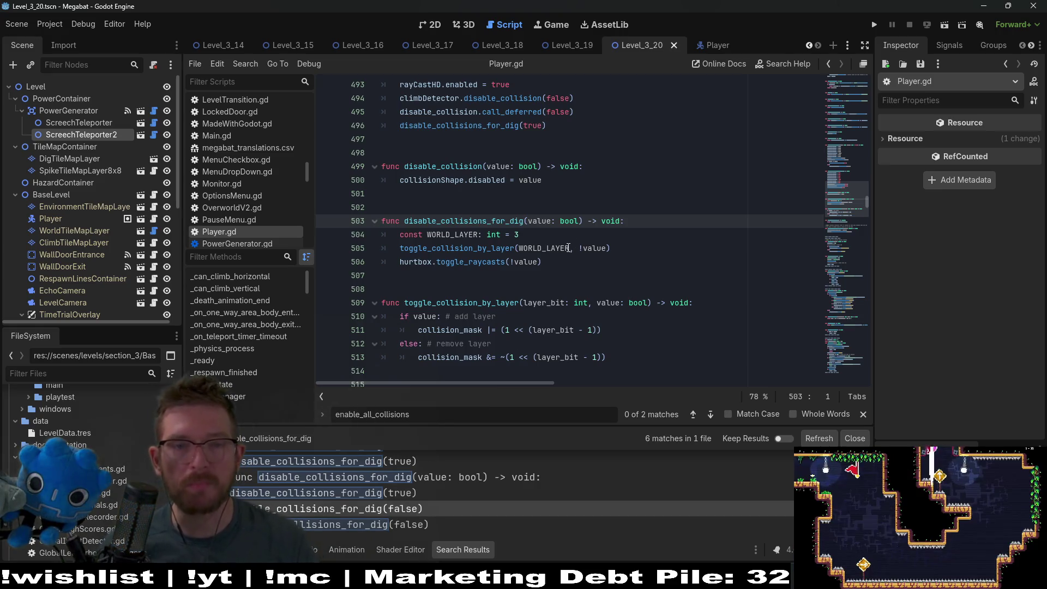
scroll(452, 477, up, 2)
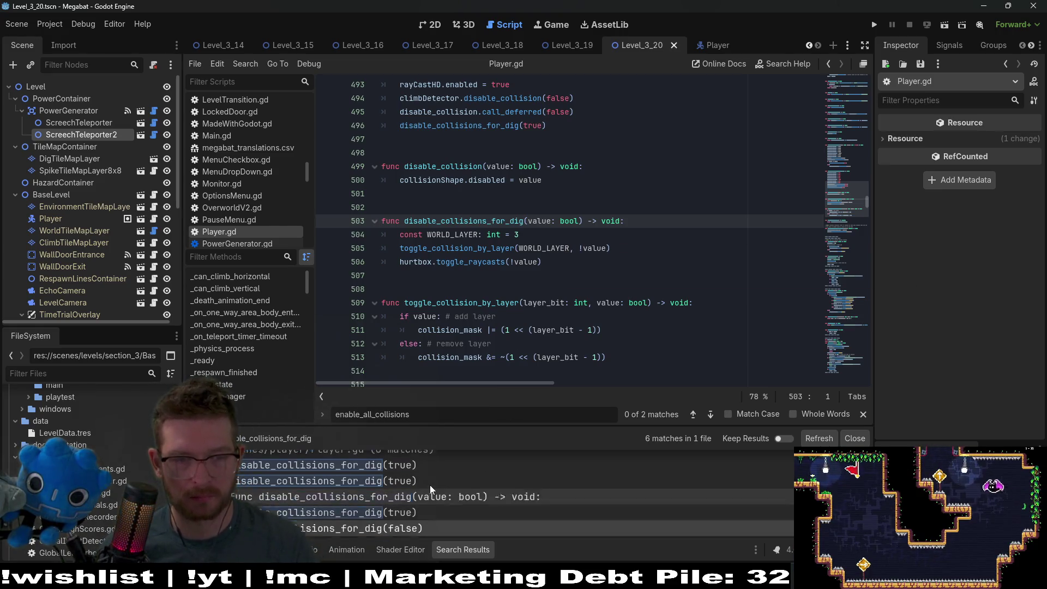
click(417, 479)
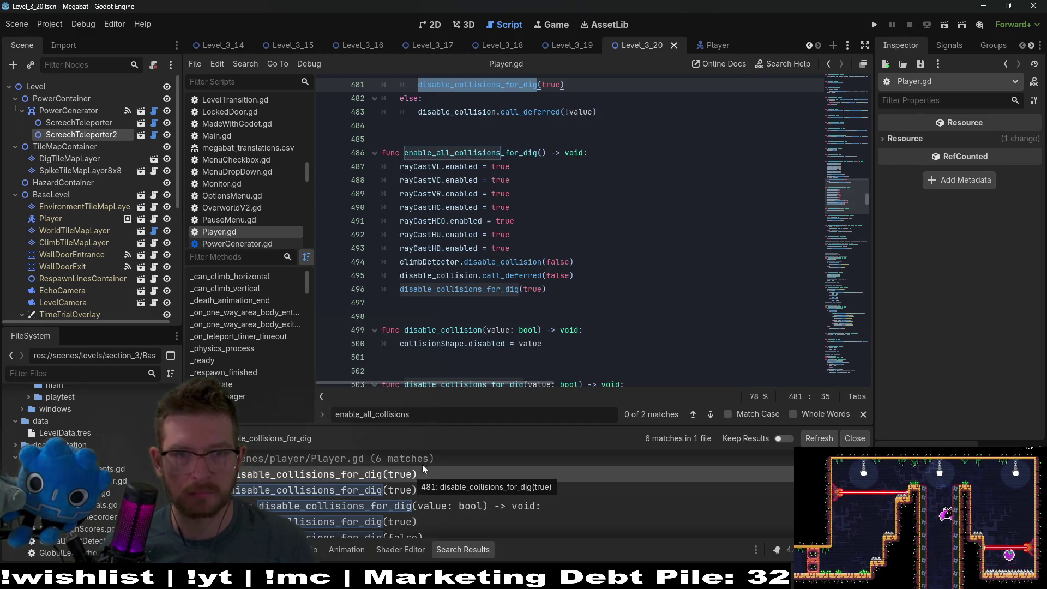
scroll(560, 271, up, 3)
scroll(561, 271, down, 2)
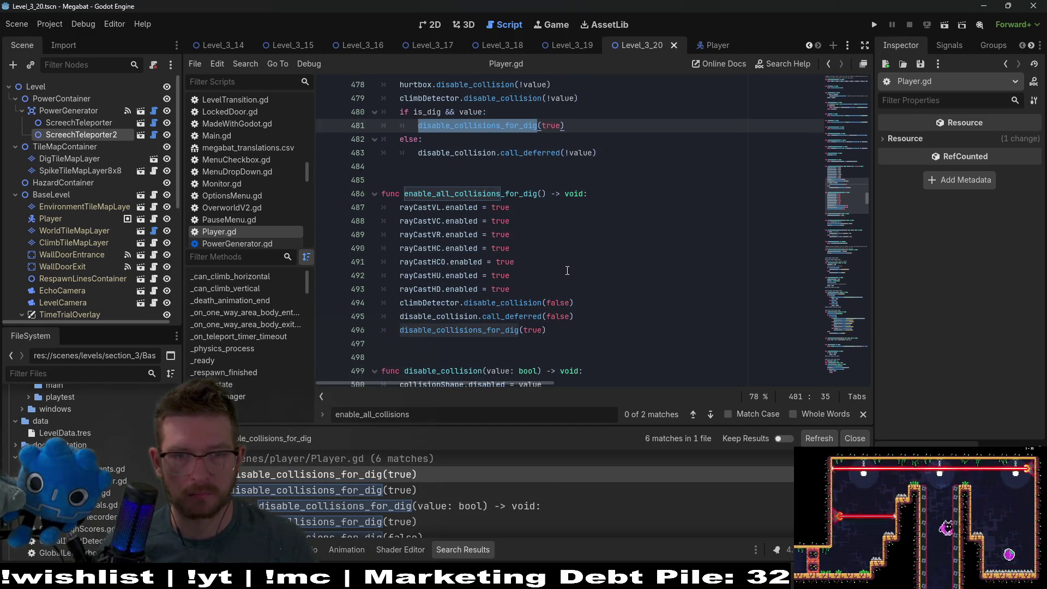
scroll(575, 273, up, 2)
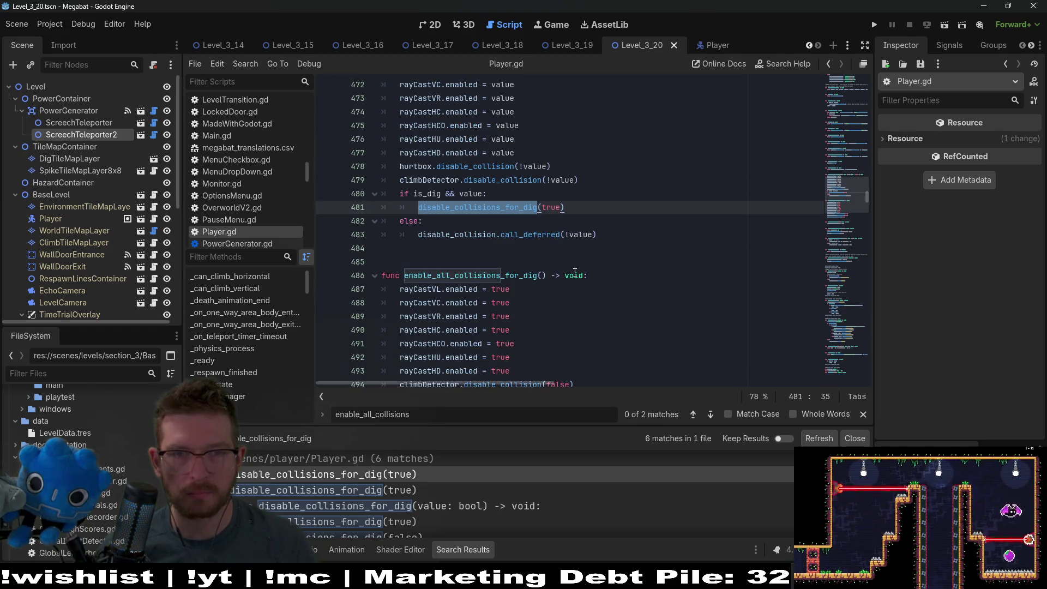
scroll(574, 273, down, 1)
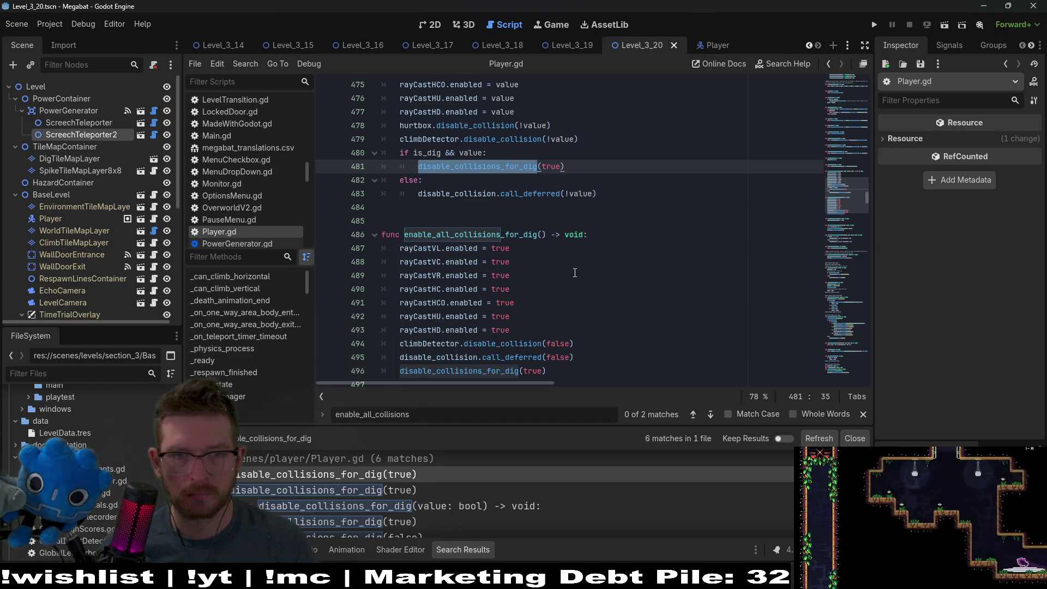
scroll(574, 273, down, 1)
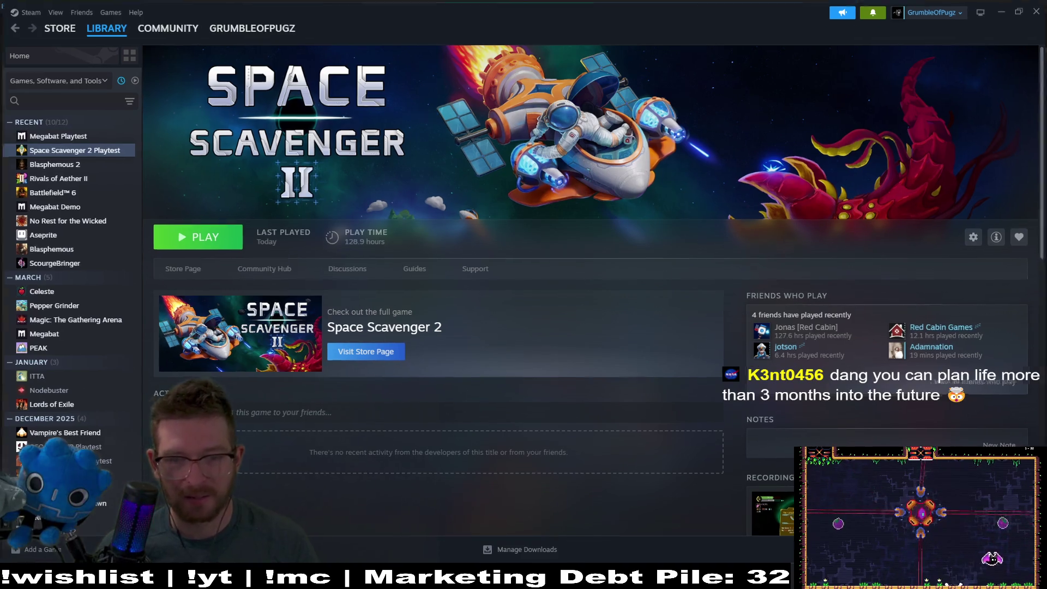
key(alt+Tab)
key(alt+Tab)
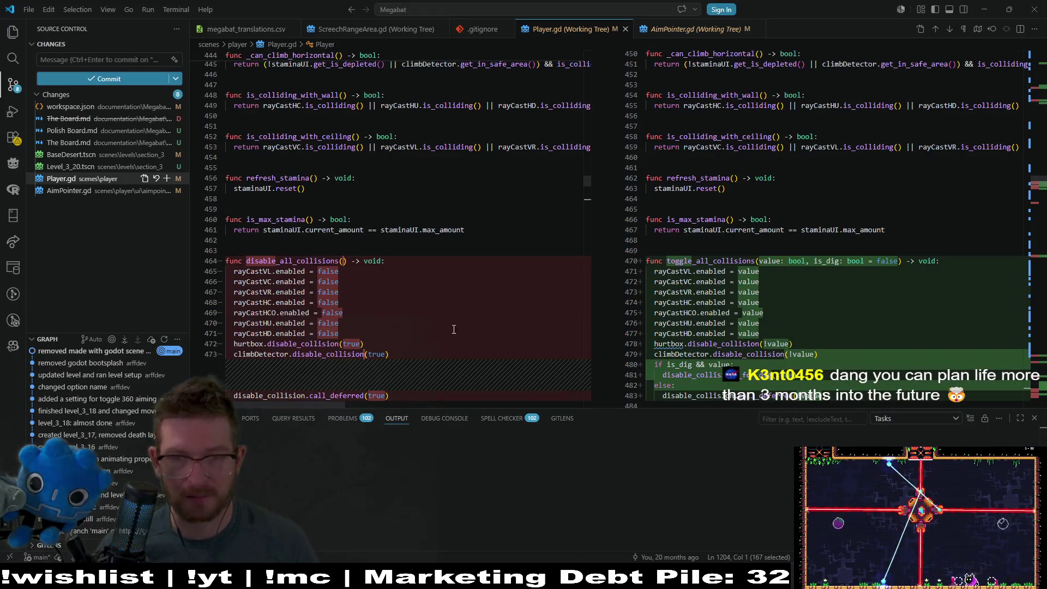
Select the else-branch statement on line 483 and scroll through the toggle_all_collisions diff
scroll(782, 245, down, 3)
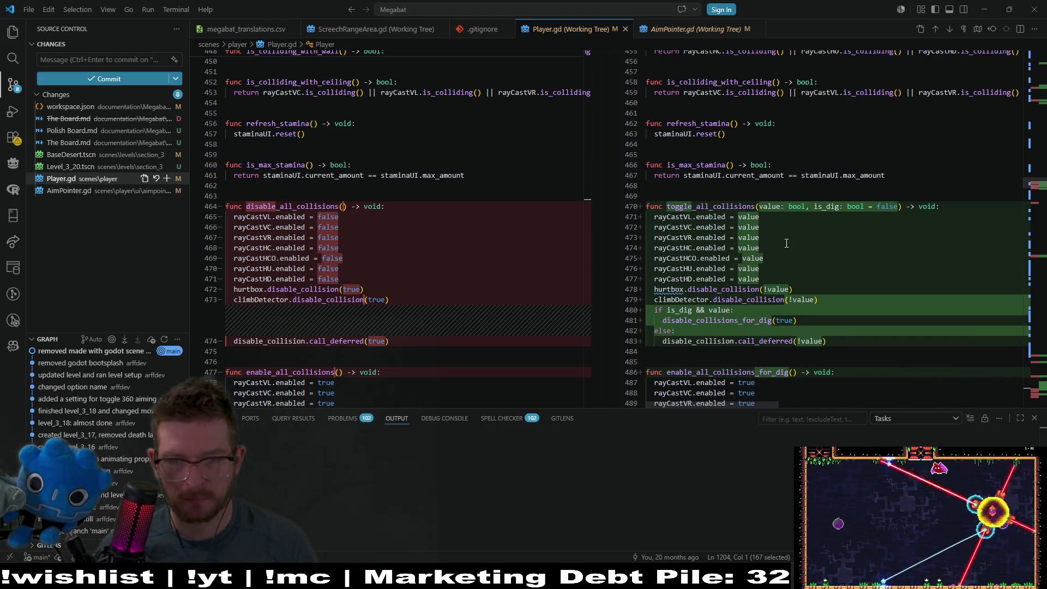
drag(826, 341, 674, 340)
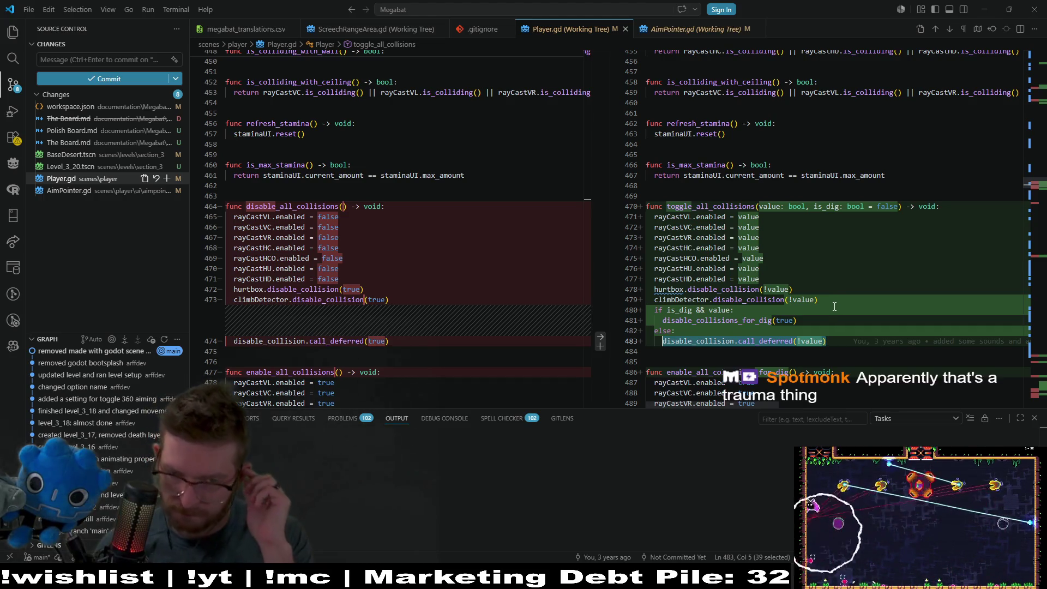
scroll(834, 306, down, 3)
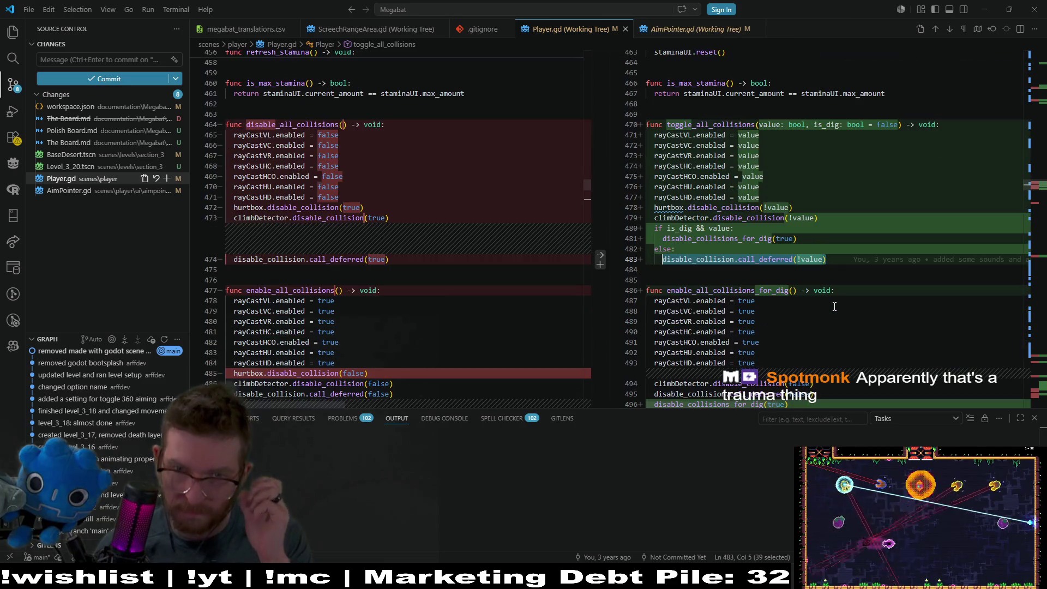
scroll(834, 306, down, 2)
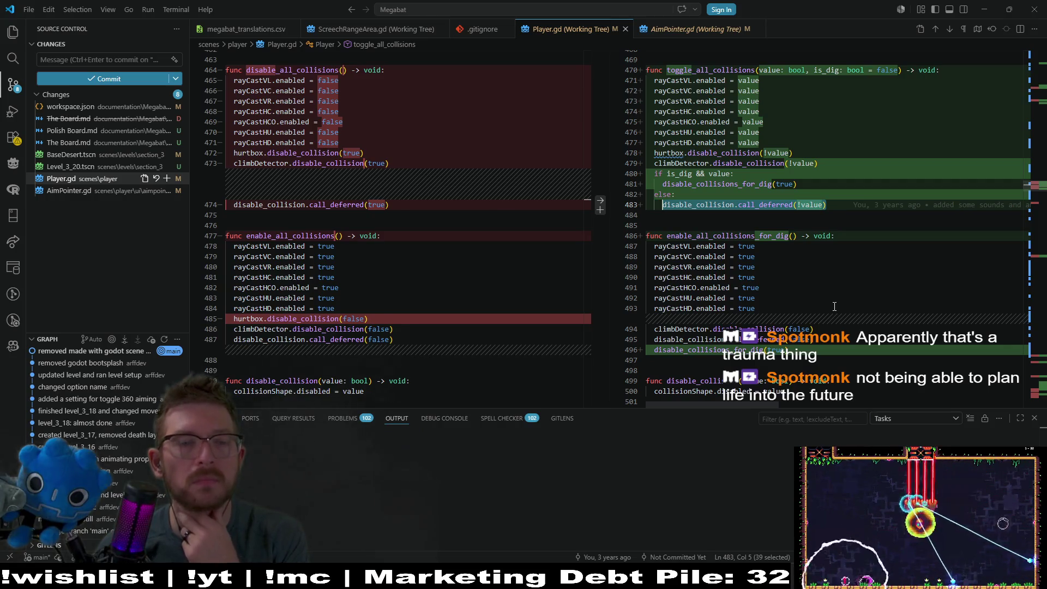
scroll(834, 307, down, 1)
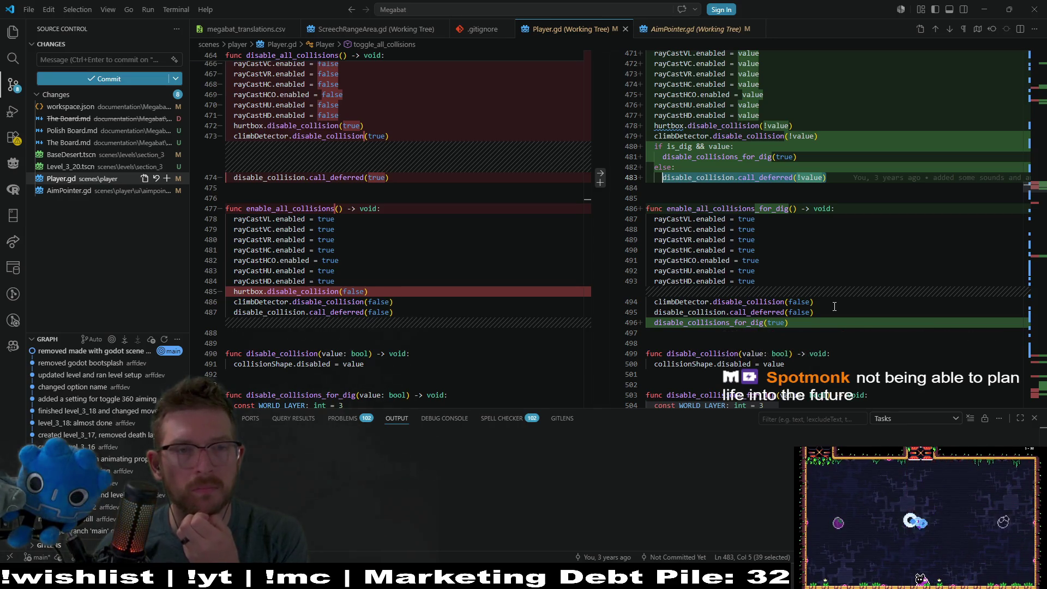
Back in Godot, reread the is_dig branch on lines 478–483 of toggle_all_collisions
key(alt+Tab)
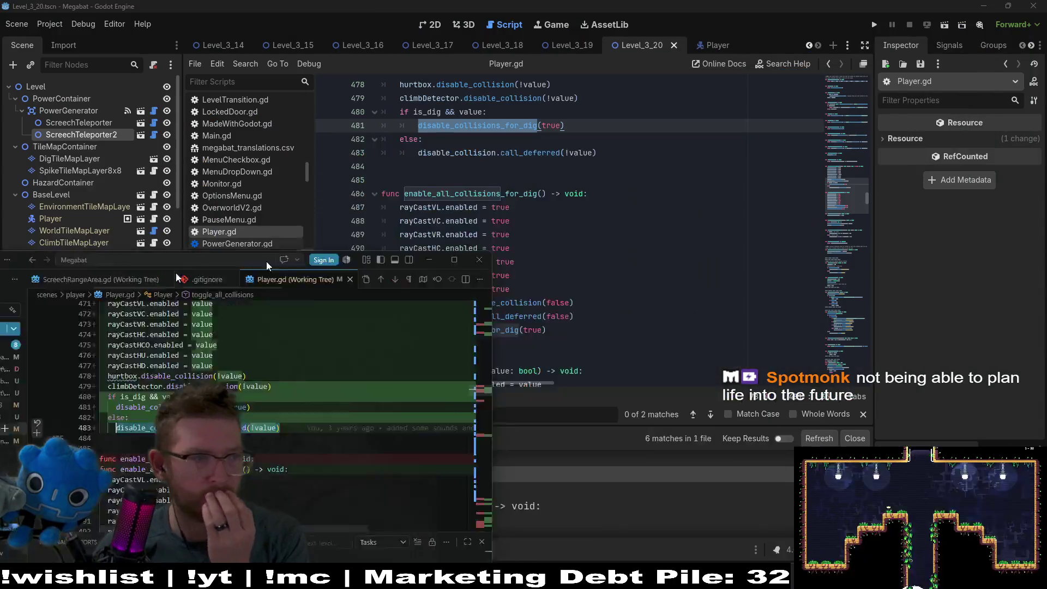
scroll(635, 188, up, 1)
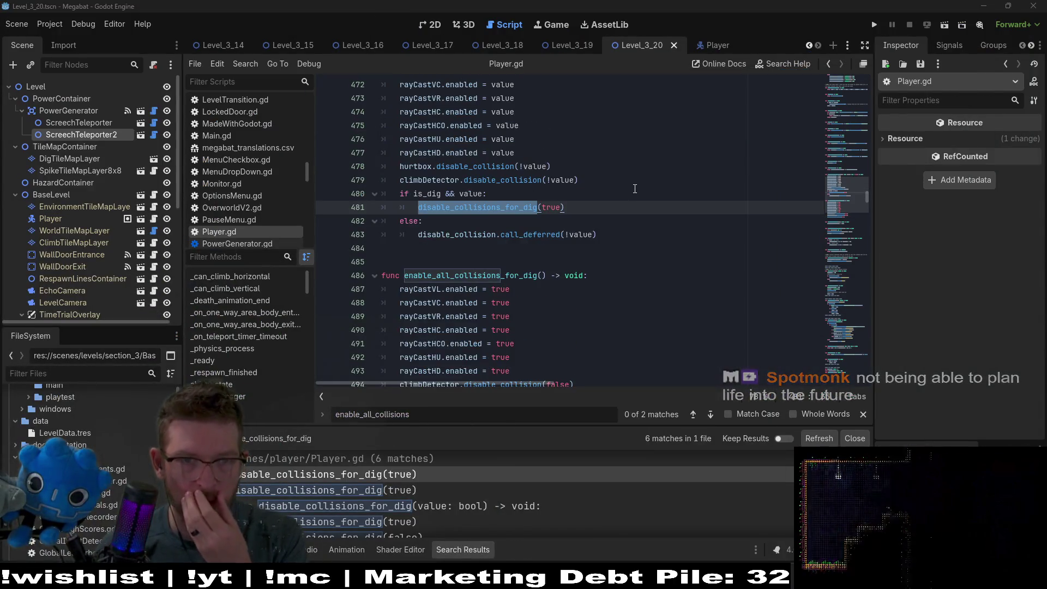
double_click(474, 166)
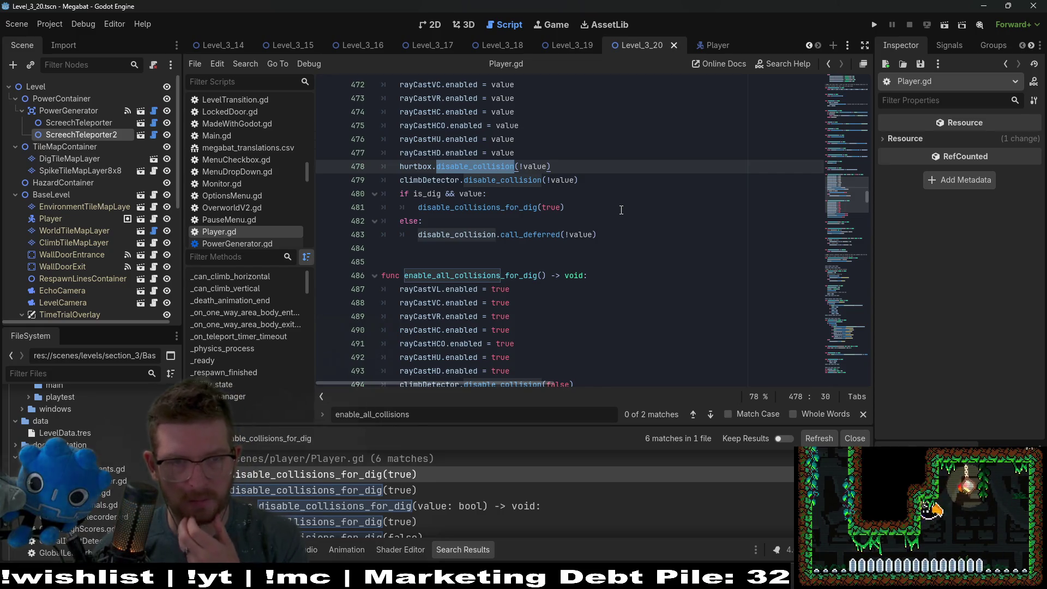
drag(621, 210, 621, 222)
scroll(632, 273, up, 2)
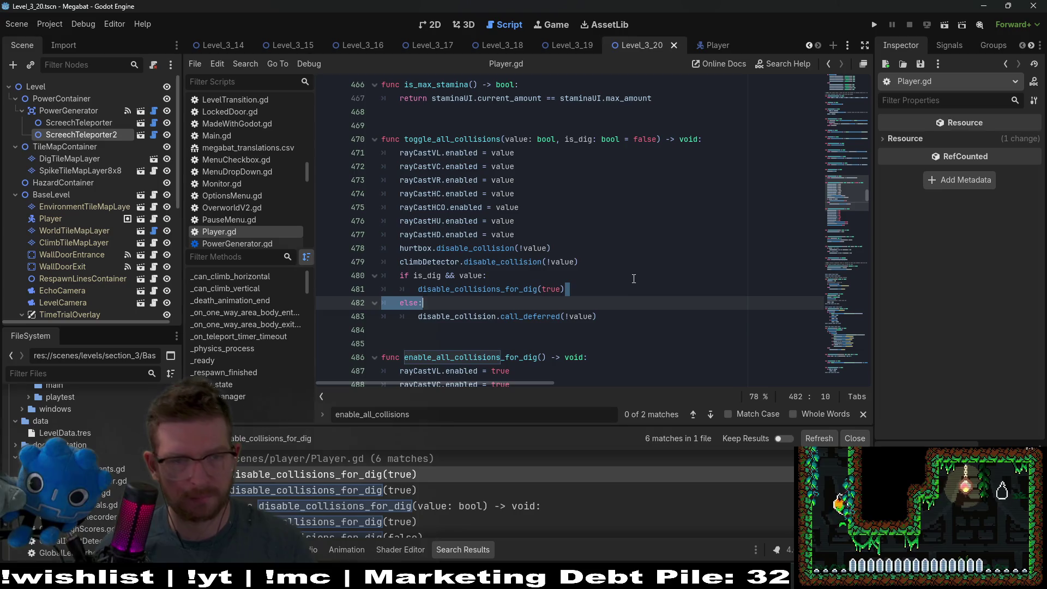
drag(600, 316, 417, 317)
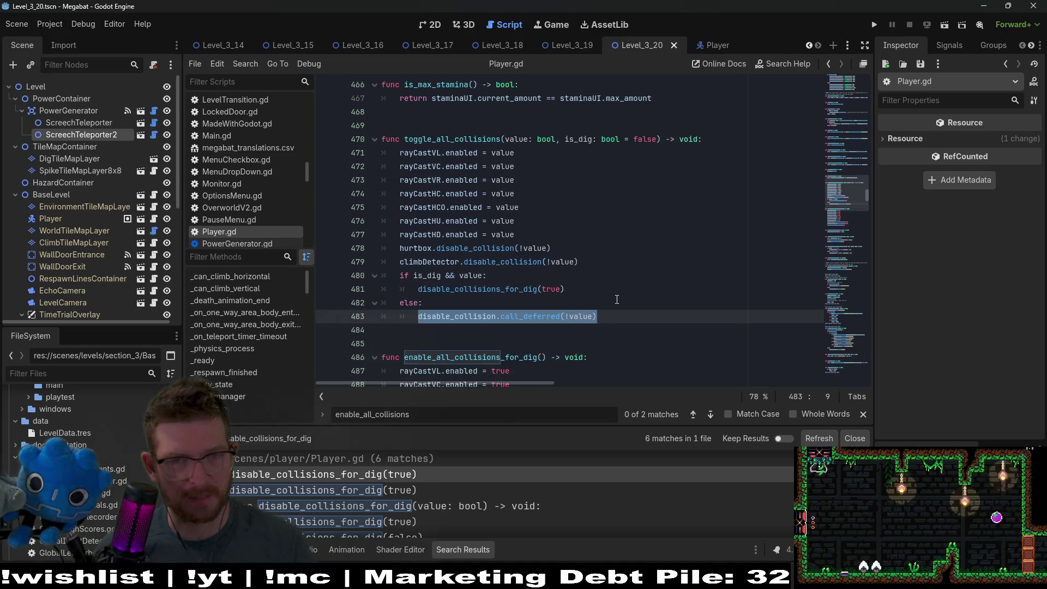
scroll(617, 300, down, 2)
scroll(616, 299, down, 2)
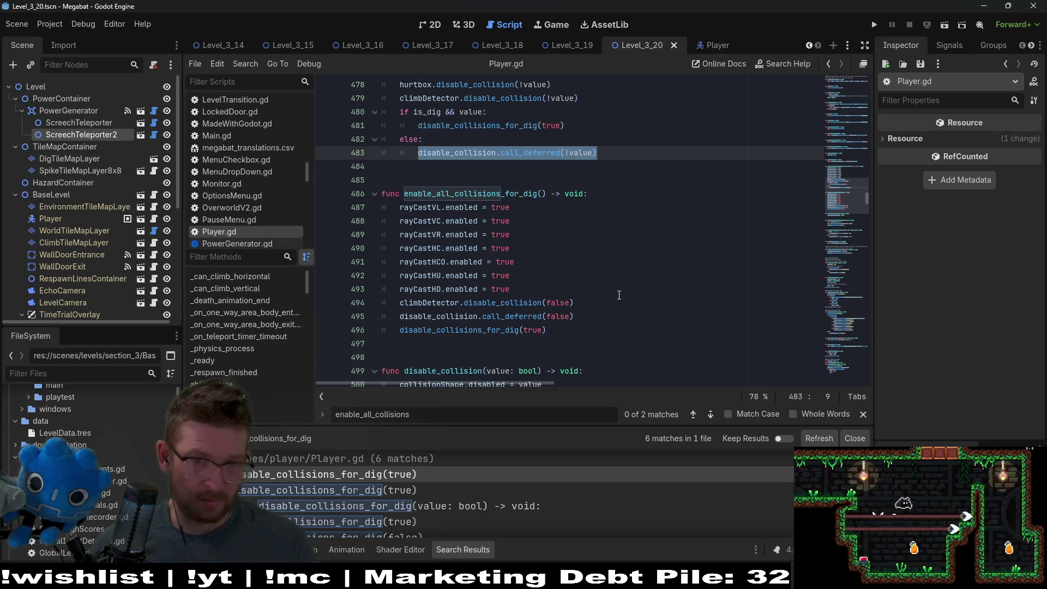
Run the current level from line 493 to test it in-game
click(617, 295)
scroll(612, 296, up, 2)
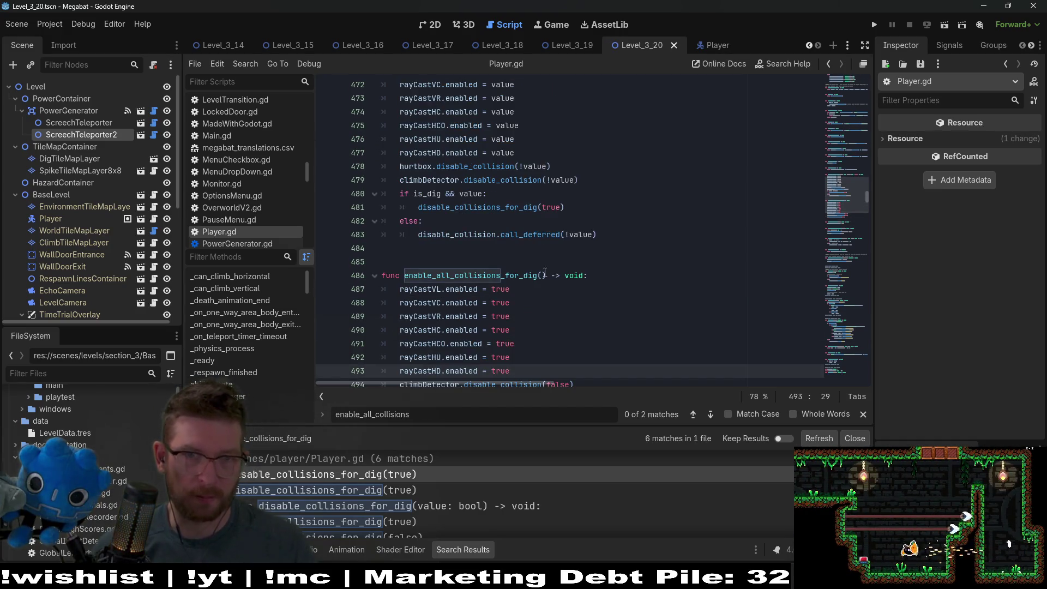
click(943, 27)
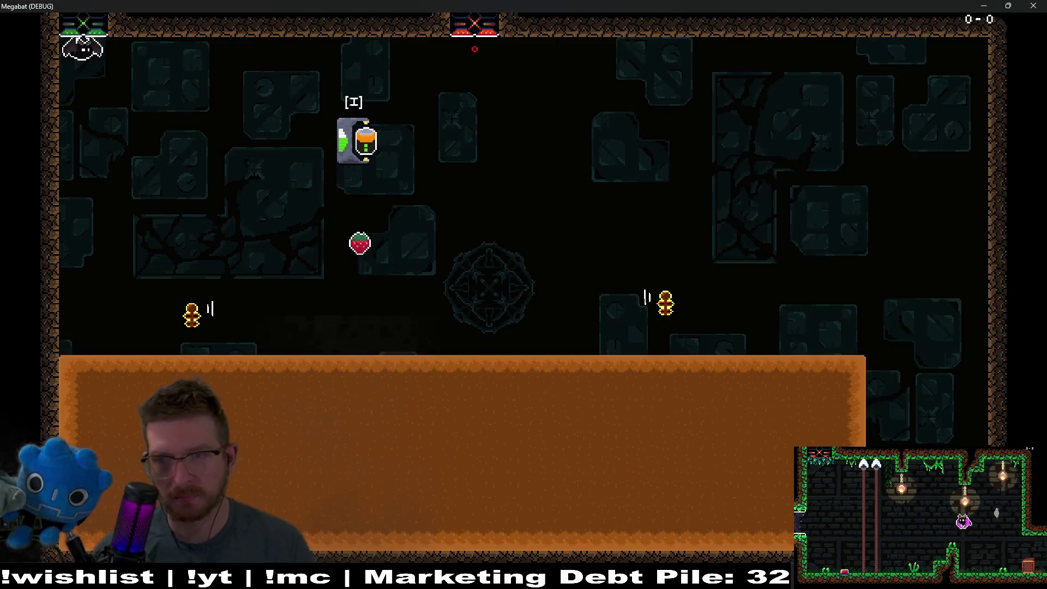
Walk the bat along the floor, burrow into the dirt, and pop back up
key(Right)
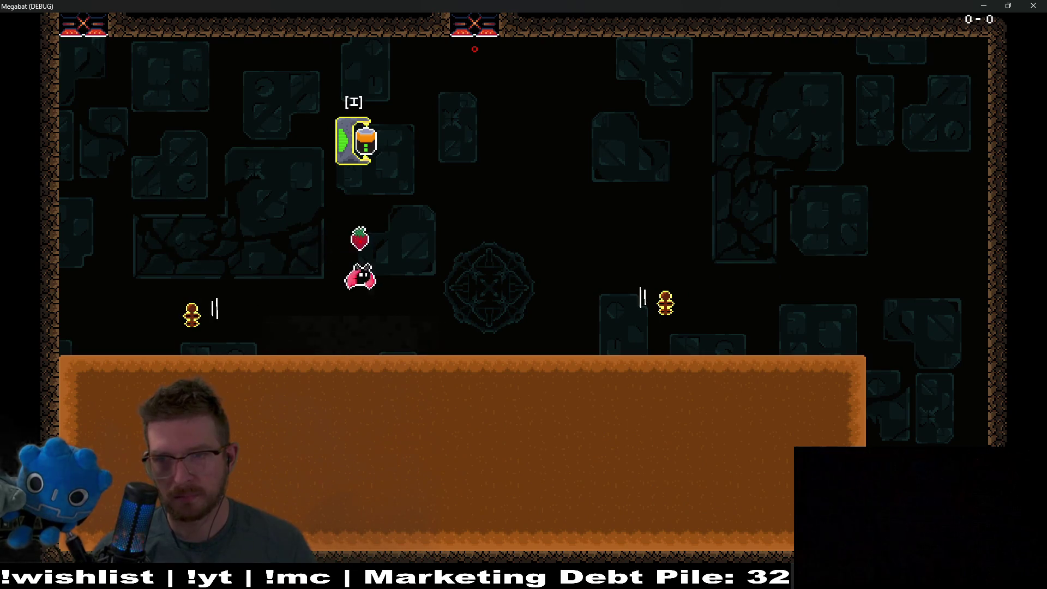
key(Right)
key(Left)
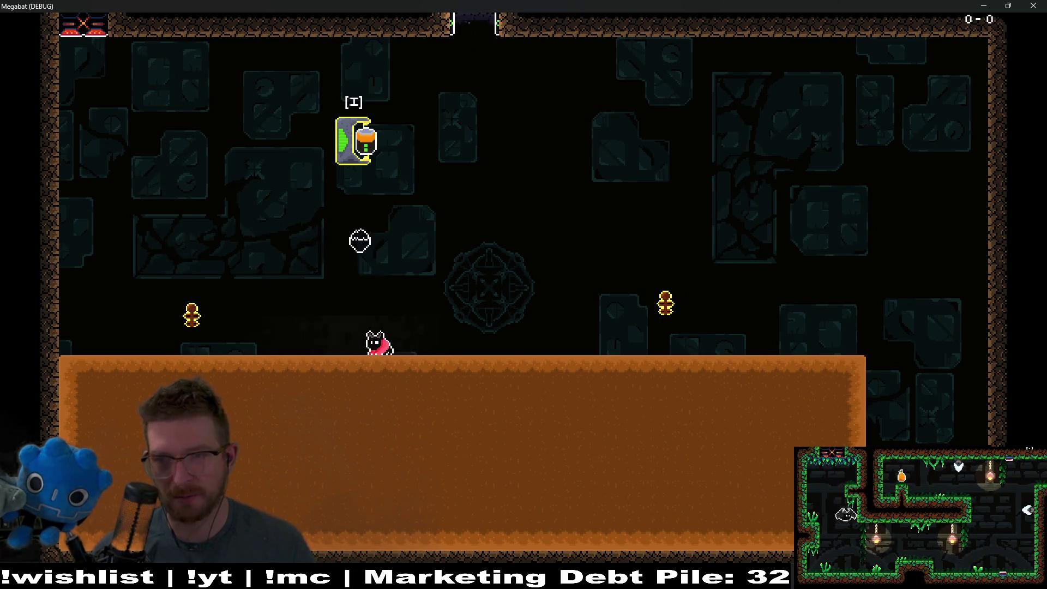
key(Right)
key(Left)
key(Down)
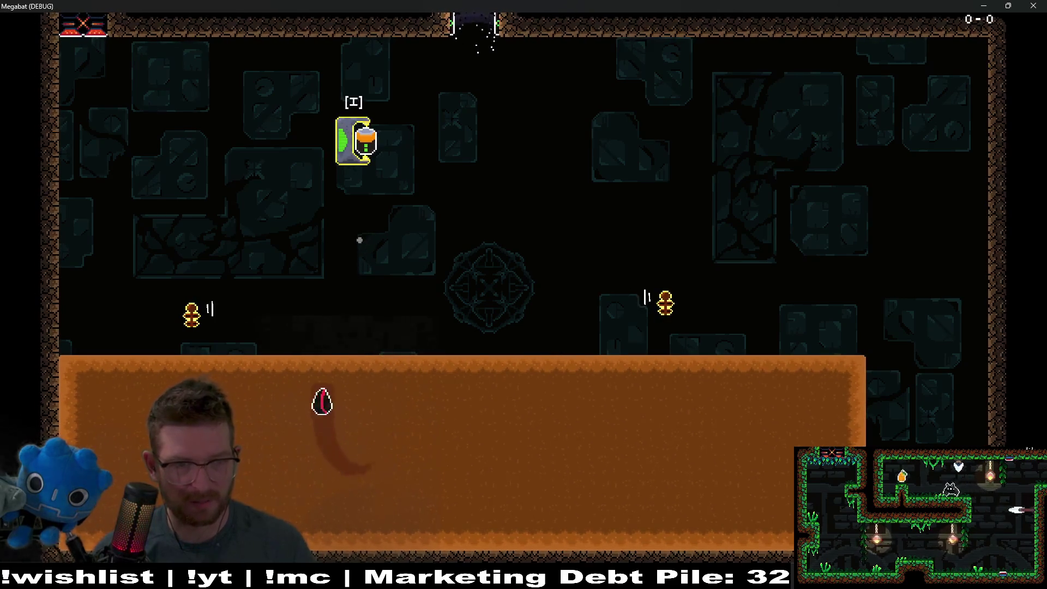
key(Up)
Tunnel left underground, burst out into enemies on both sides, and burrow back down
key(Down)
key(Left)
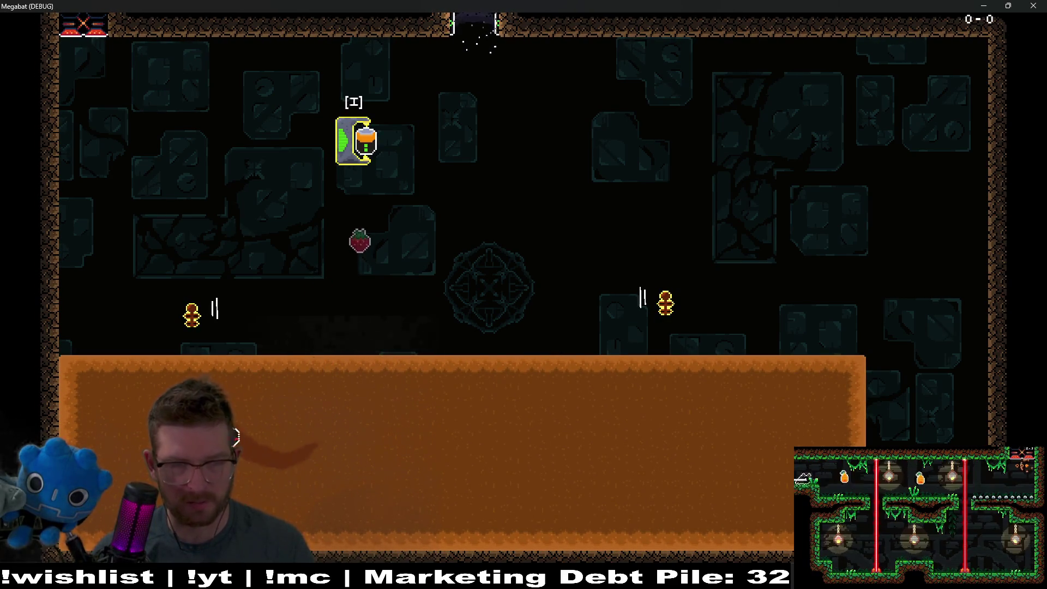
key(Up)
key(Right)
key(Down)
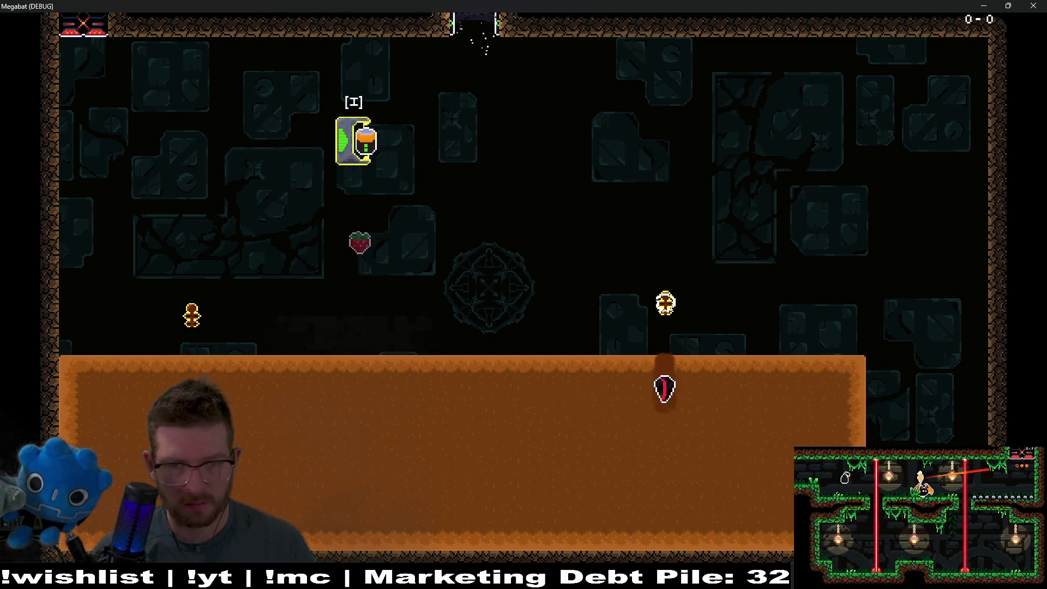
key(Up)
key(Left)
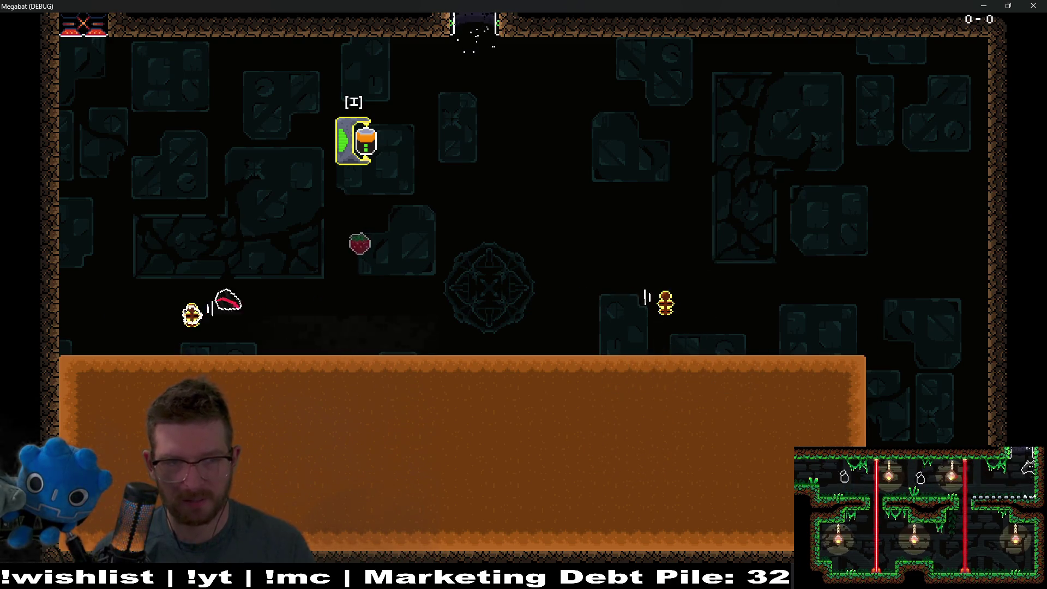
key(Down)
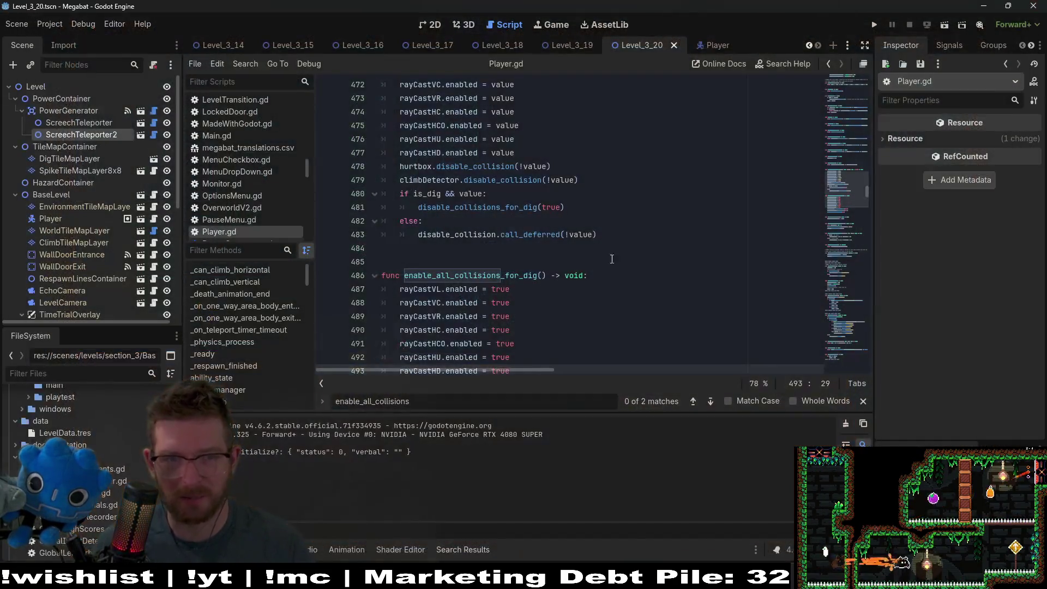
scroll(567, 313, down, 2)
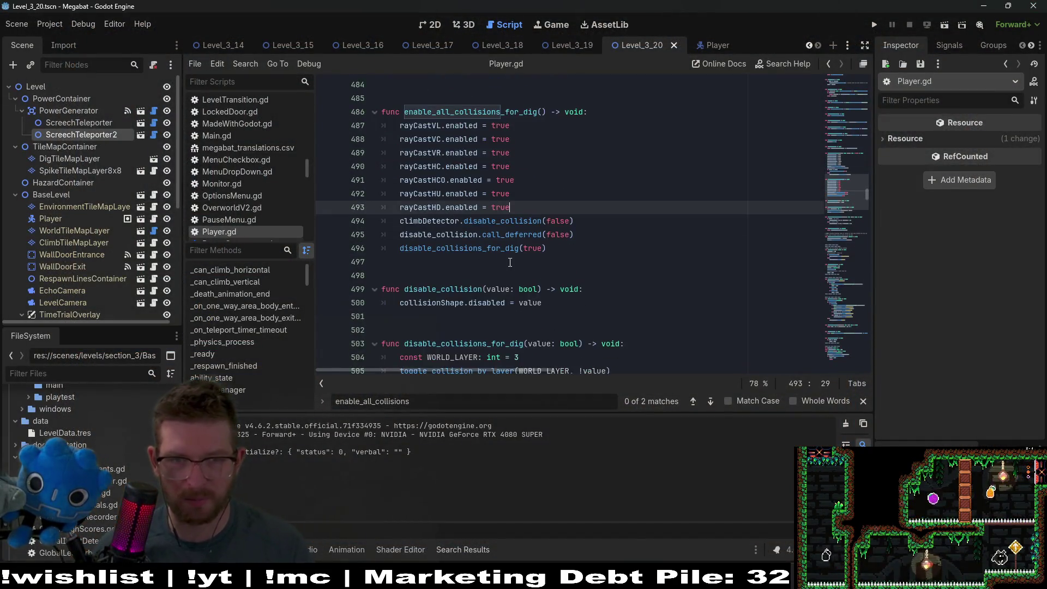
Select and review the whole enable_all_collisions_for_dig function
click(569, 329)
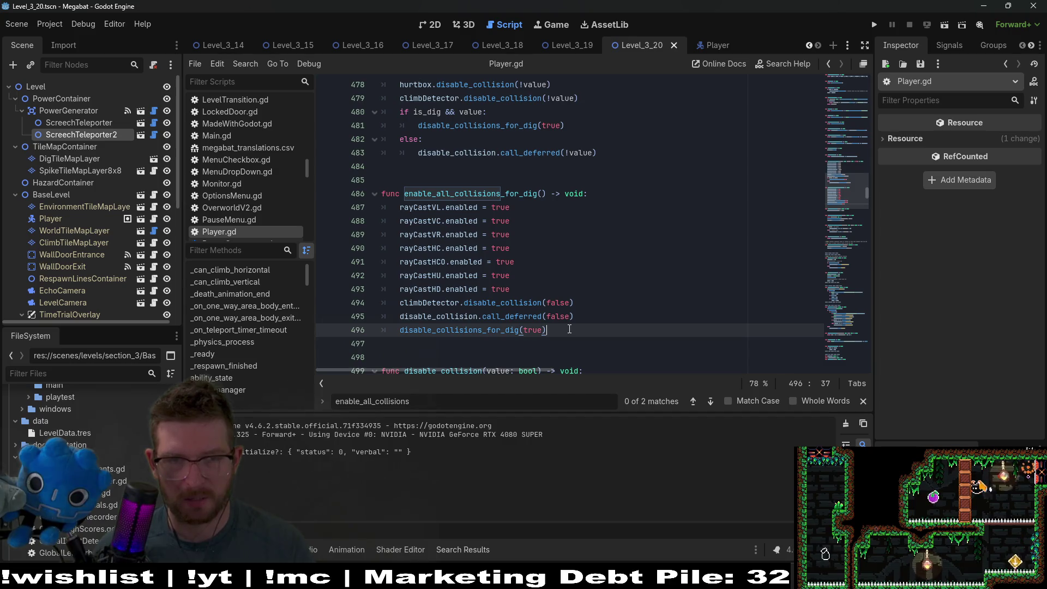
drag(569, 330, 303, 193)
click(638, 268)
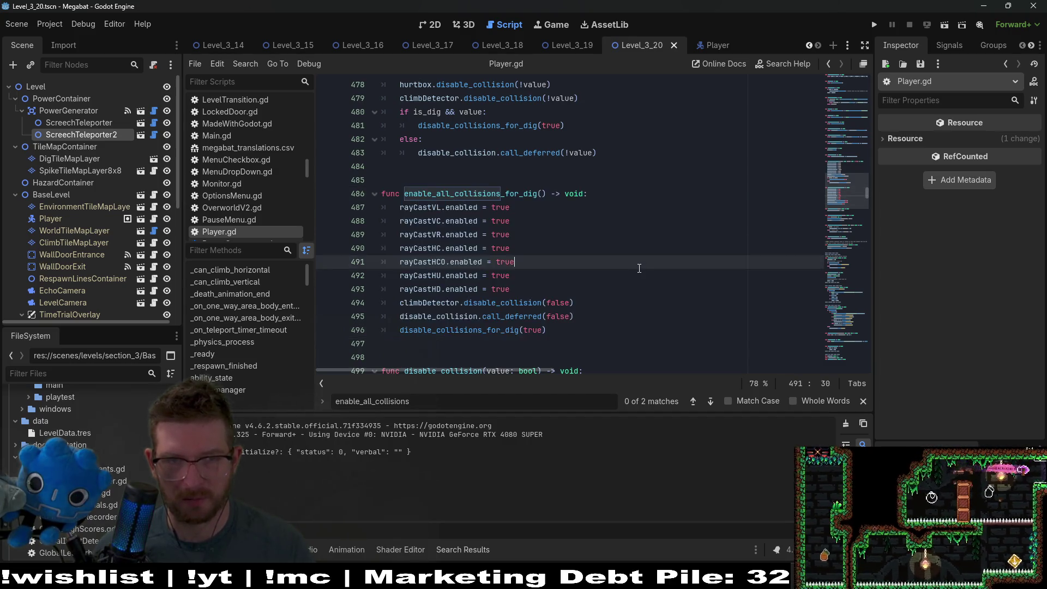
scroll(638, 269, up, 4)
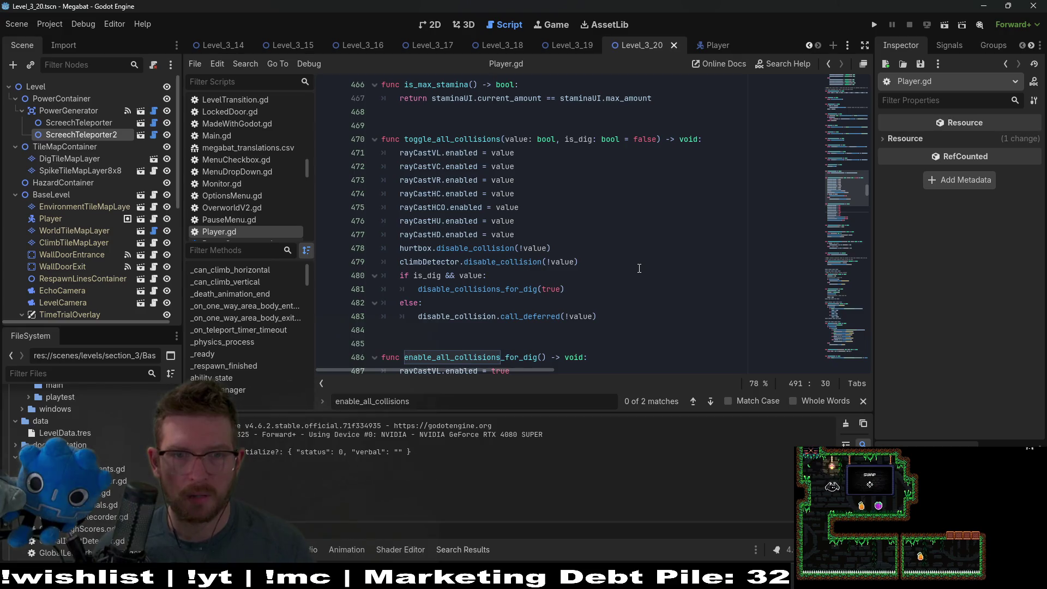
scroll(639, 268, down, 2)
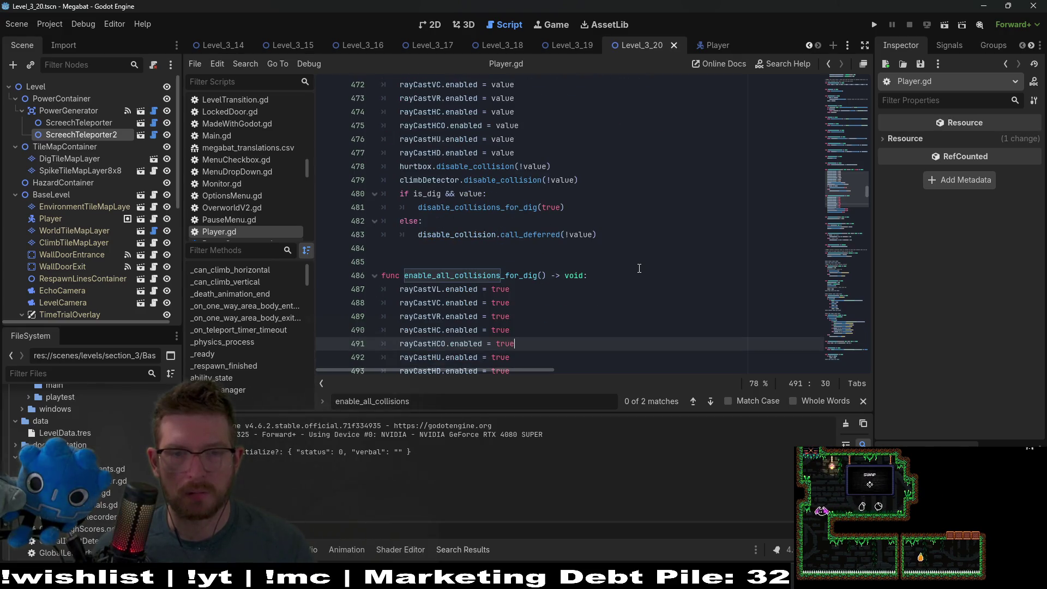
Find enable_all_collisions_for_dig at lines 1200 and 486, then select the deferred disable_collision call
double_click(485, 277)
key(ctrl+f)
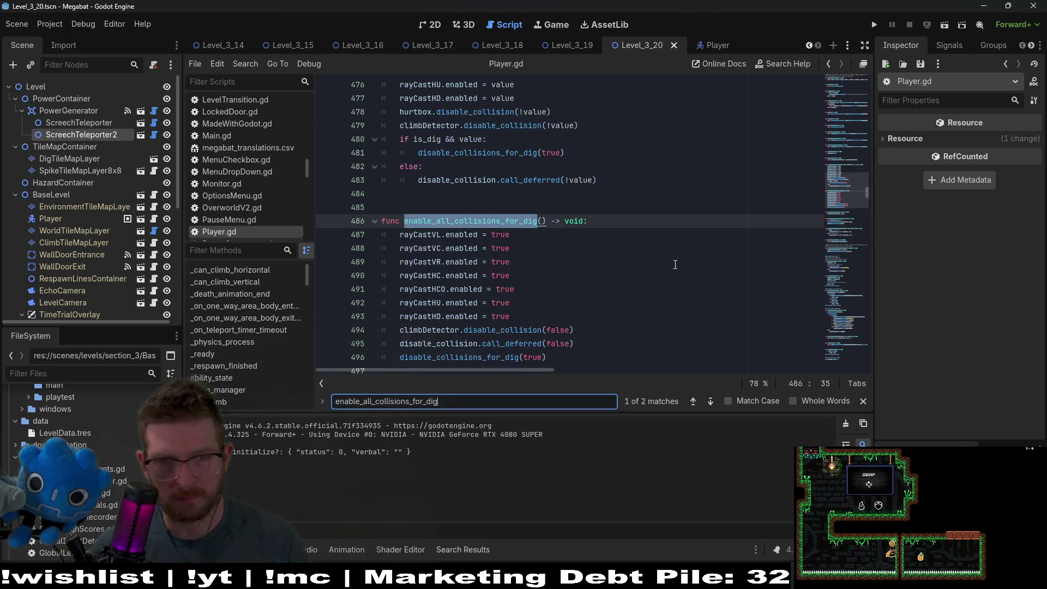
key(Return)
key(Return)
key(Return)
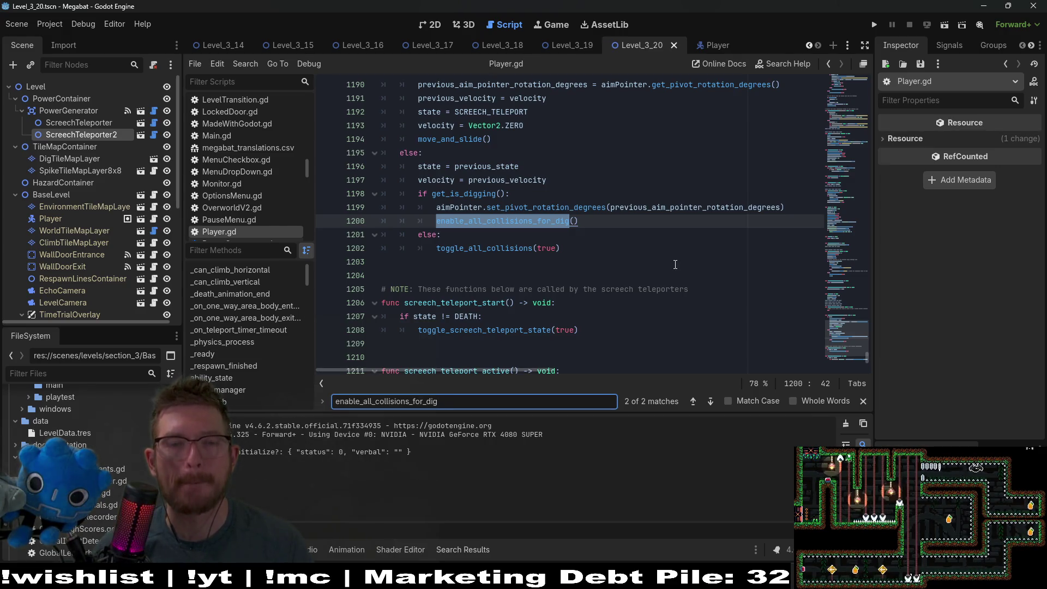
key(Return)
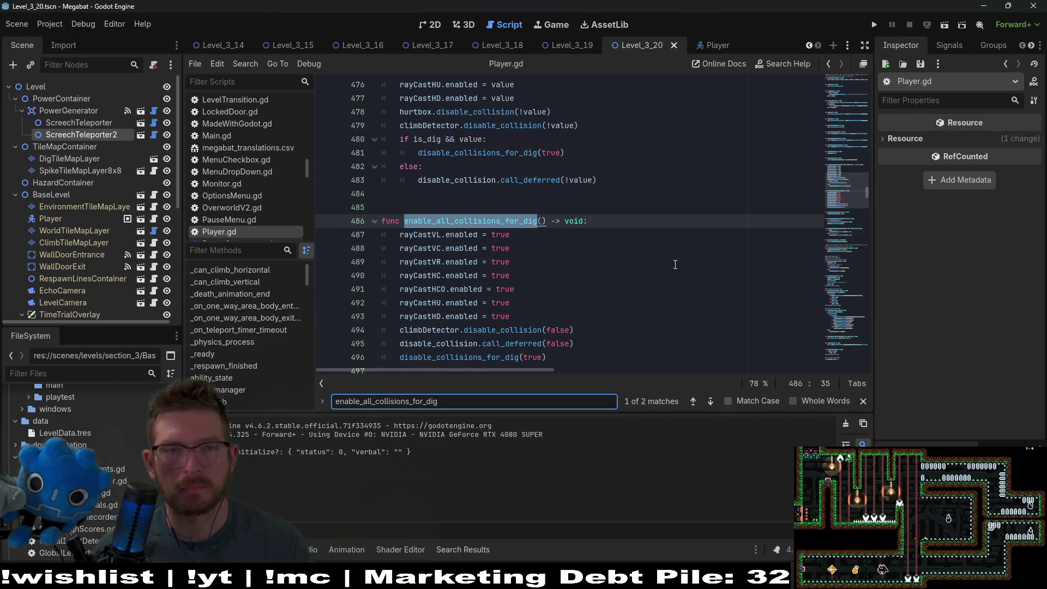
scroll(670, 264, up, 2)
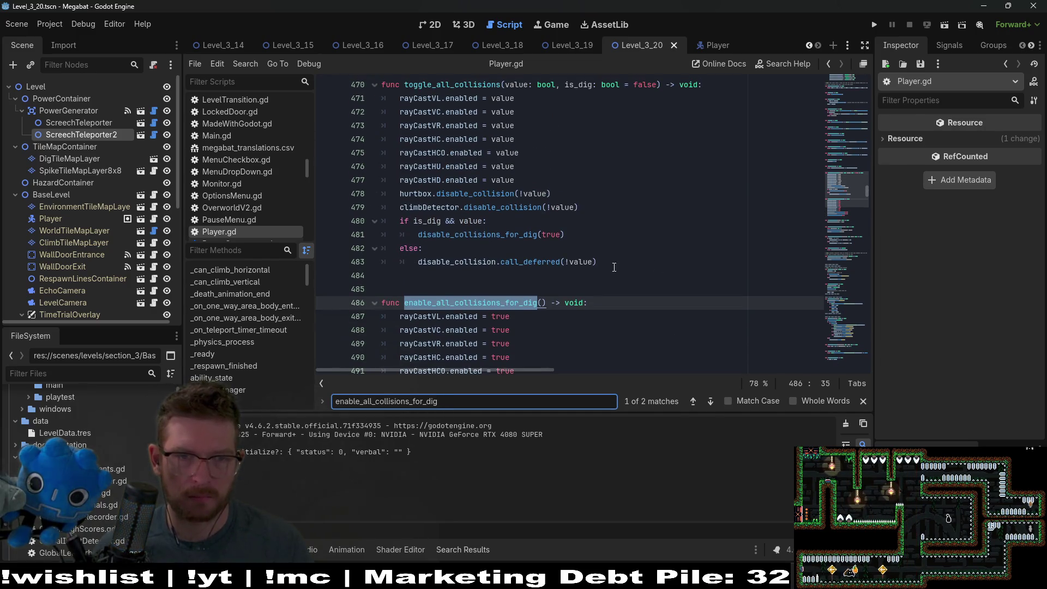
drag(610, 262, 414, 266)
key(ctrl+c)
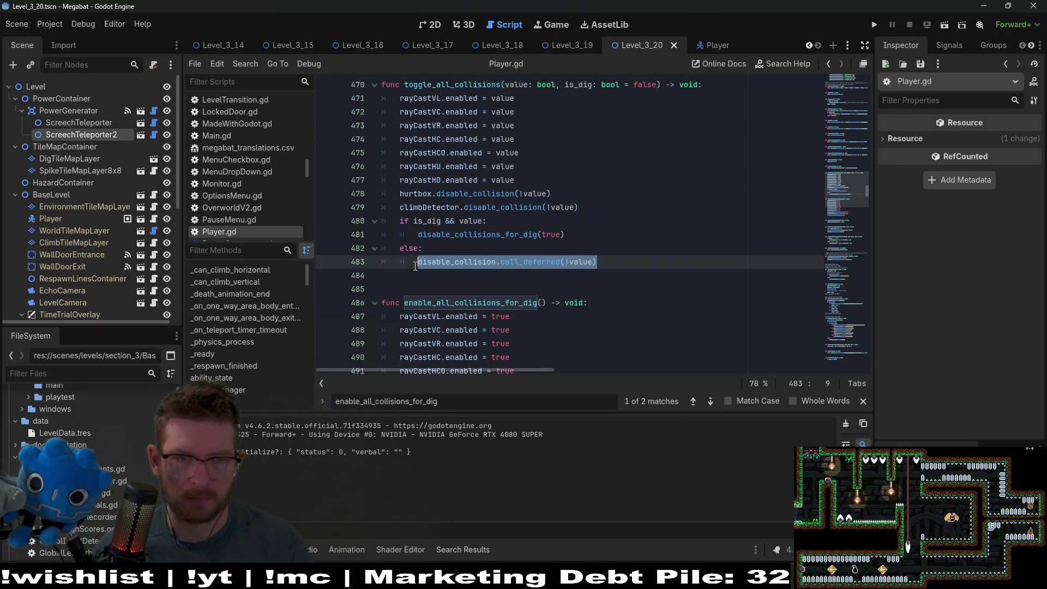
Paste the deferred disable_collision call as line 480 and delete the old else branch
click(596, 208)
key(ctrl+v)
key(ctrl+z)
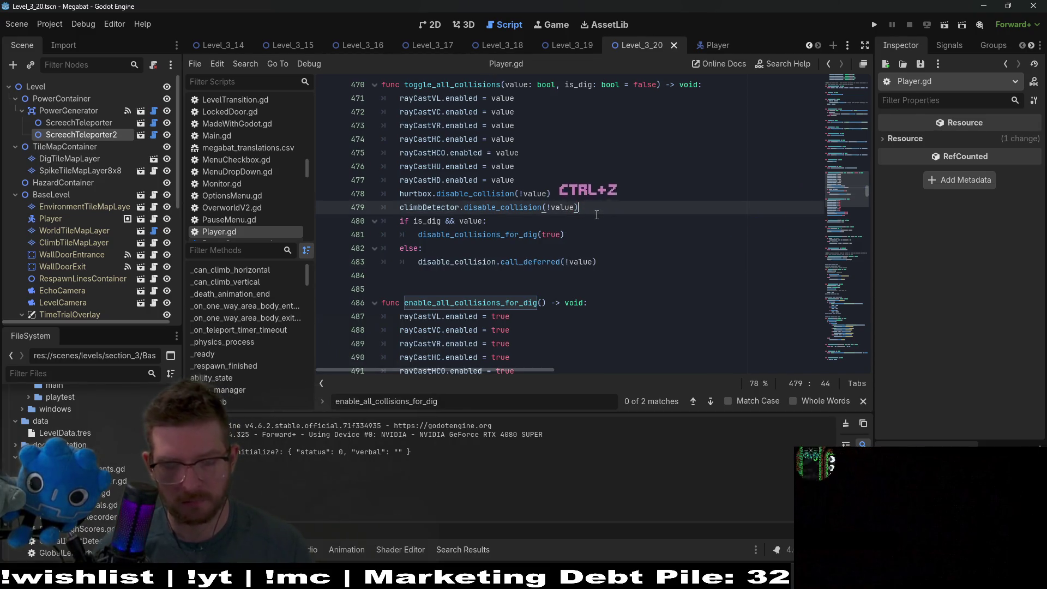
key(Return)
key(ctrl+v)
drag(605, 276, 628, 256)
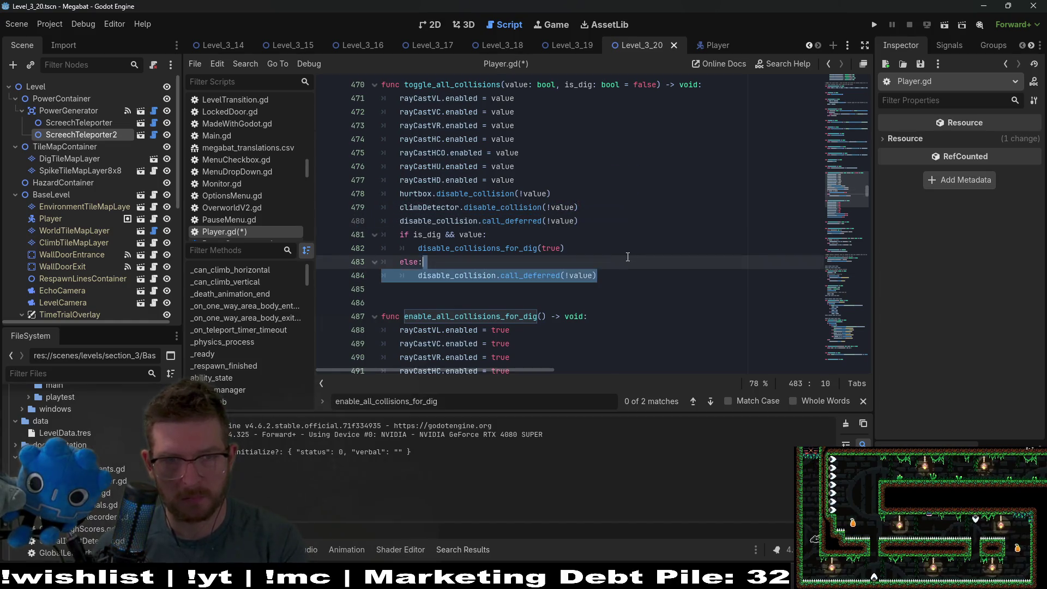
key(BackSpace)
key(BackSpace)
key(BackSpace)
Inspect the disable_collisions_for_dig, toggle_collision_by_layer and toggle_raycasts calls
scroll(577, 260, down, 4)
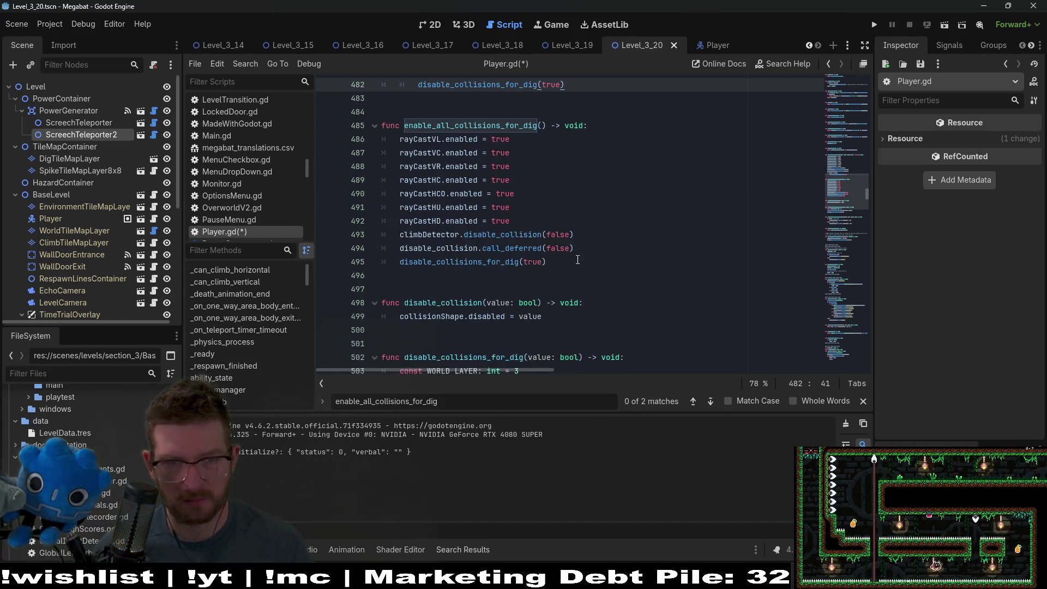
double_click(479, 261)
scroll(531, 294, down, 2)
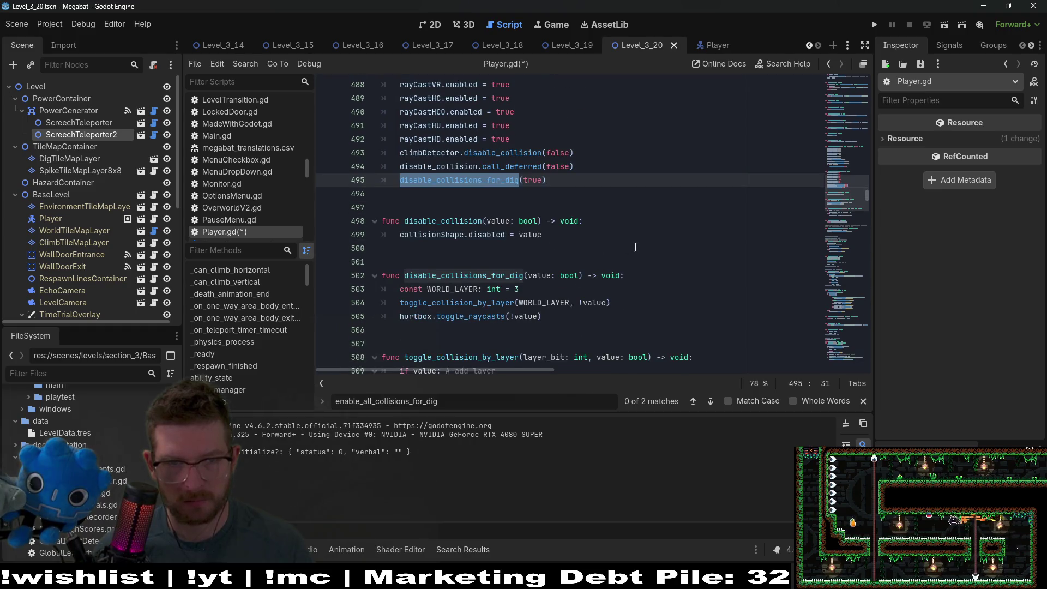
double_click(457, 303)
double_click(468, 317)
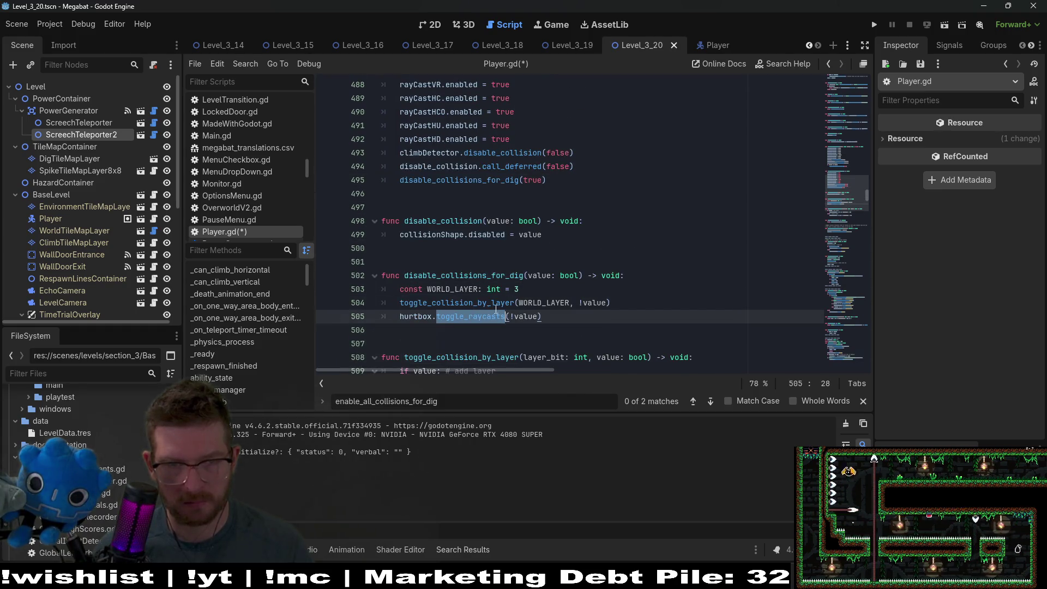
scroll(602, 255, up, 3)
scroll(603, 255, up, 1)
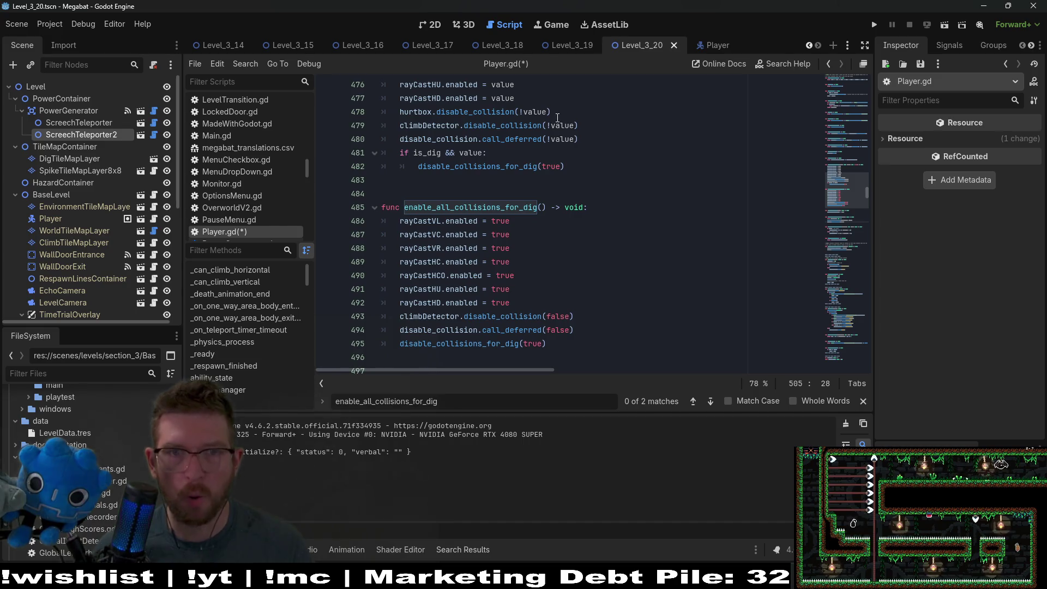
Move the hurtbox.disable_collision line into a new else: branch after the is_dig call
drag(557, 118, 571, 106)
key(ctrl+x)
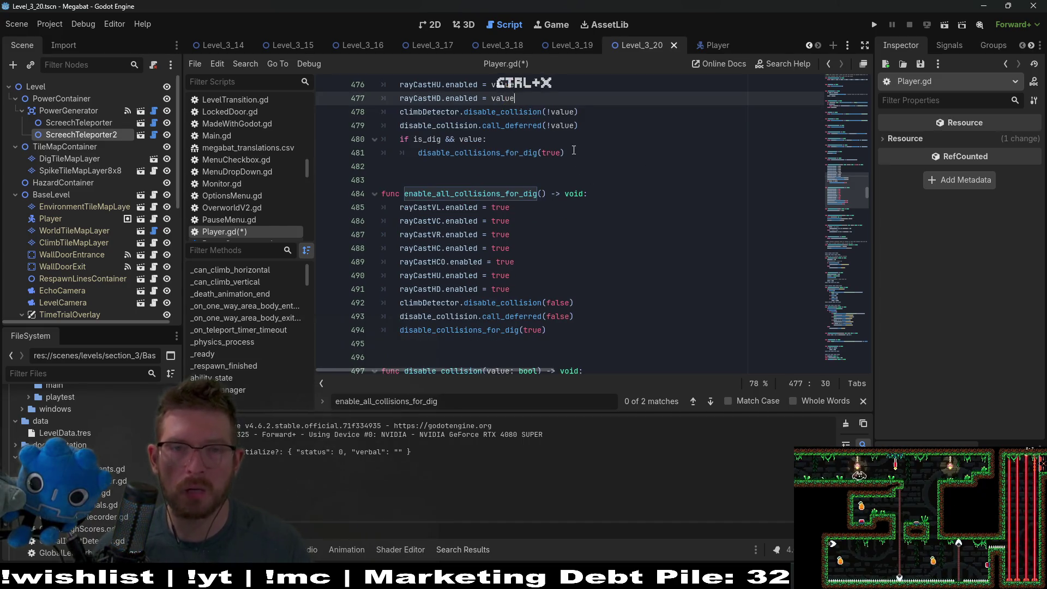
click(576, 151)
key(Return)
key(BackSpace)
text(else:)
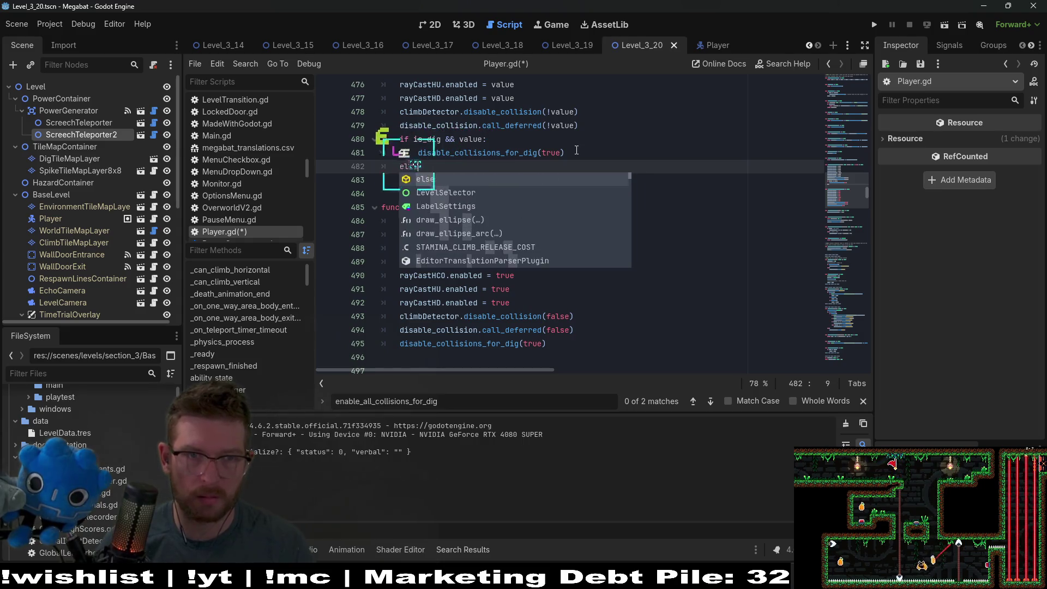
key(Return)
key(ctrl+v)
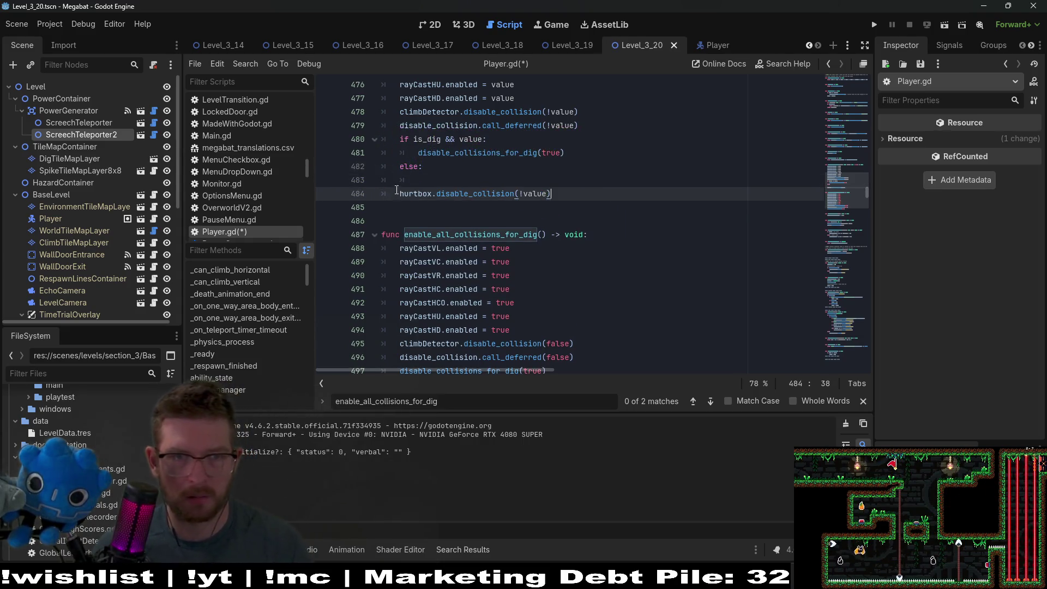
key(Home)
key(Tab)
key(Up)
key(BackSpace)
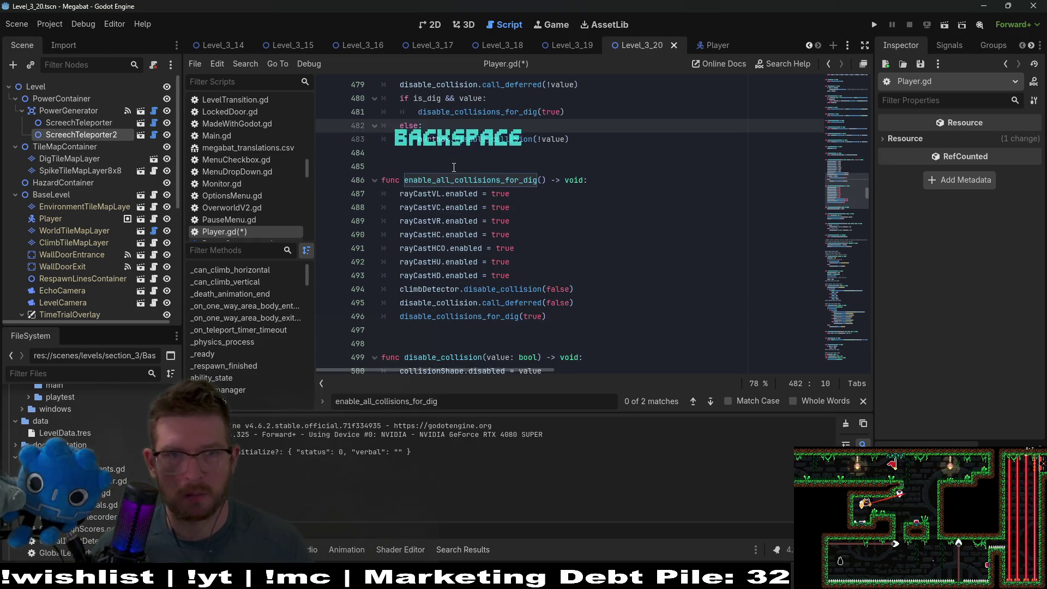
Delete the whole enable_all_collisions_for_dig function
scroll(519, 185, up, 1)
scroll(613, 206, down, 7)
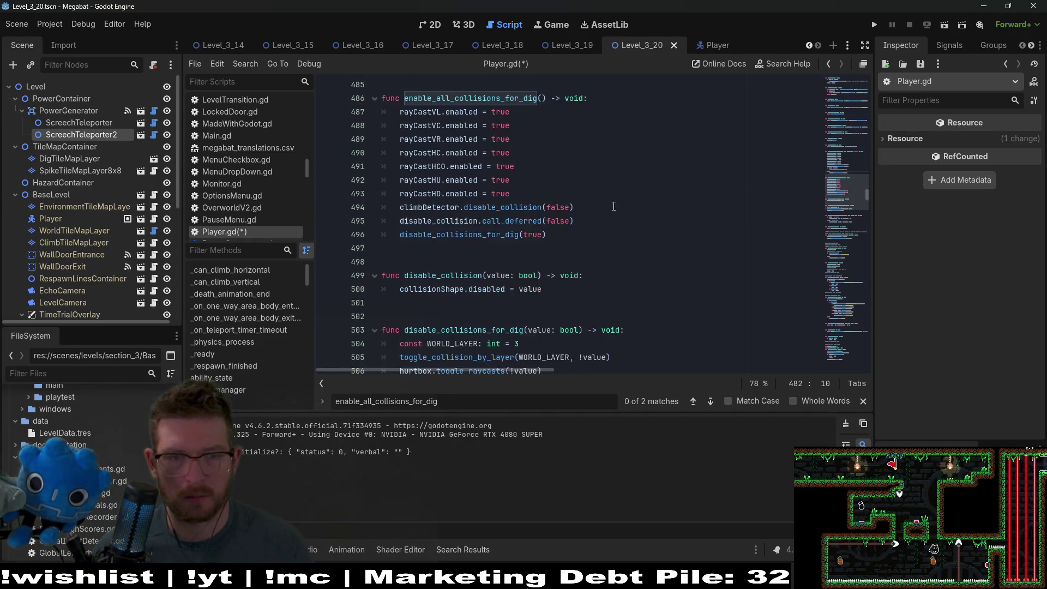
scroll(600, 222, up, 5)
drag(558, 316, 382, 180)
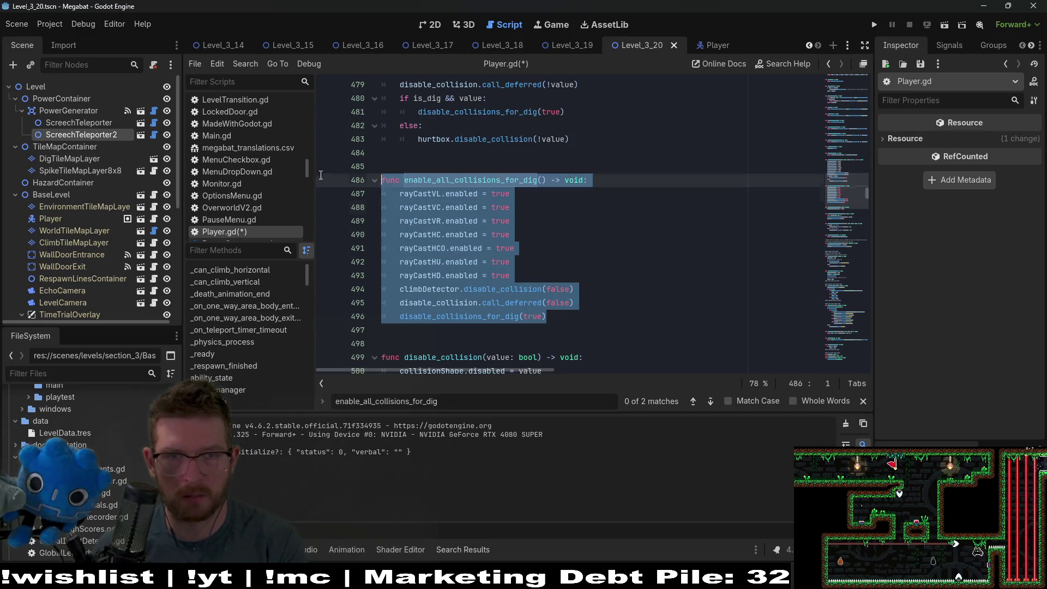
key(BackSpace)
key(BackSpace)
key(BackSpace)
key(Delete)
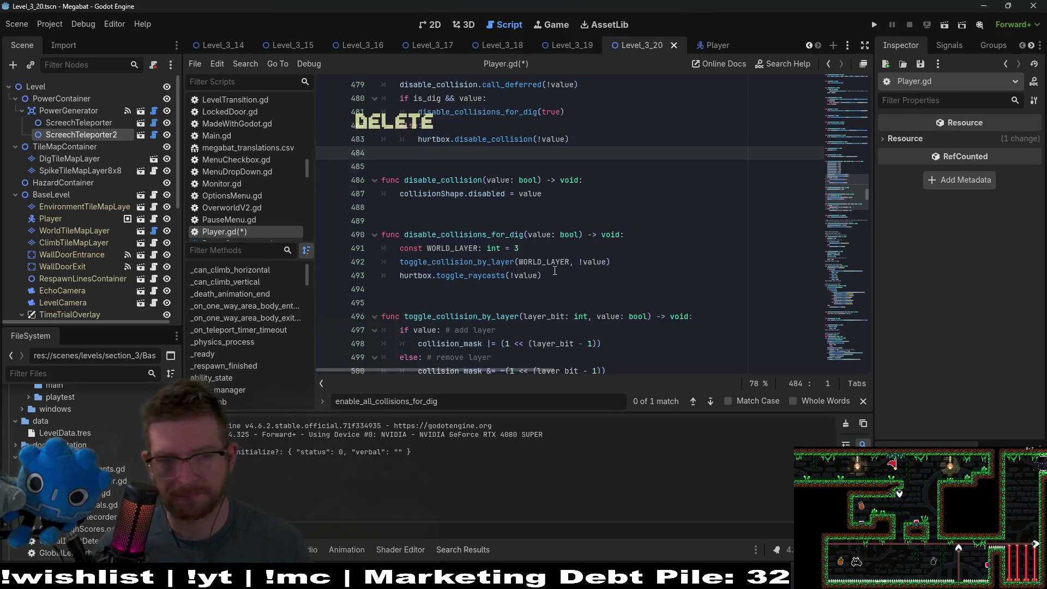
Replace the leftover enable_all_collisions_for_dig call at the error line with toggle_all_collisions and save
scroll(485, 214, up, 4)
double_click(452, 125)
click(565, 378)
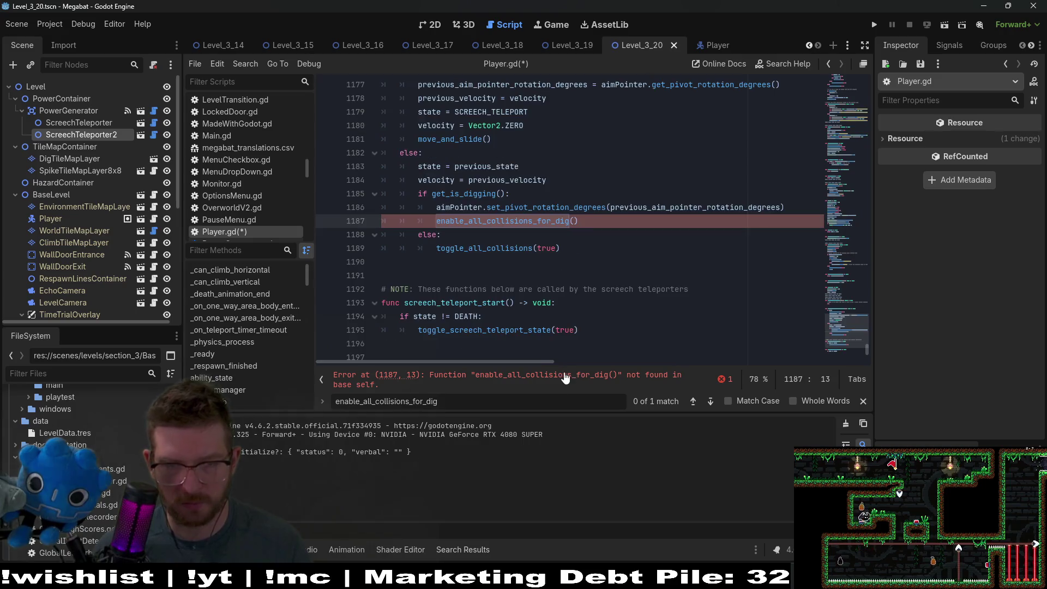
double_click(550, 220)
key(ctrl+v)
key(ctrl+s)
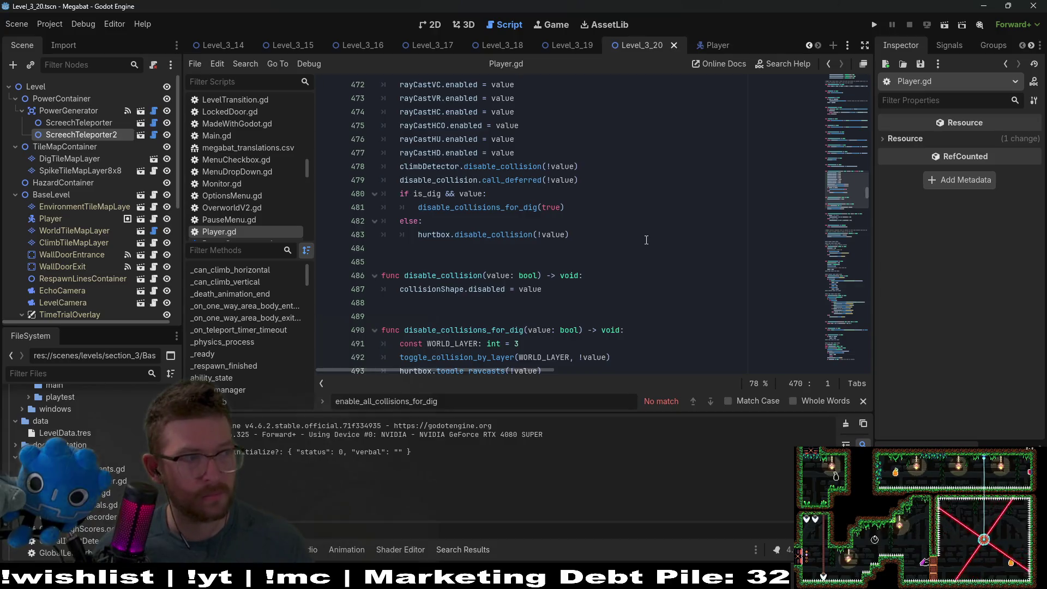
Run the level from the 2D view and burrow the bat right through the dirt
click(432, 27)
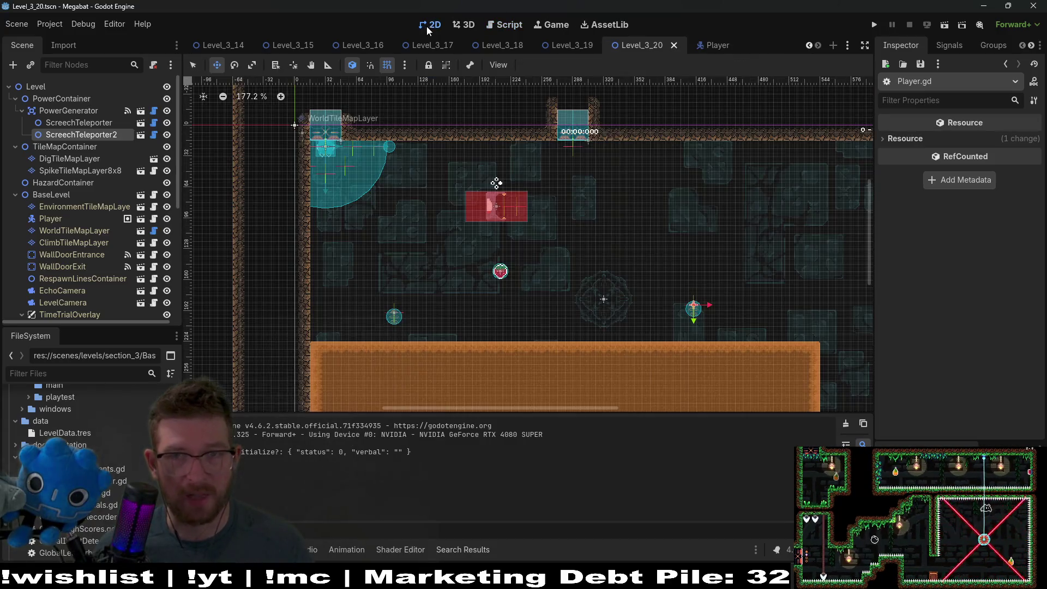
click(944, 24)
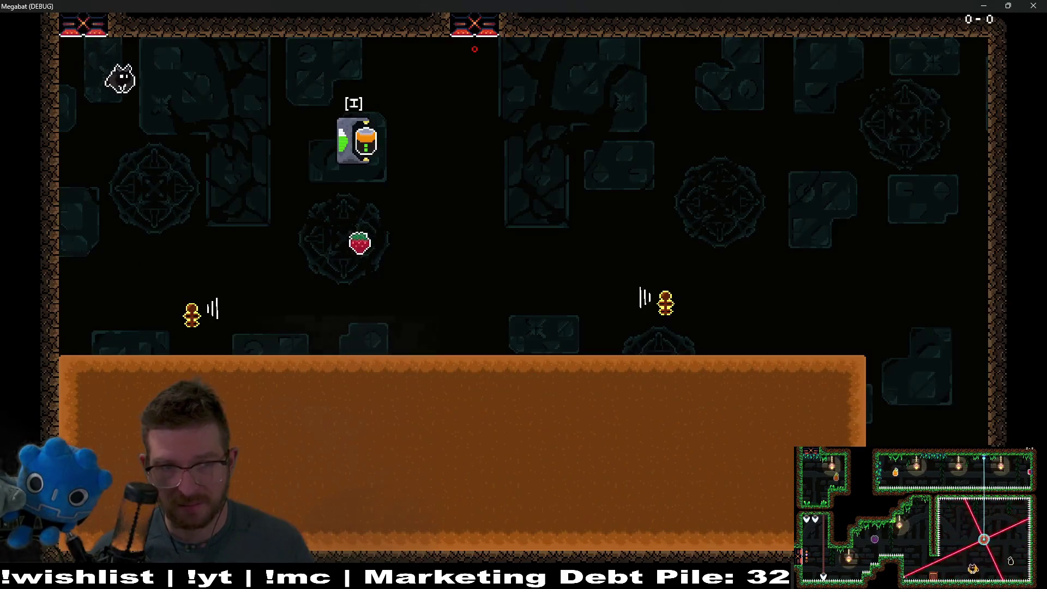
key(Down)
key(Right)
key(Up)
key(Down)
key(Right)
key(Up)
Burrow under the dirt to strike the left enemy and back again
key(Left)
key(Down)
key(Up)
key(Right)
key(Down)
key(Up)
key(Left)
key(Down)
key(Right)
key(Left)
Burrow back and forth under the dirt once more, then close the running game
key(Down)
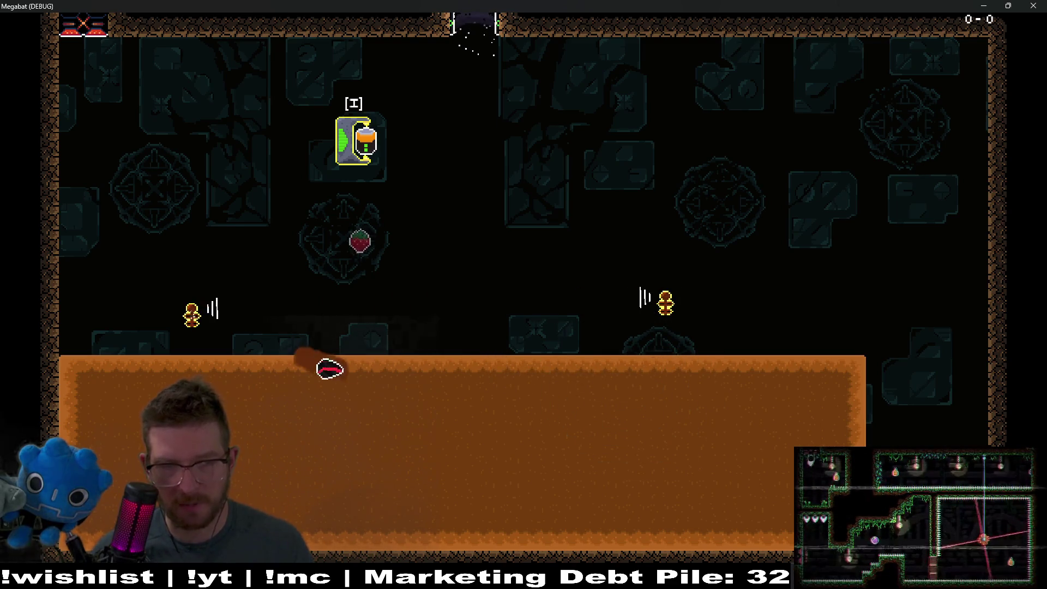
key(Left)
key(Right)
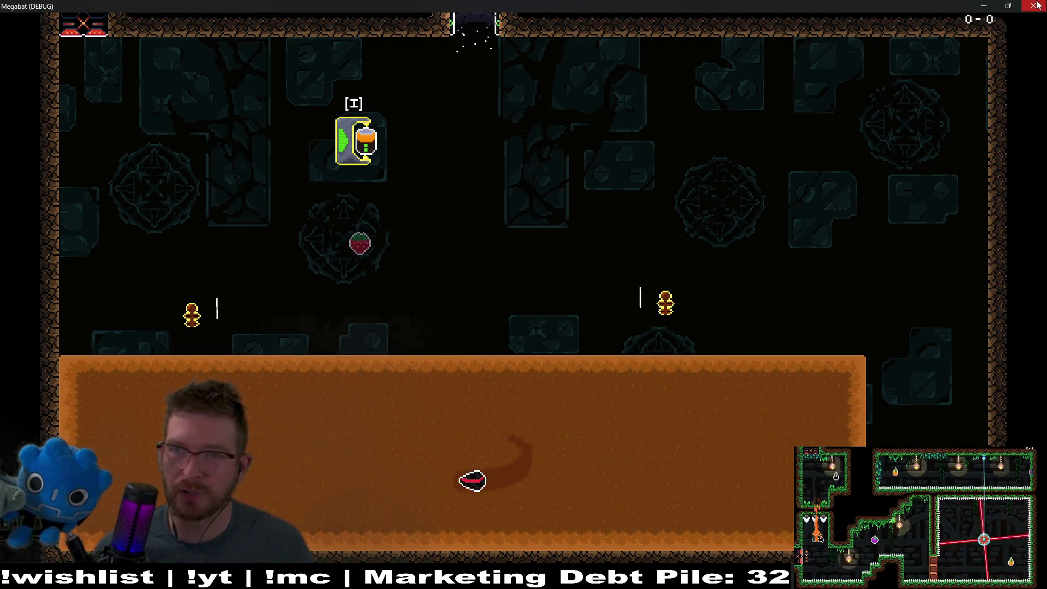
key(F8)
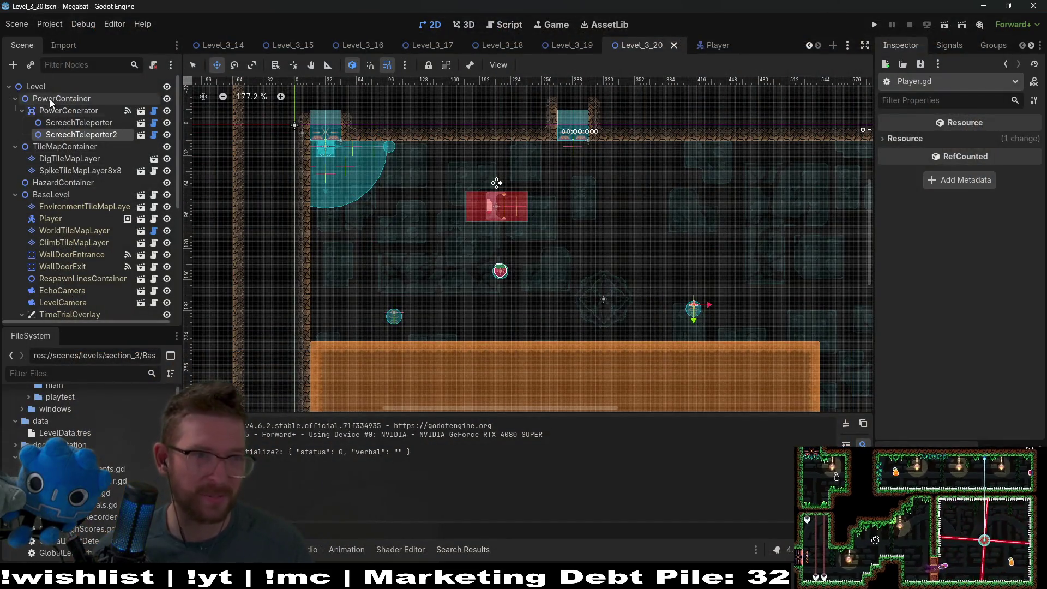
Select SpikeTileMapLayer8x8 under HazardContainer and paint a spike patch at the dirt's bottom
click(64, 182)
click(75, 171)
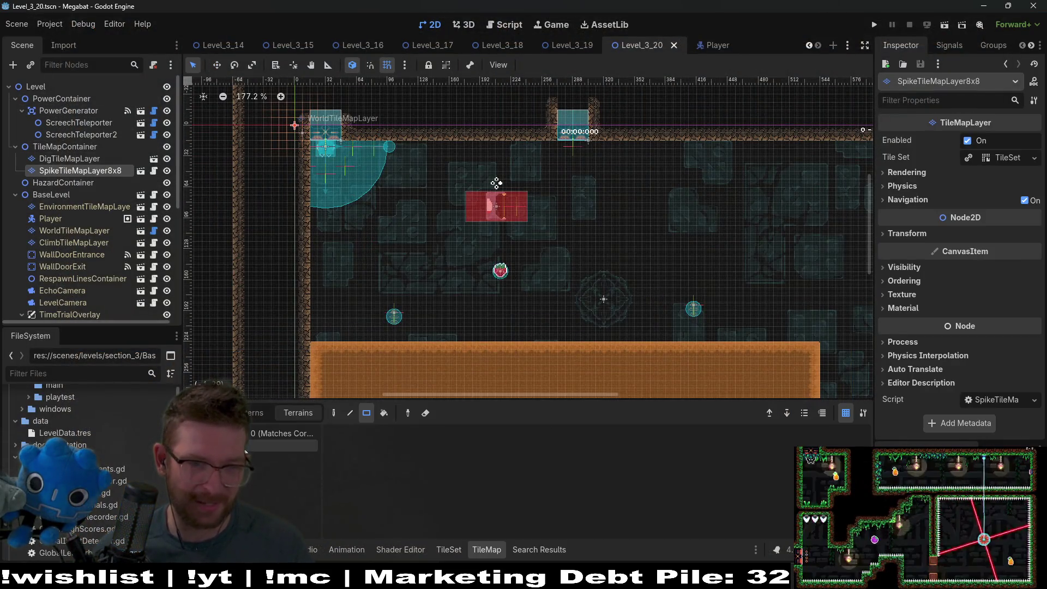
scroll(413, 377, down, 3)
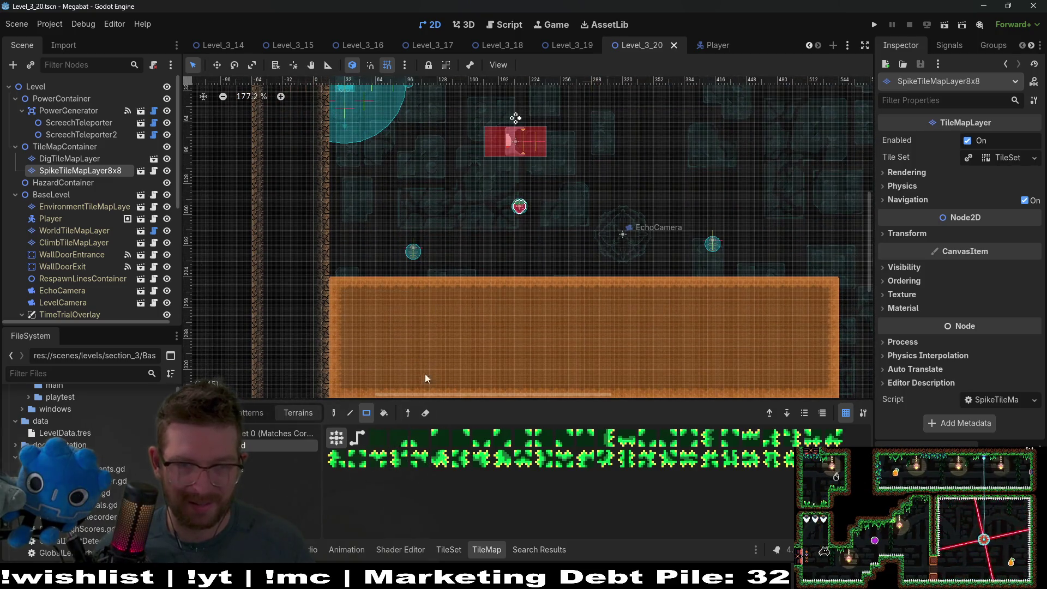
drag(464, 343, 503, 393)
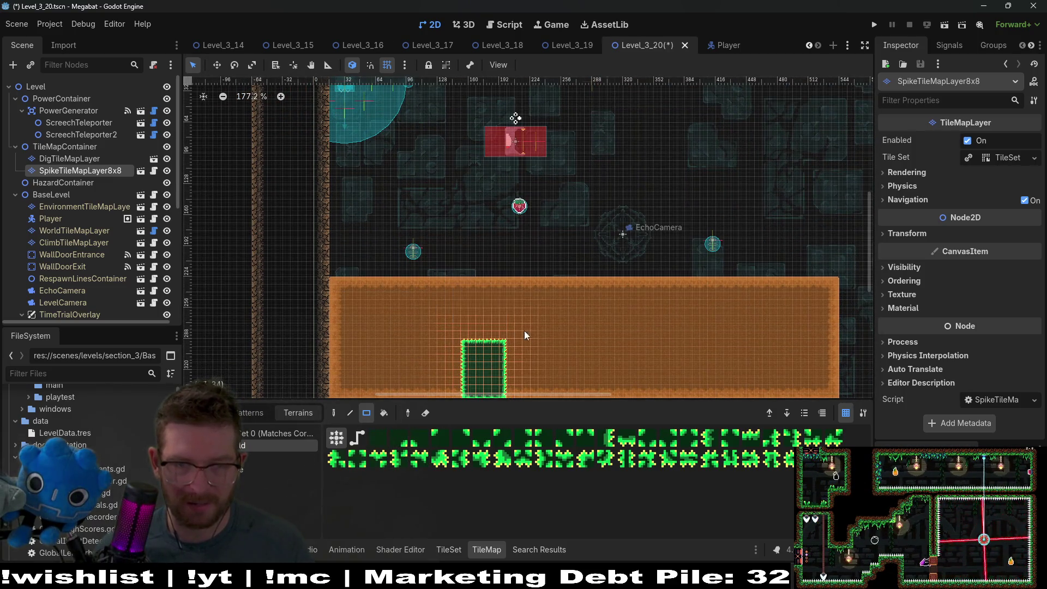
Replace it with wider spike patches at the dirt's bottom-left and bottom-right, and save the scene
scroll(525, 335, down, 2)
key(ctrl+z)
drag(433, 333, 562, 377)
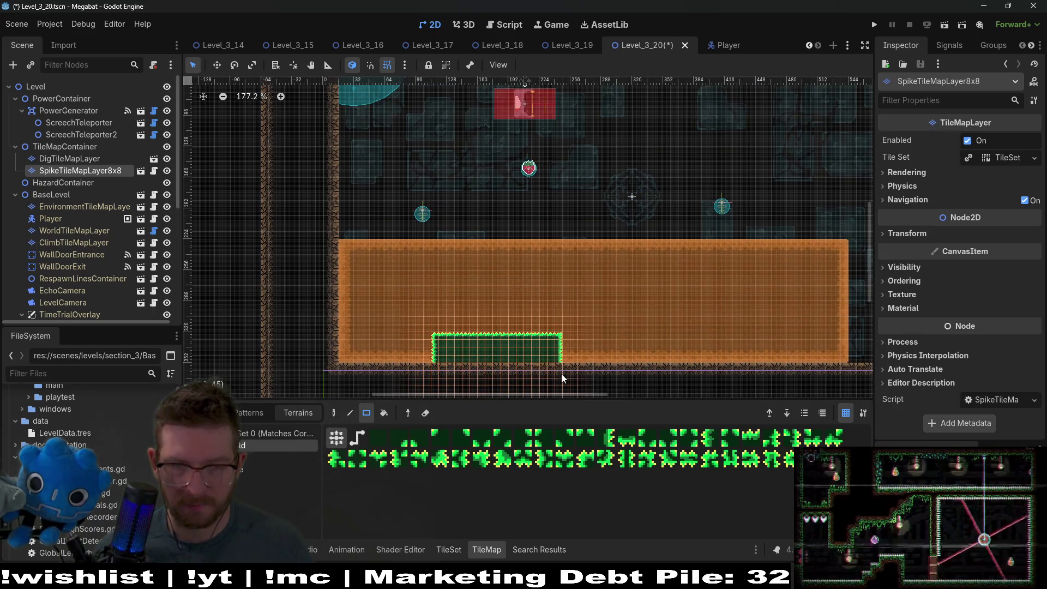
drag(689, 327, 823, 363)
key(ctrl+s)
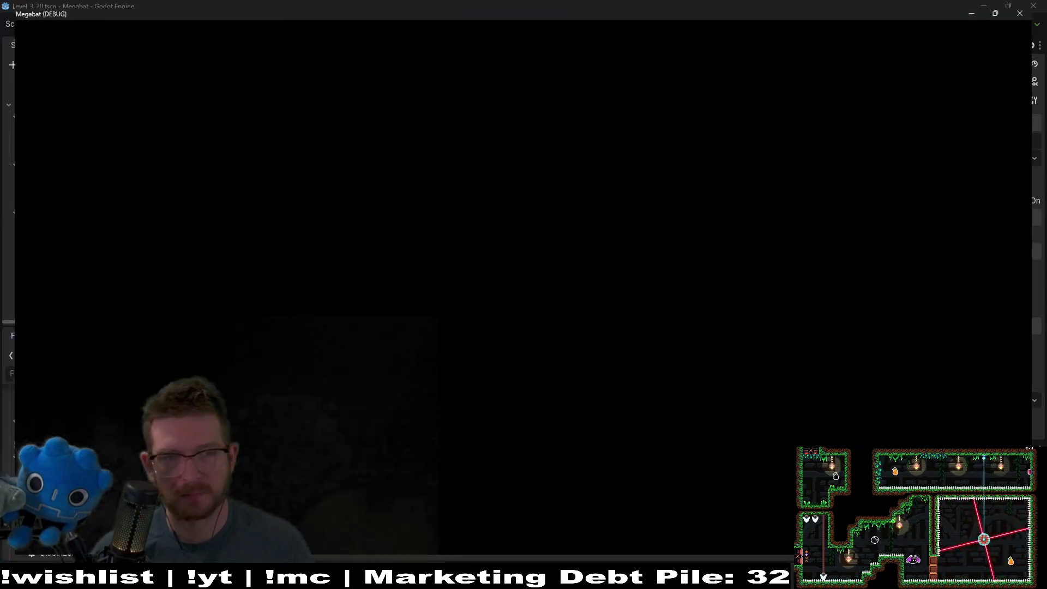
key(Down)
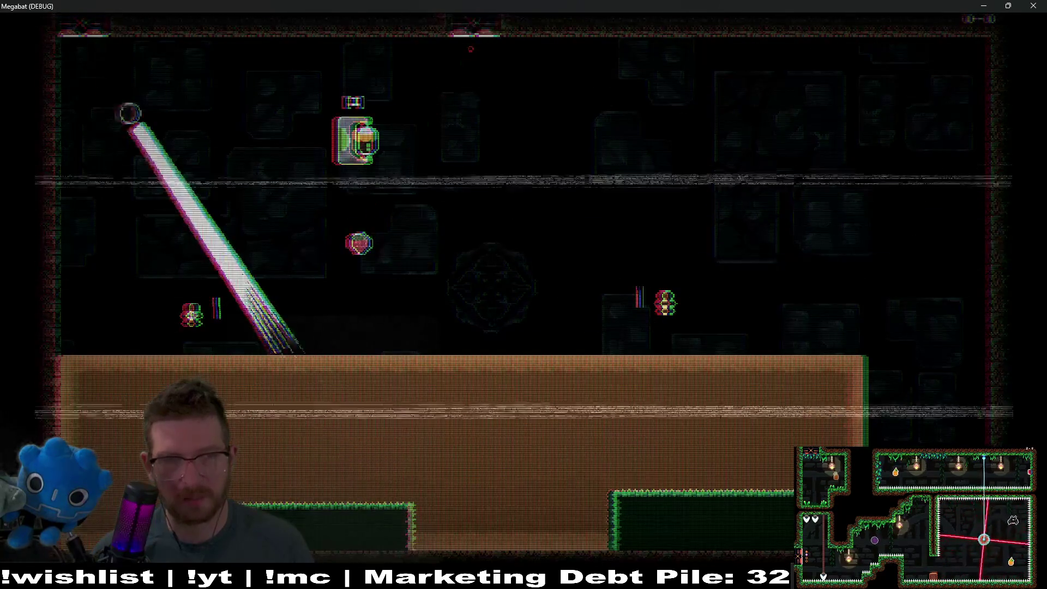
key(Right)
key(Down)
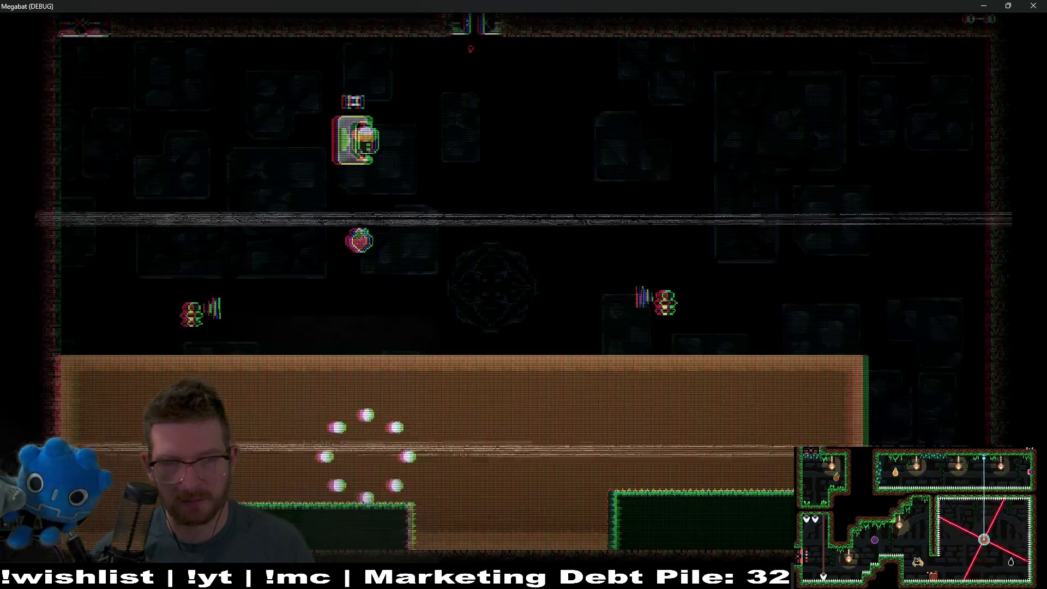
key(Right)
key(Down)
key(Left)
key(Up)
key(Down)
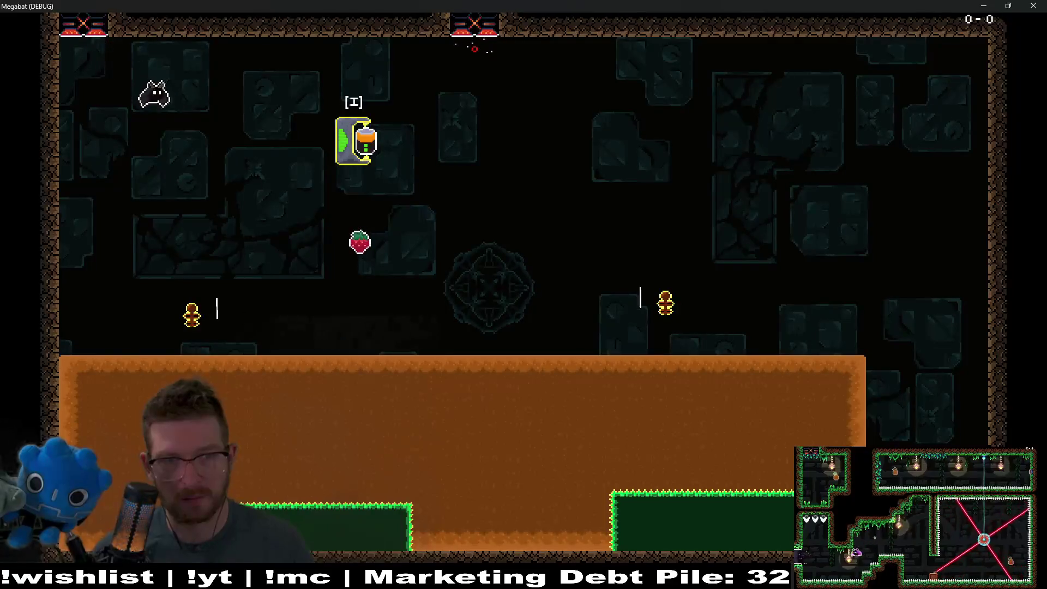
key(Right)
key(Down)
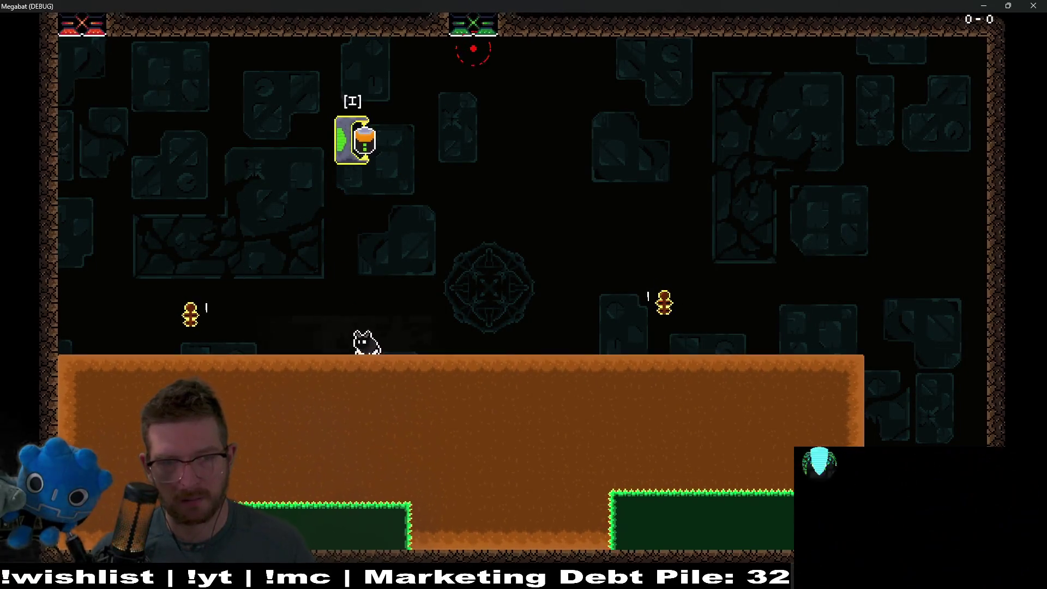
key(Up)
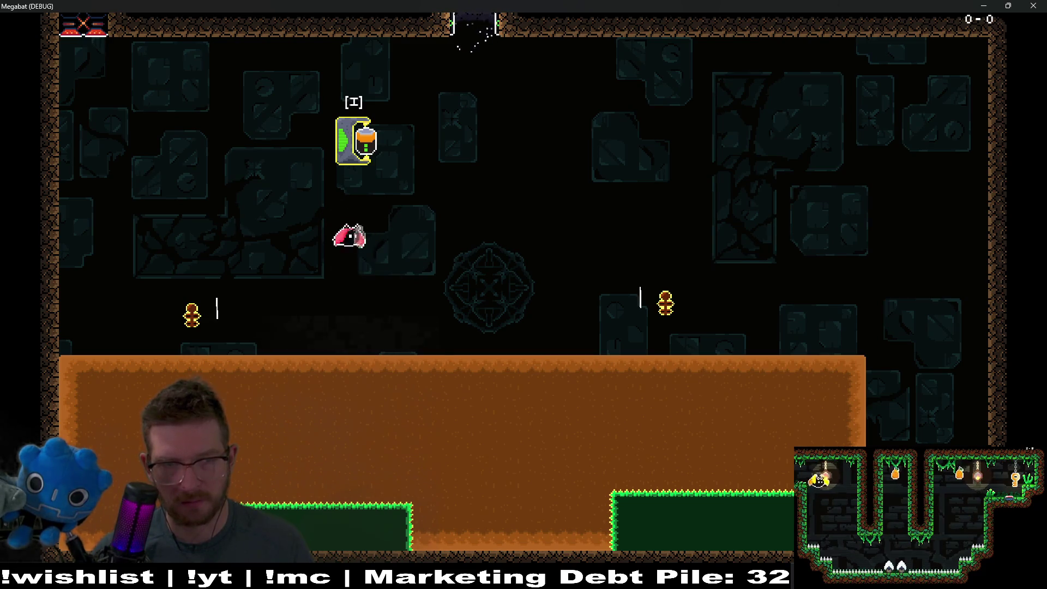
key(Down)
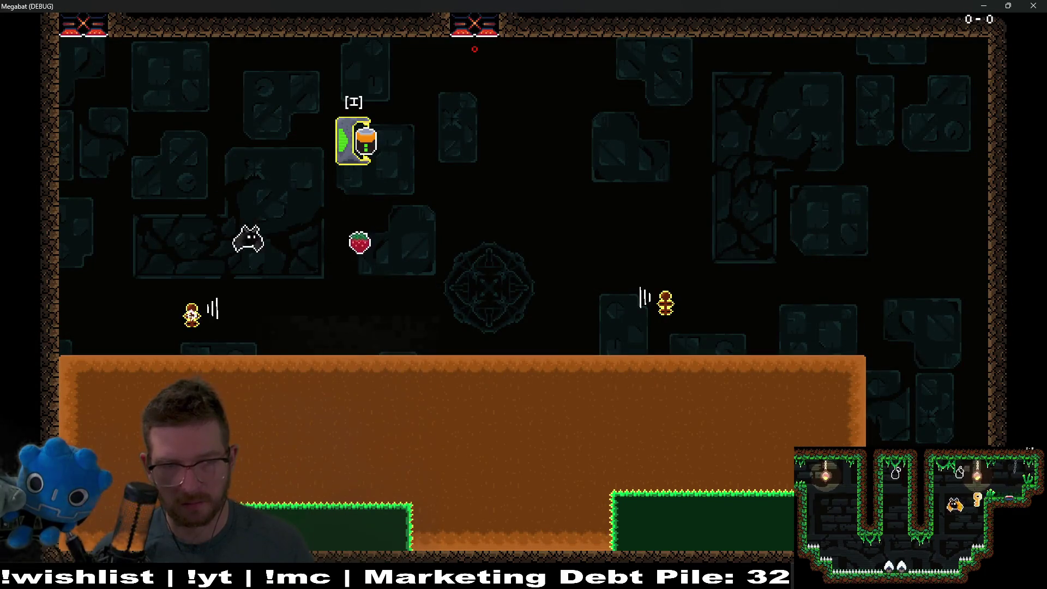
key(Down)
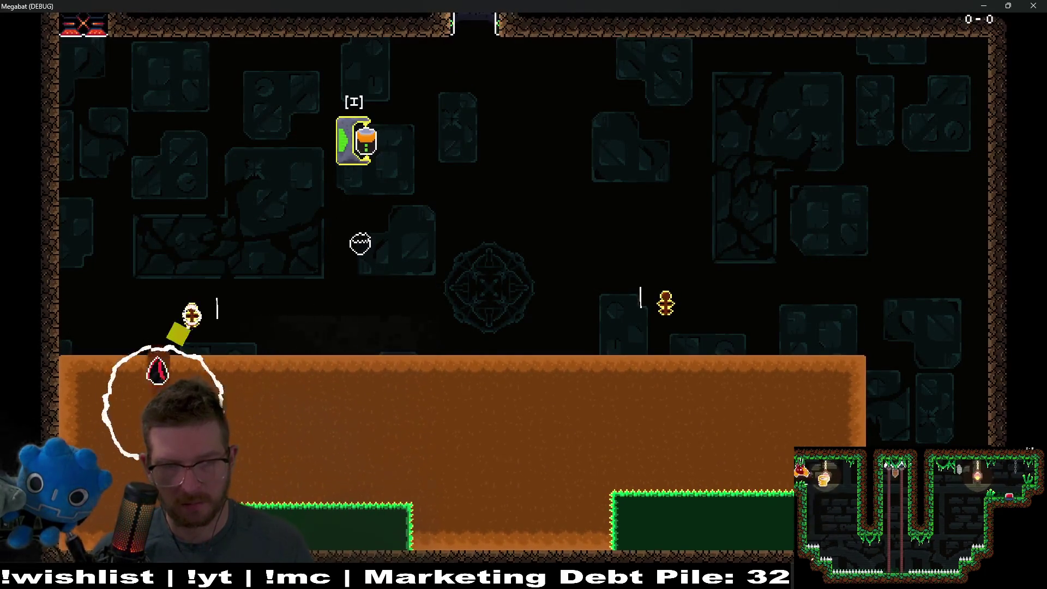
key(Down)
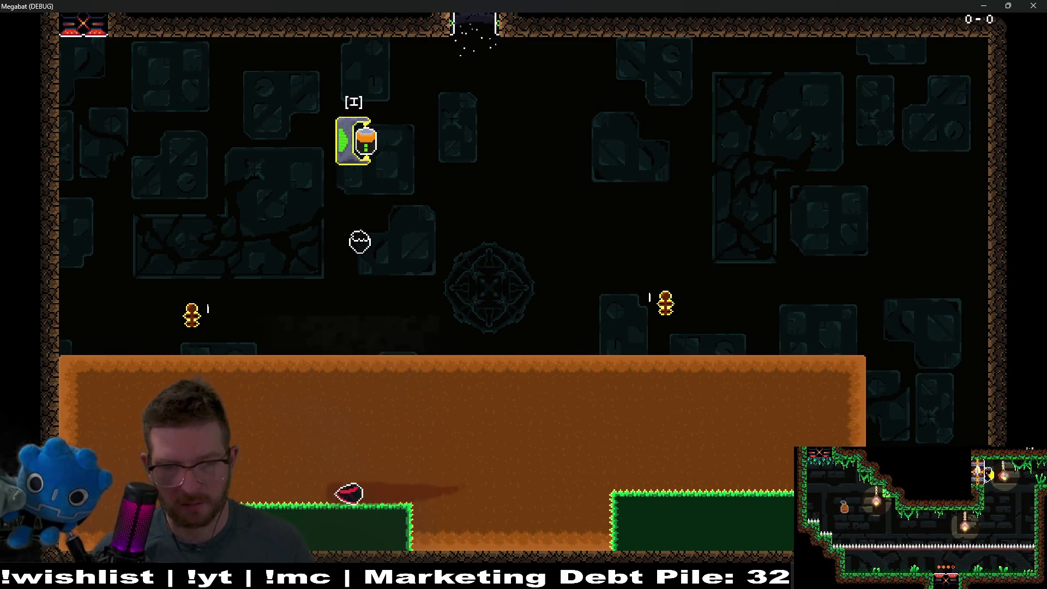
key(Right)
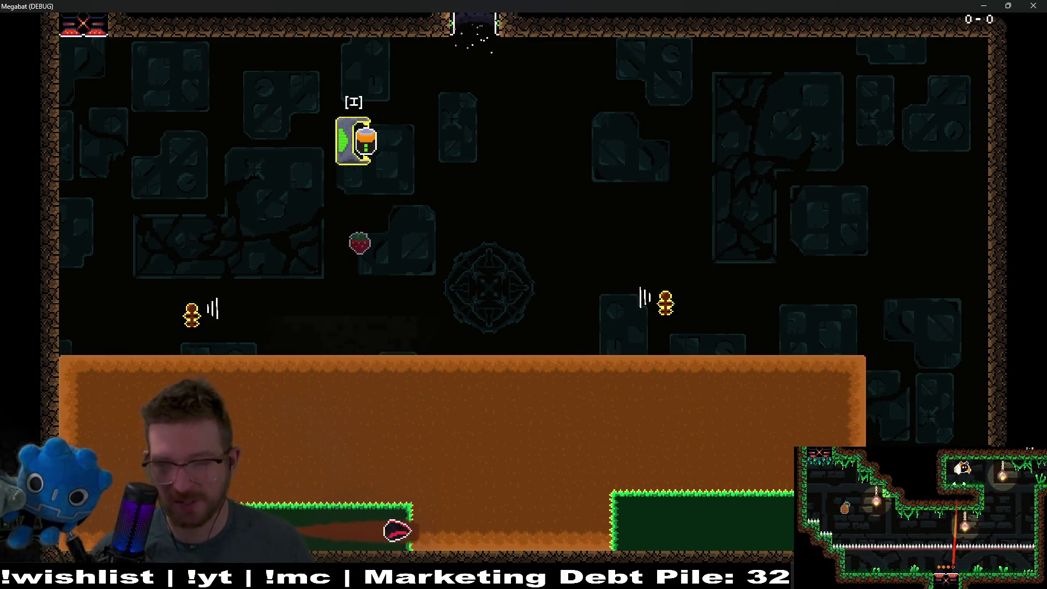
key(Up)
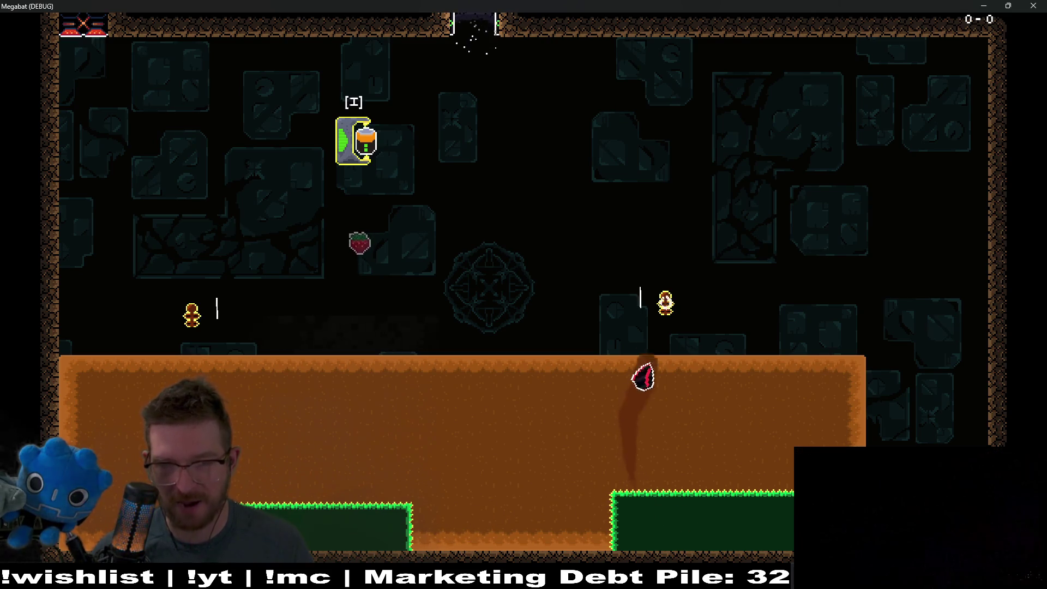
key(Left)
key(Down)
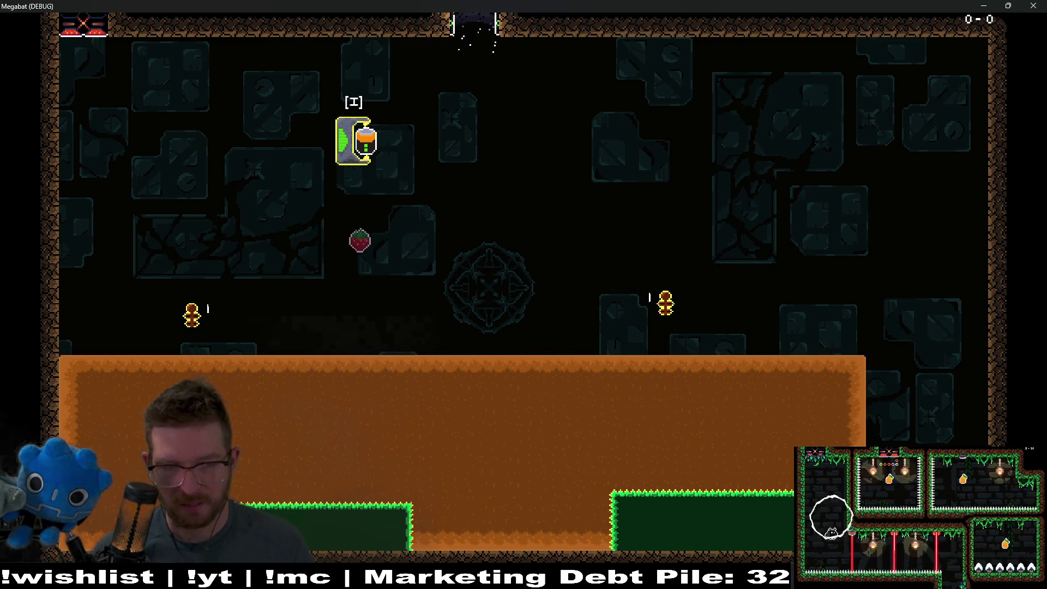
key(F8)
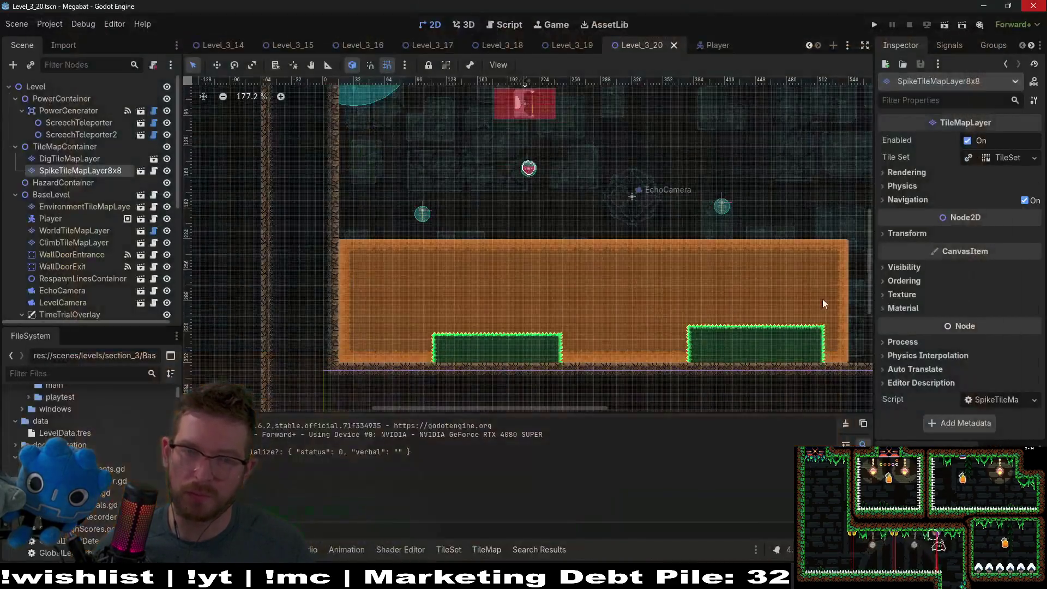
Back in Player.gd, copy the hurtbox.disable_collision(!value) line
click(500, 28)
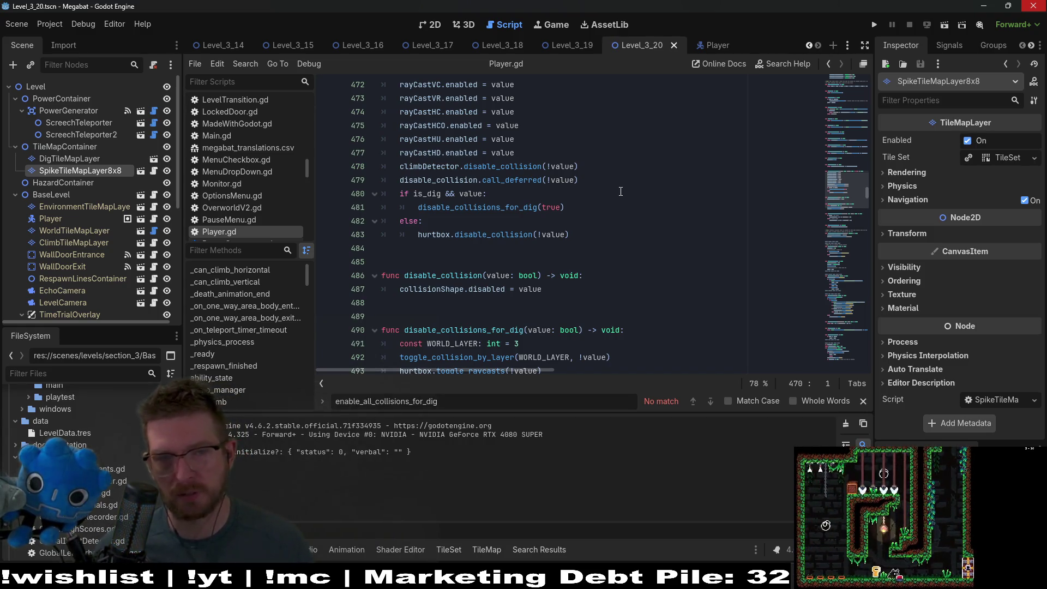
scroll(621, 191, down, 2)
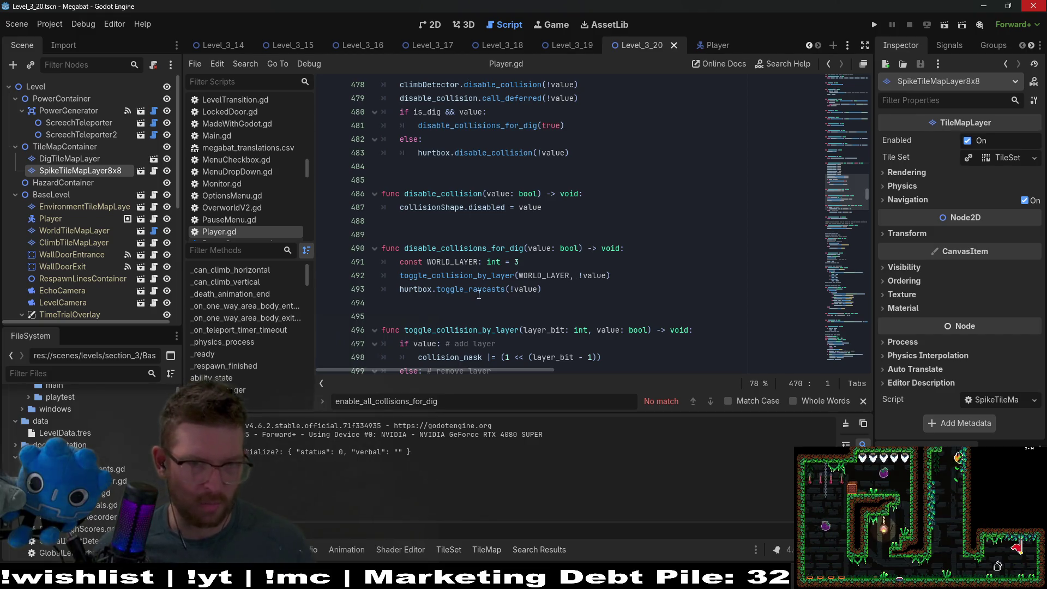
double_click(464, 248)
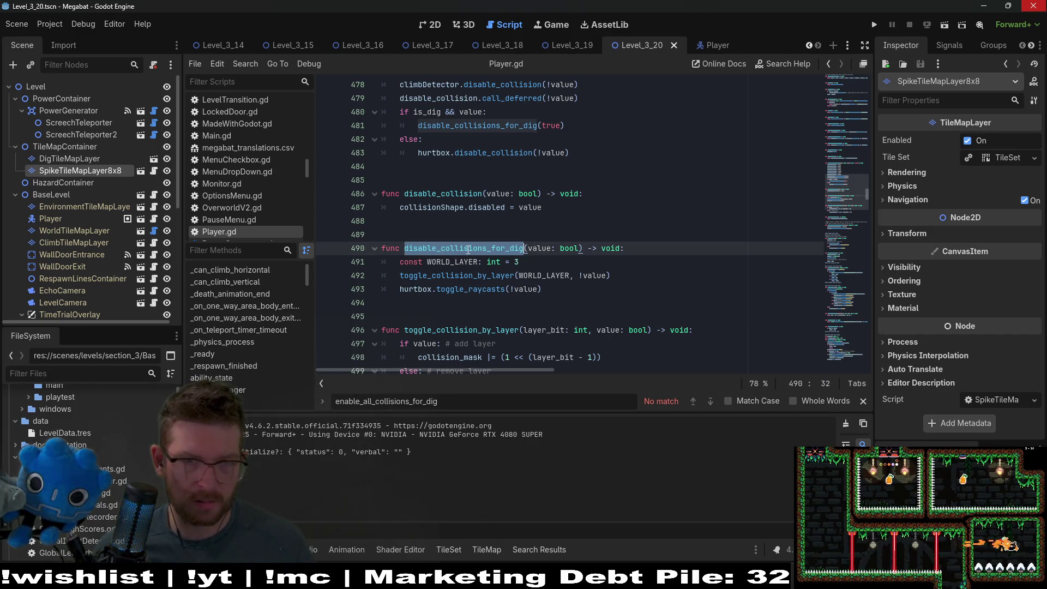
scroll(525, 161, up, 1)
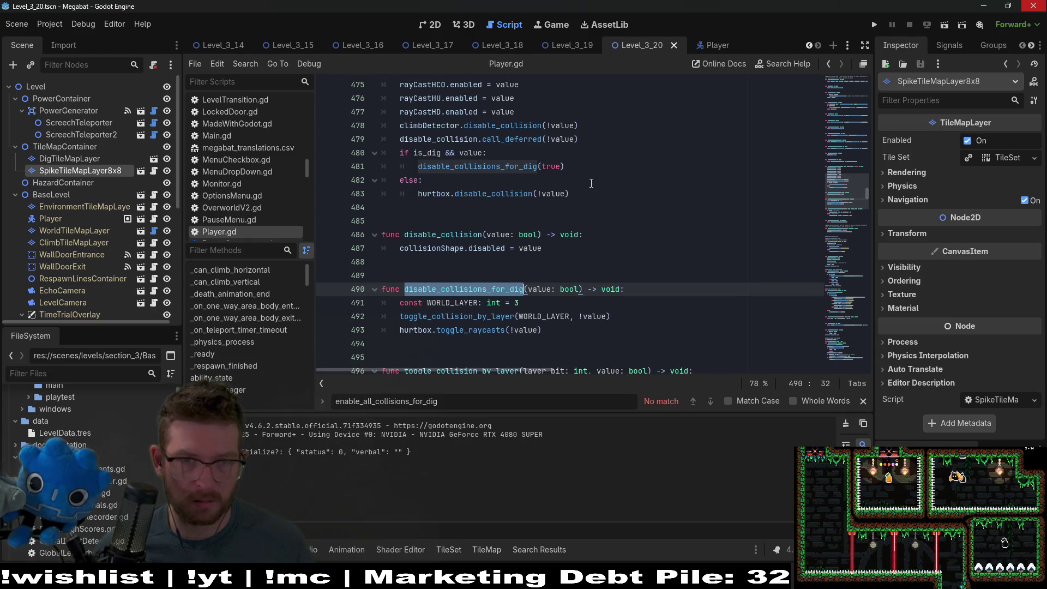
mouse_move(578, 194)
mouse_down()
mouse_move(592, 157)
mouse_move(587, 179)
mouse_up()
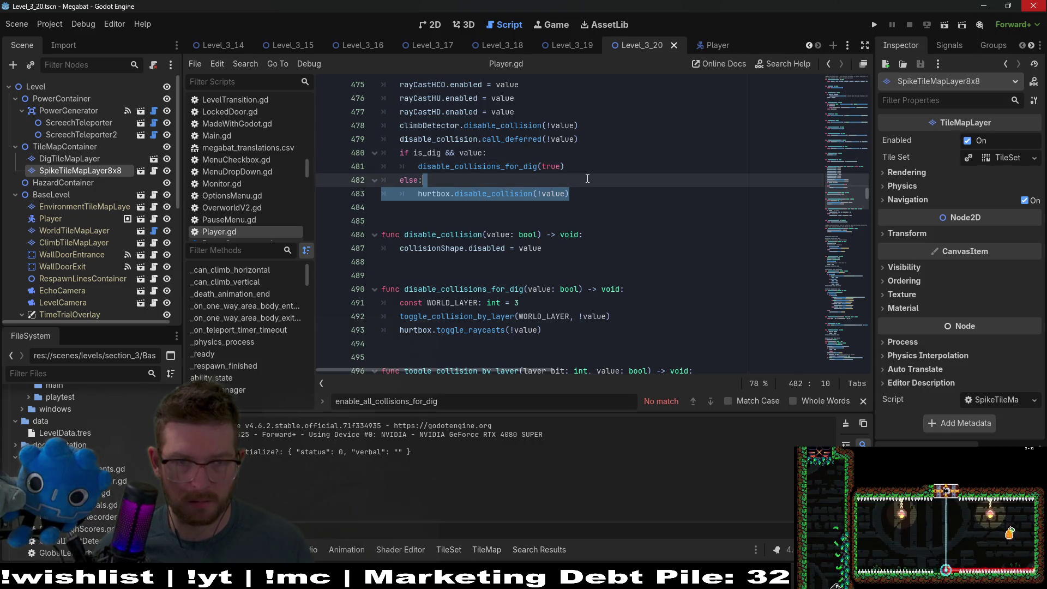
key(ctrl+c)
Paste the hurtbox call as line 480 and remove its extra indentation
click(588, 139)
key(ctrl+v)
key(Home)
key(BackSpace)
Delete the old else branch and save Player.gd
drag(586, 209, 566, 180)
key(BackSpace)
click(613, 163)
key(ctrl+s)
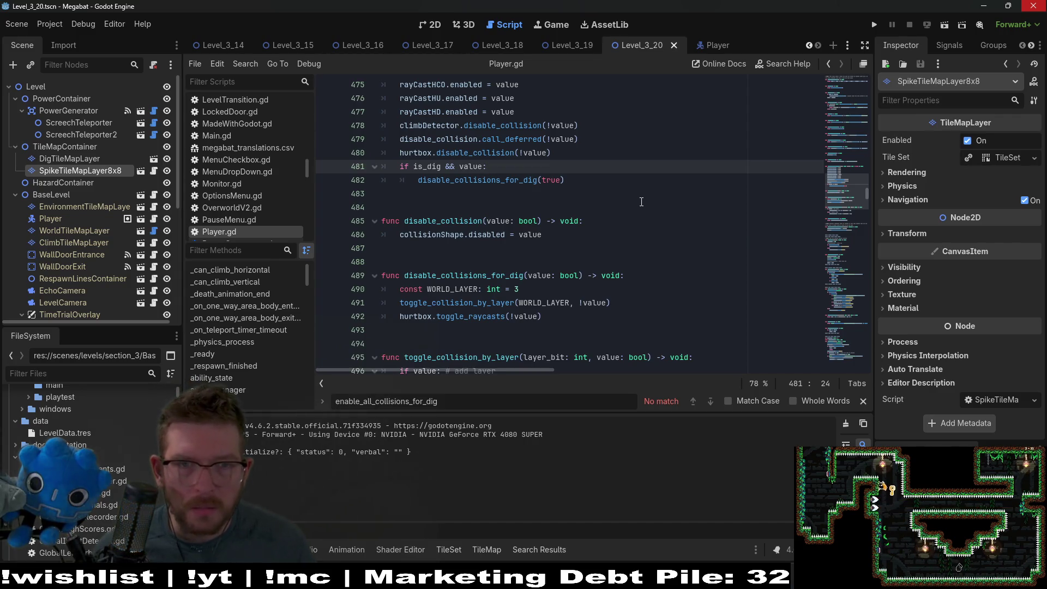
Undo the deletion to restore the else branch, then select disable_collision on line 480
key(ctrl+z)
click(639, 190)
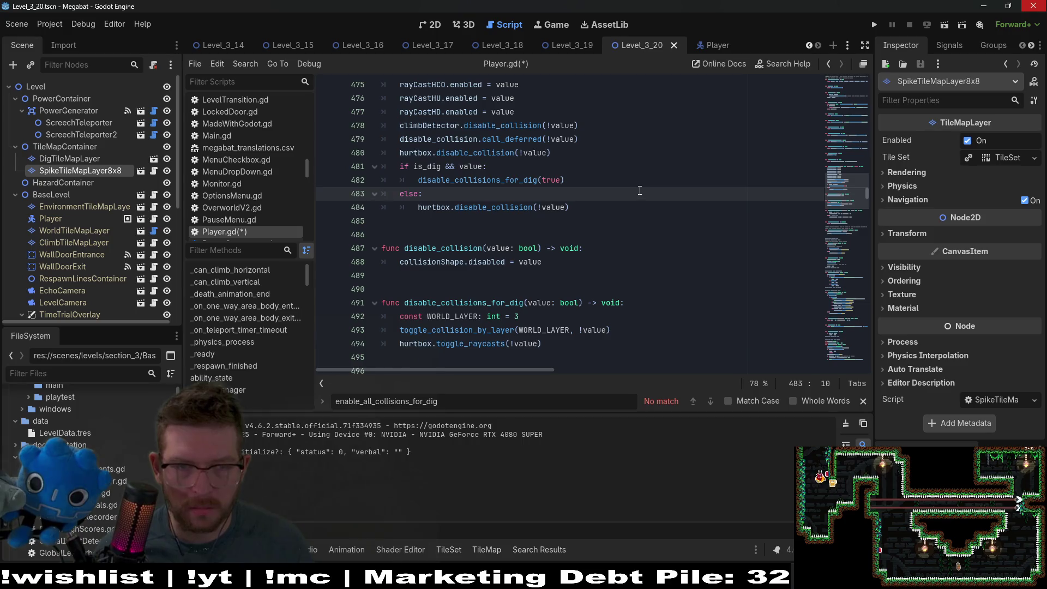
click(485, 153)
double_click(485, 153)
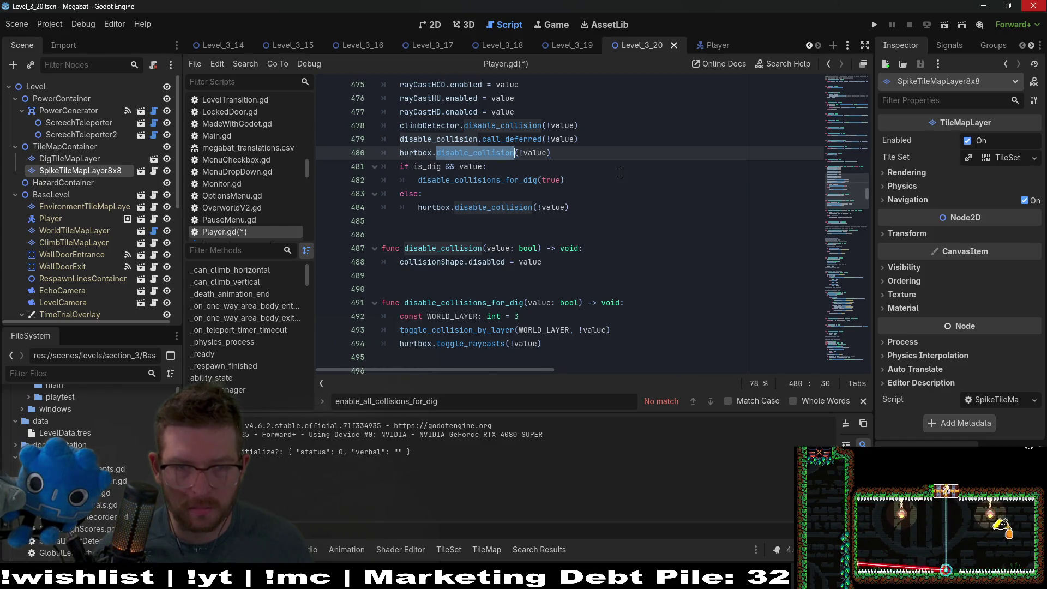
Compare versions with undo and redo, ending with the else branch restored
scroll(621, 172, down, 1)
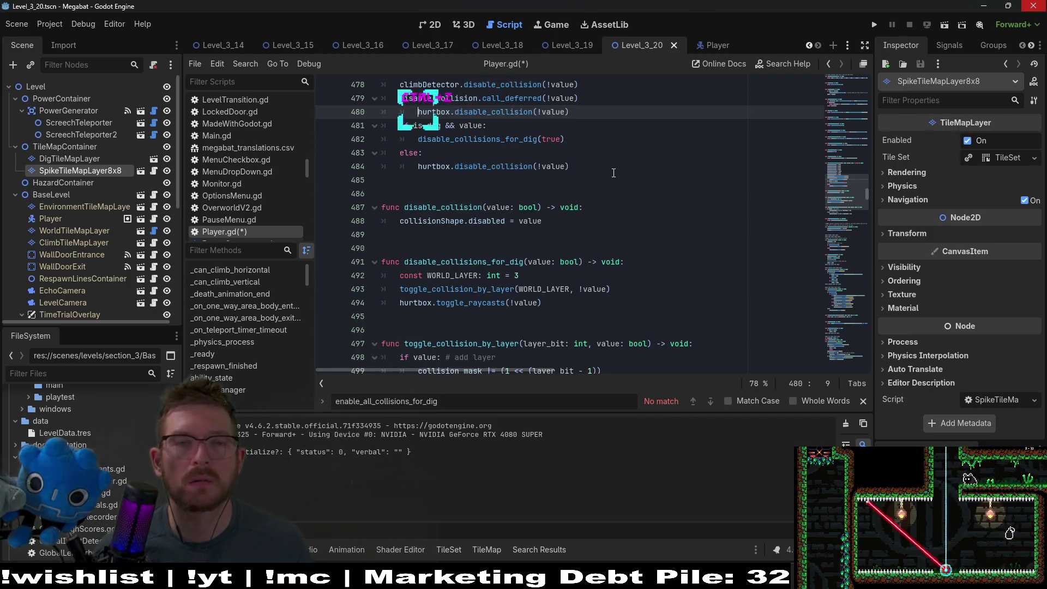
key(ctrl+z)
key(ctrl+z)
key(ctrl+z)
key(ctrl+shift+z)
key(ctrl+shift+z)
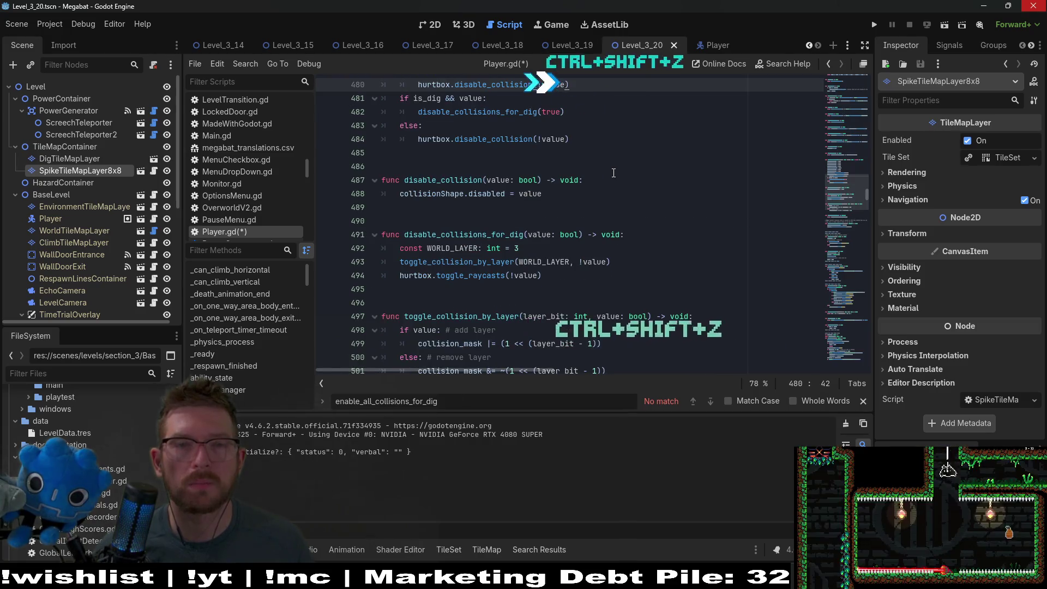
key(ctrl+shift+z)
key(ctrl+shift+z)
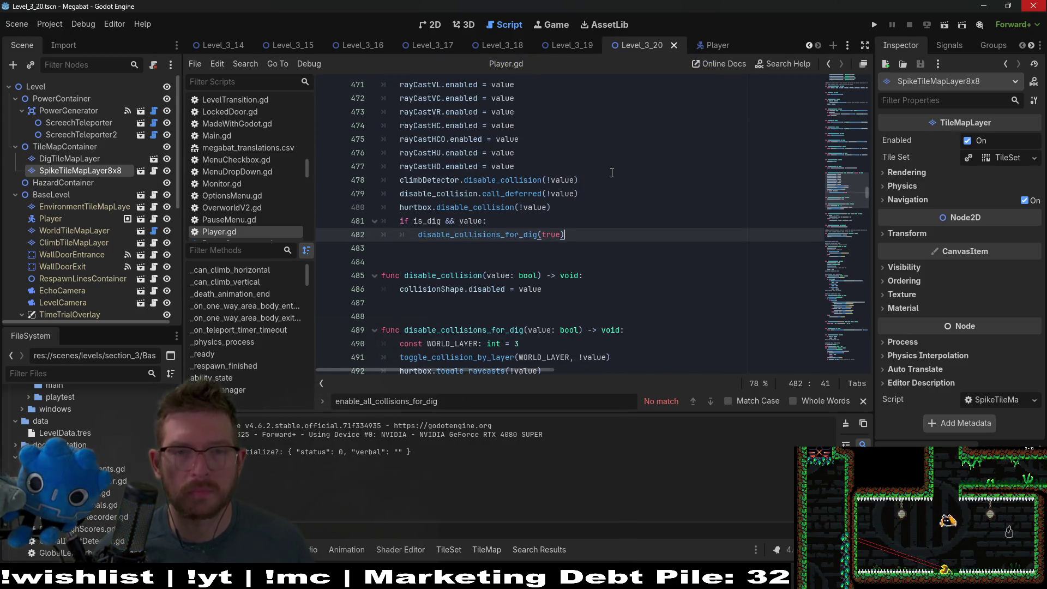
key(ctrl+z)
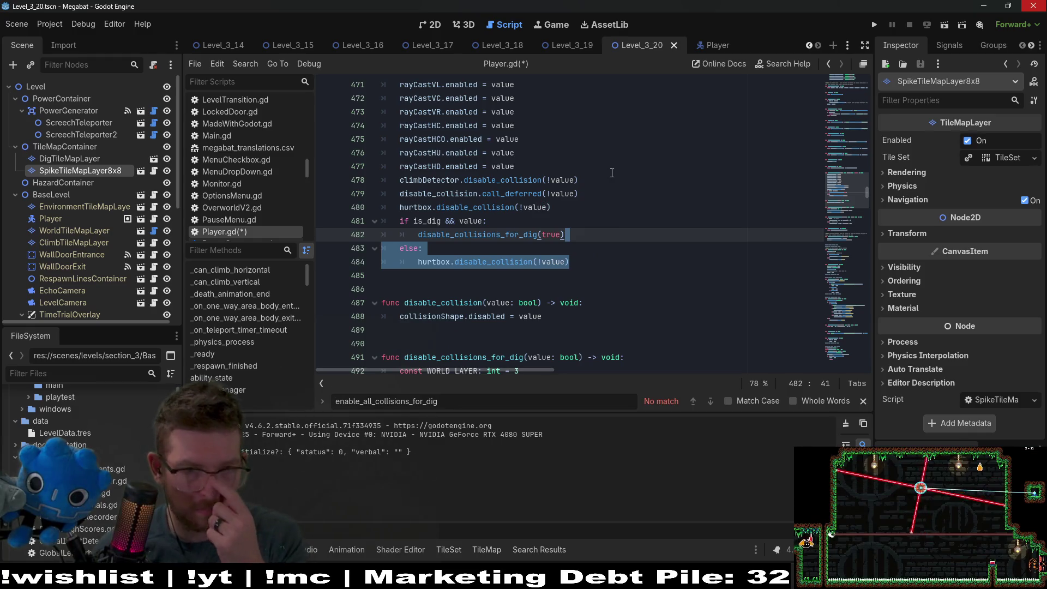
scroll(621, 214, down, 1)
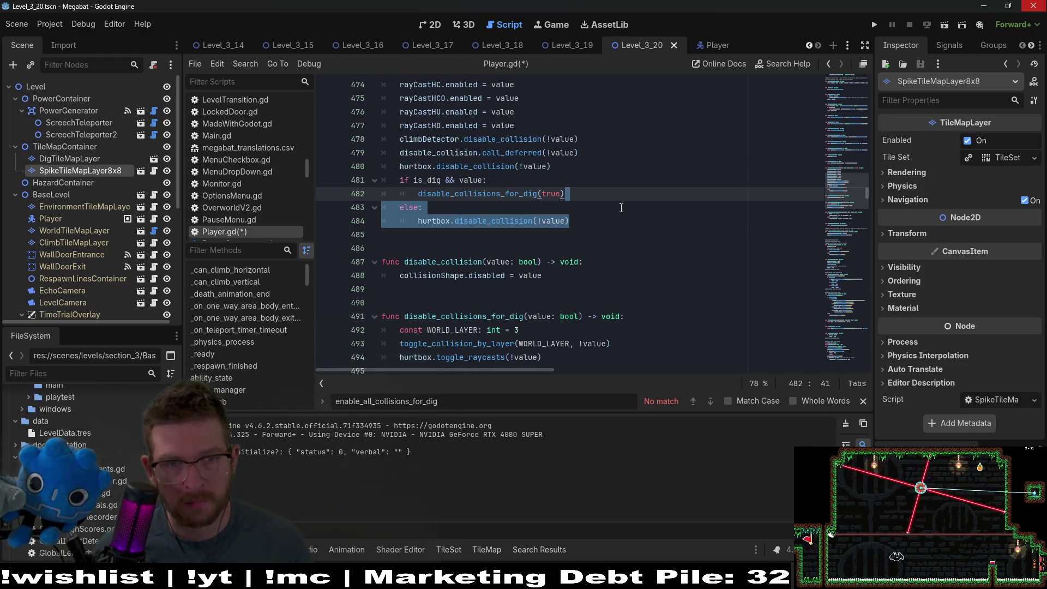
Highlight value in the is_dig condition and review its uses through the script
click(620, 208)
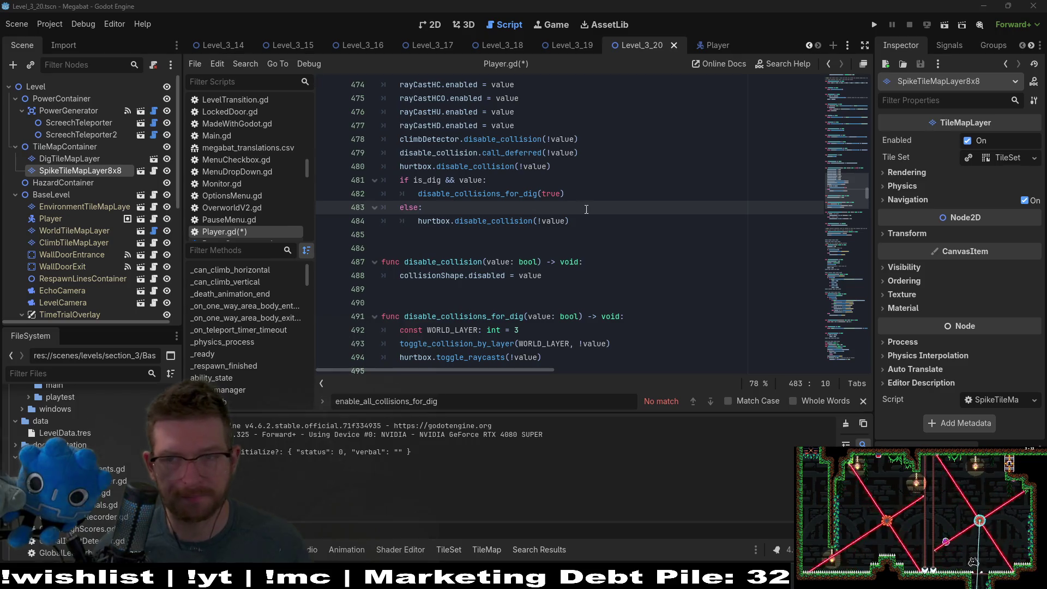
key(Down)
key(Down)
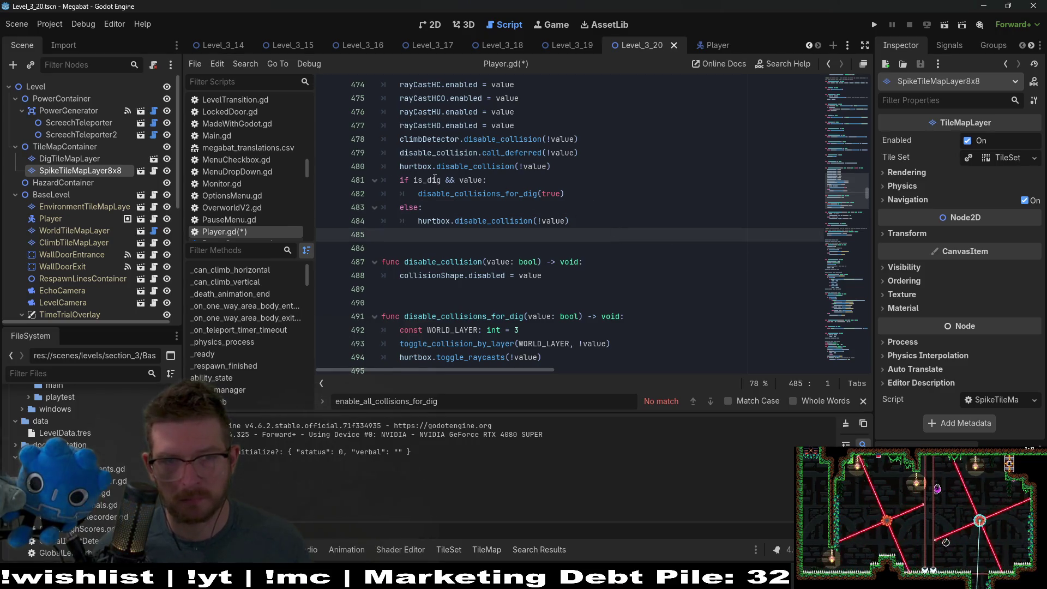
click(434, 180)
double_click(468, 180)
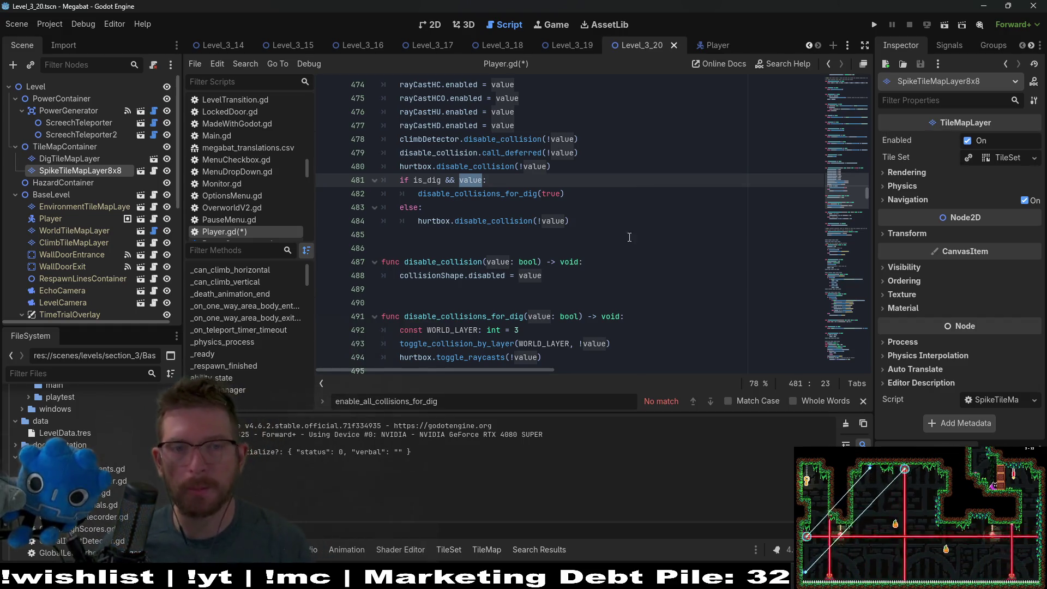
scroll(627, 226, up, 3)
scroll(649, 240, down, 2)
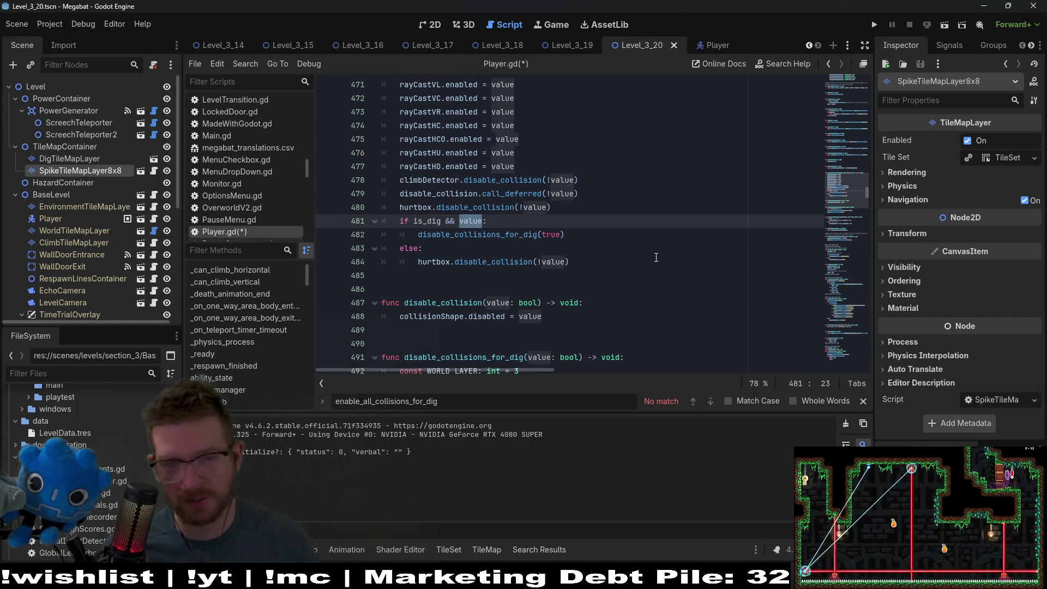
scroll(655, 247, down, 2)
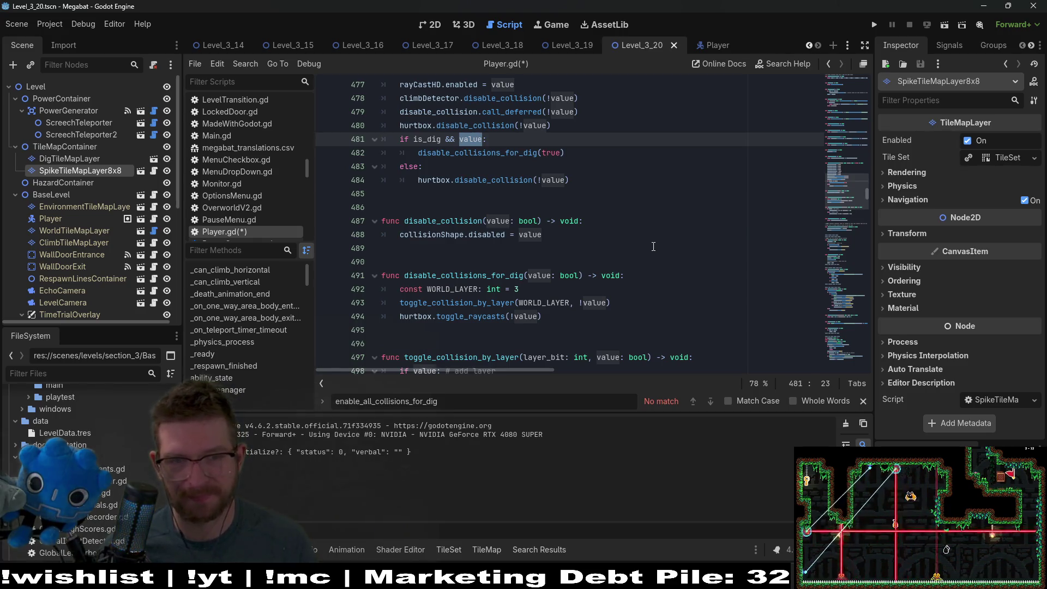
scroll(653, 246, up, 1)
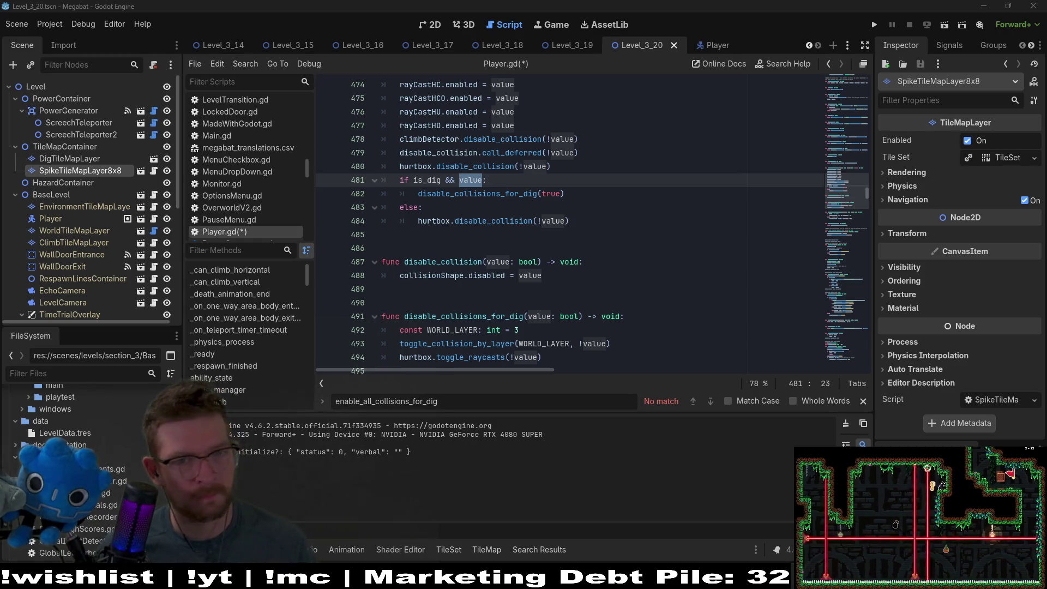
scroll(511, 258, up, 1)
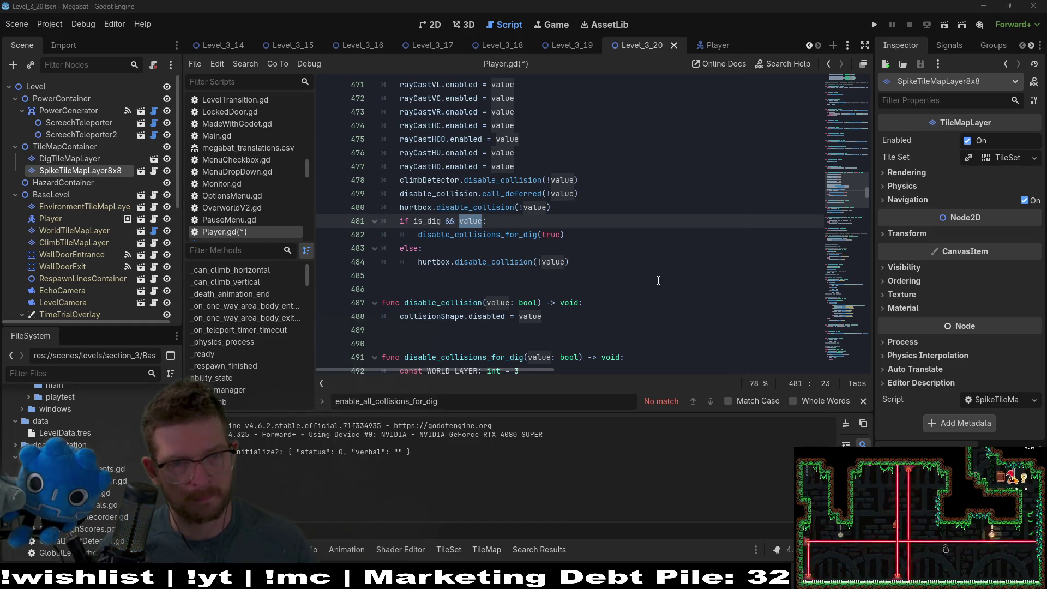
scroll(658, 280, up, 1)
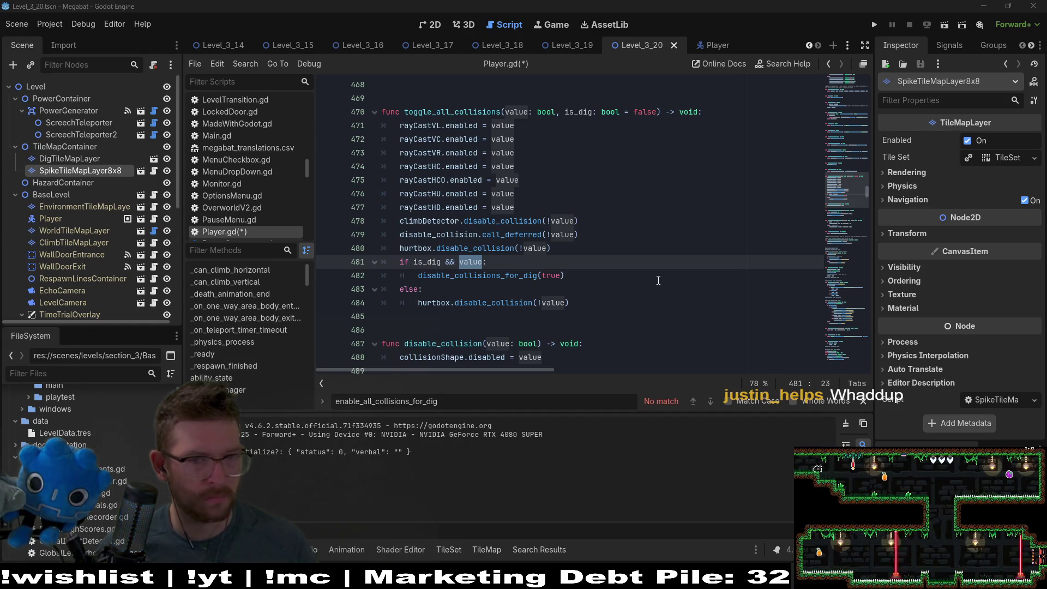
Delete the else branch on lines 483–484 and save Player.gd
click(608, 300)
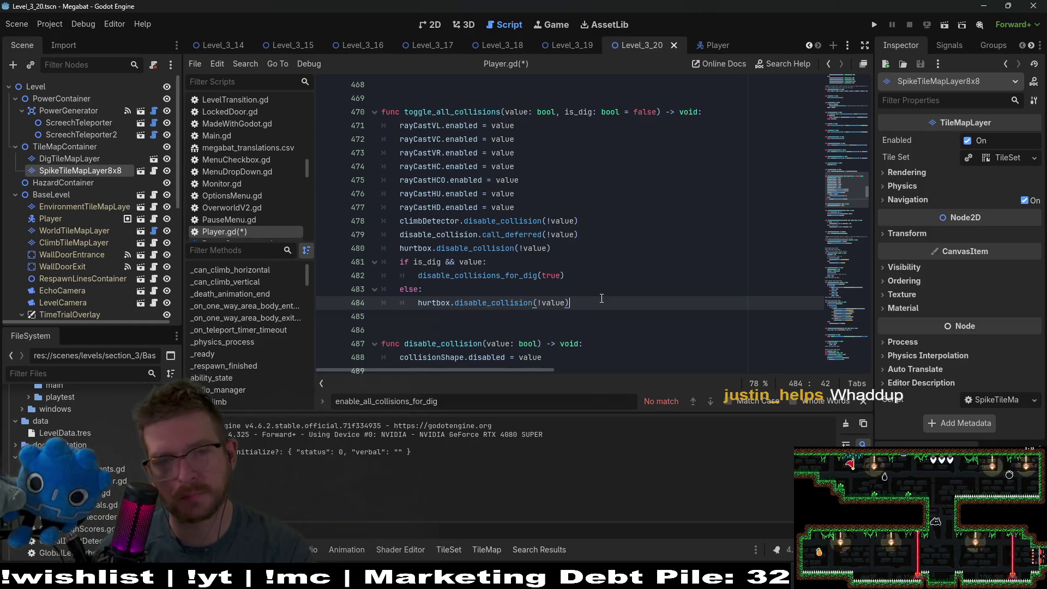
shift+click(600, 283)
key(BackSpace)
key(ctrl+s)
Select the disable_collisions_for_dig function name
scroll(585, 268, down, 1)
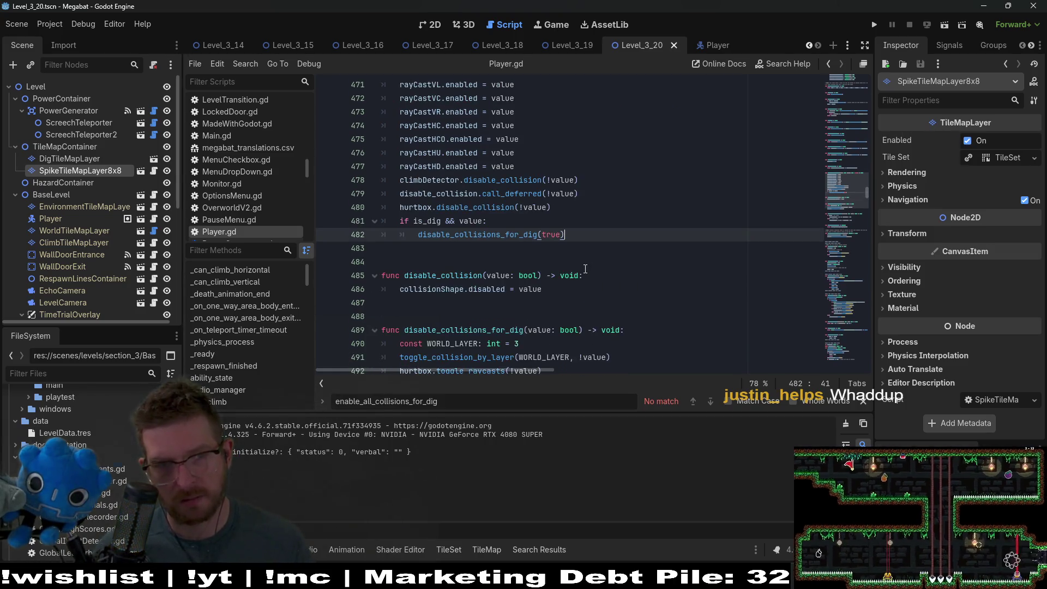
scroll(584, 268, up, 1)
scroll(585, 268, down, 3)
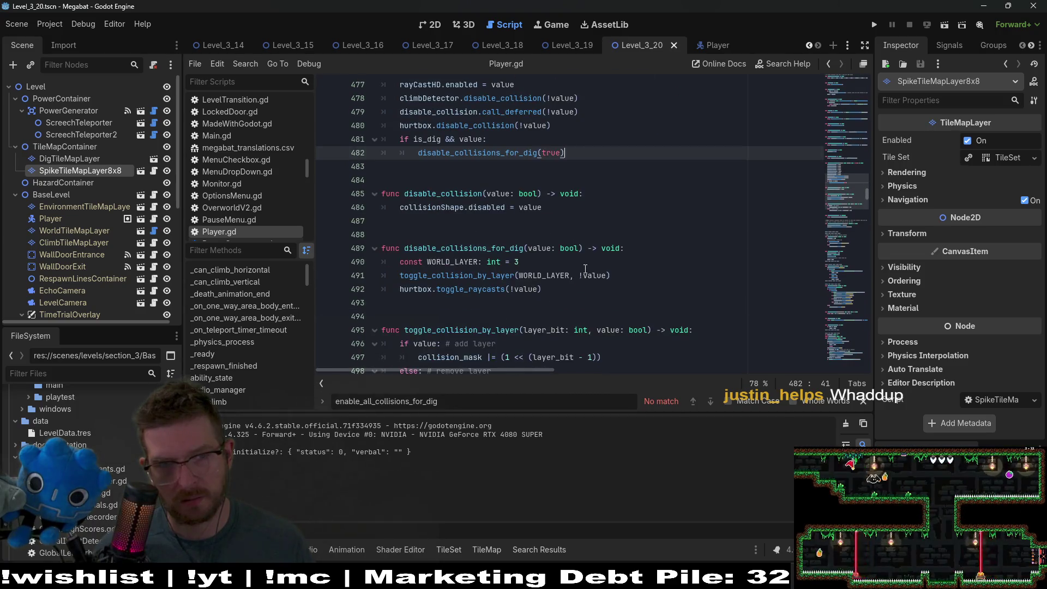
double_click(502, 248)
Search for disable_collisions_for_dig and step through its five matches, including lines 482, 732 and 1073
key(ctrl+f)
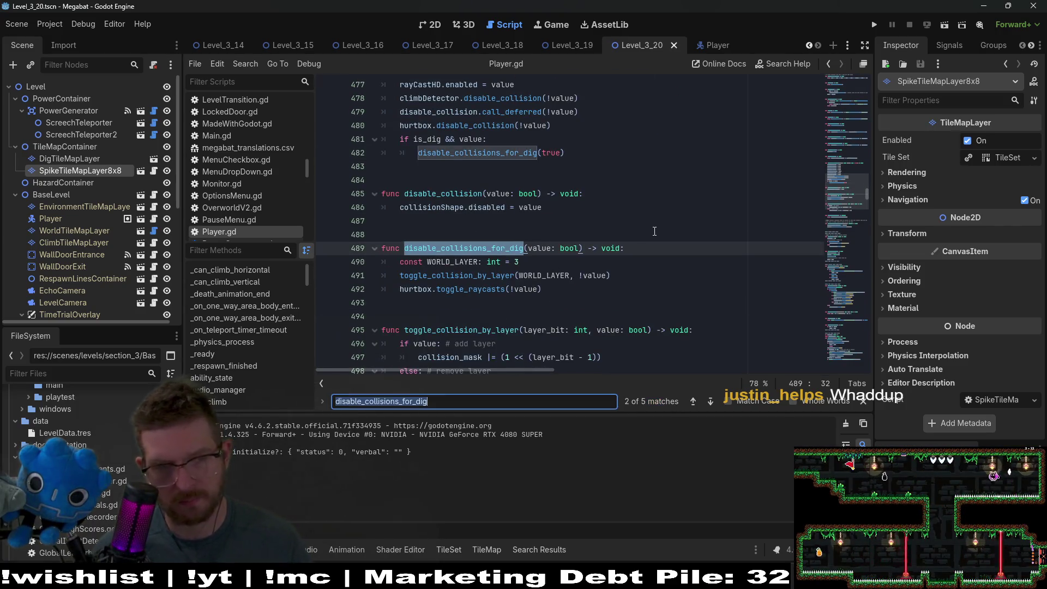
key(Return)
key(Return)
key(Return)
key(Return)
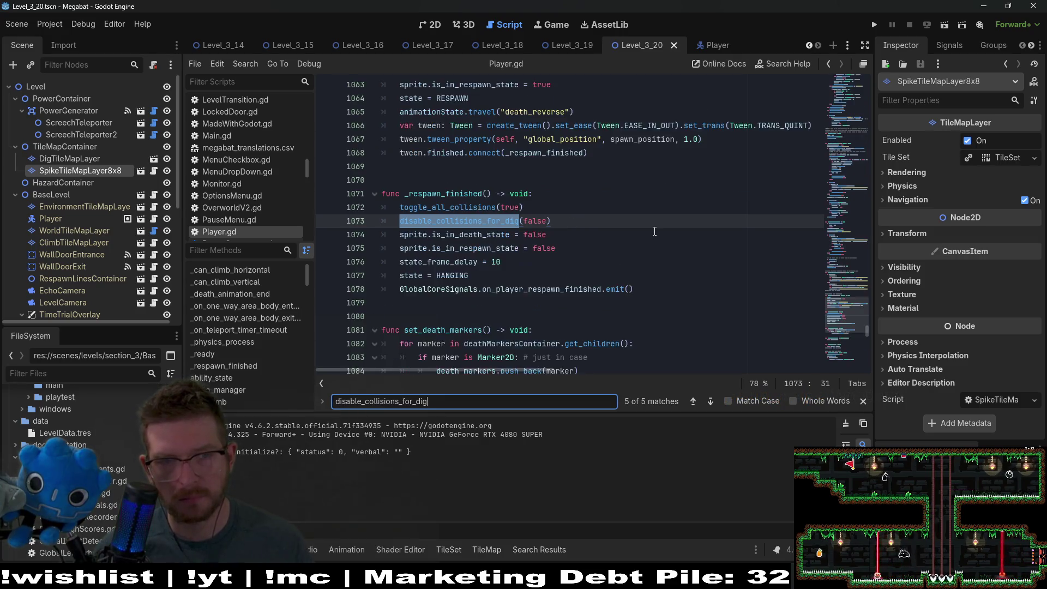
key(Return)
key(Return)
key(Return)
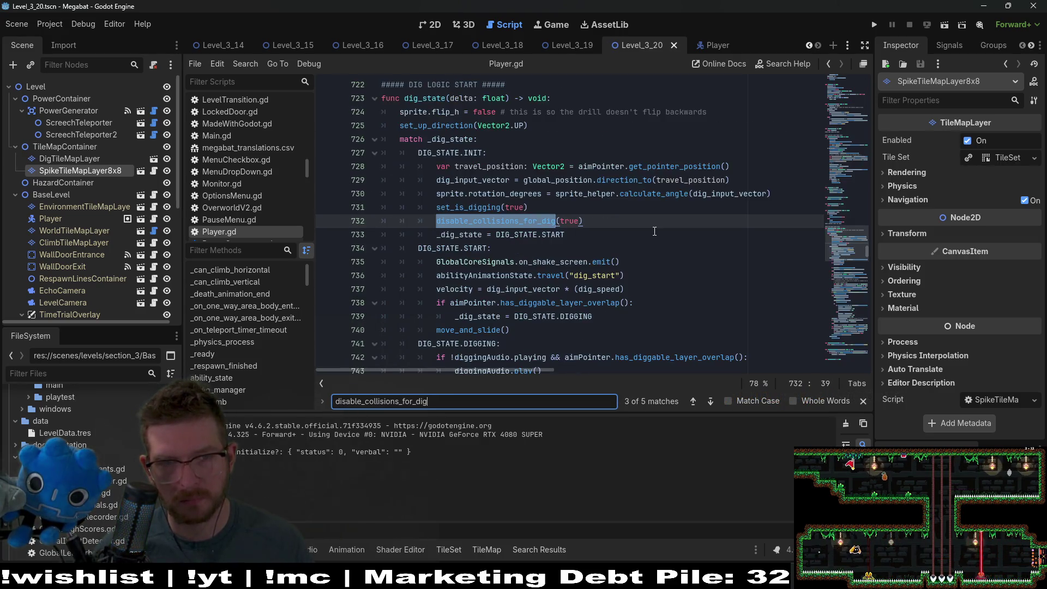
key(Return)
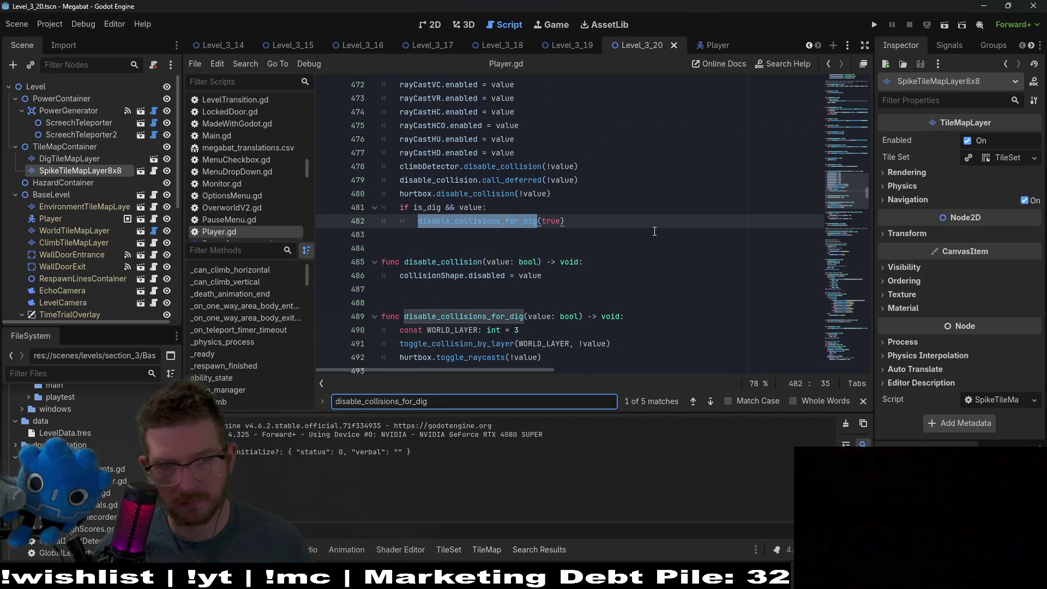
scroll(496, 155, up, 2)
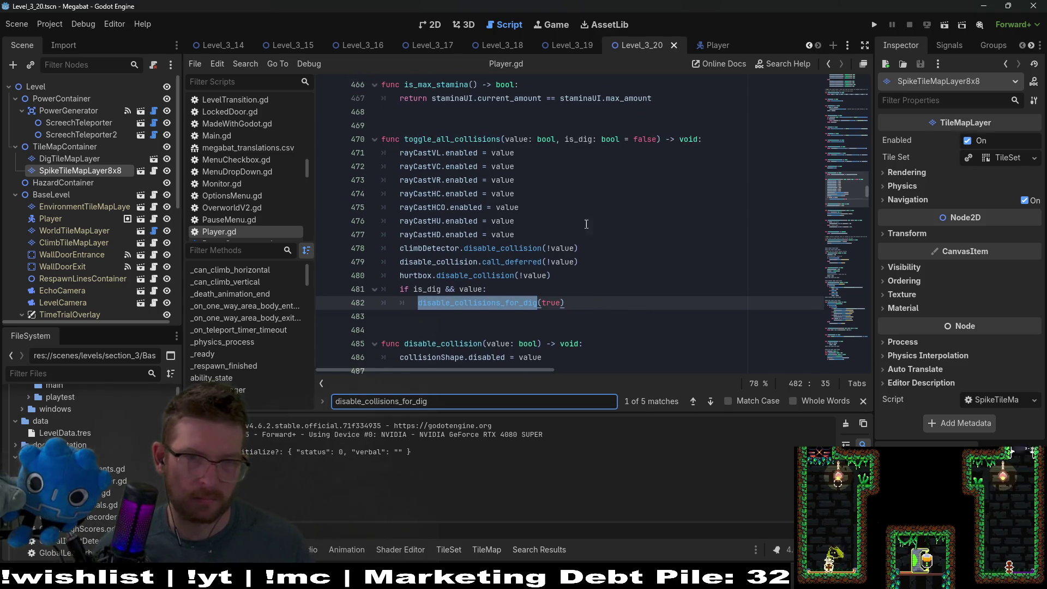
click(653, 246)
scroll(653, 245, down, 1)
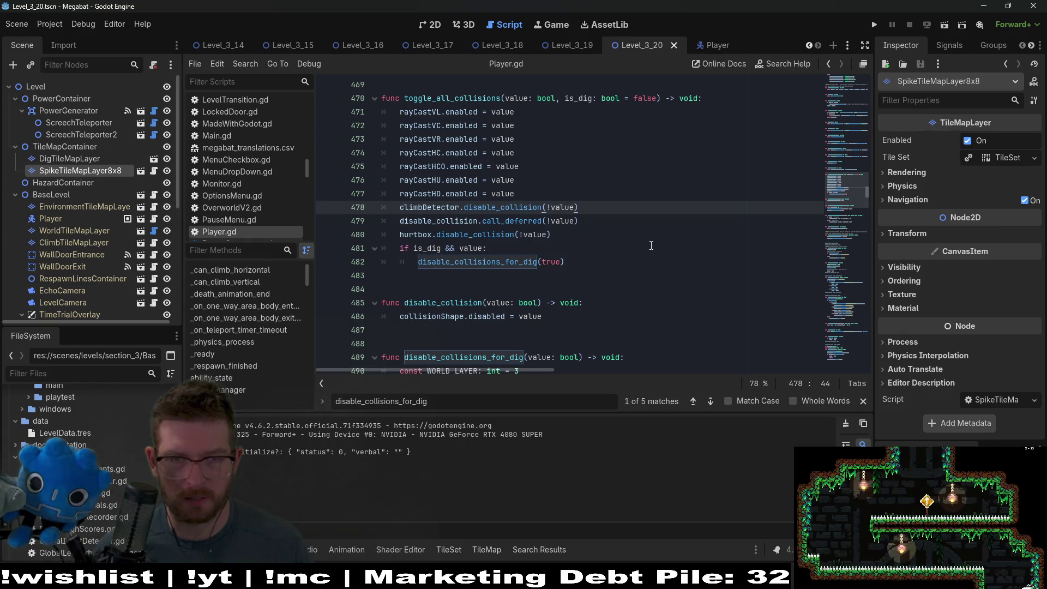
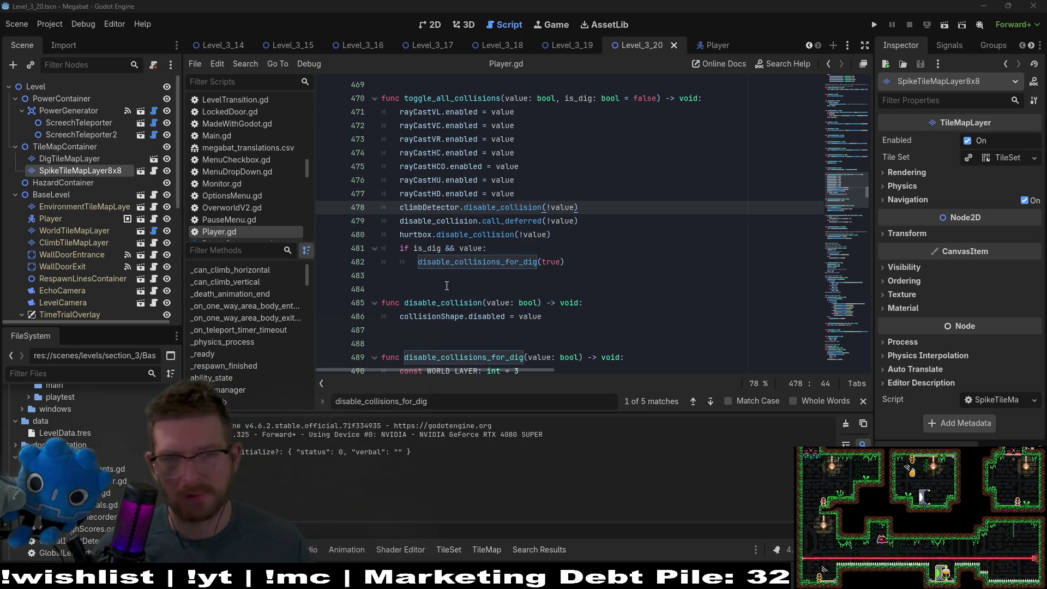
Run the current scene to test the dig-collision edits on lines 481–482 of Player.gd
click(598, 260)
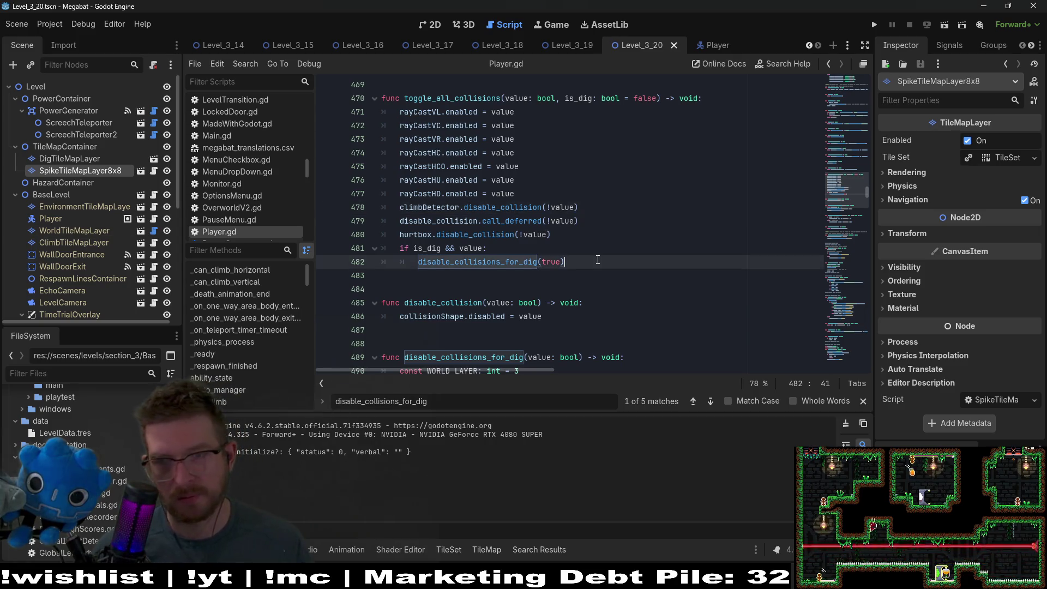
click(666, 247)
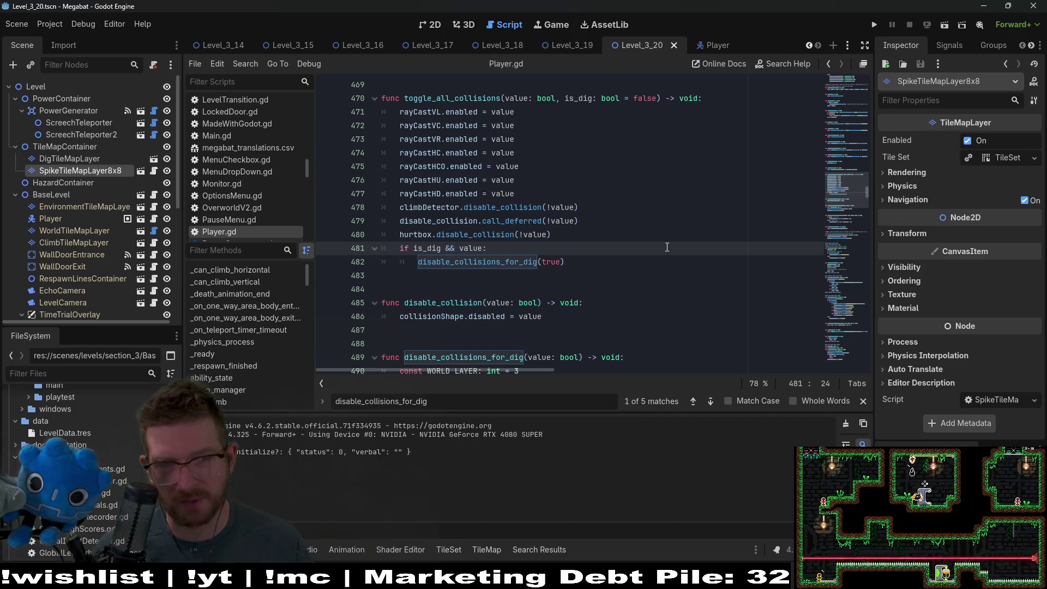
click(944, 24)
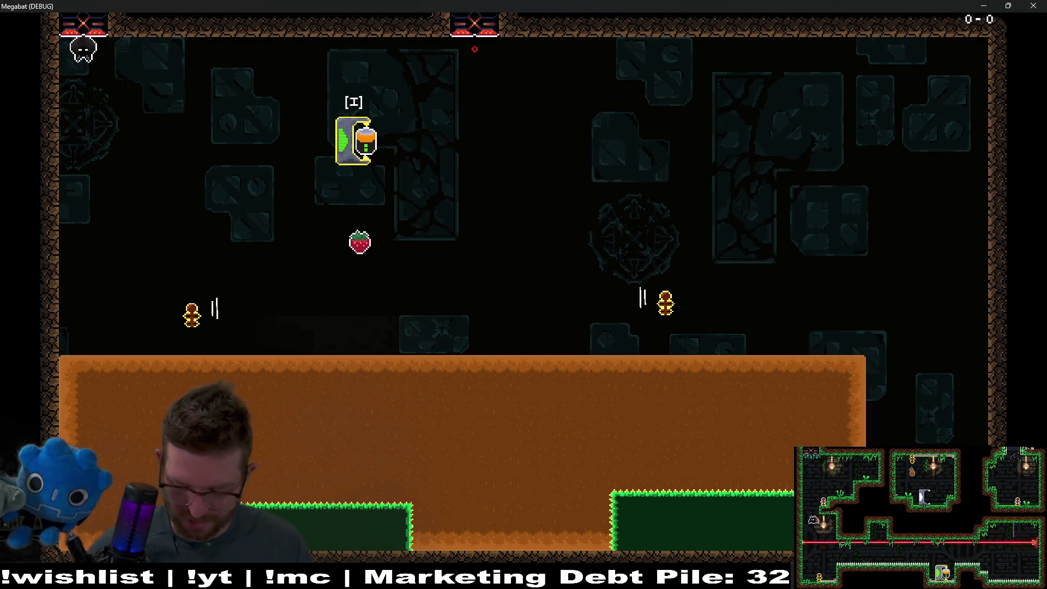
Fly the bat to collect the strawberry and tunnel right through the orange ground
key(Right)
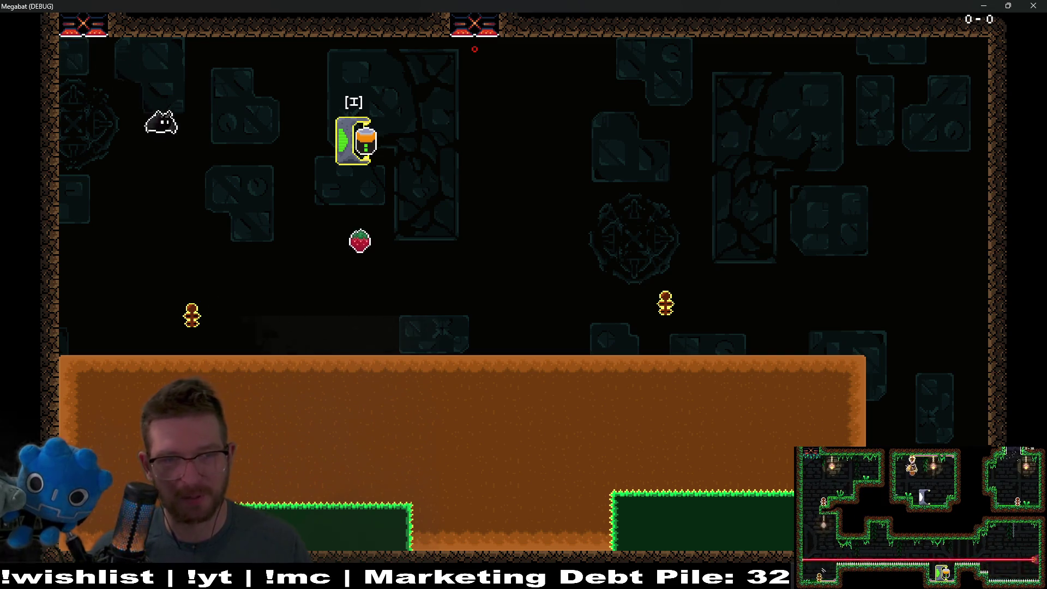
key(Down)
key(Down)
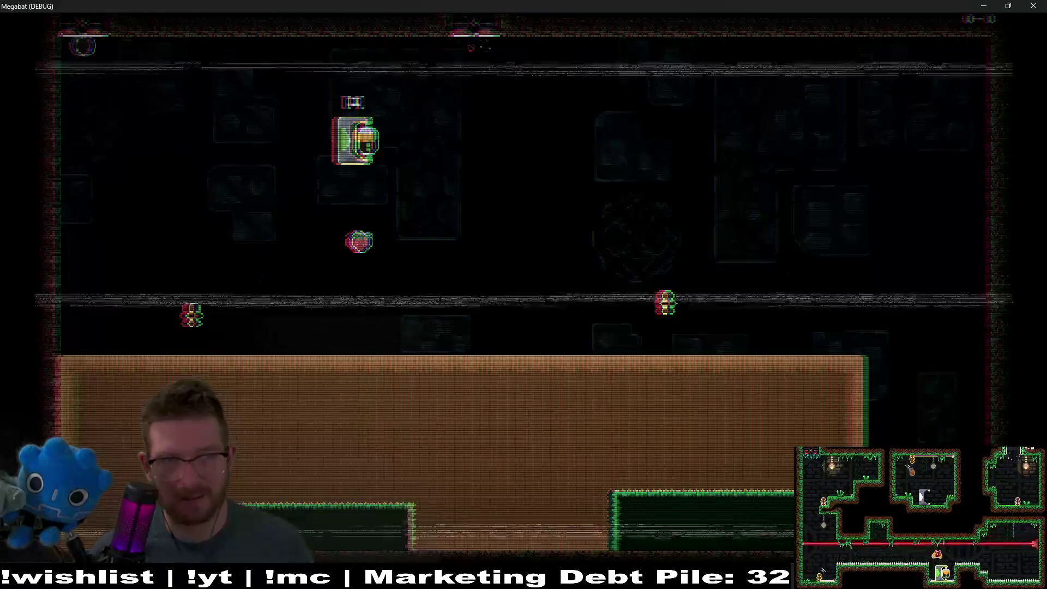
key(Right)
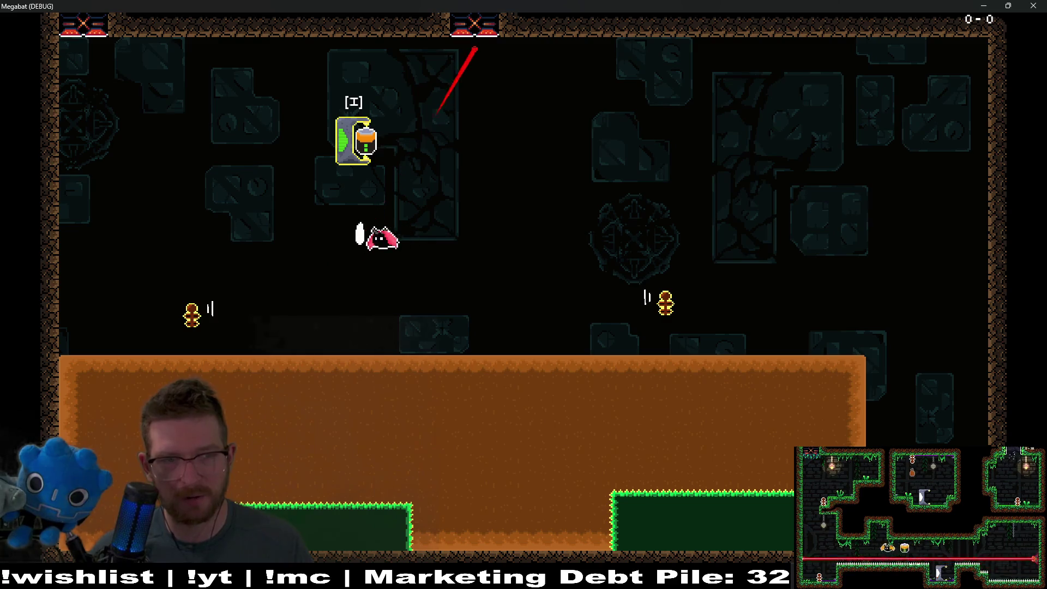
key(Down)
key(Right)
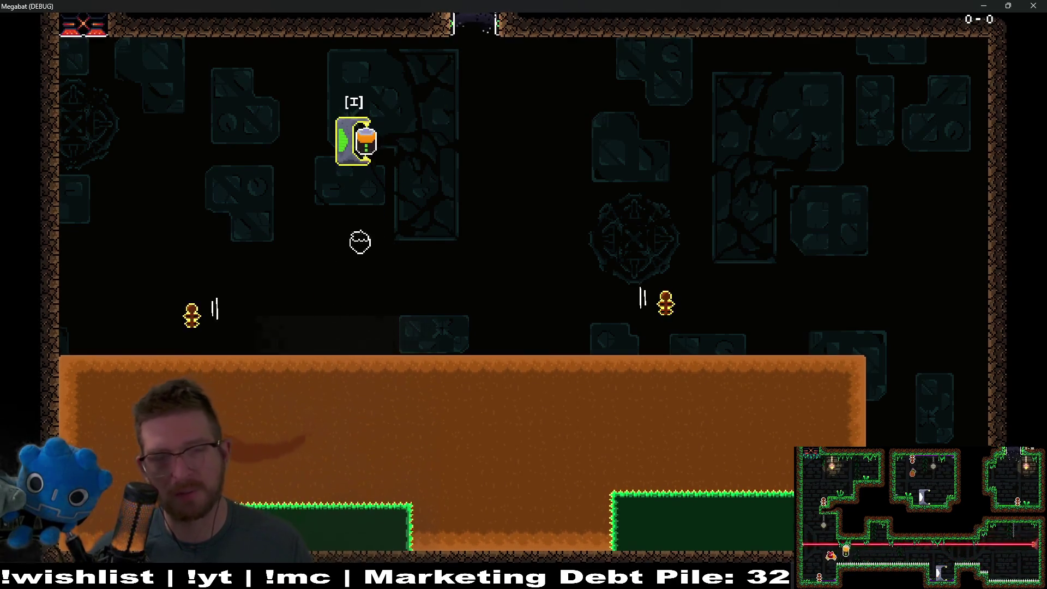
key(Down)
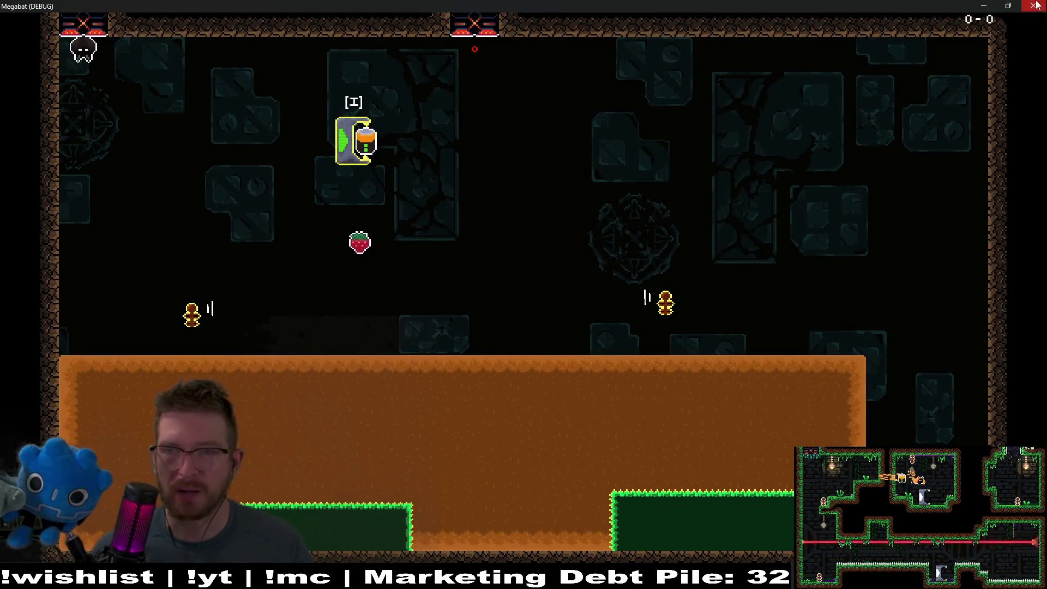
Close the game, undo the last code edit and save Player.gd
click(1033, 6)
key(ctrl+z)
key(ctrl+z)
key(ctrl+s)
Delete the unconditional hurtbox.disable_collision(!value) line, save Player.gd and rerun the level
click(942, 25)
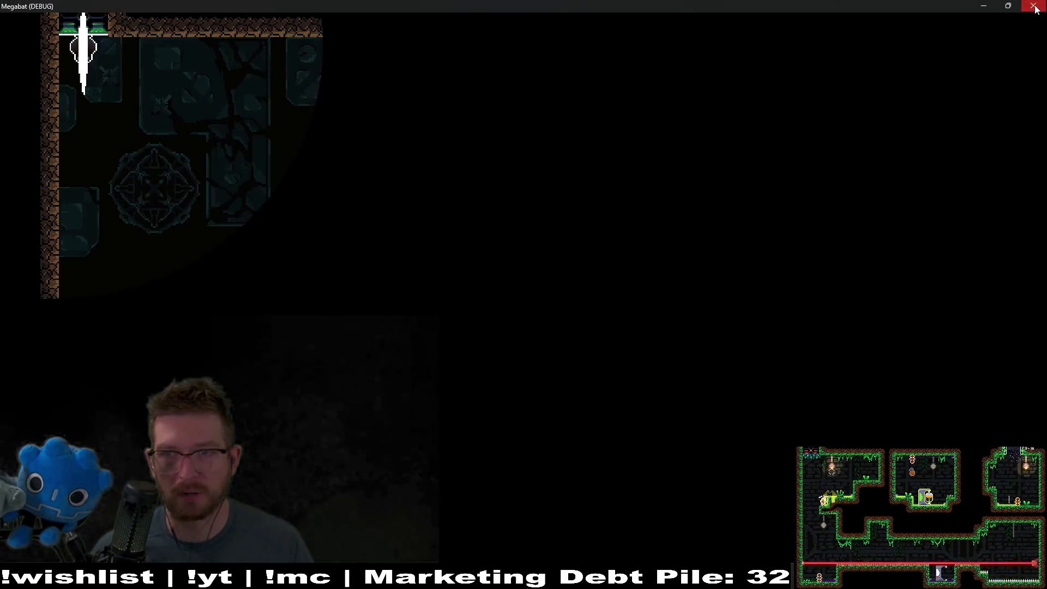
click(1032, 6)
click(588, 220)
key(BackSpace)
key(ctrl+s)
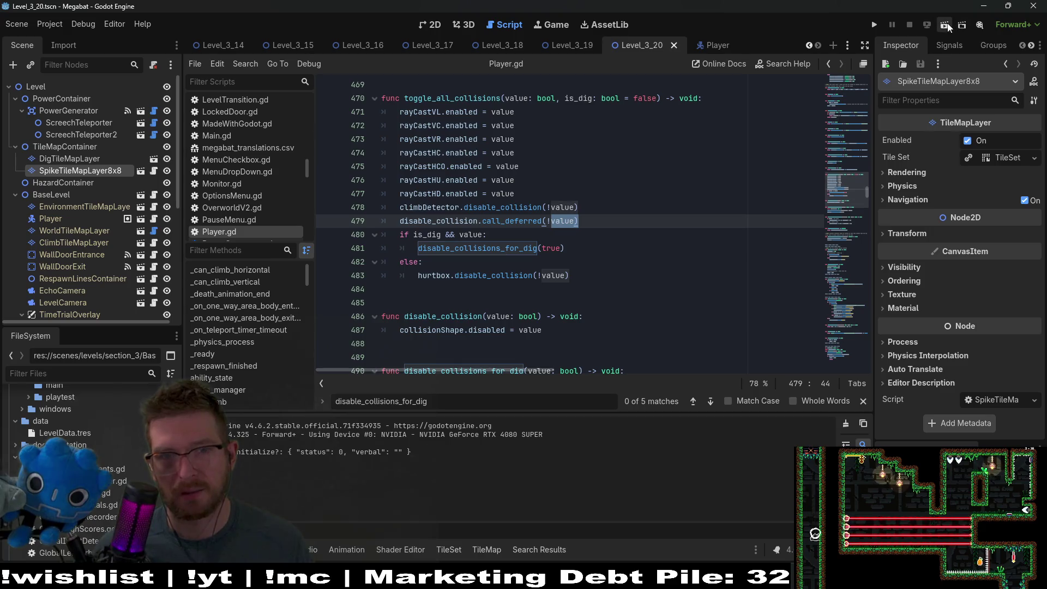
click(945, 26)
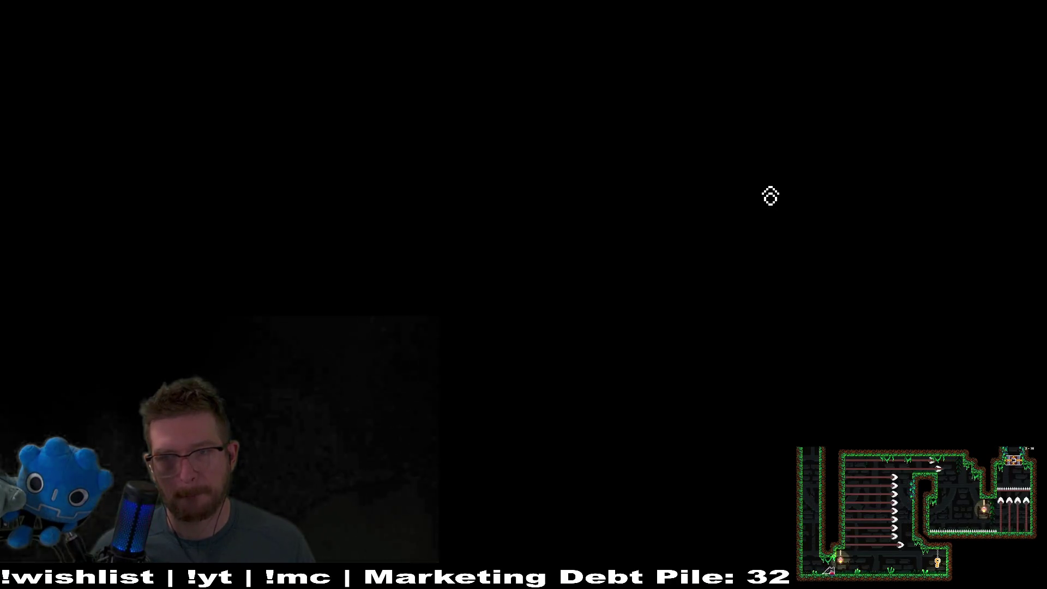
Fly the bat to grab the strawberry and dive into the orange ground
key(Right)
key(space)
key(Down)
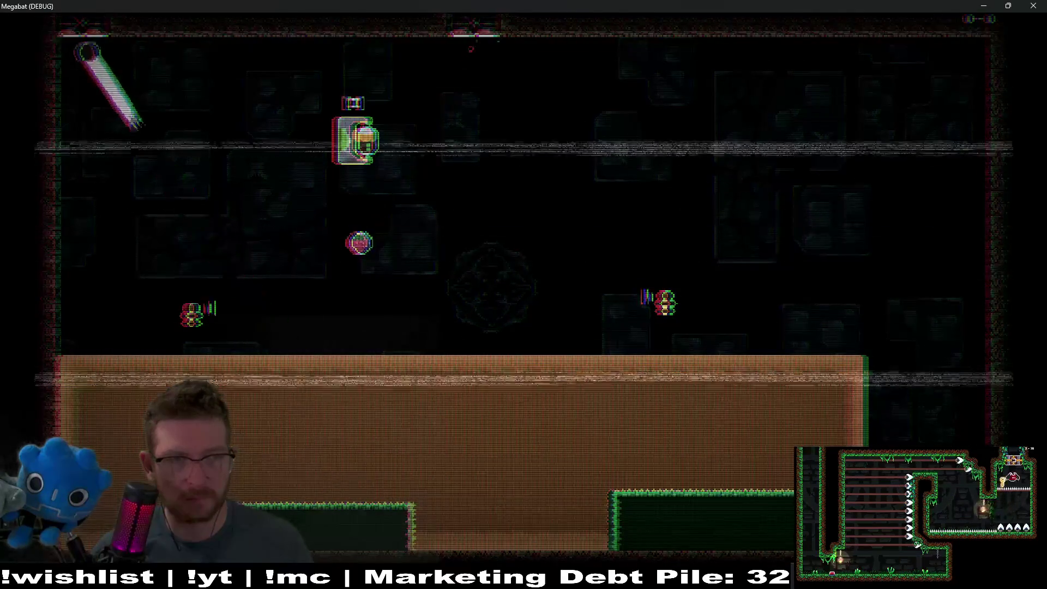
key(Right)
key(Down)
key(Down)
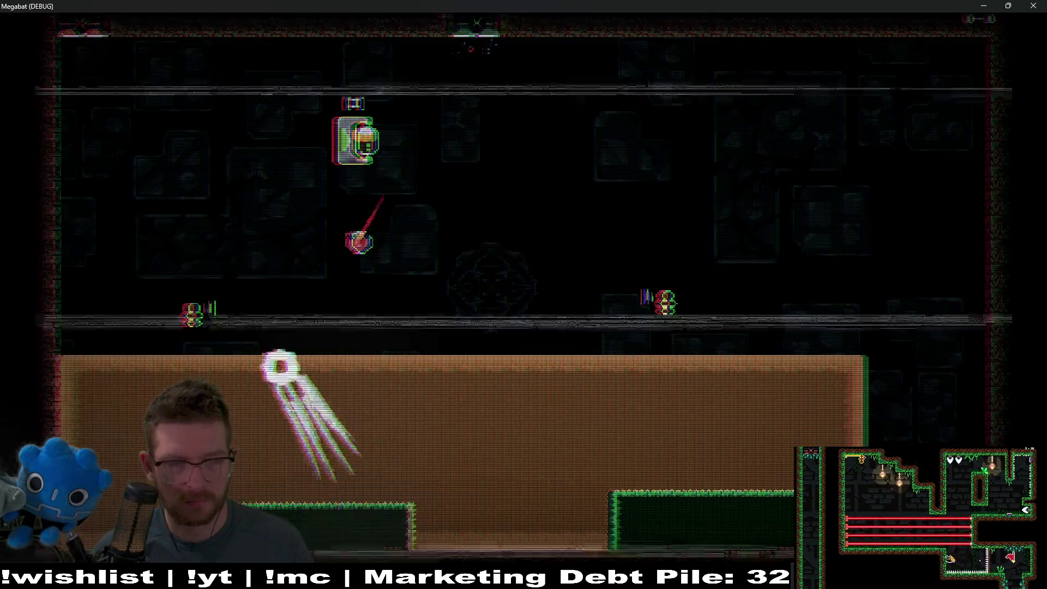
key(Up)
key(Down)
Tunnel through the ground to the green ledge and back up, then stop the game with F8
key(Right)
key(Down)
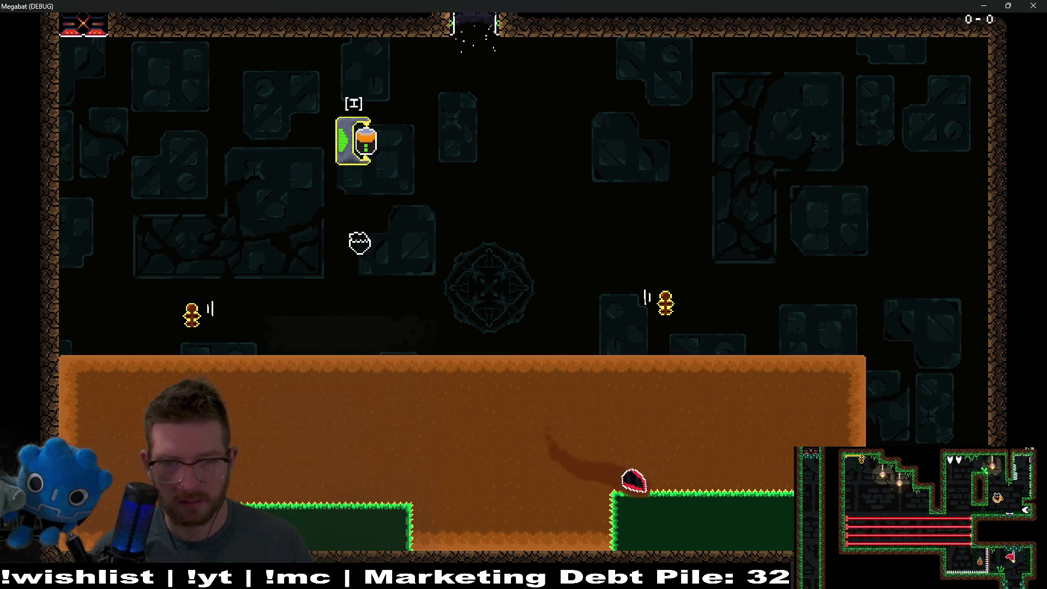
key(Left)
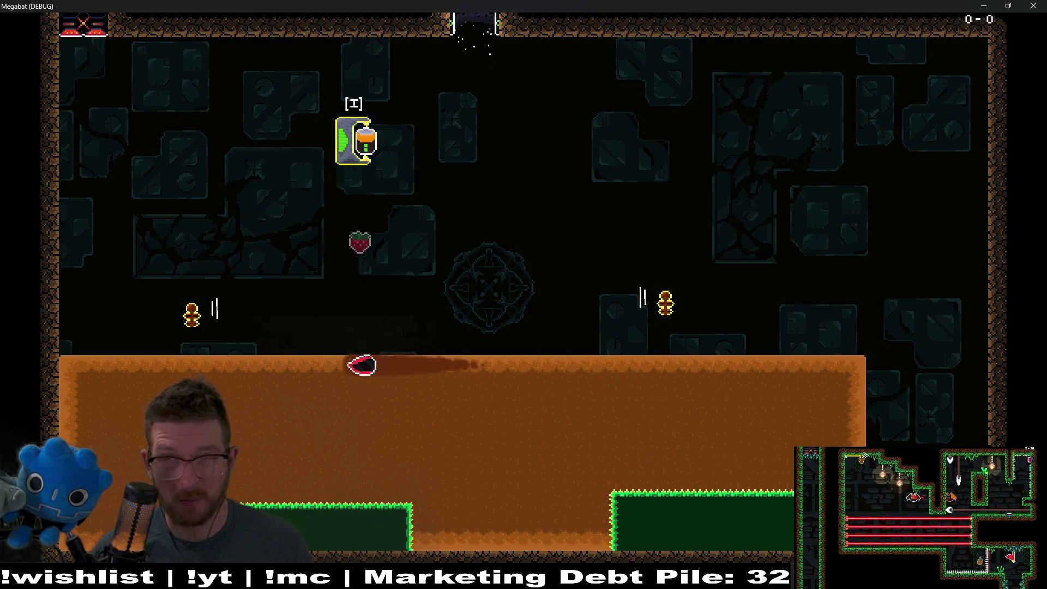
key(Down)
key(Right)
key(Up)
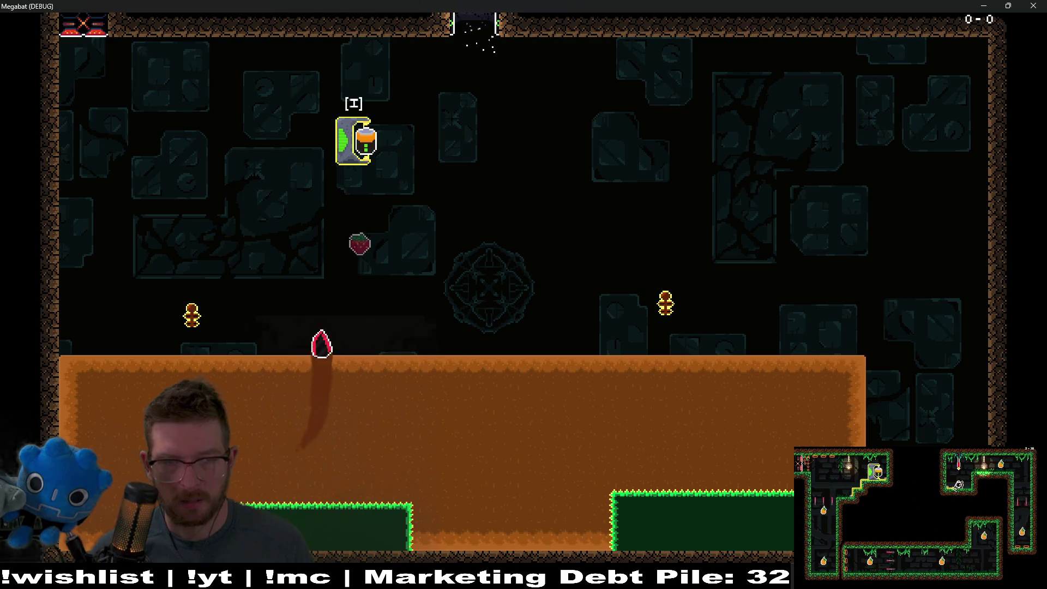
key(Down)
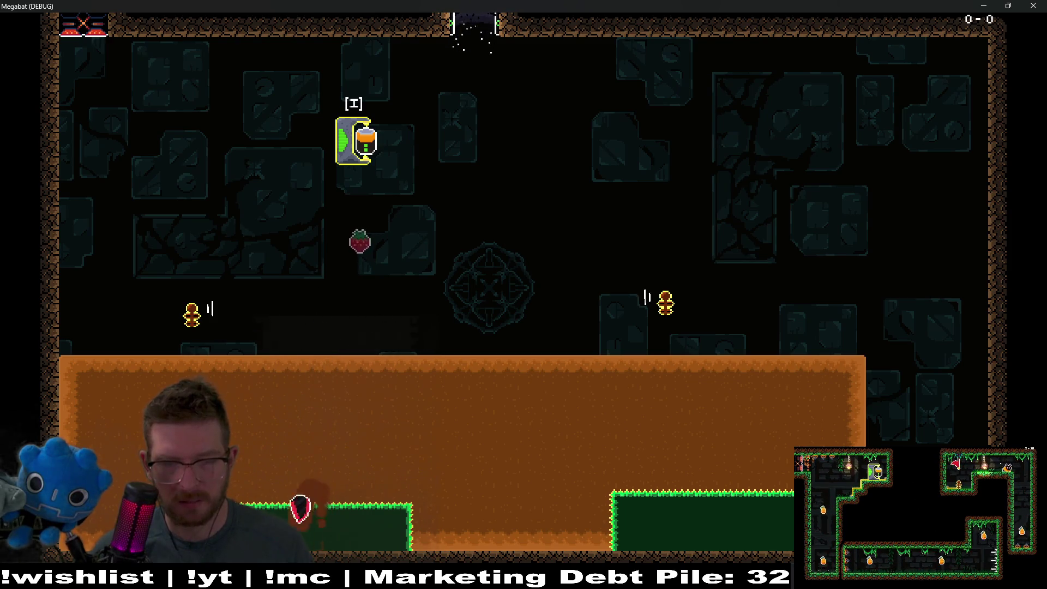
key(Up)
key(F8)
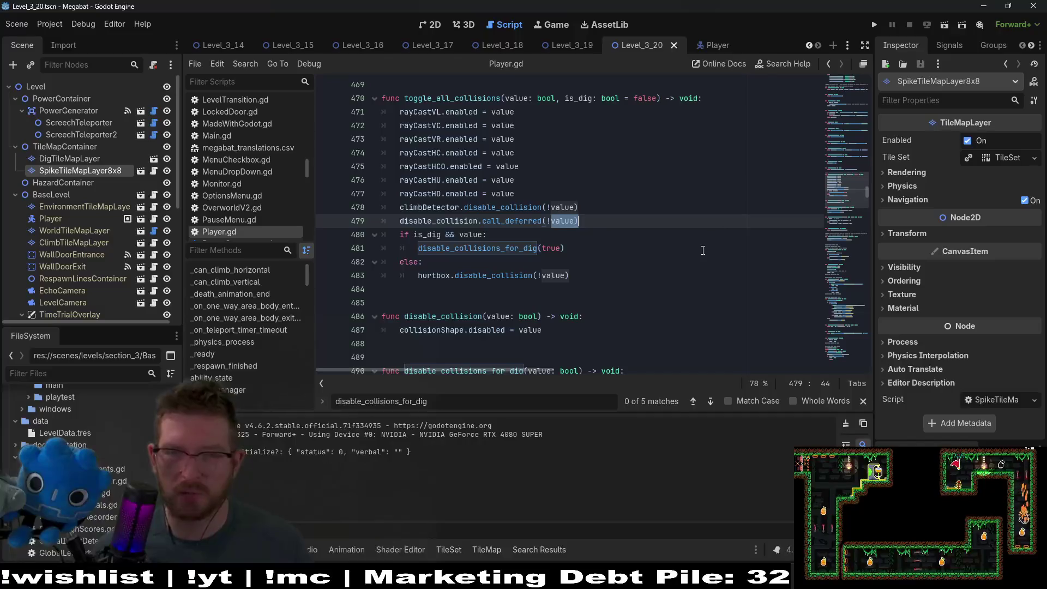
scroll(703, 250, down, 1)
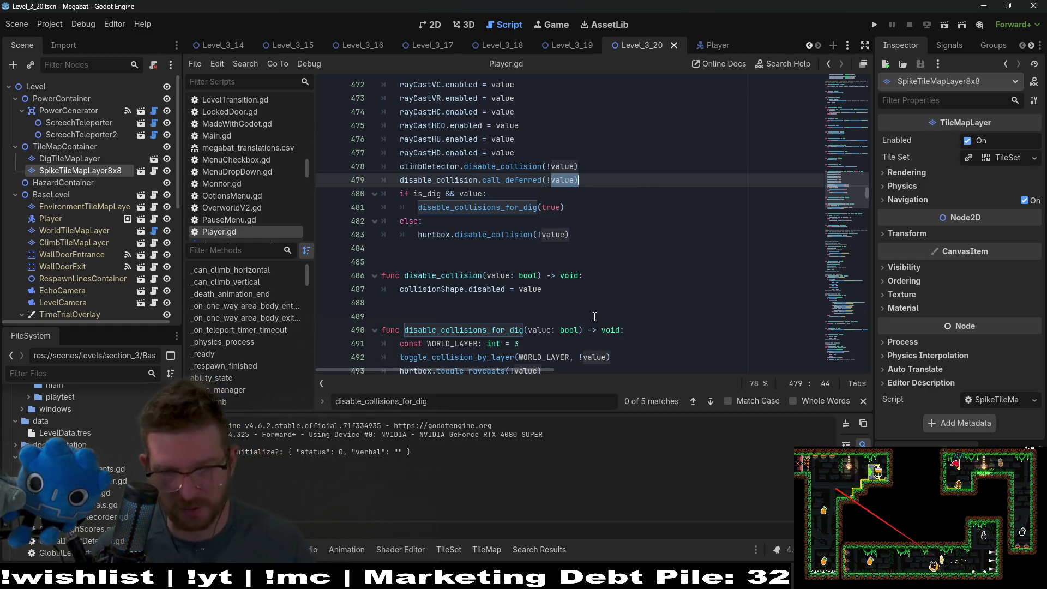
scroll(604, 287, down, 2)
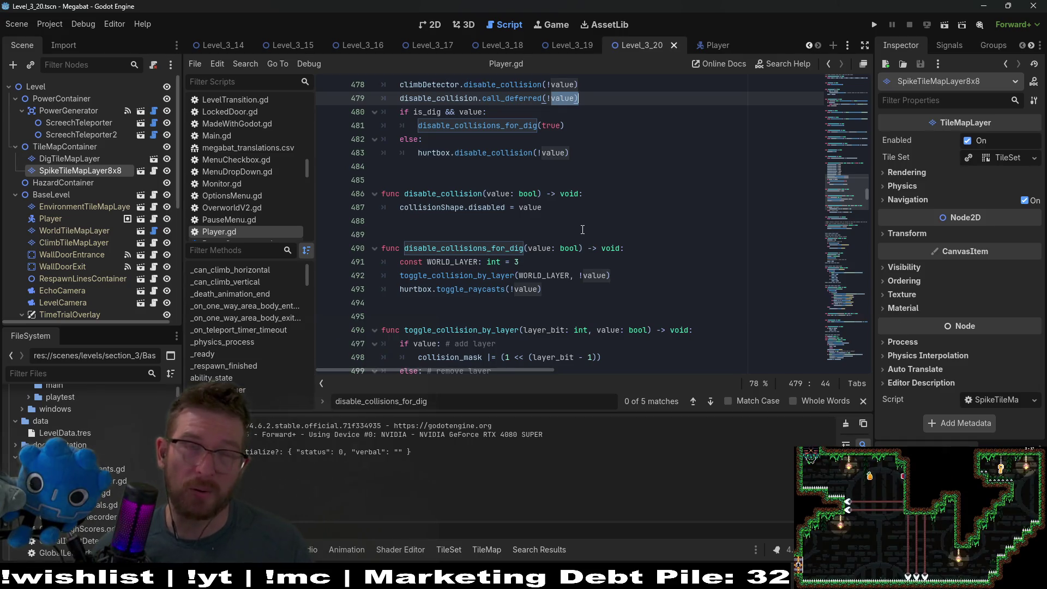
scroll(570, 233, up, 2)
scroll(712, 238, down, 1)
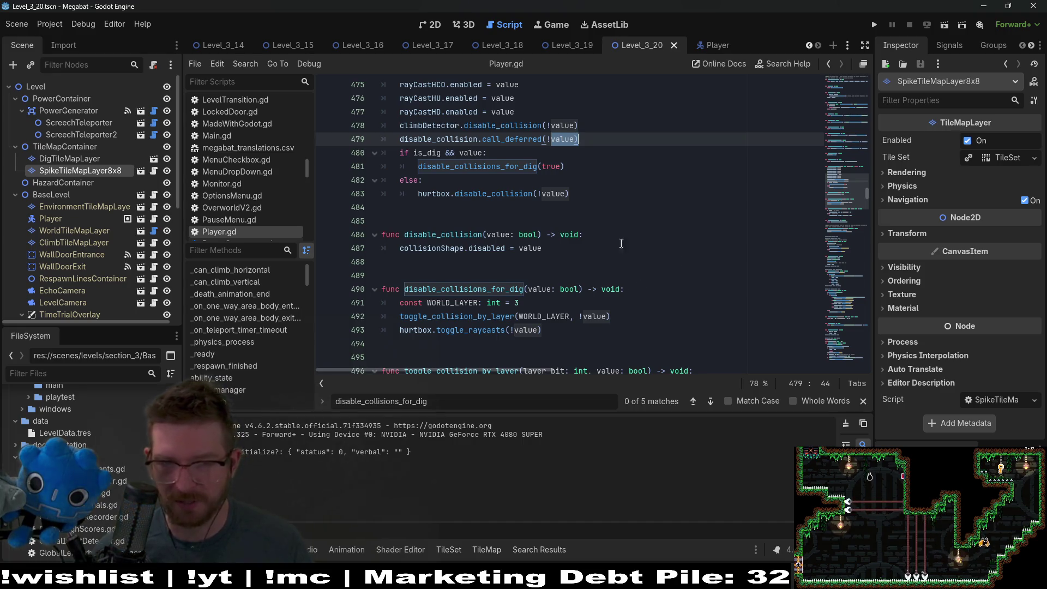
scroll(695, 216, up, 2)
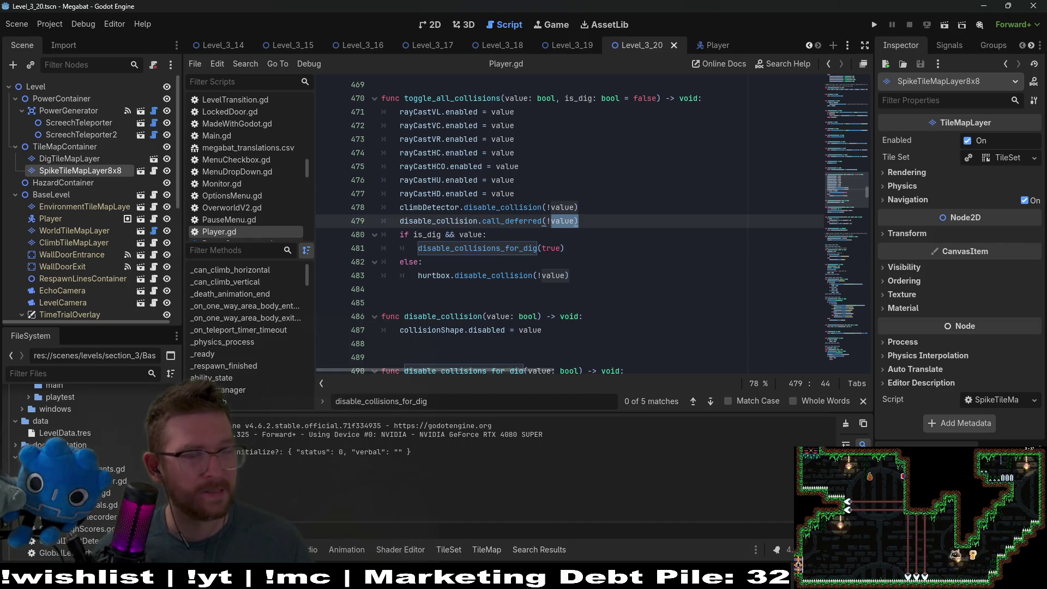
click(516, 287)
scroll(683, 253, down, 2)
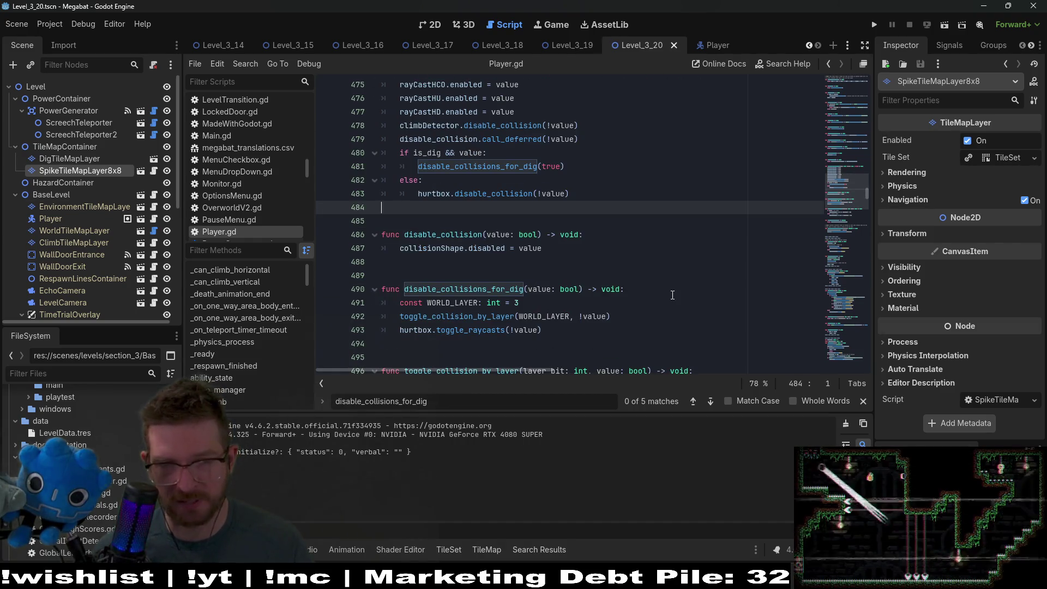
click(683, 253)
double_click(443, 235)
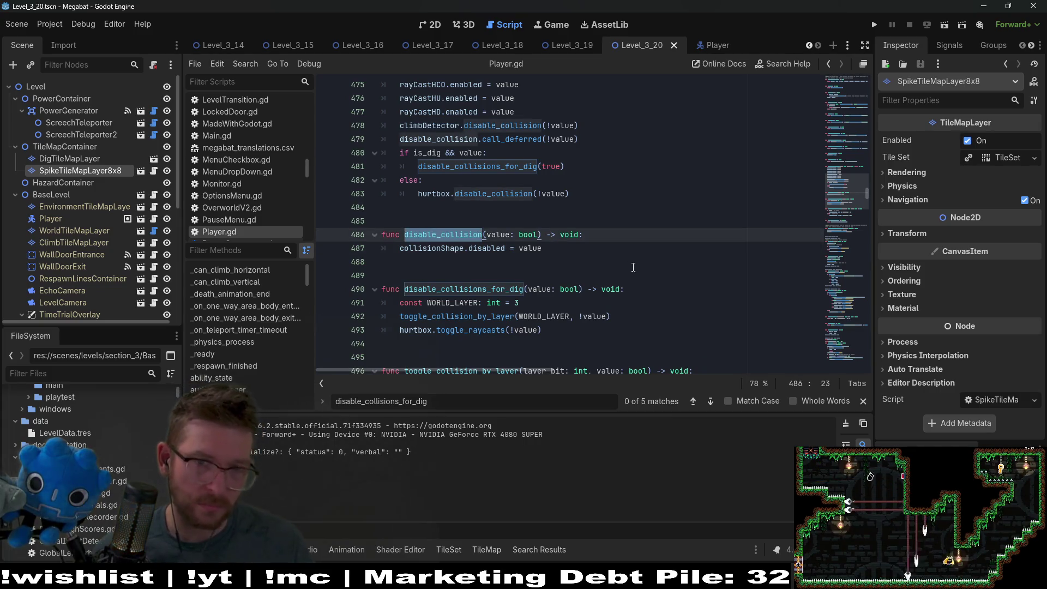
scroll(633, 267, up, 1)
scroll(631, 267, up, 1)
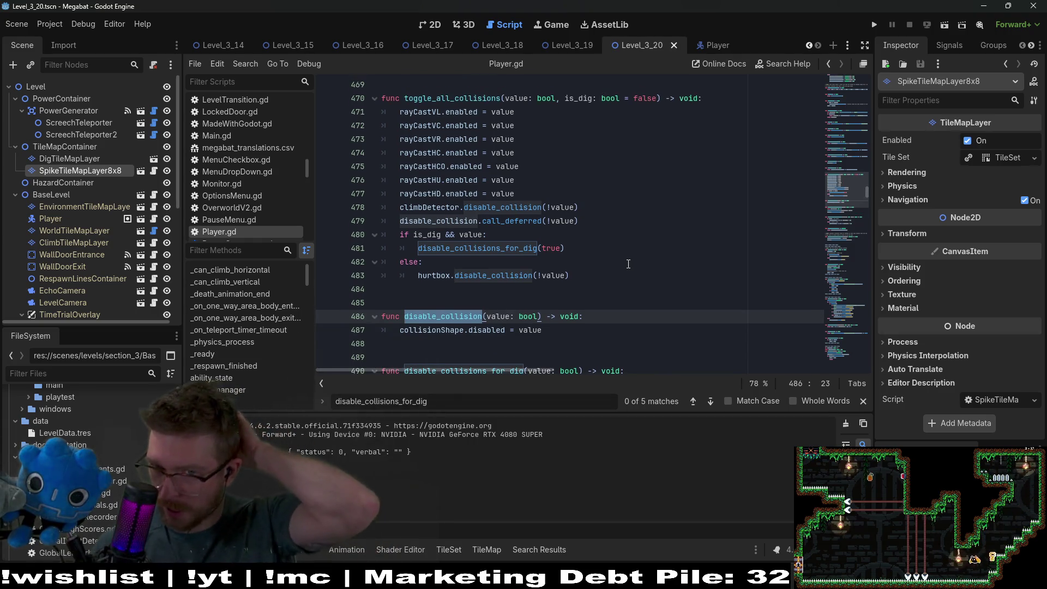
Search Player.gd for screech_teleport and review toggle_screech_teleport_state's value parameter
key(ctrl+f)
text(sc)
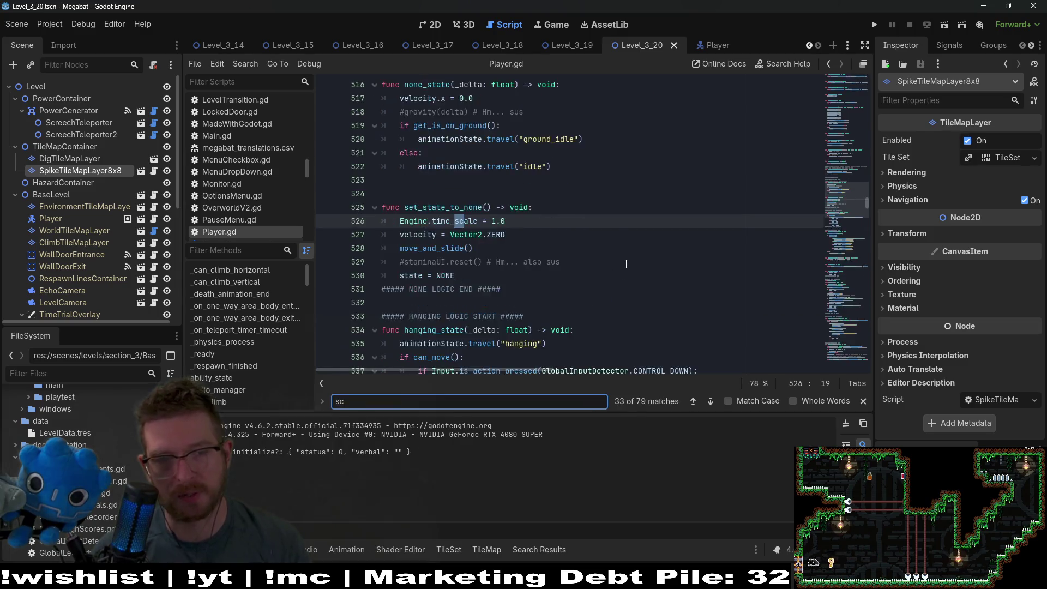
text(reech_tele)
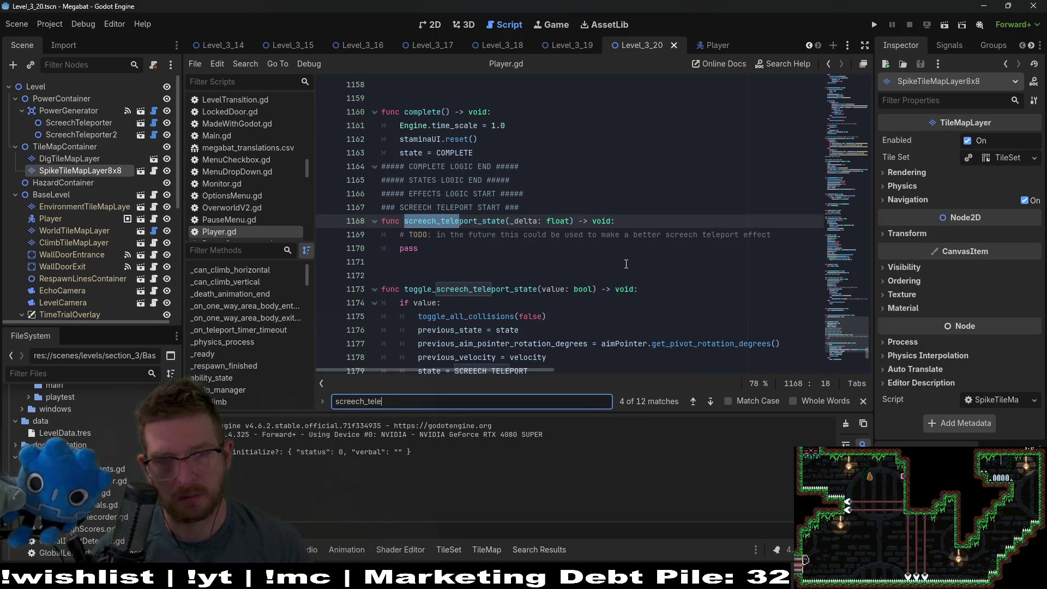
text(port)
scroll(567, 240, down, 3)
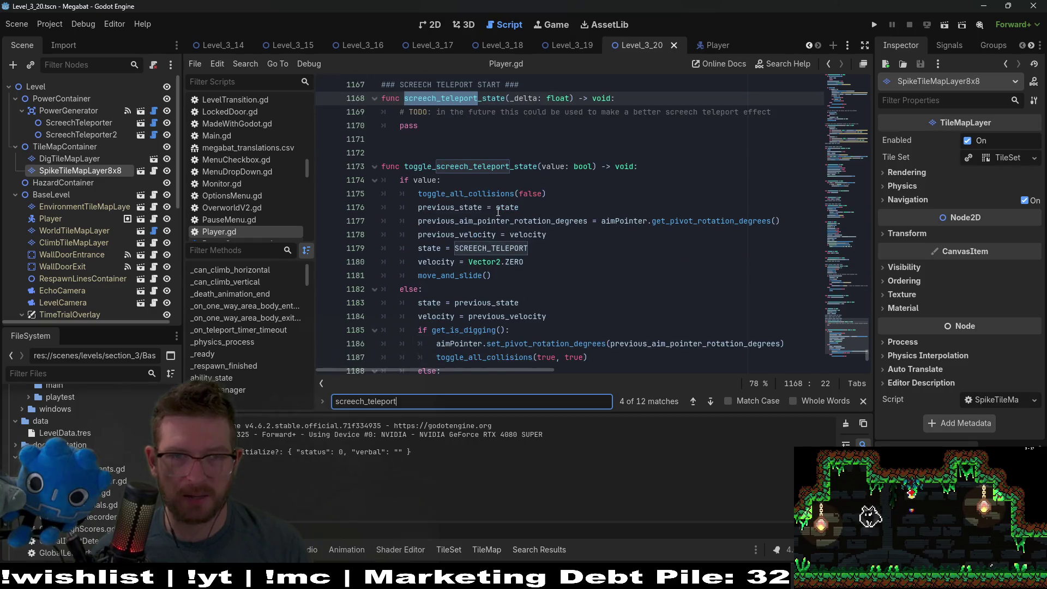
click(486, 193)
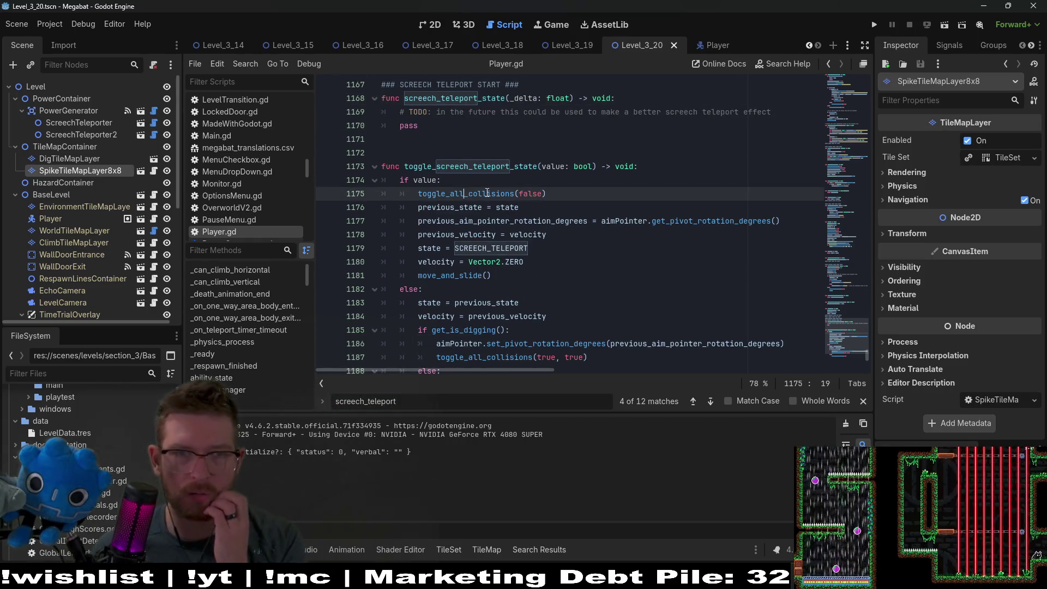
click(548, 167)
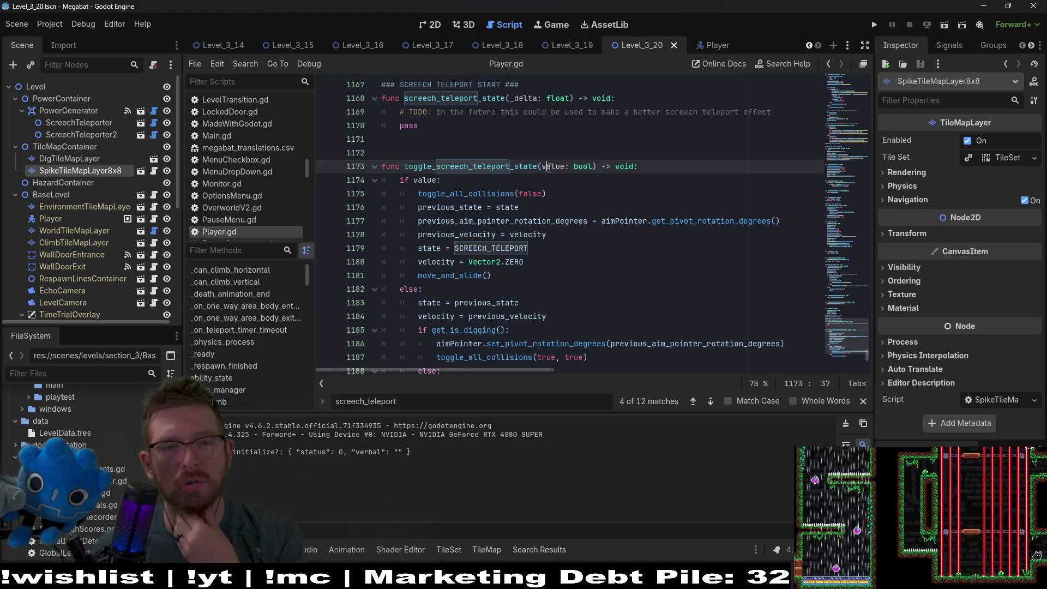
scroll(549, 168, down, 2)
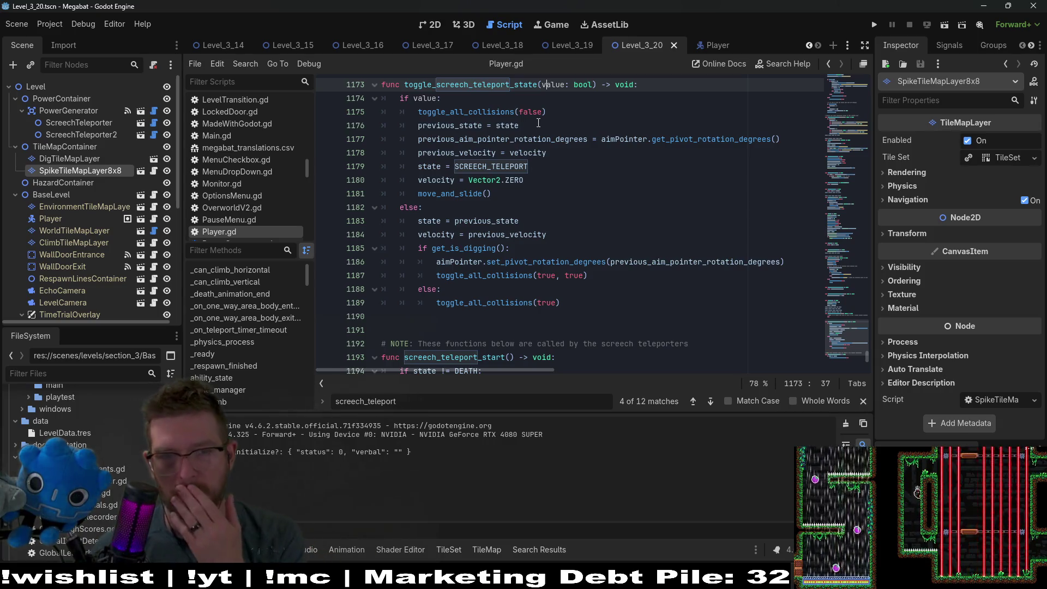
Check the get_is_digging branch and jump to the toggle_all_collisions definition
click(519, 248)
drag(599, 283, 436, 275)
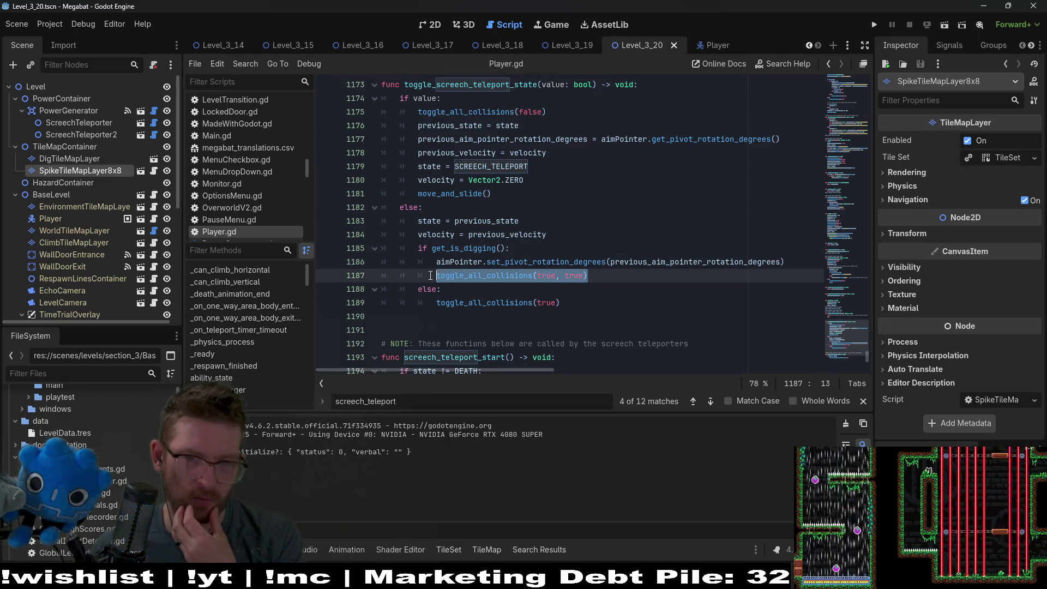
scroll(507, 232, down, 1)
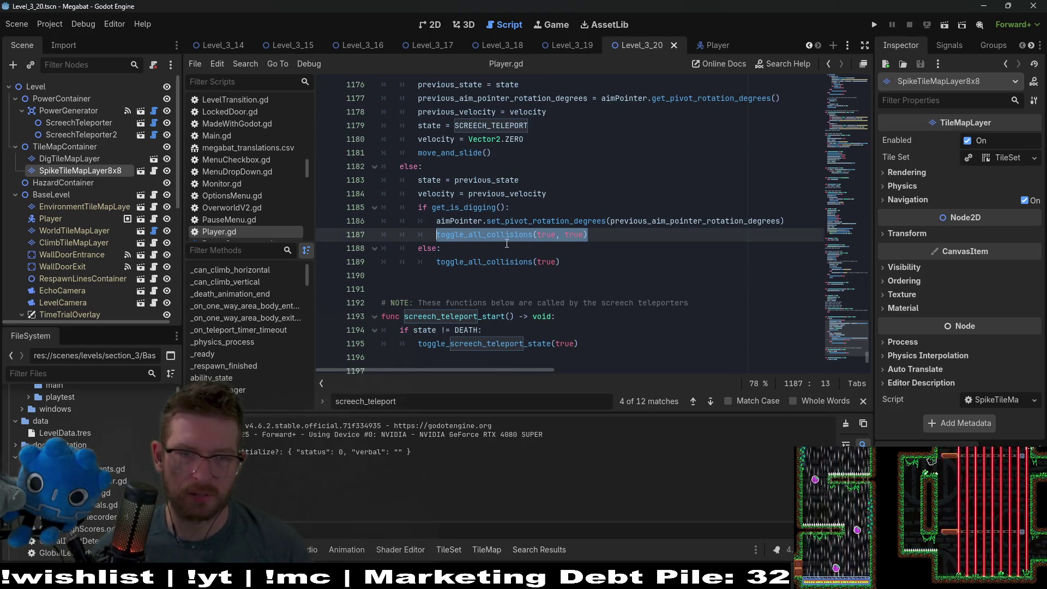
ctrl+click(506, 241)
scroll(540, 228, down, 2)
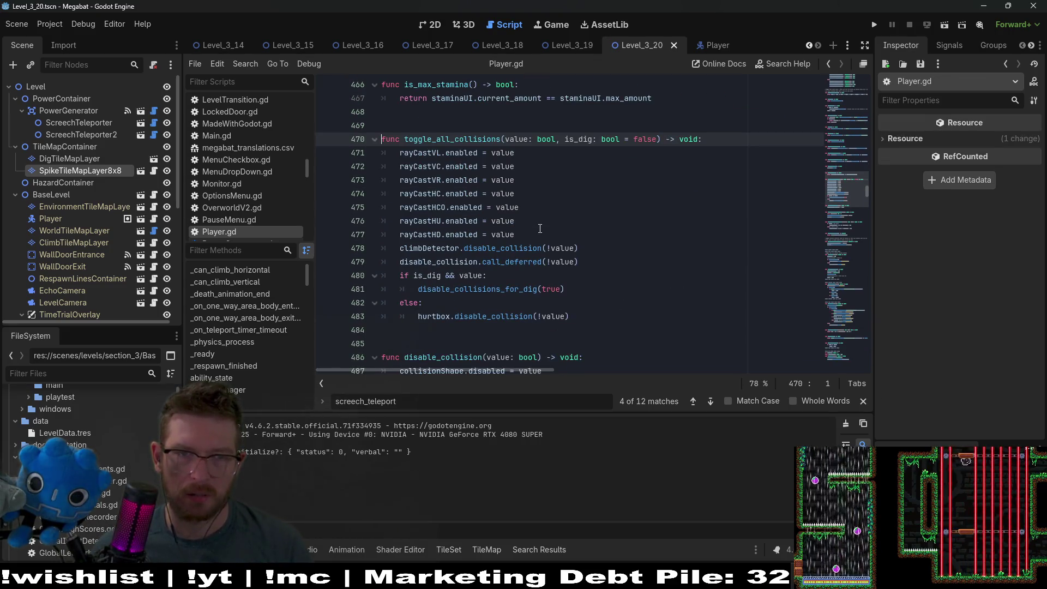
Inspect the is_dig check and the disable_collisions_for_dig(true) call in toggle_all_collisions
double_click(578, 139)
double_click(427, 275)
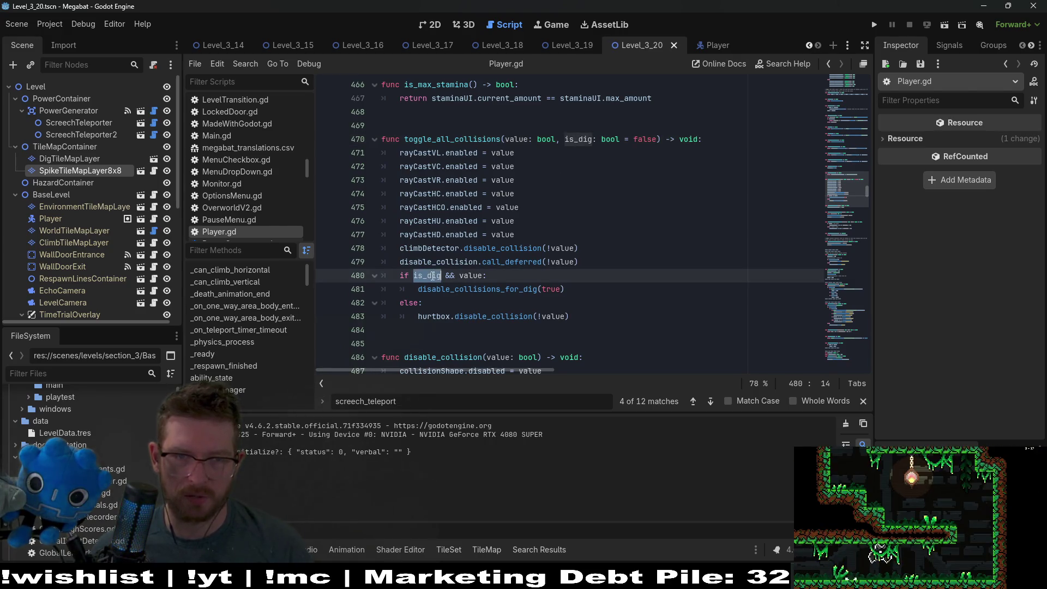
double_click(437, 295)
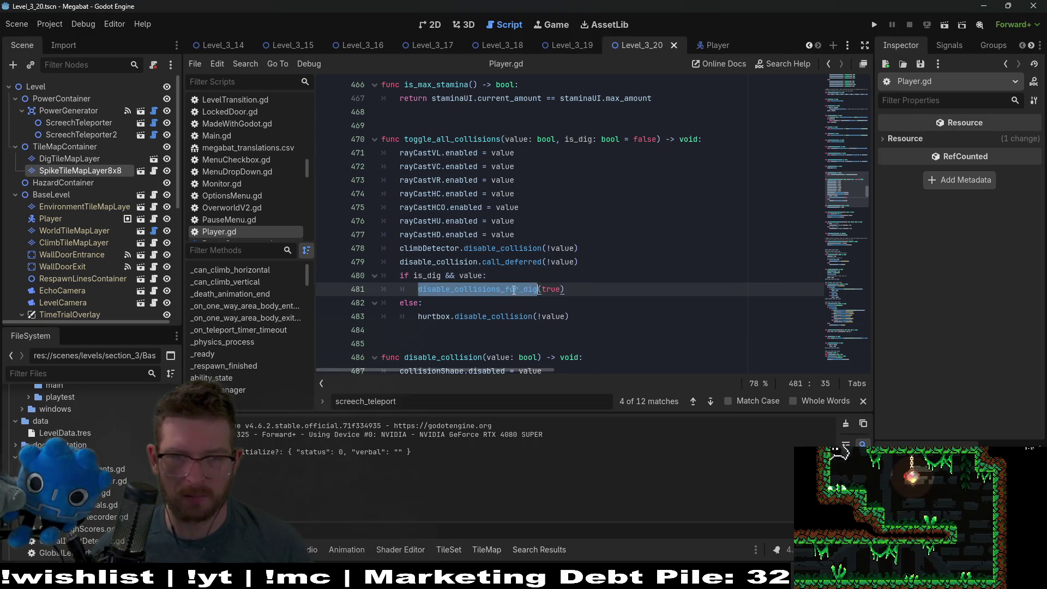
scroll(526, 277, down, 2)
scroll(544, 246, up, 2)
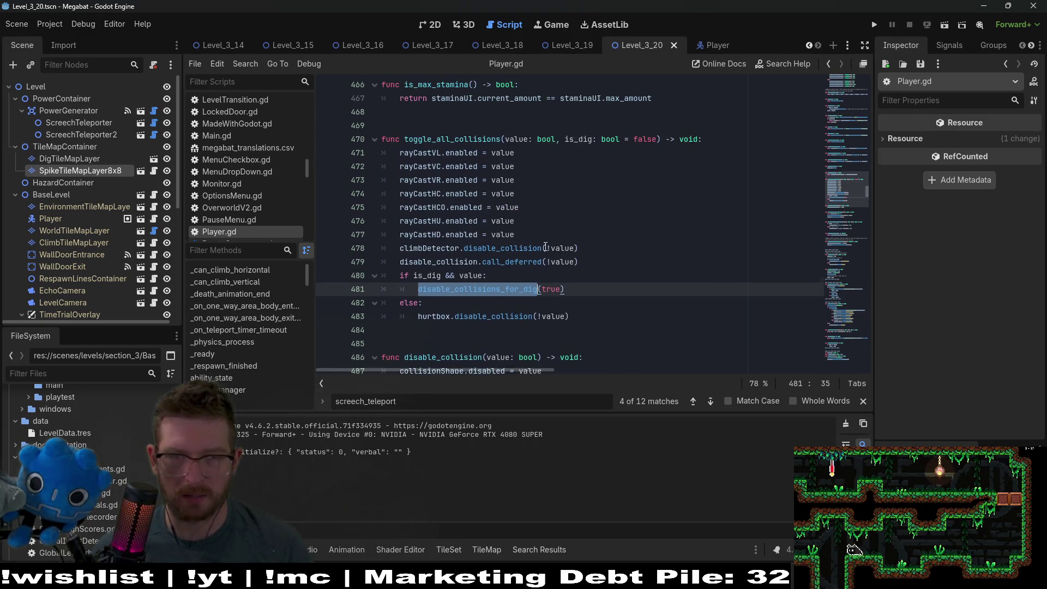
double_click(552, 288)
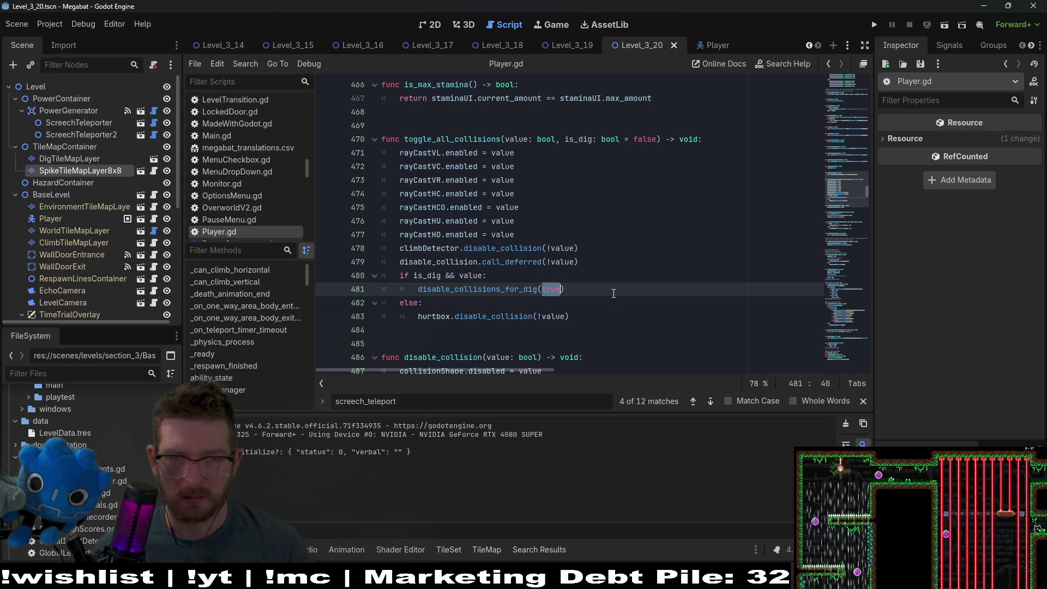
scroll(613, 289, down, 3)
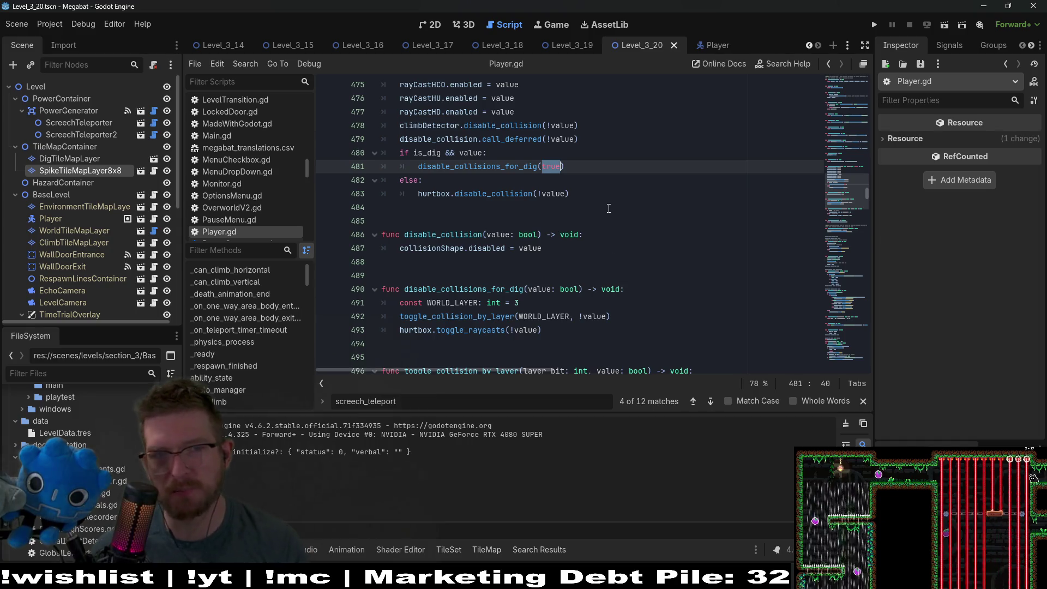
Copy the hurtbox.disable_collision line above the is_dig check and remove one indent
click(588, 192)
key(shift+Up)
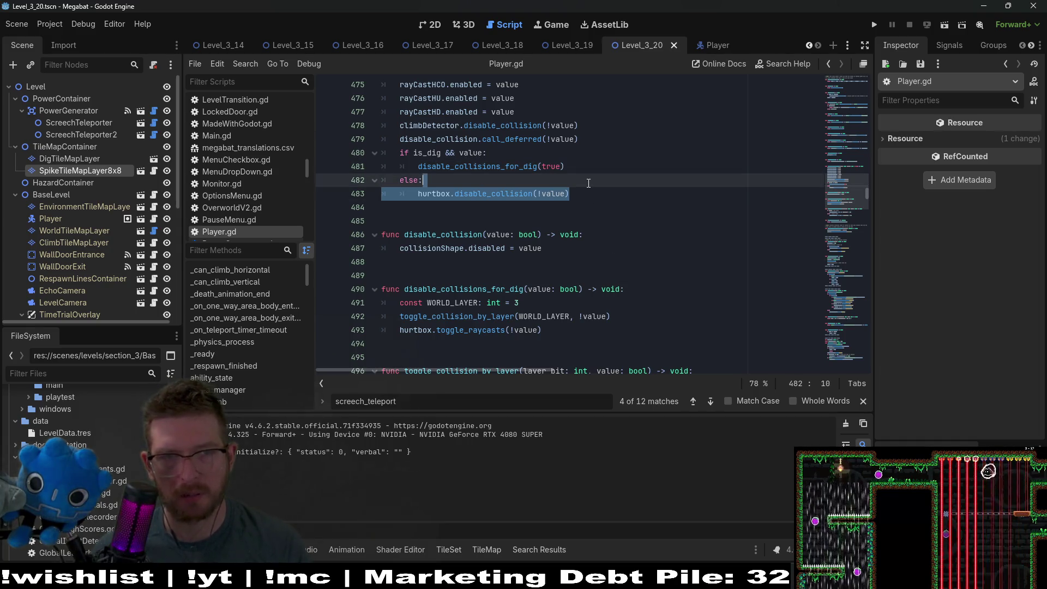
key(ctrl+c)
click(590, 142)
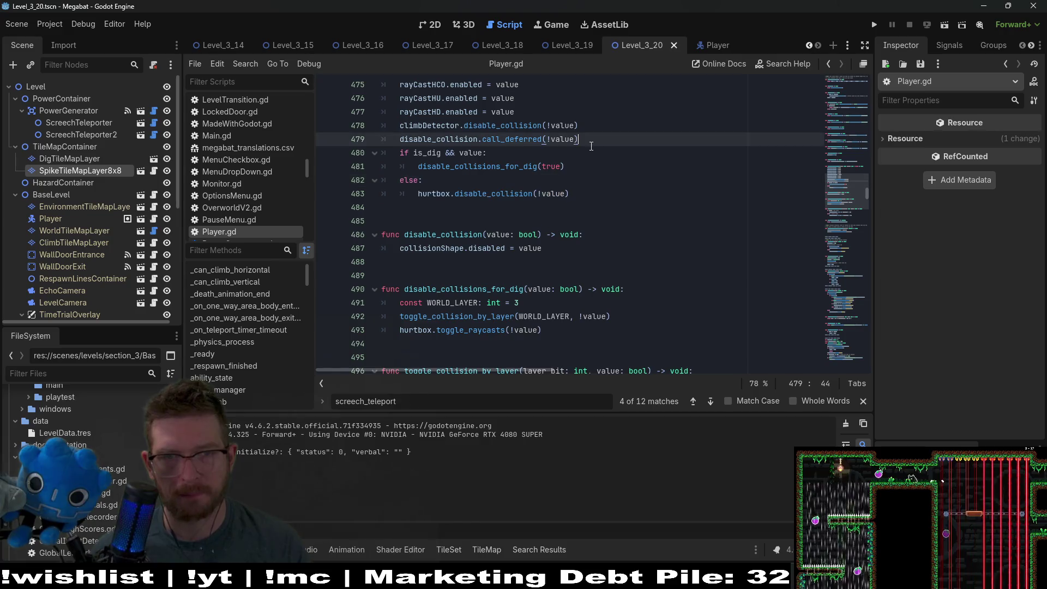
key(ctrl+v)
click(416, 153)
key(BackSpace)
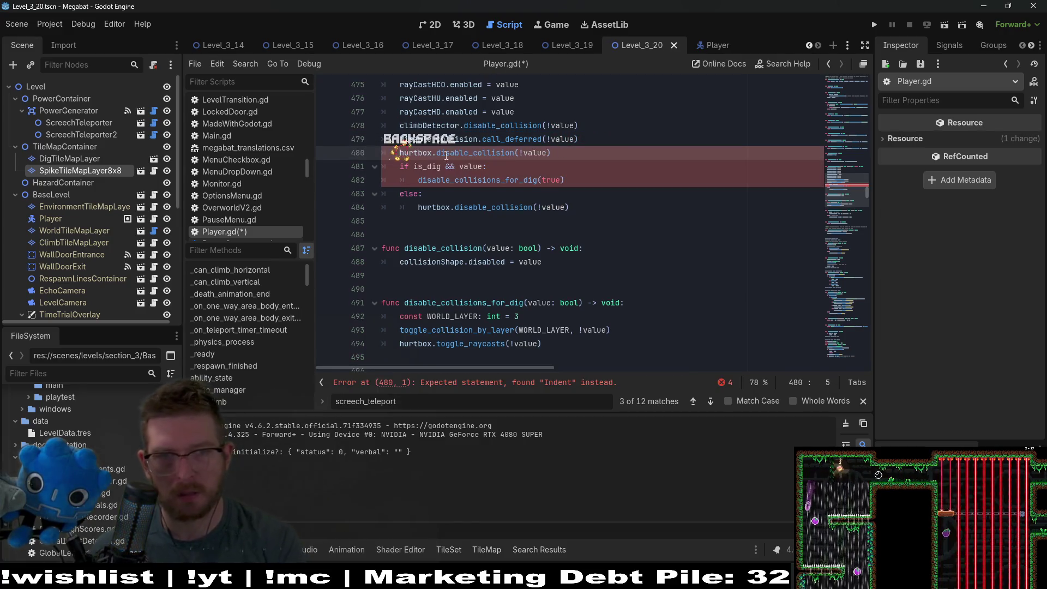
Replace true with value in the disable_collisions_for_dig call
scroll(456, 238, up, 2)
double_click(476, 246)
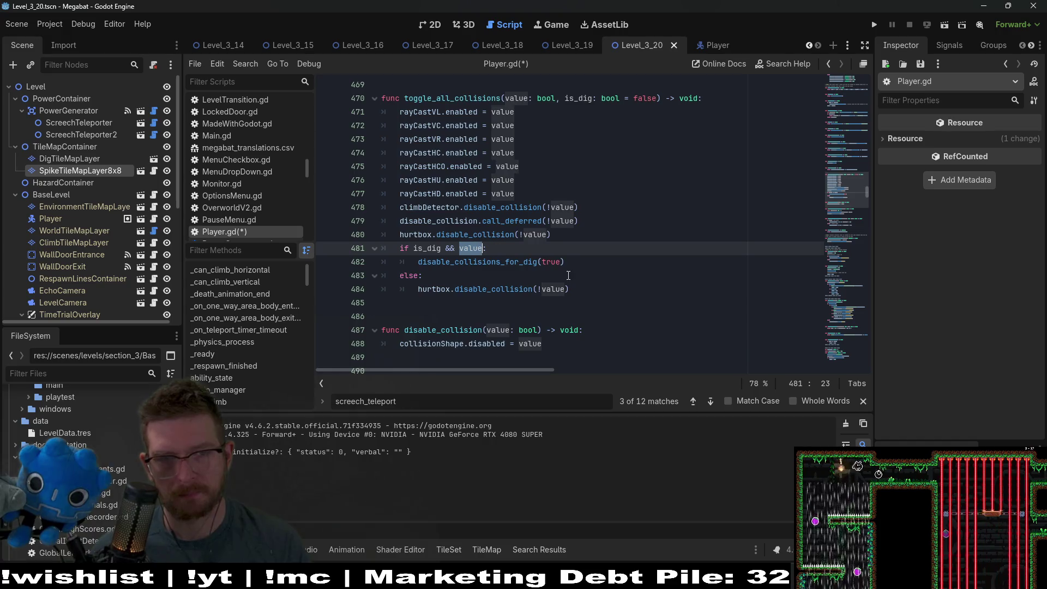
scroll(567, 265, down, 2)
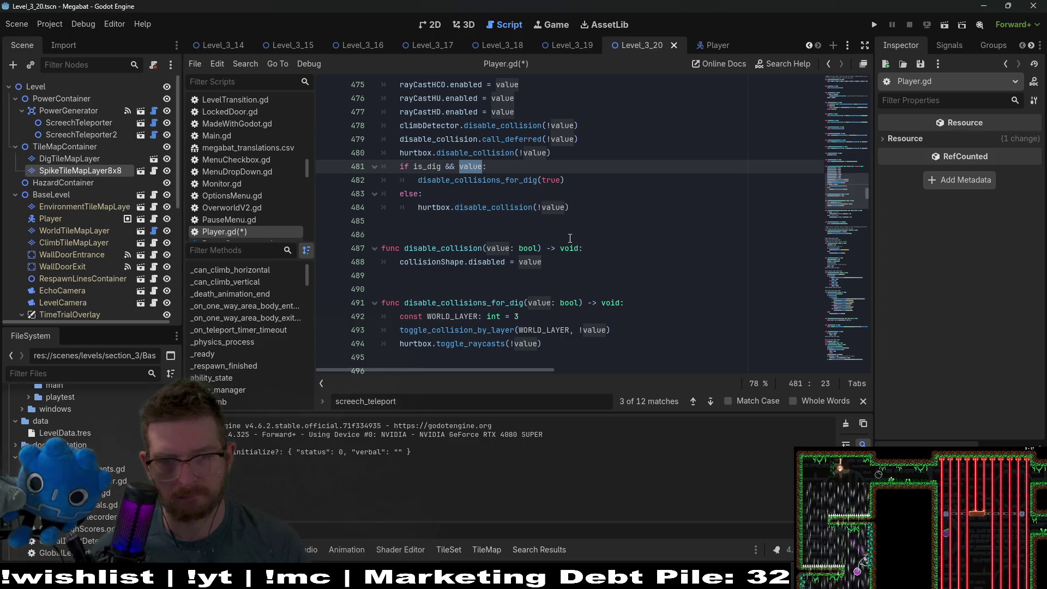
double_click(553, 181)
key(ctrl+v)
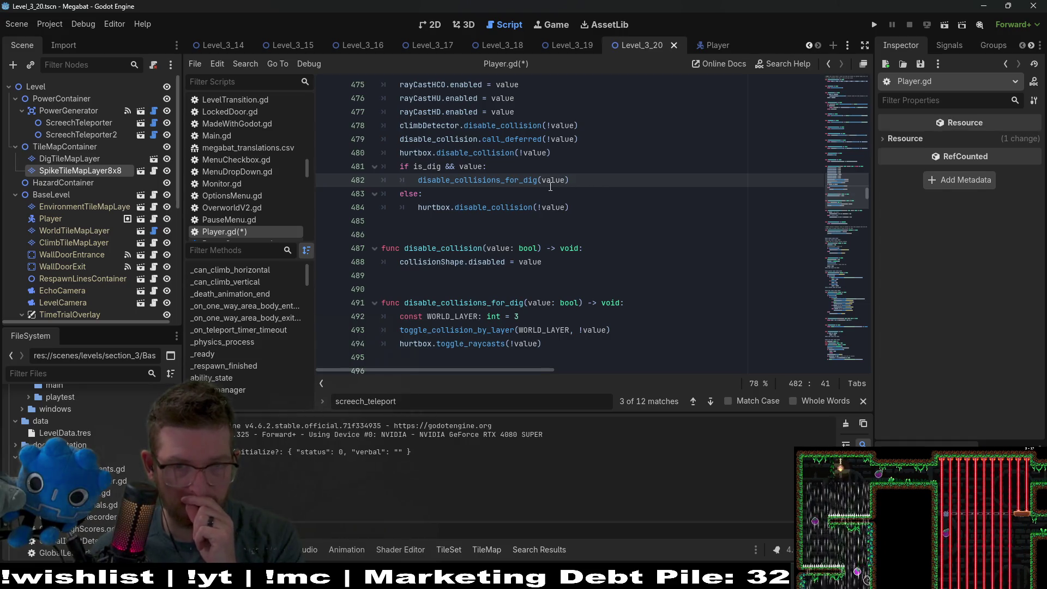
Delete the redundant else branch, save Player.gd and launch the game
scroll(562, 186, up, 1)
double_click(506, 222)
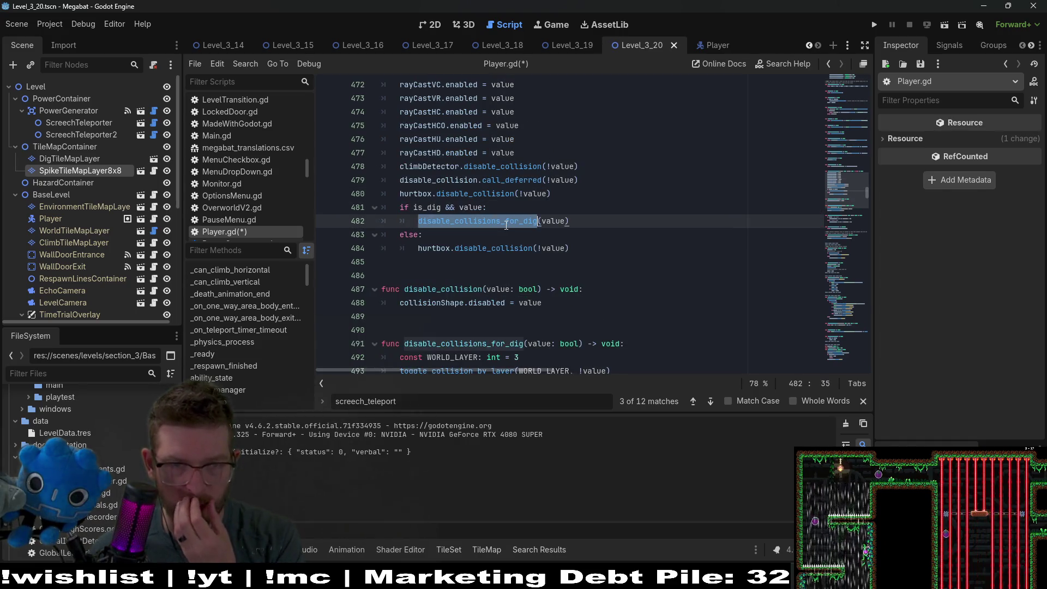
scroll(551, 220, up, 1)
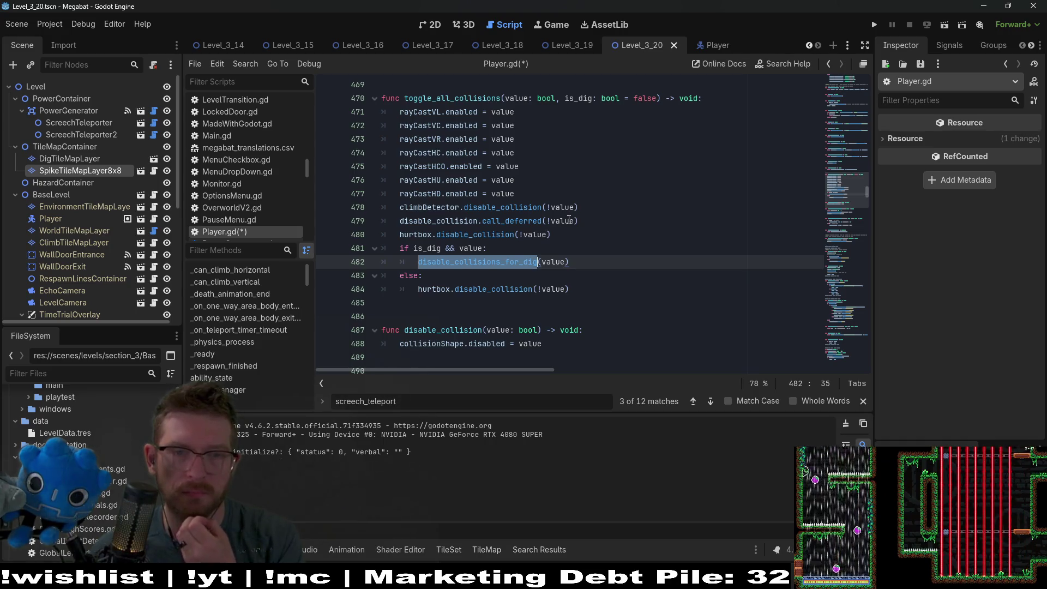
drag(596, 289, 603, 263)
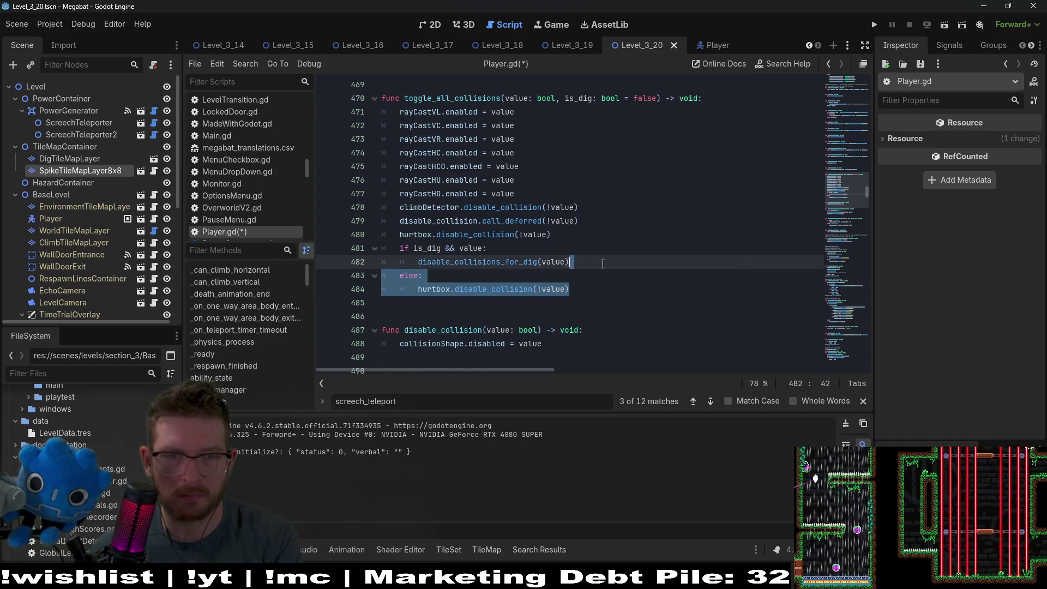
key(BackSpace)
key(ctrl+s)
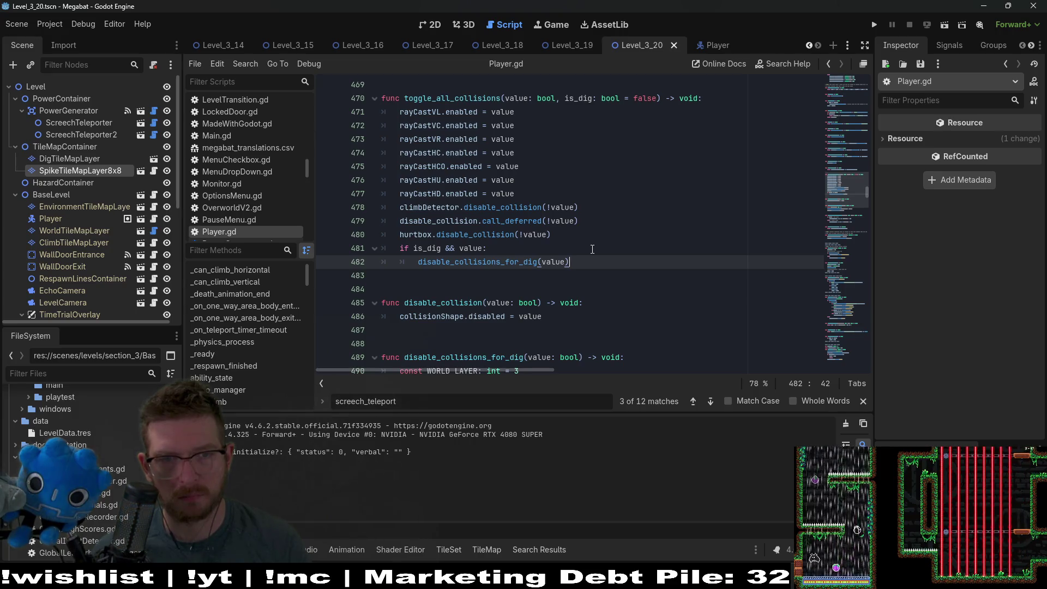
click(945, 25)
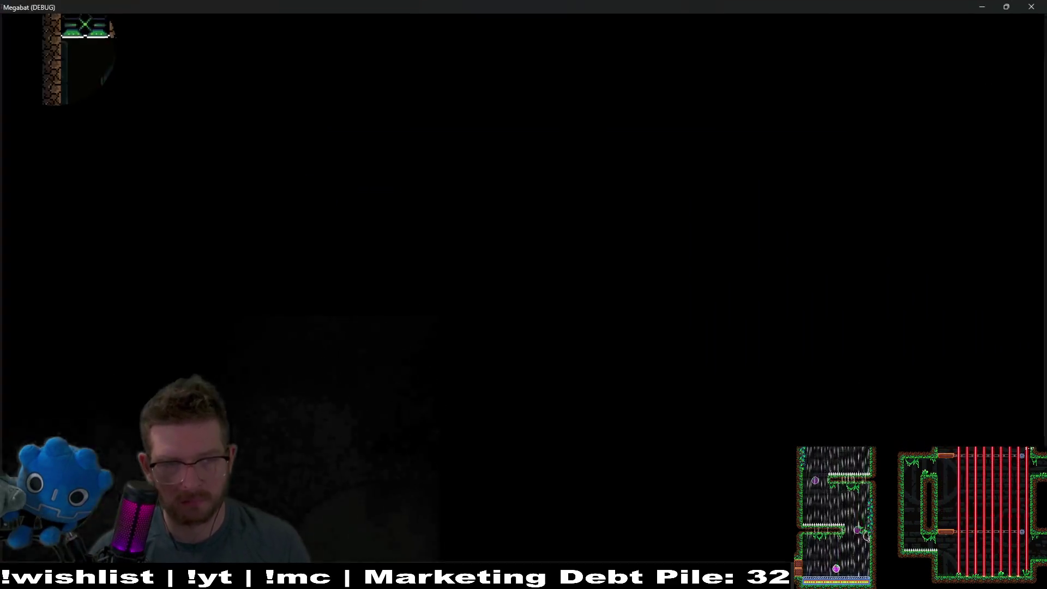
key(Right)
key(Down)
key(Right)
key(Up)
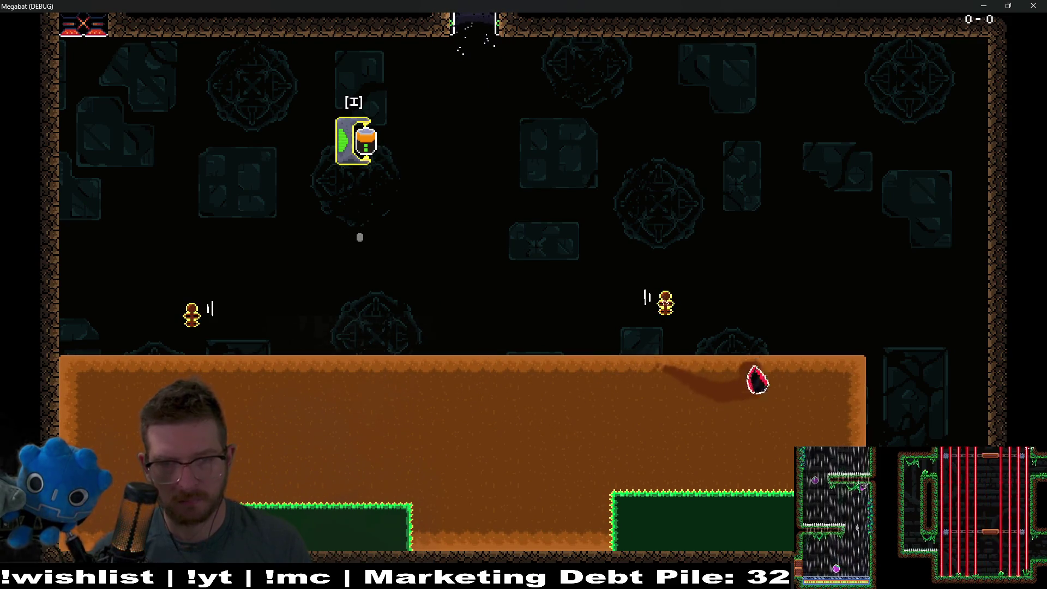
key(Left)
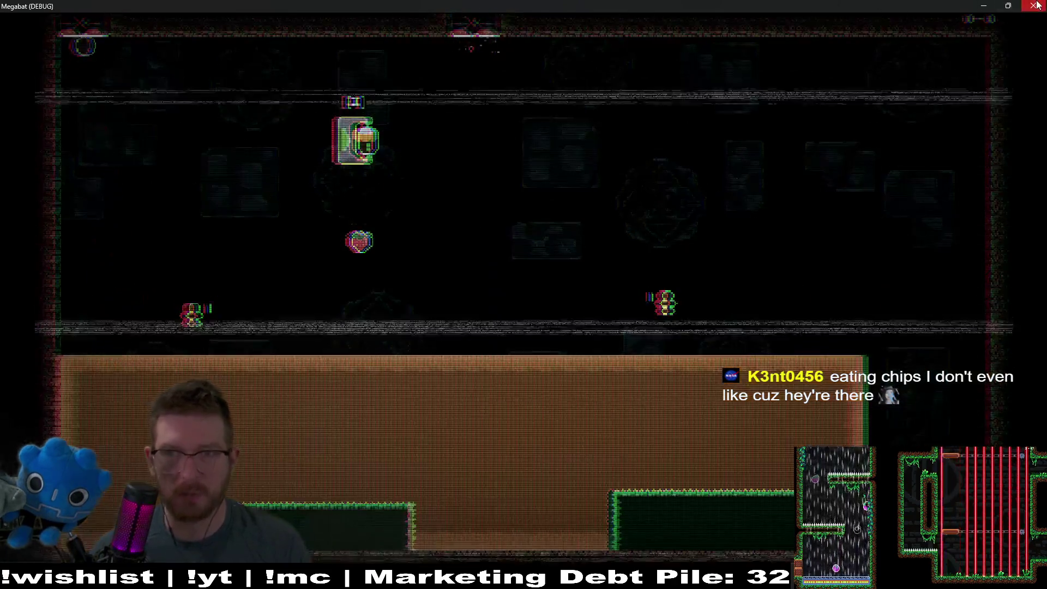
click(1034, 5)
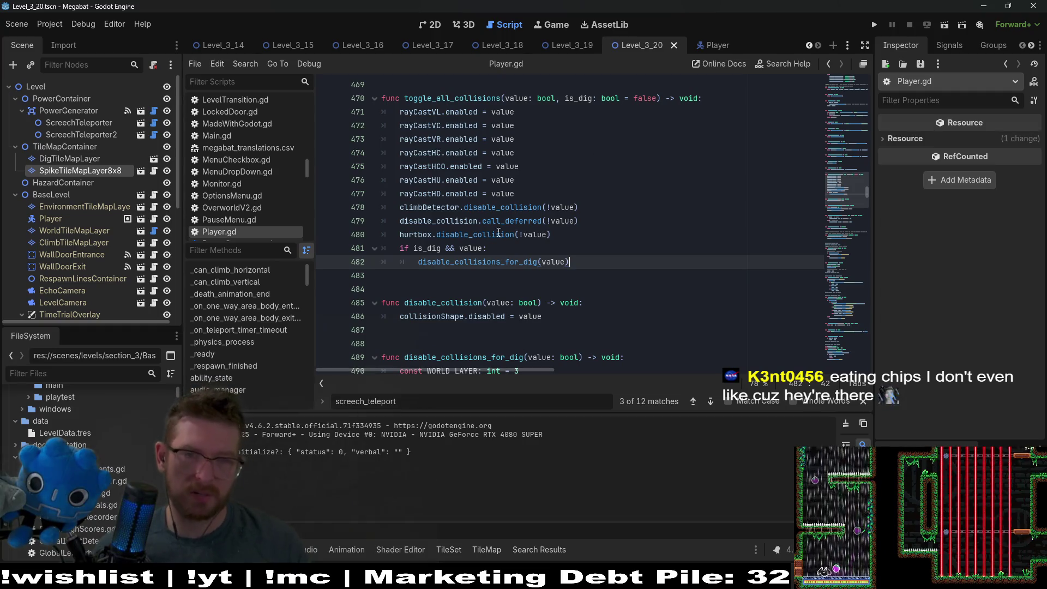
Review toggle_all_collisions, then search for screech_teleport and scroll through that code
click(480, 100)
click(639, 250)
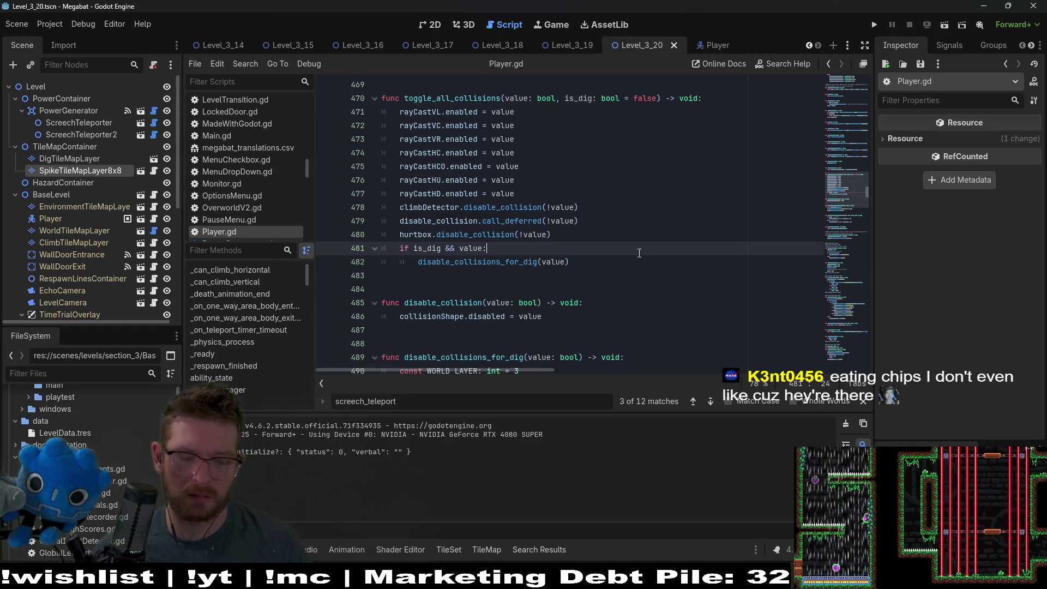
scroll(639, 253, up, 2)
key(ctrl+f)
text(screec)
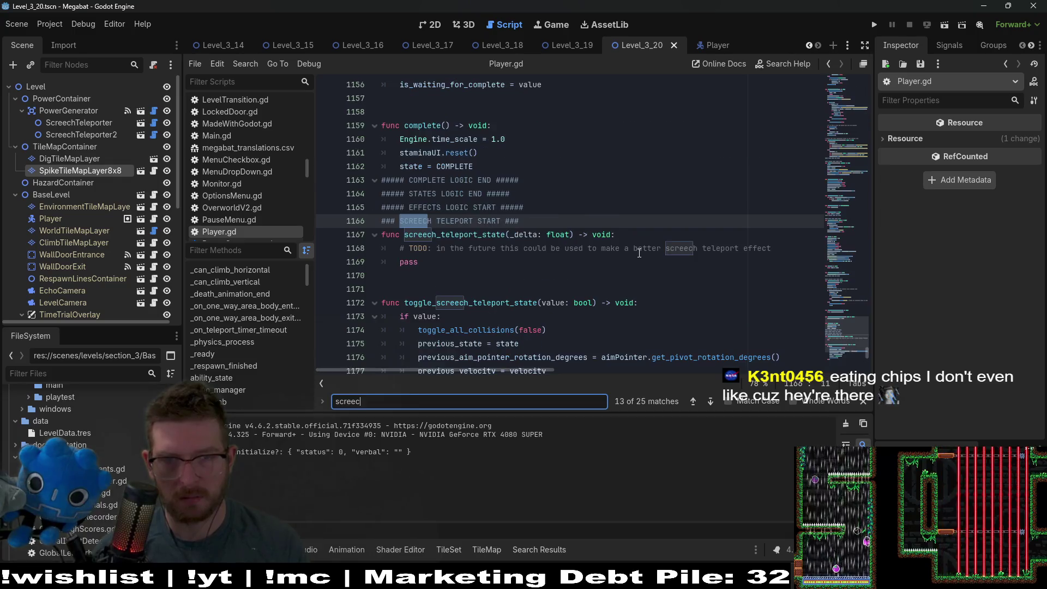
text(h_teleport)
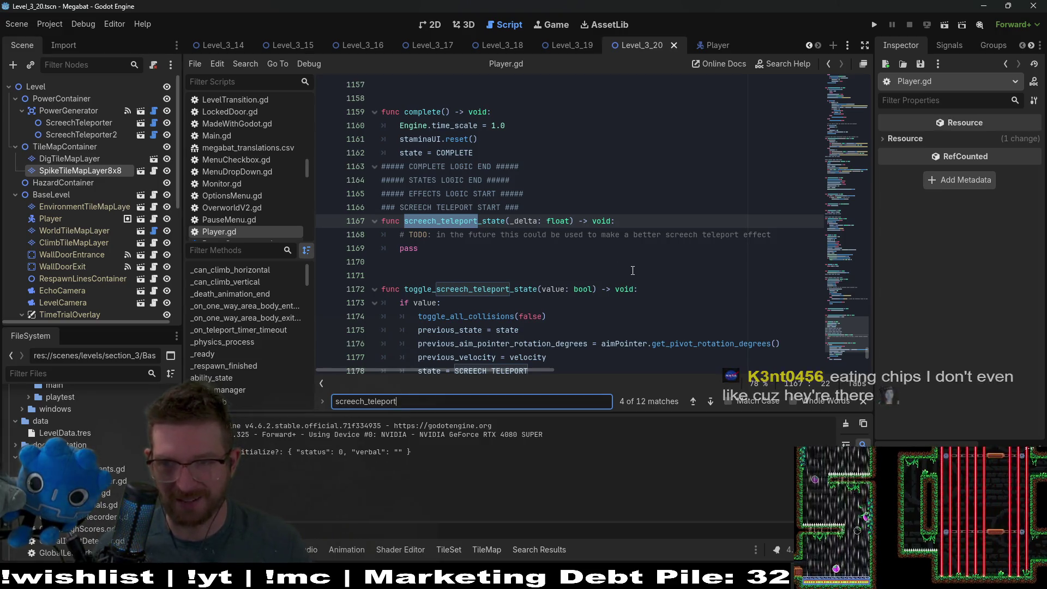
scroll(633, 271, down, 3)
scroll(632, 270, down, 2)
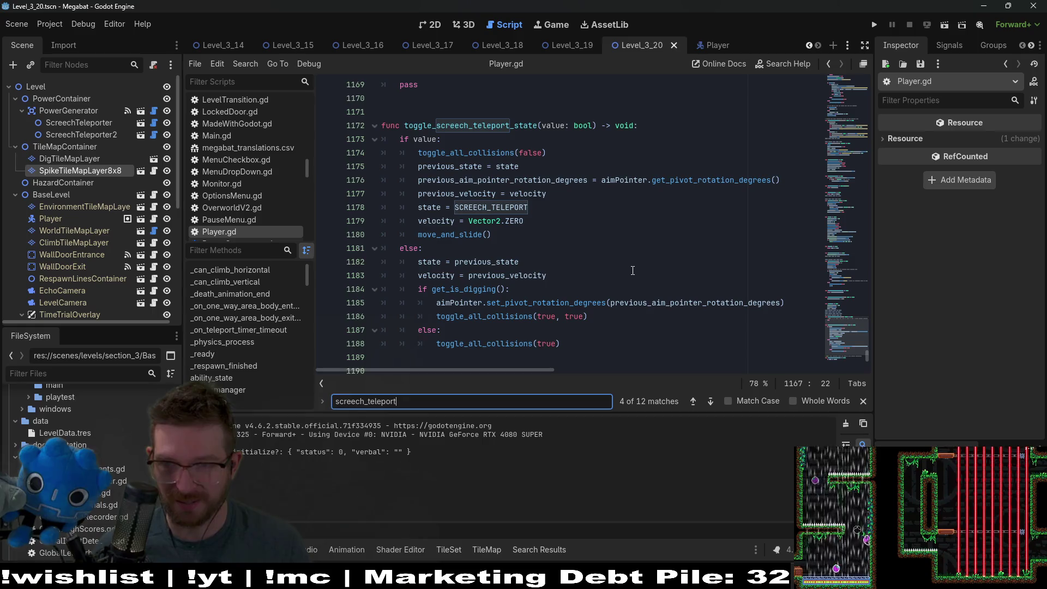
scroll(632, 270, down, 2)
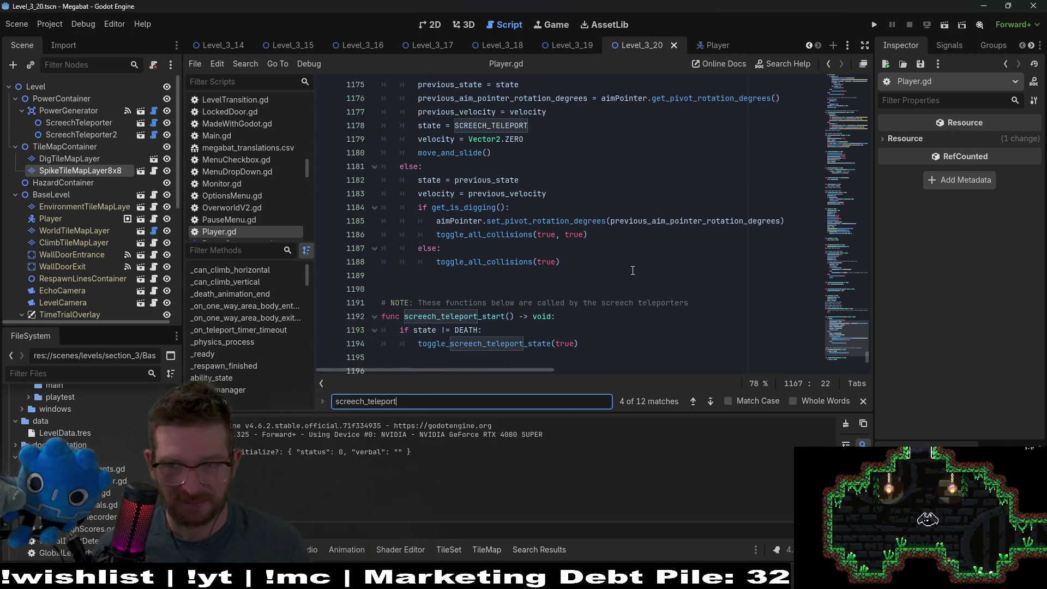
scroll(632, 270, down, 5)
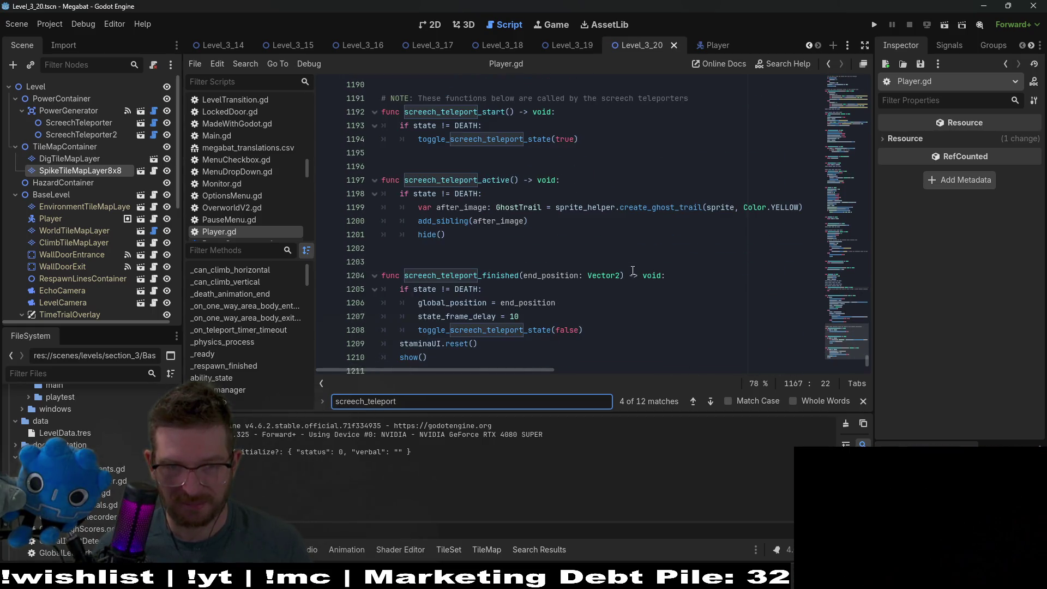
scroll(632, 270, up, 6)
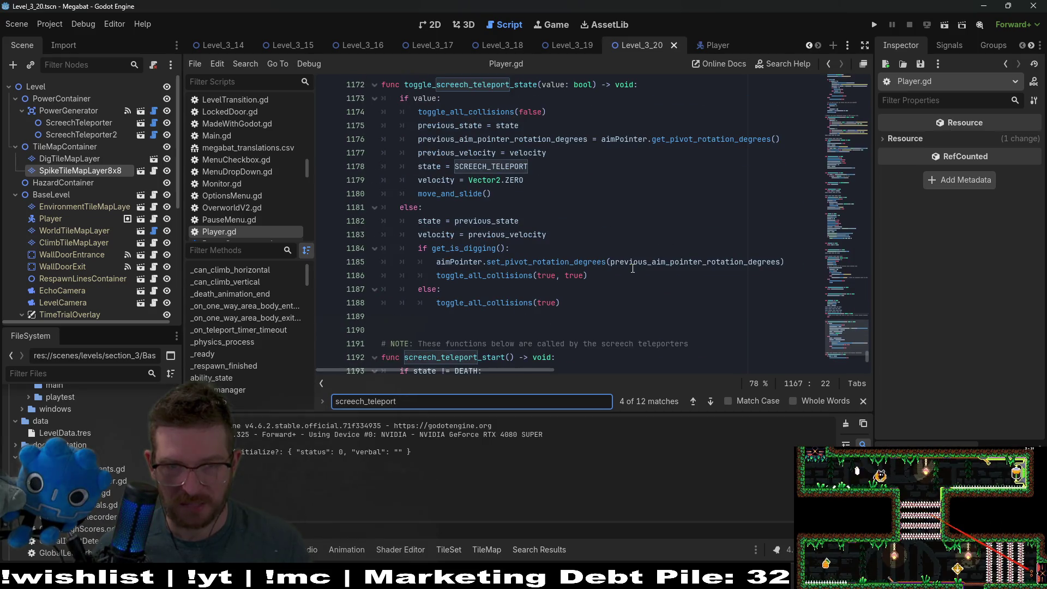
Jump from the toggle_all_collisions call on line 1186 to its definition at line 470
double_click(492, 297)
double_click(502, 276)
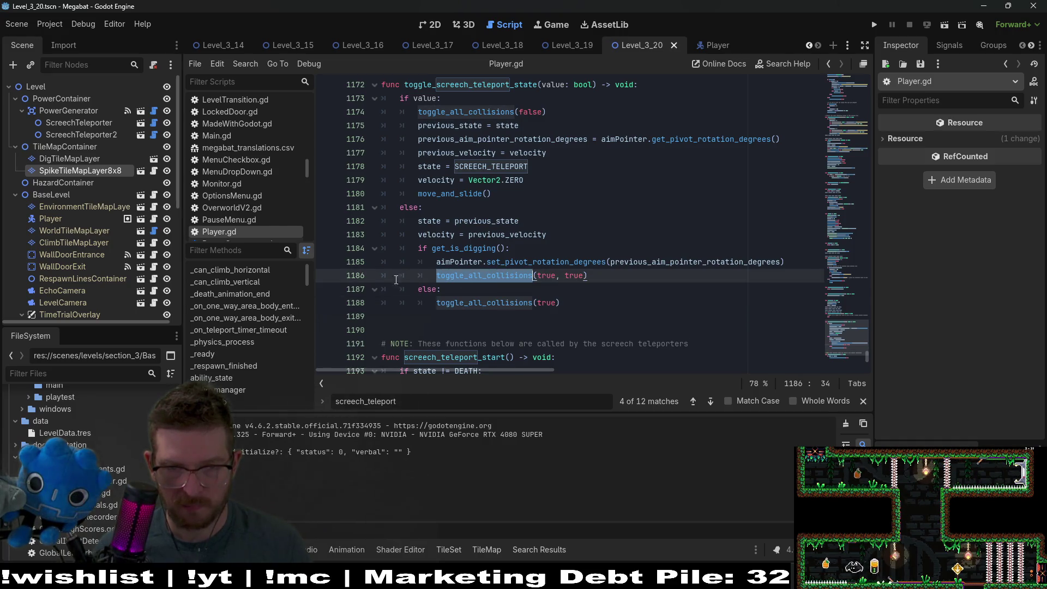
double_click(509, 301)
double_click(510, 271)
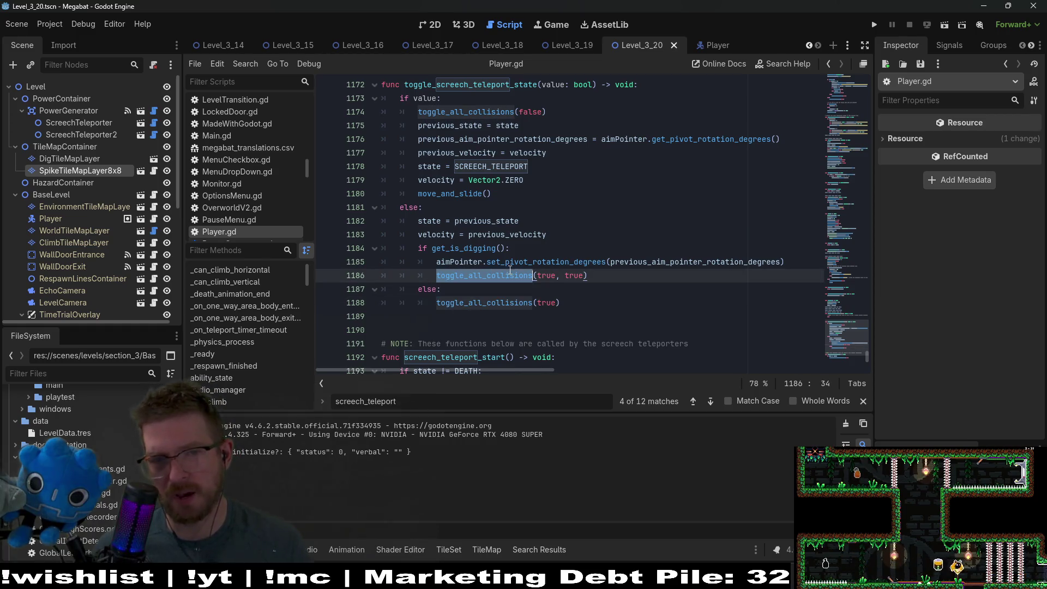
click(512, 275)
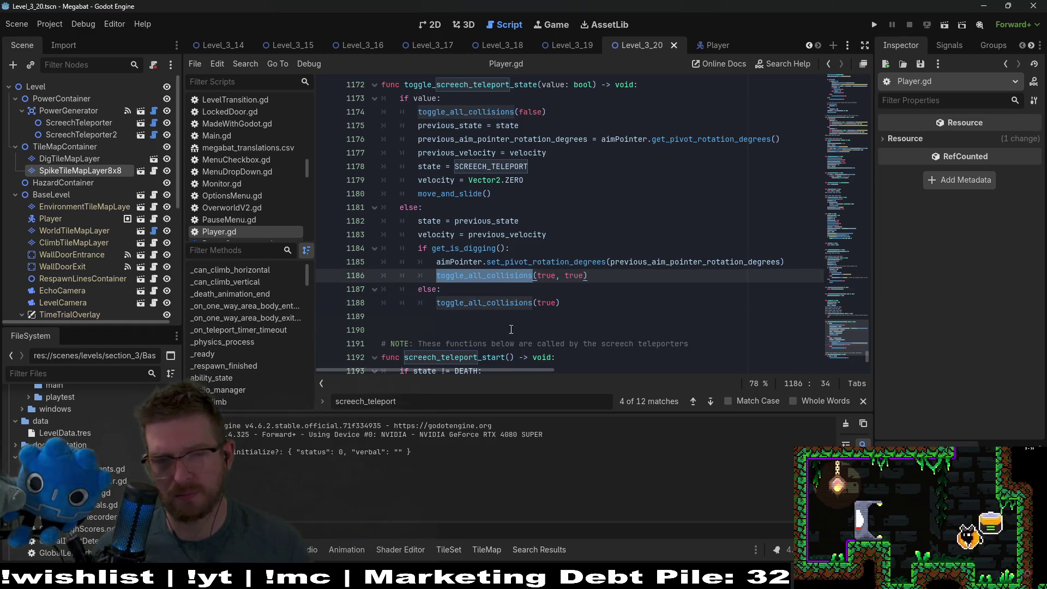
ctrl+click(507, 276)
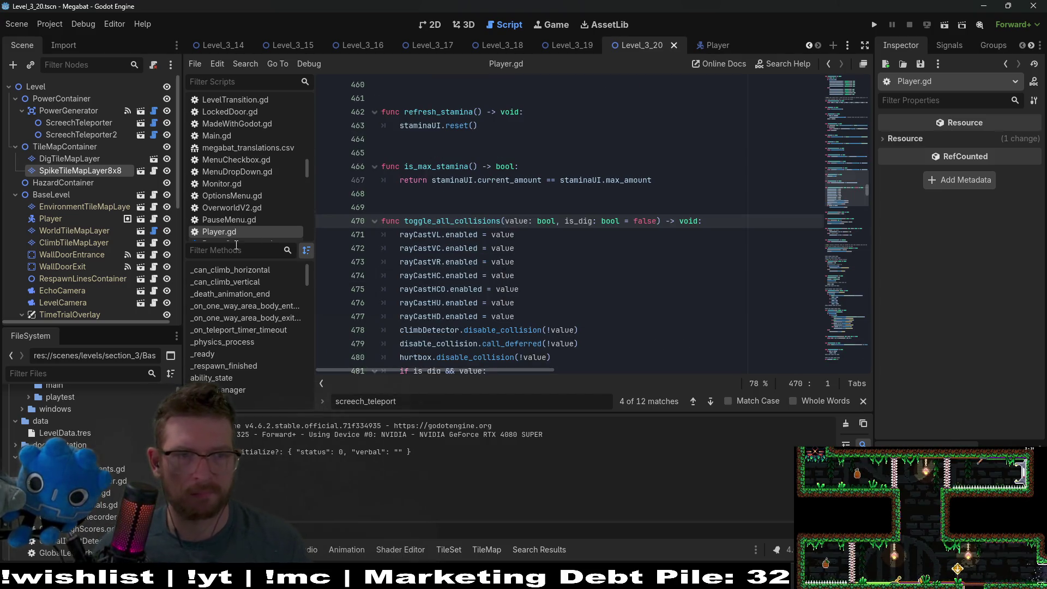
Add toggle_all_collisions(!is_teleporting) below is_teleporting = value in set_is_teleporting
double_click(475, 222)
key(ctrl+c)
key(ctrl+f)
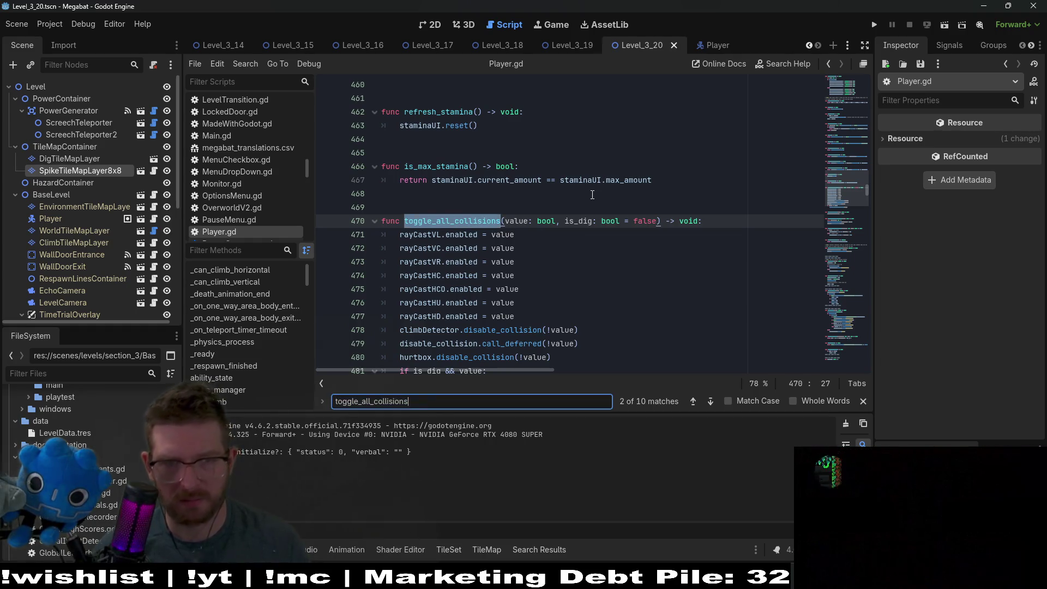
key(Return)
click(514, 183)
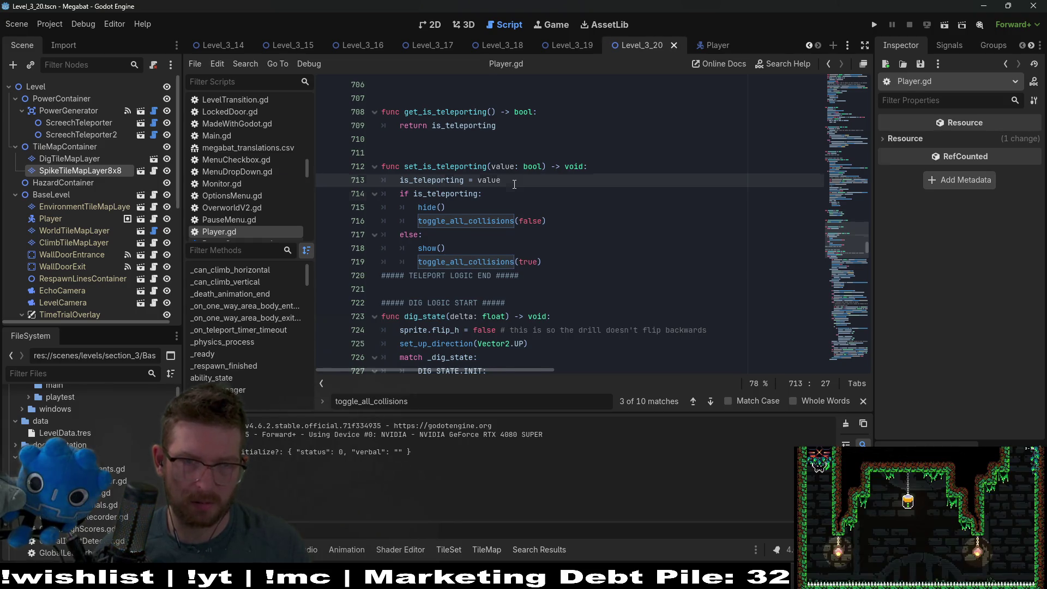
key(Return)
key(ctrl+v)
text((!te)
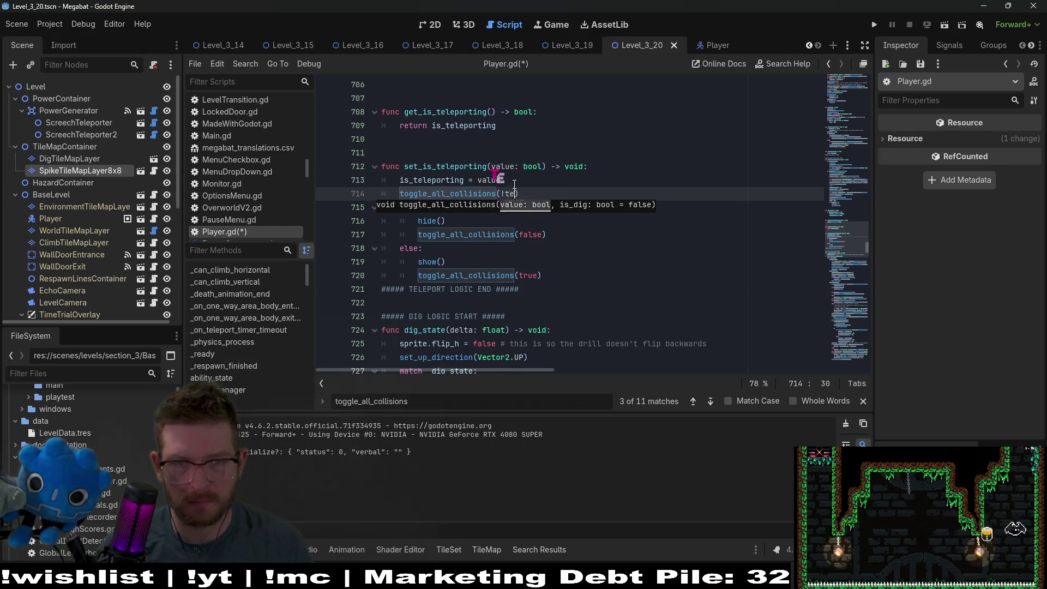
key(BackSpace)
key(BackSpace)
text(is_teleporting))
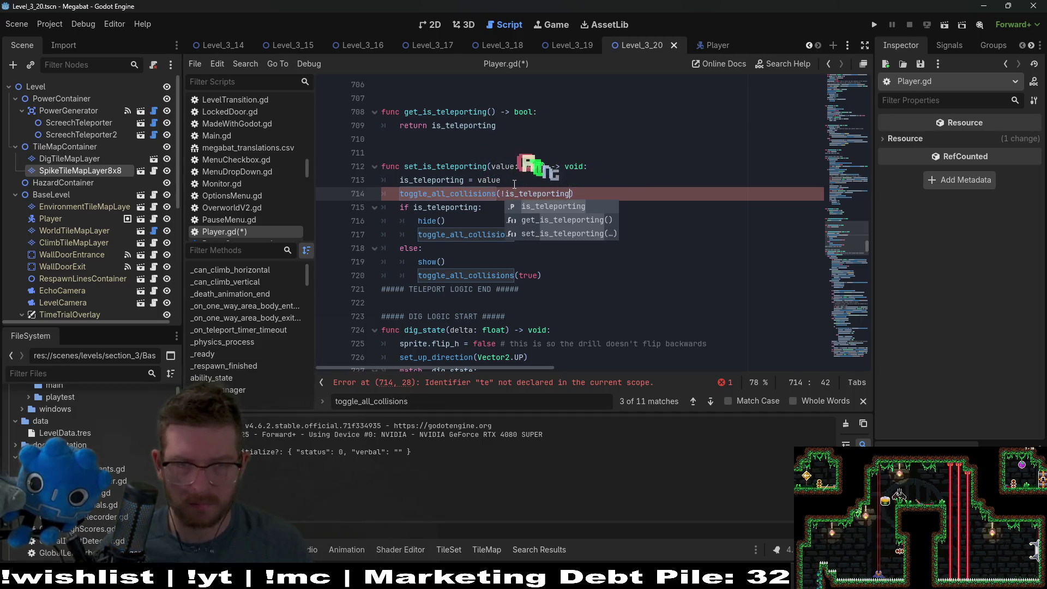
Delete the toggle_all_collisions lines under hide() and show()
double_click(444, 207)
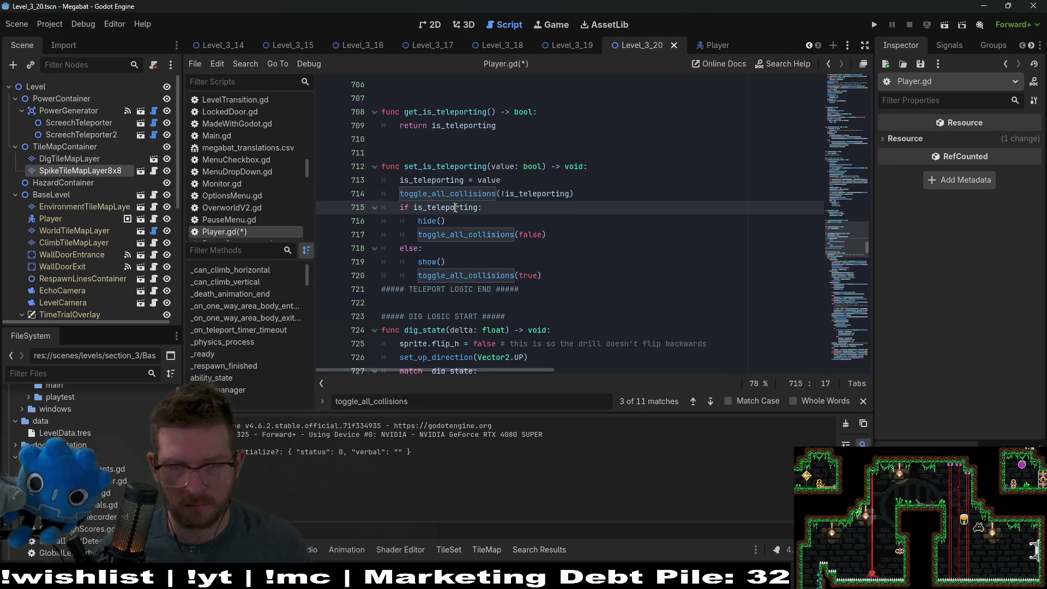
triple_click(559, 235)
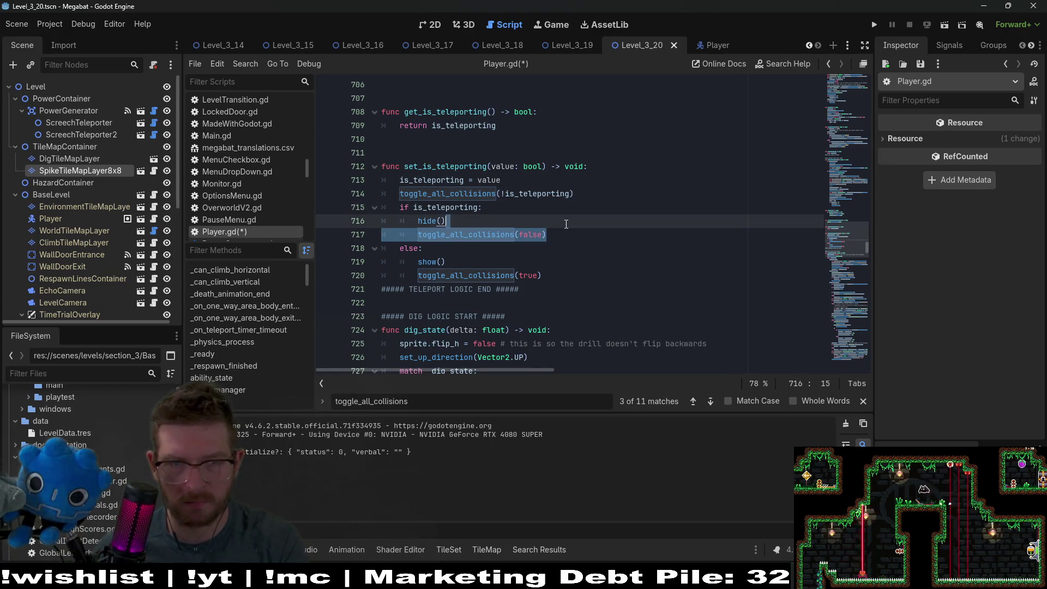
key(BackSpace)
triple_click(561, 261)
key(BackSpace)
Add visible = !is_teleporting on the line after the collisions toggle
click(587, 193)
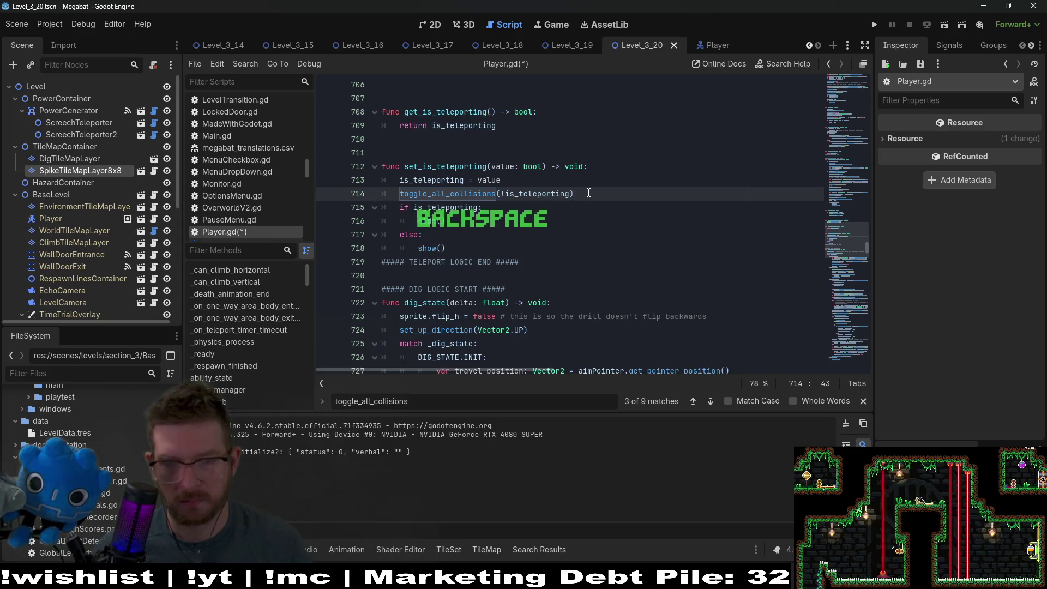
key(Return)
text(visib)
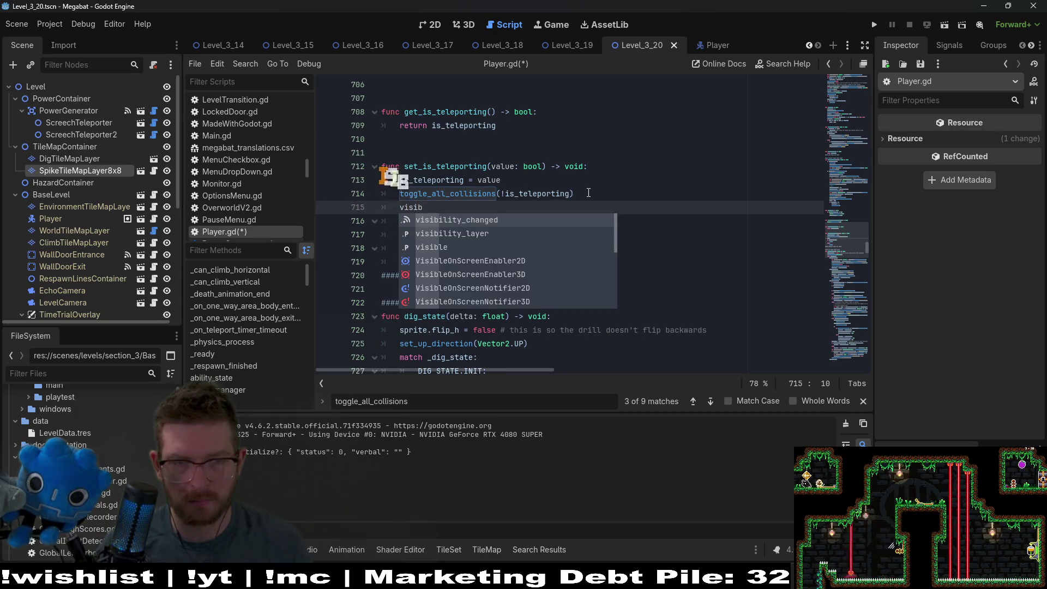
text(il)
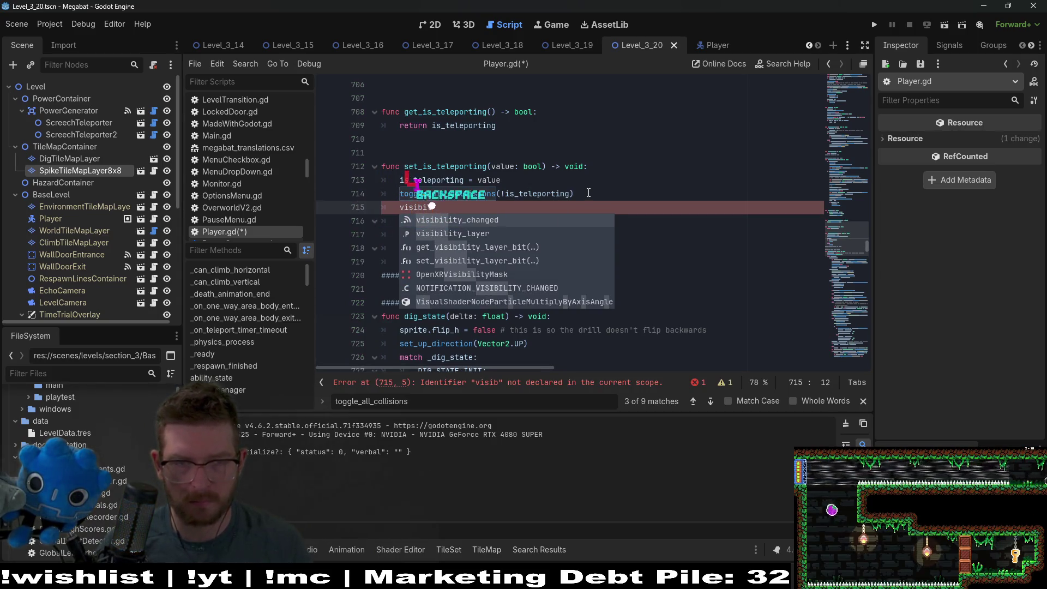
key(BackSpace)
key(BackSpace)
key(BackSpace)
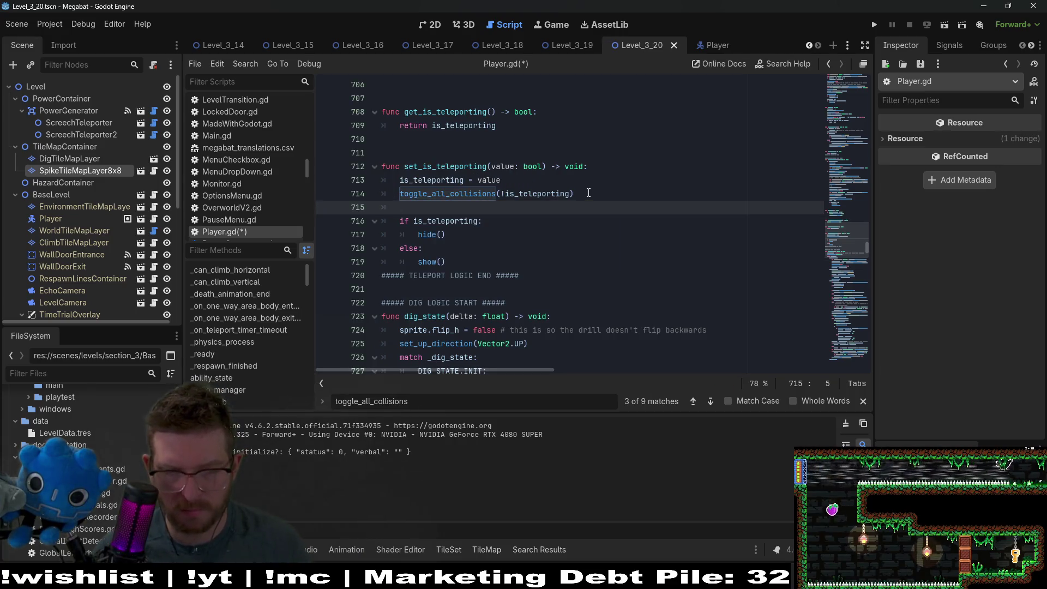
text(vis)
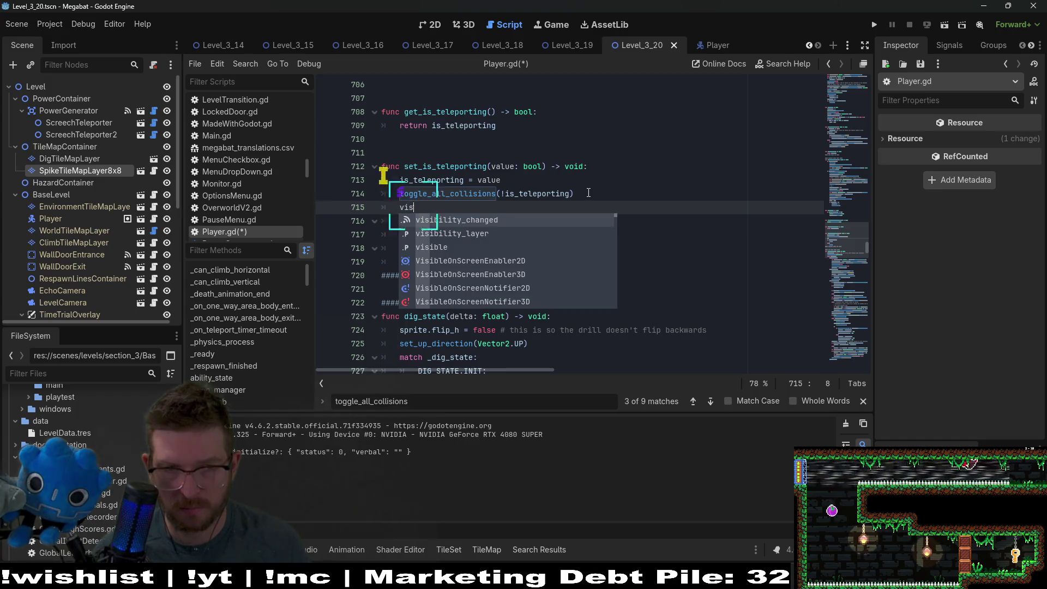
key(Down)
key(Down)
key(Return)
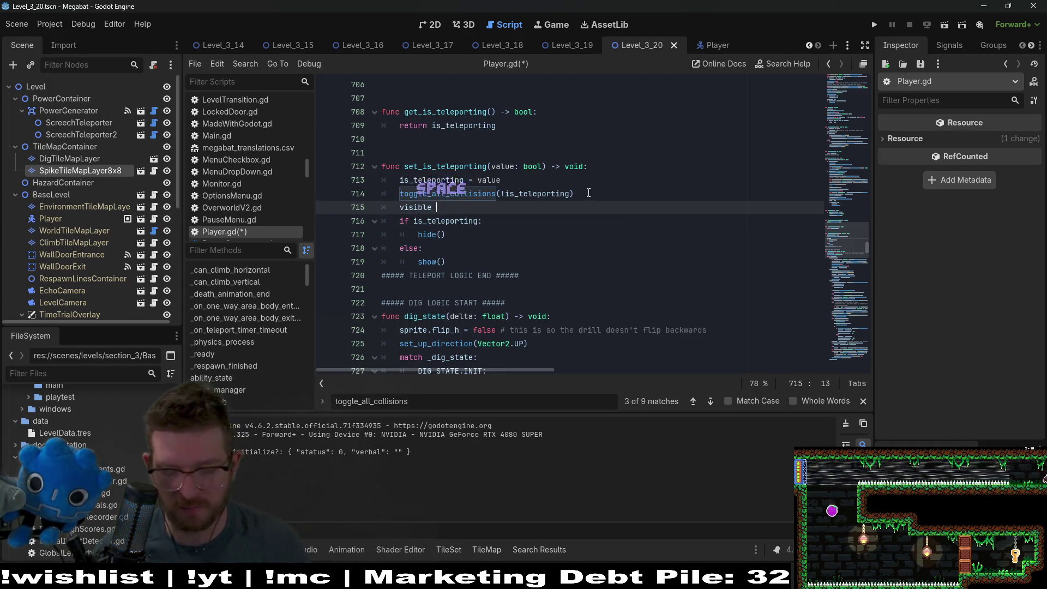
text(= !is)
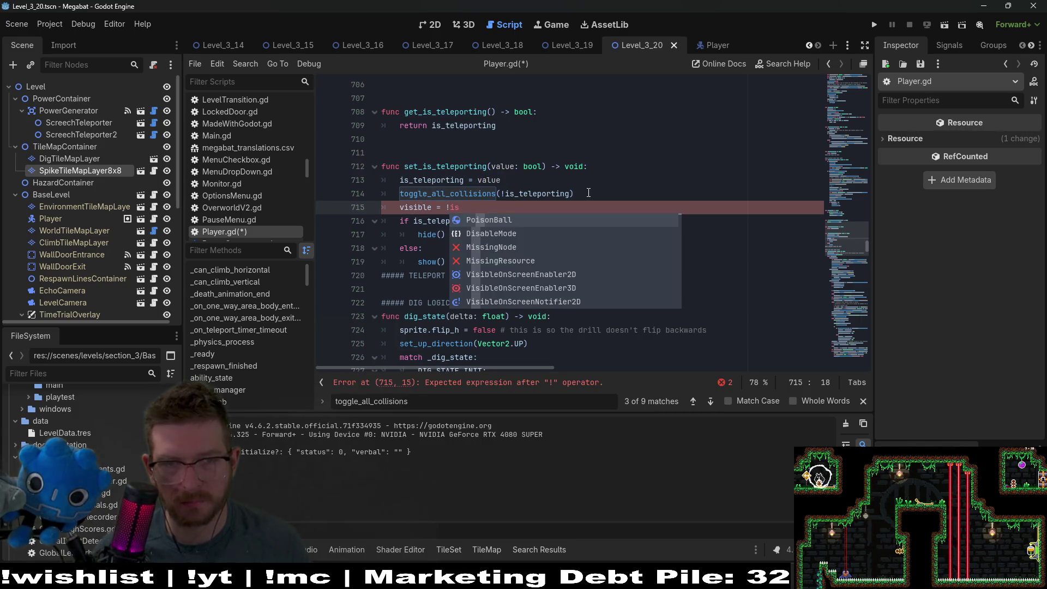
text(+)
key(BackSpace)
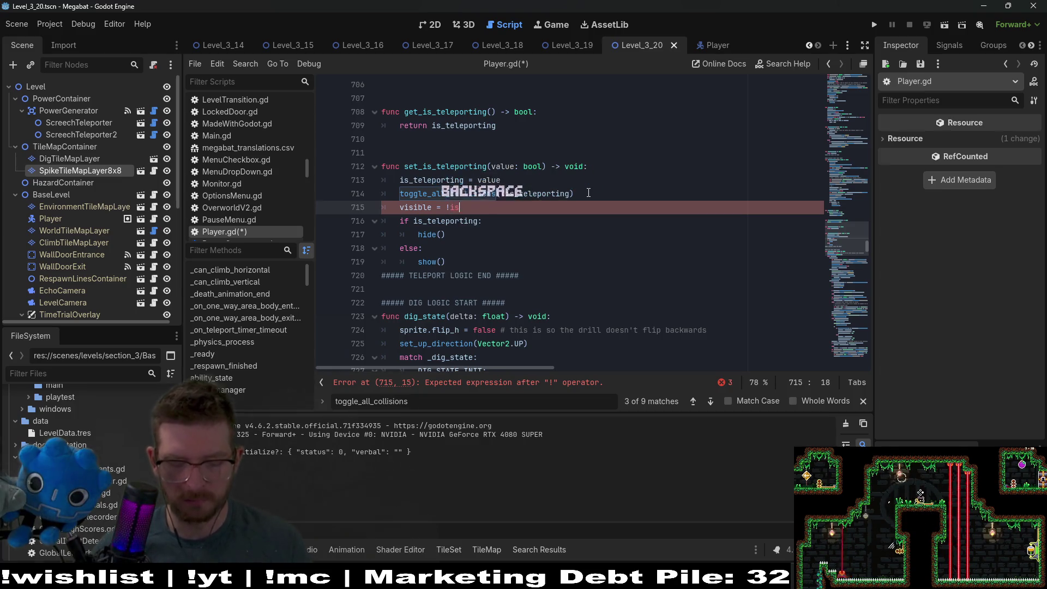
text(_teleporting)
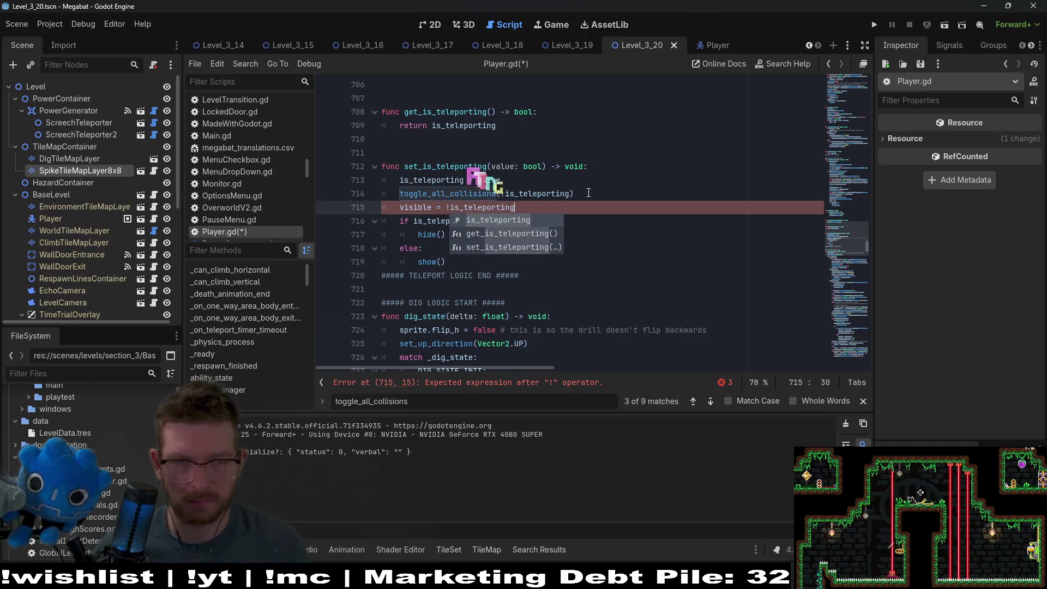
Delete the old if/else hide/show block and save Player.gd
click(446, 209)
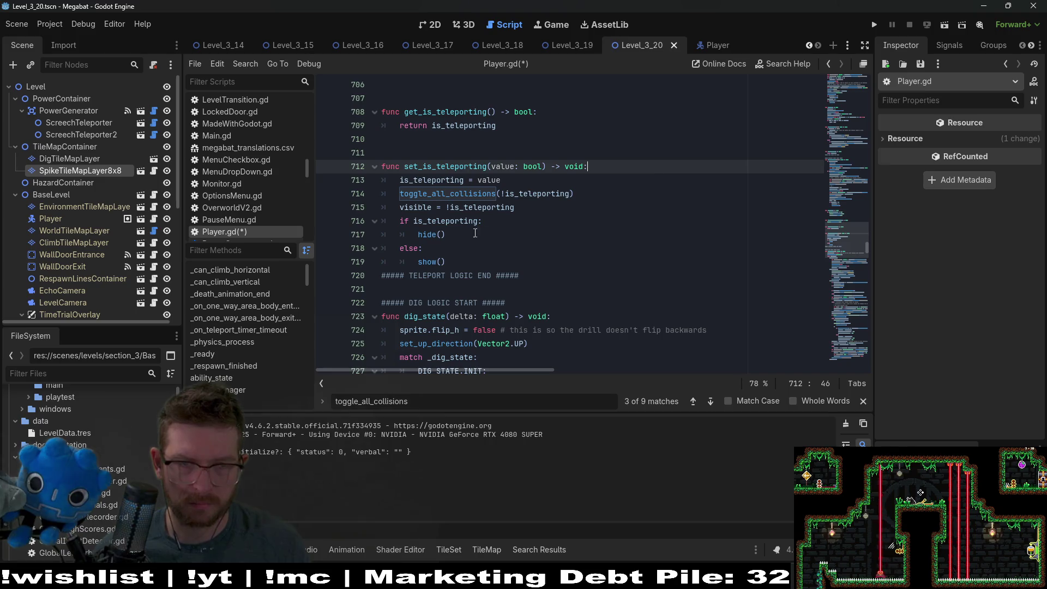
double_click(448, 222)
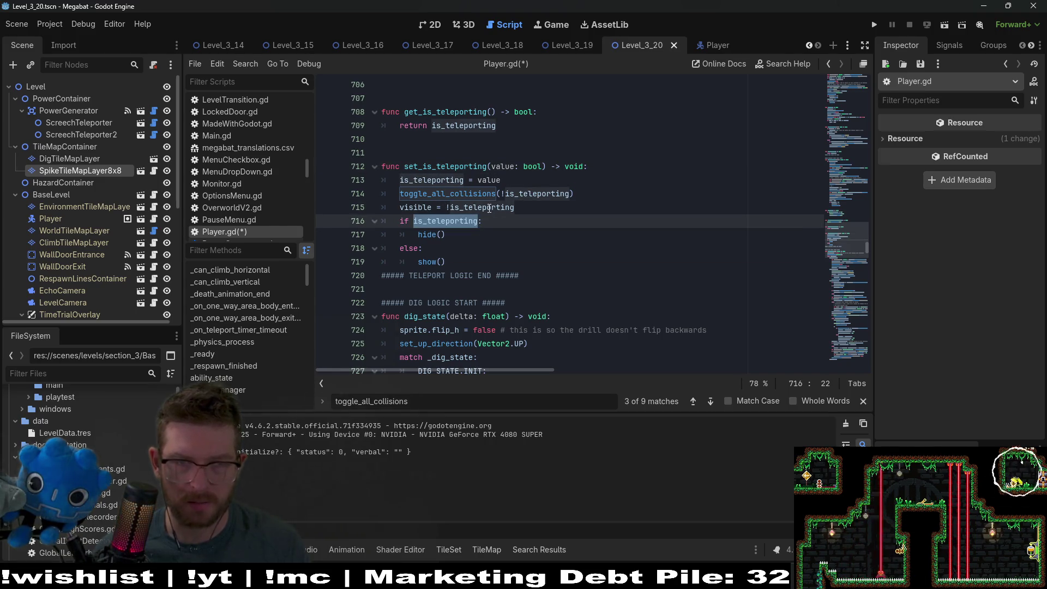
drag(480, 263, 539, 209)
key(BackSpace)
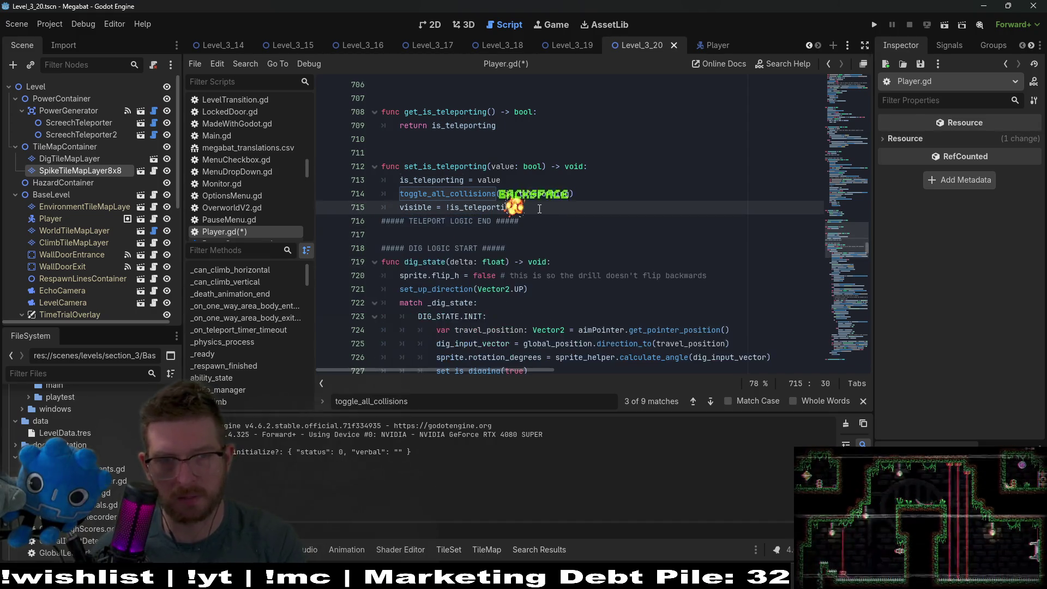
key(ctrl+s)
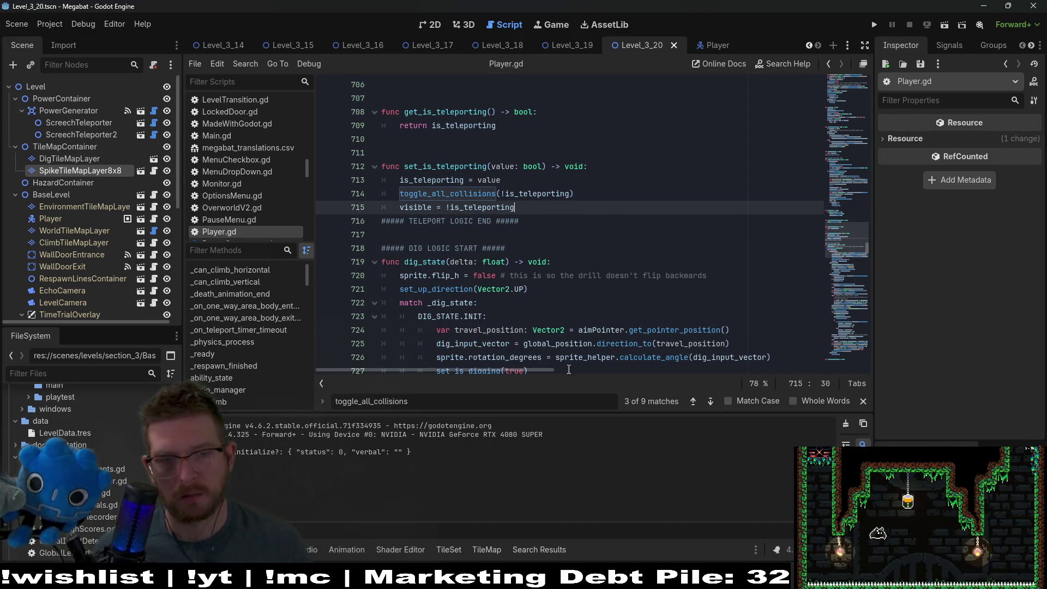
double_click(467, 195)
Step through toggle_all_collisions usages with find to reach the screech teleport digging branch
key(ctrl+f)
key(Return)
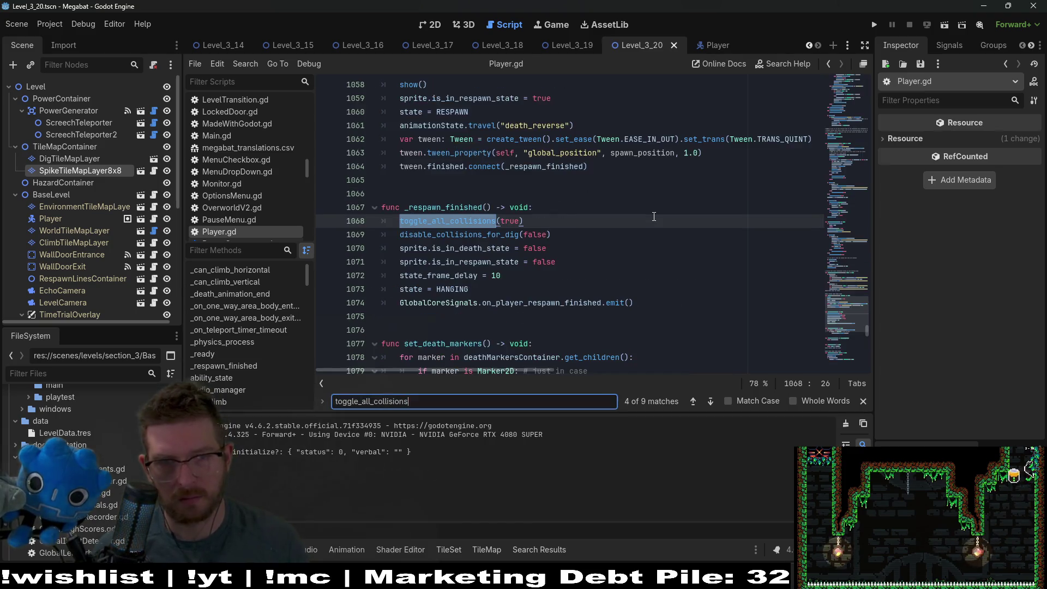
key(Return)
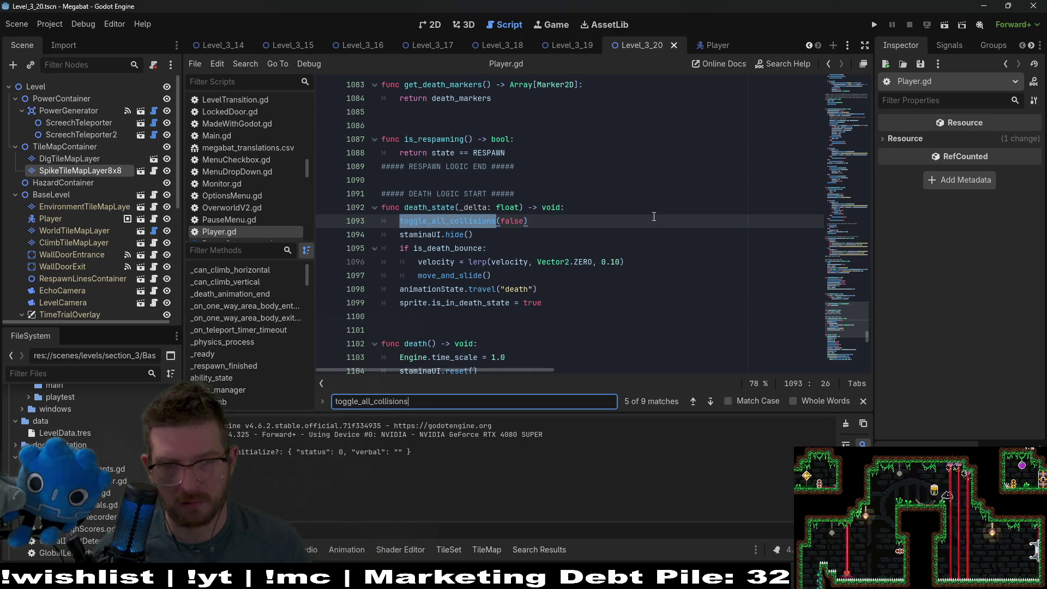
key(Return)
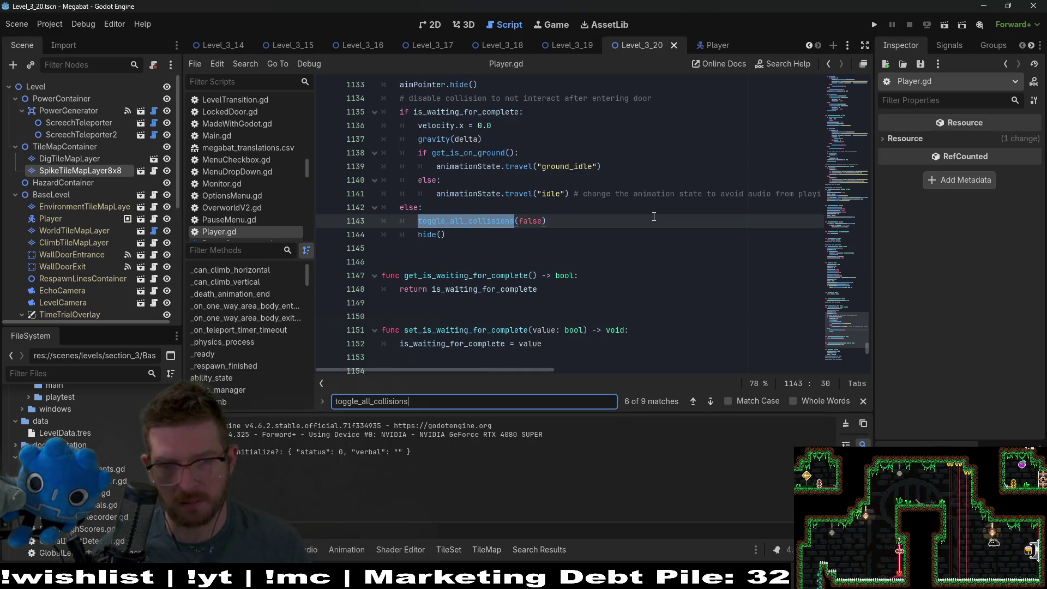
scroll(653, 216, up, 3)
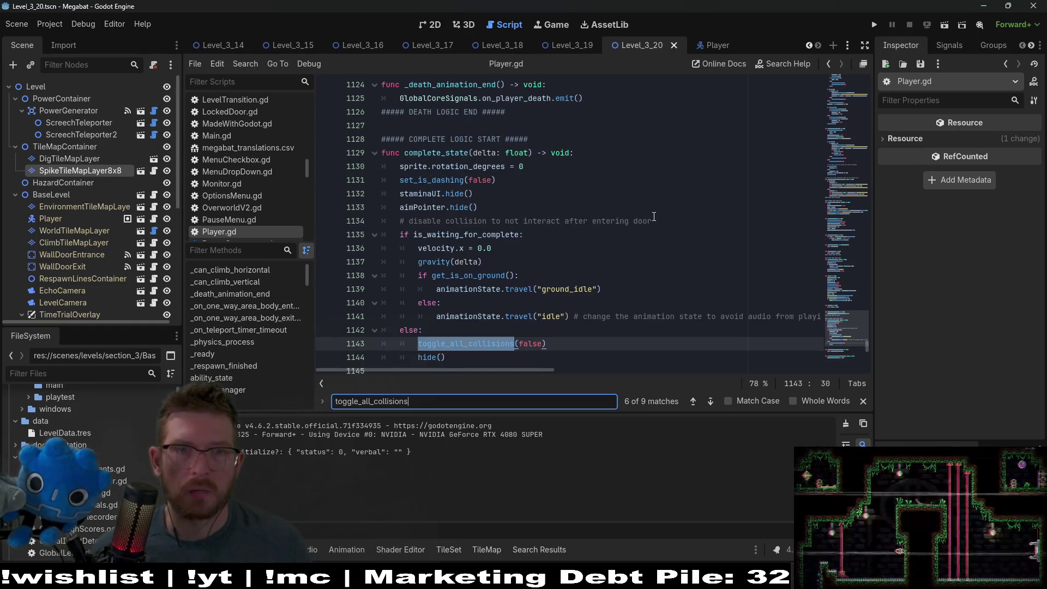
scroll(654, 216, down, 2)
key(Return)
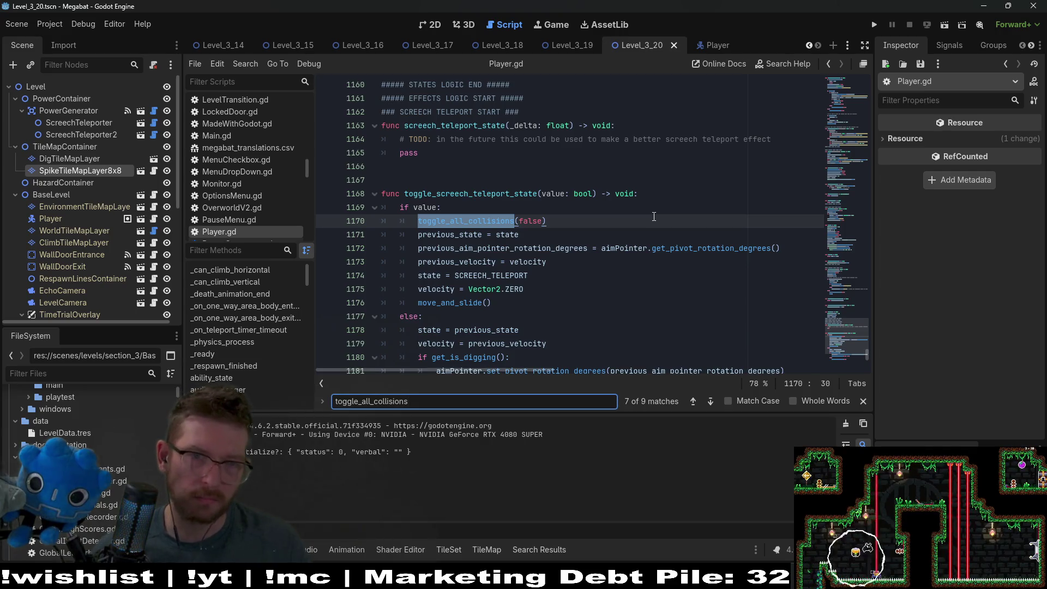
scroll(649, 217, down, 1)
scroll(510, 183, down, 2)
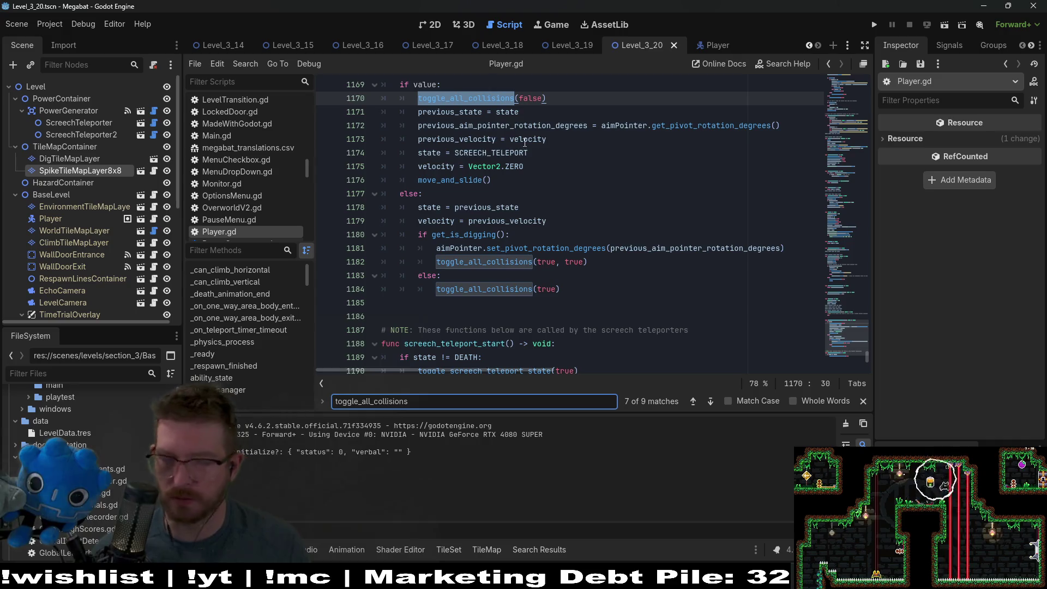
scroll(624, 227, down, 1)
scroll(651, 281, up, 1)
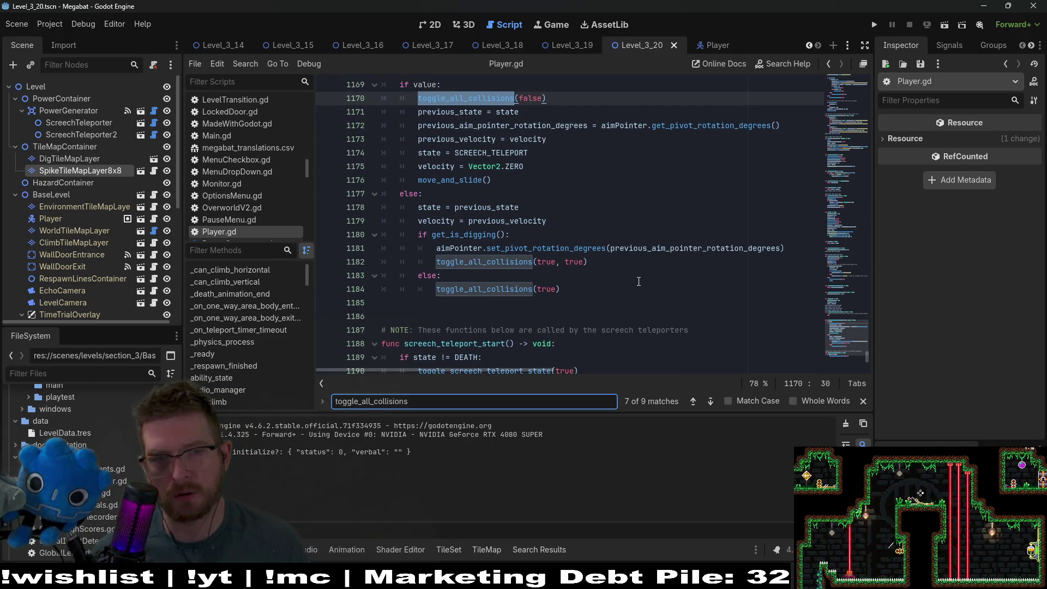
Set a breakpoint on line 1182's toggle_all_collisions(true, true) and jump to its definition
drag(432, 254, 614, 257)
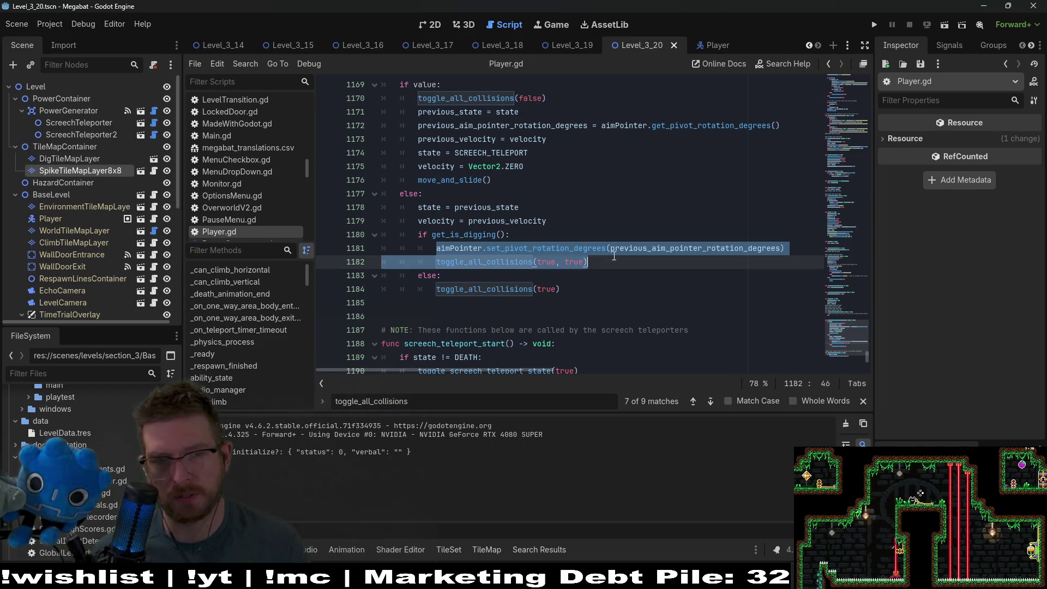
drag(436, 288, 539, 290)
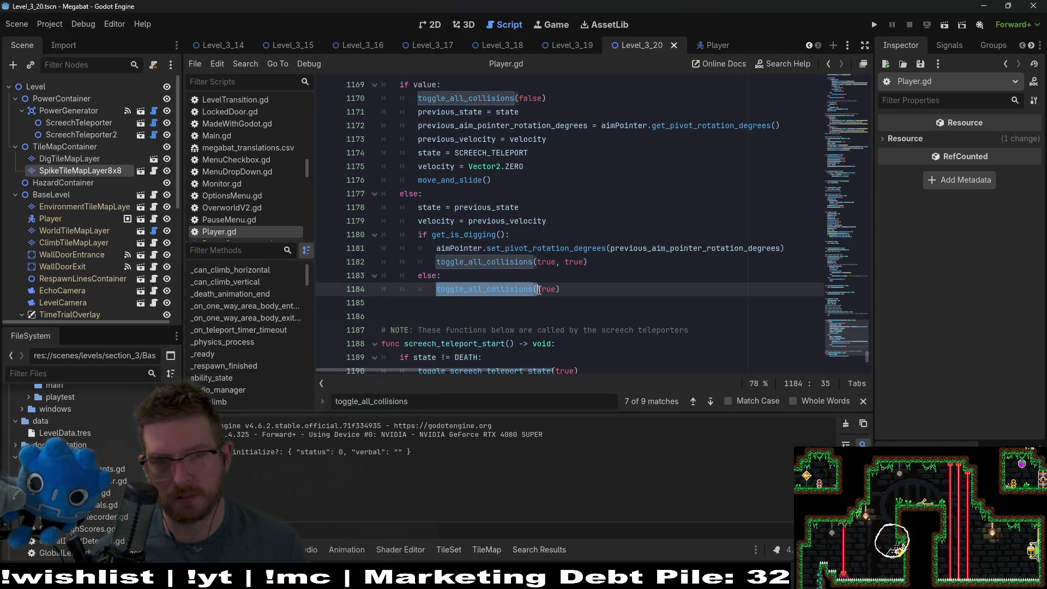
click(577, 287)
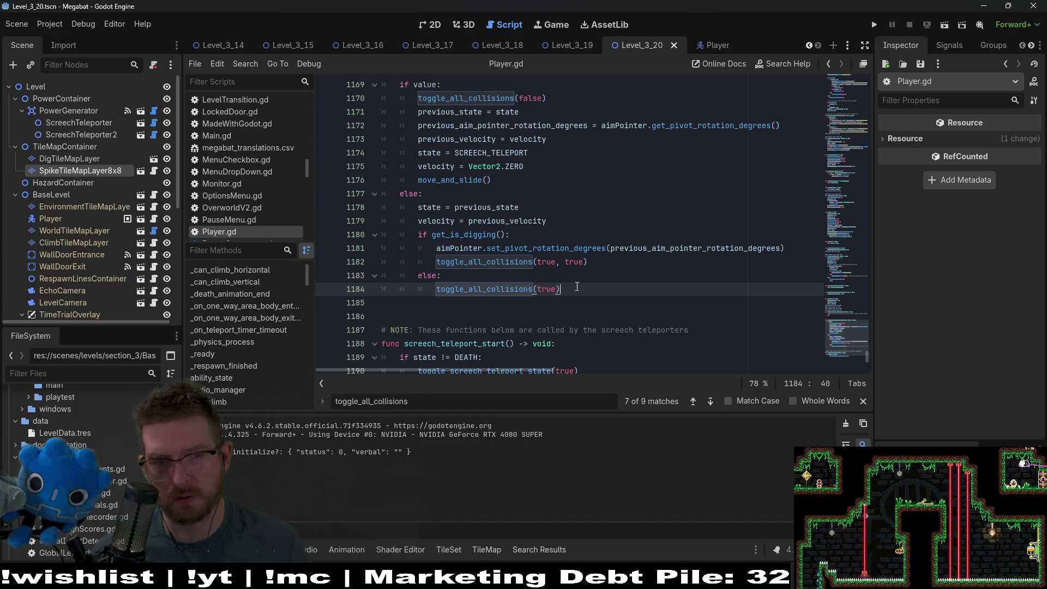
click(327, 262)
click(494, 262)
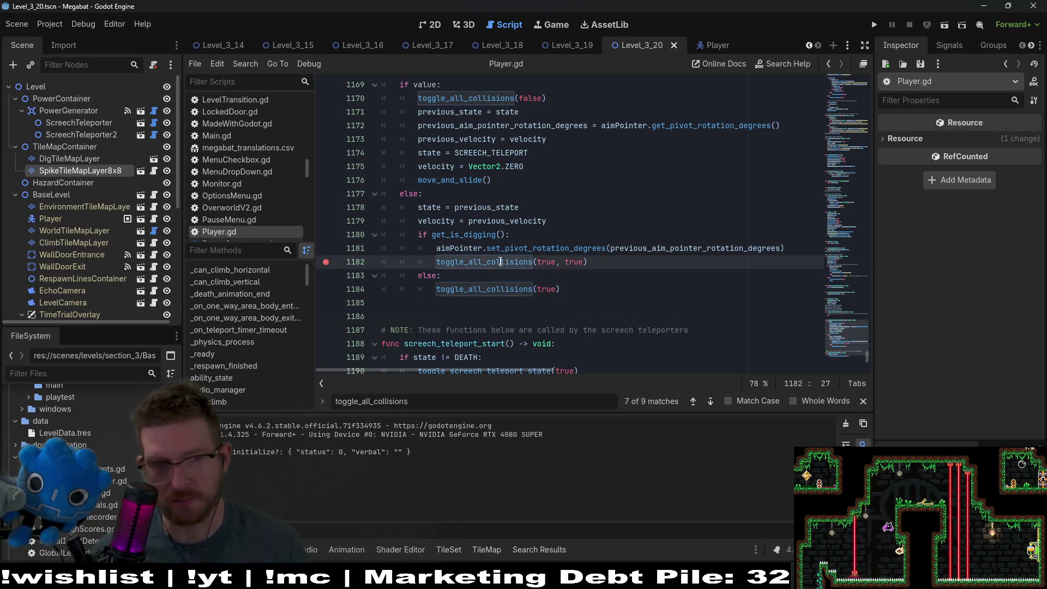
ctrl+click(493, 263)
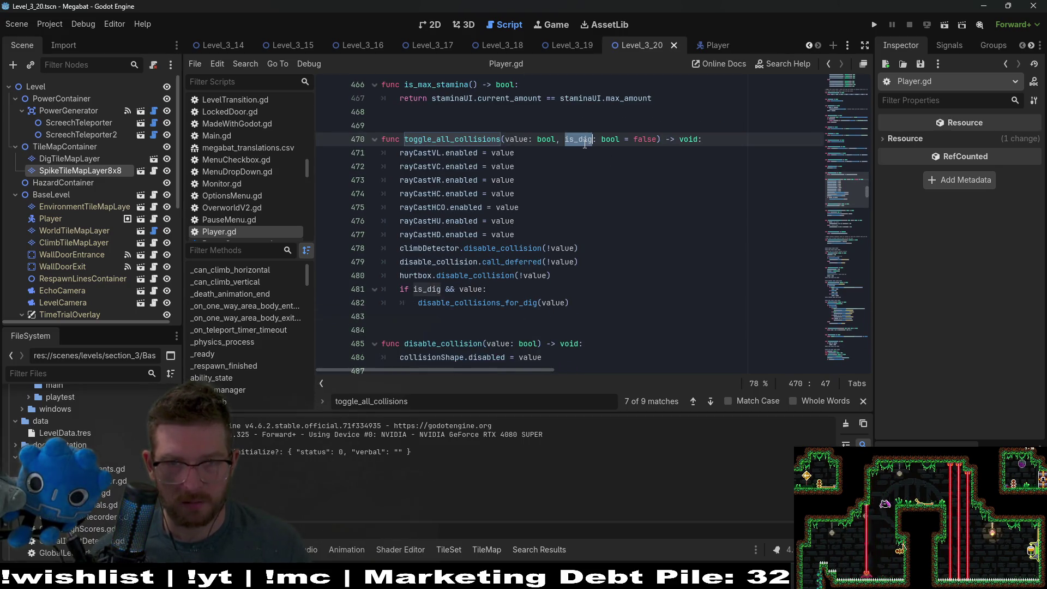
Inspect the disable_collisions_for_dig call on line 482 inside toggle_all_collisions
click(644, 276)
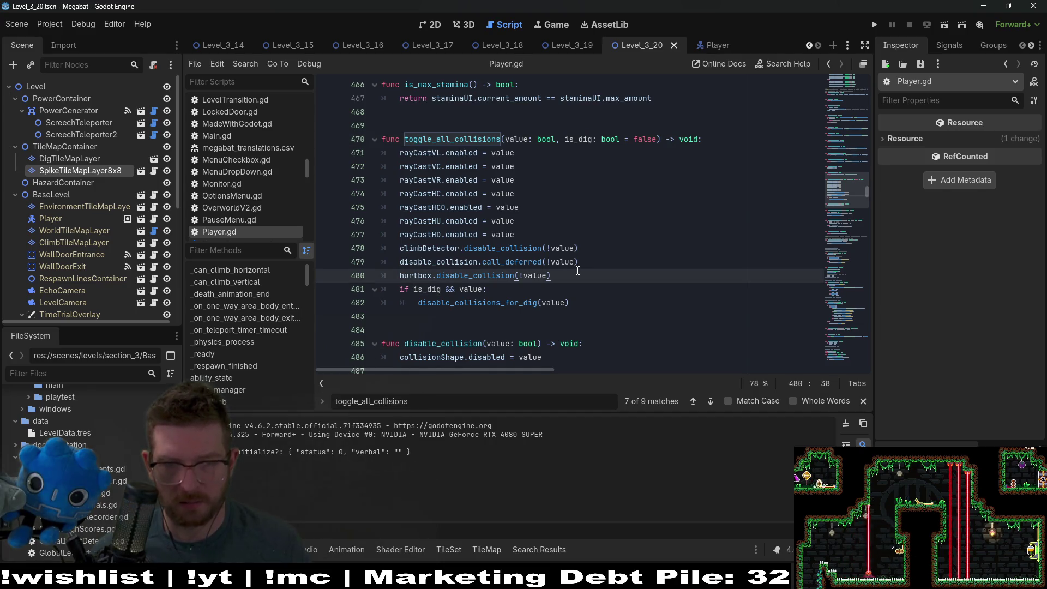
double_click(477, 303)
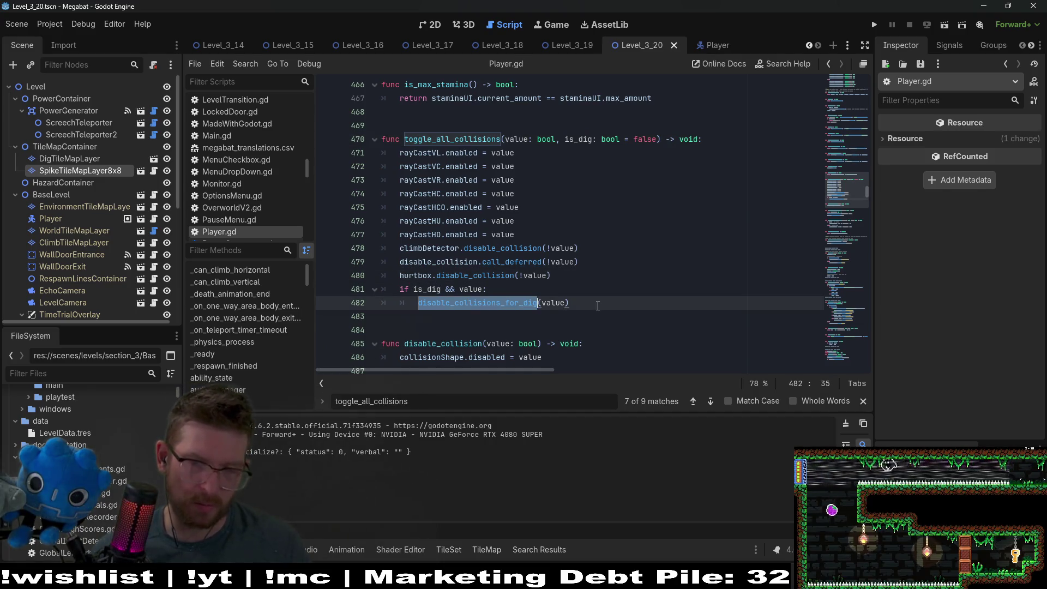
scroll(594, 306, down, 1)
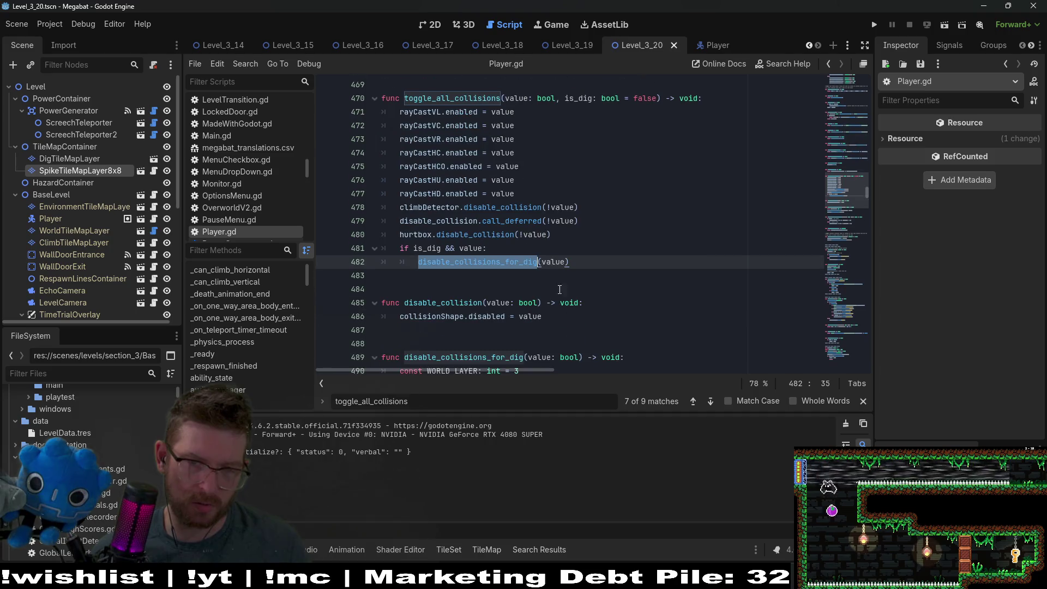
click(543, 262)
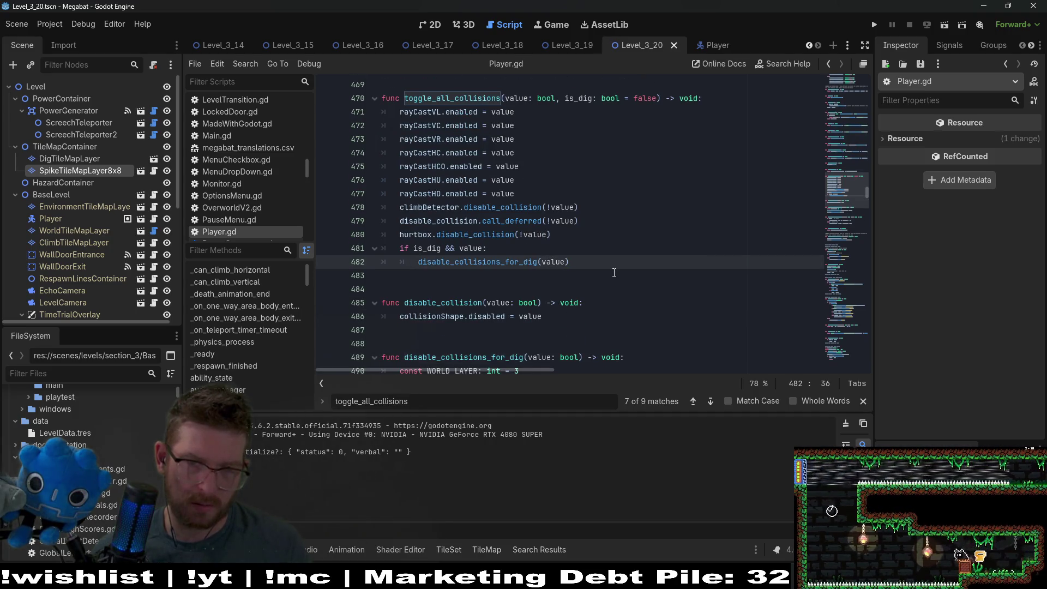
scroll(614, 272, down, 1)
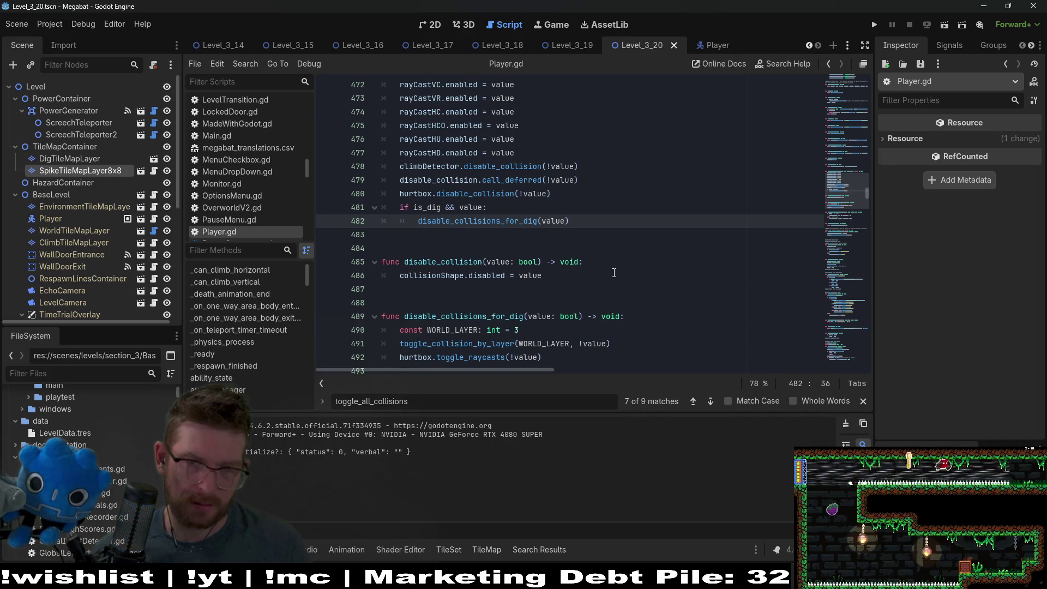
scroll(613, 272, up, 2)
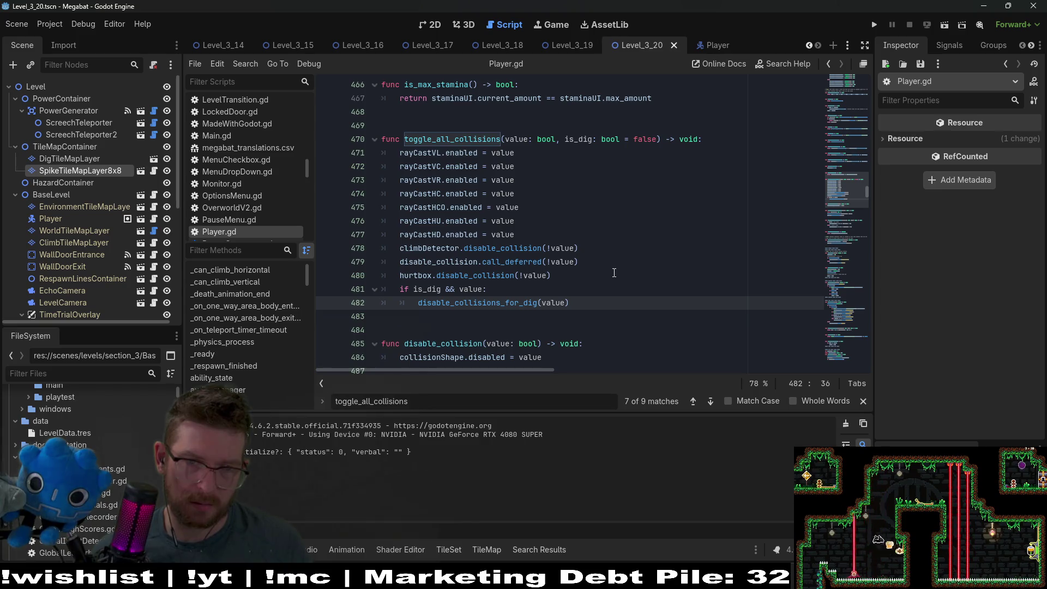
scroll(614, 273, down, 1)
Examine line 482's value argument, the toggle_raycasts call on line 492, and disable_collision uses
double_click(550, 263)
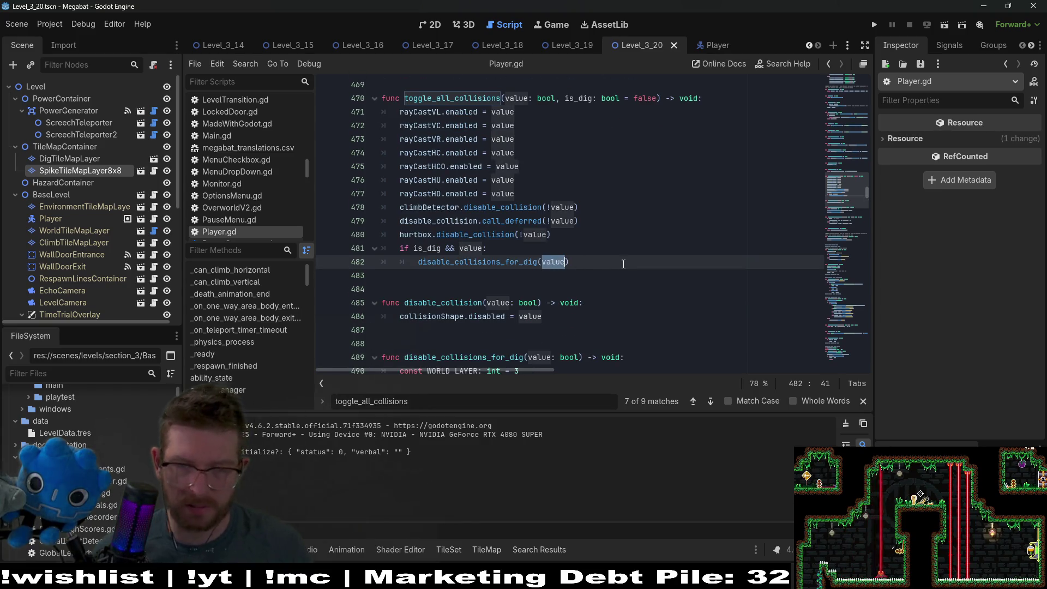
scroll(624, 264, down, 2)
double_click(481, 182)
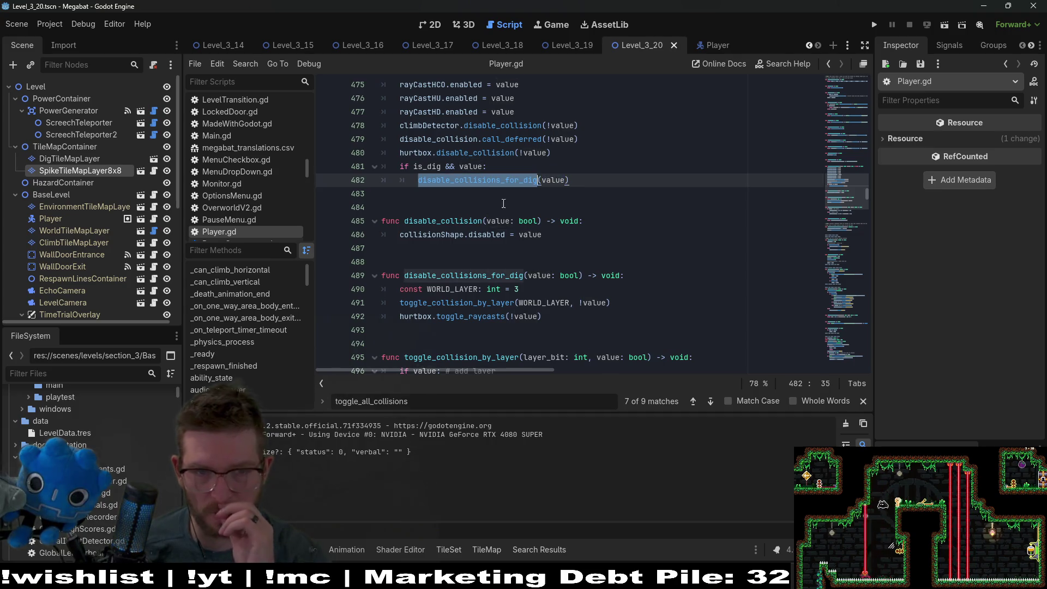
scroll(576, 256, down, 1)
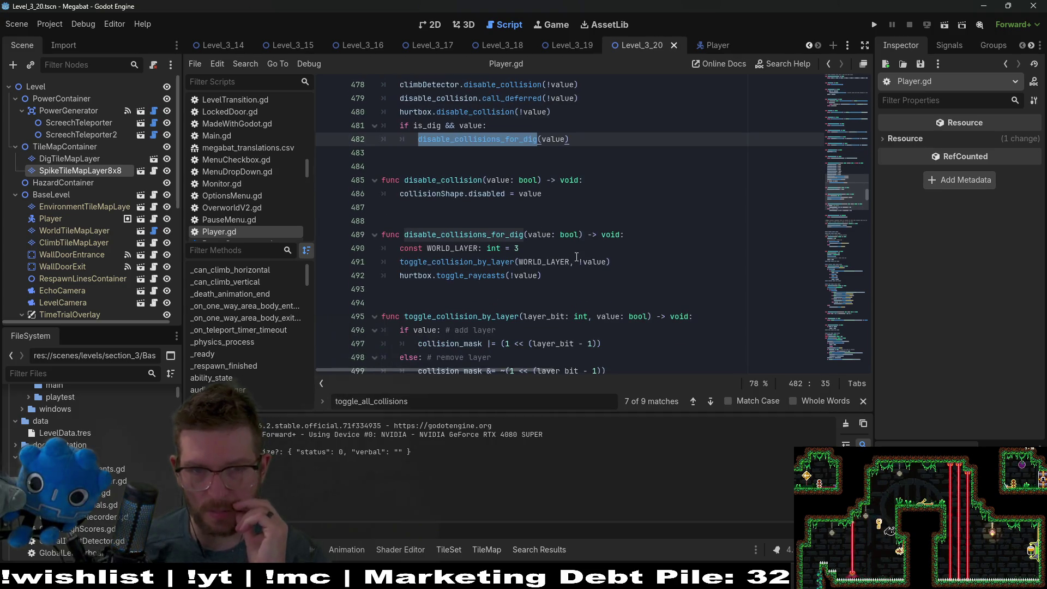
double_click(490, 280)
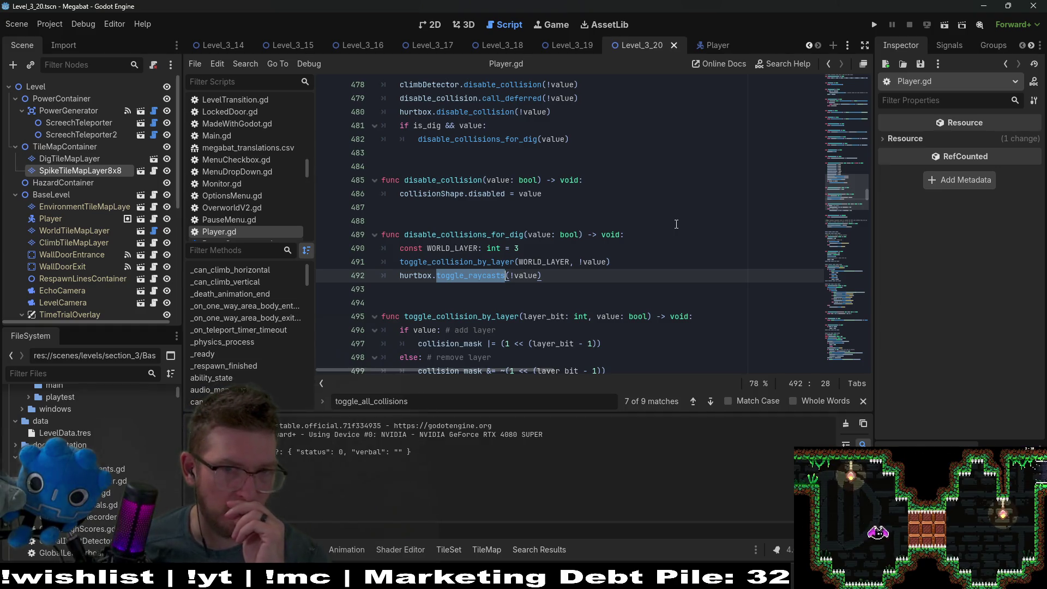
double_click(474, 112)
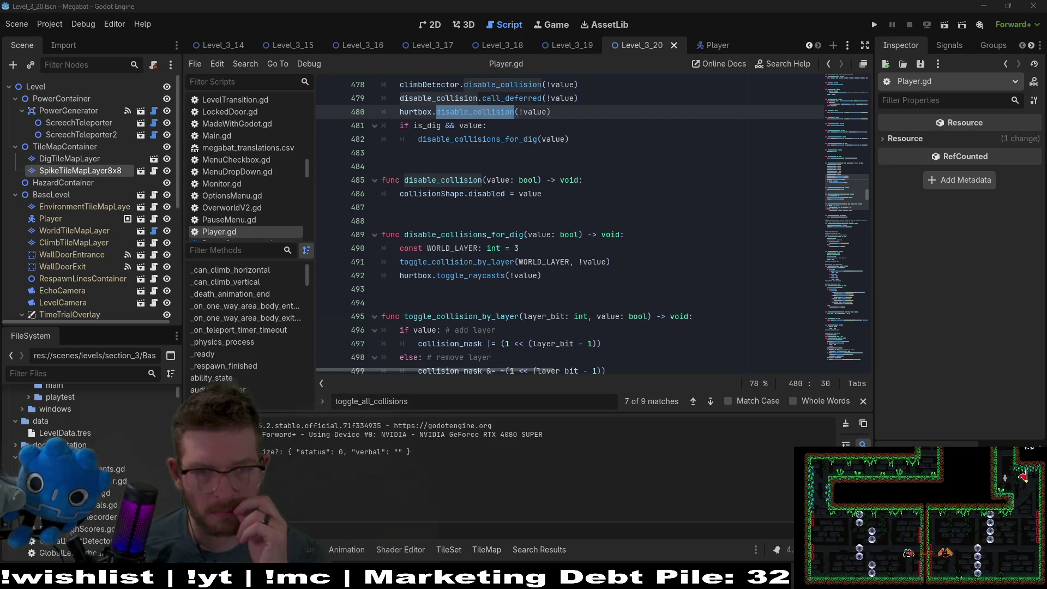
Review the toggle_collision_by_layer, toggle_raycasts, call_deferred and disable_collision calls, then run the current scene
double_click(458, 262)
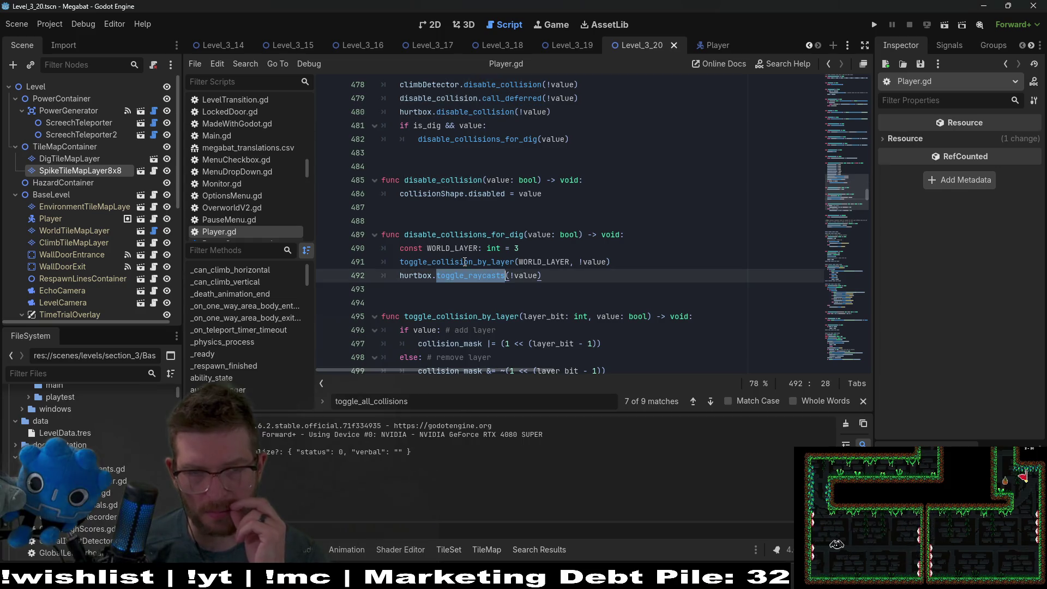
double_click(459, 273)
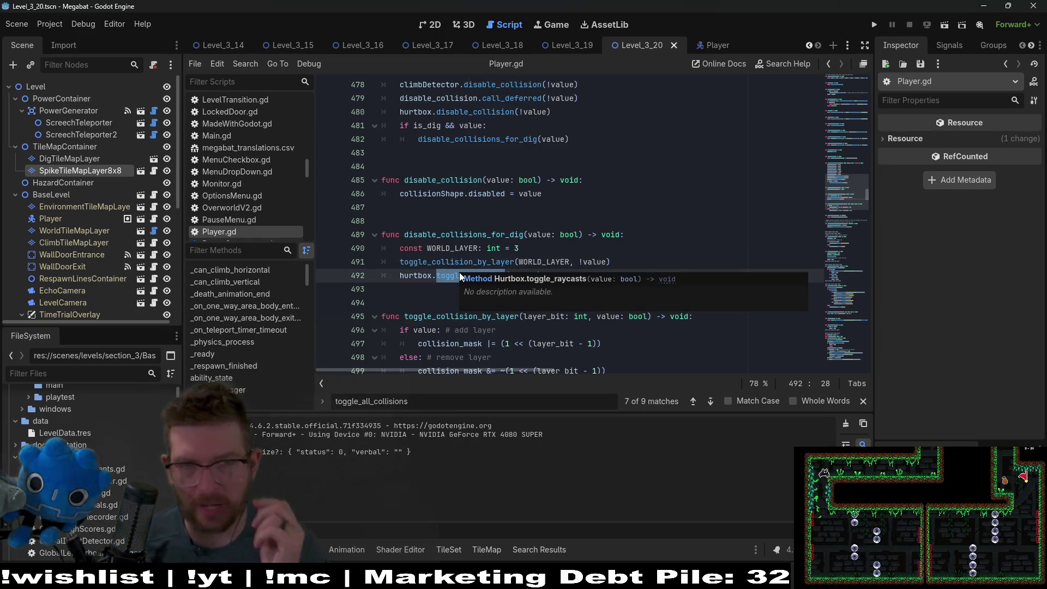
scroll(450, 271, up, 1)
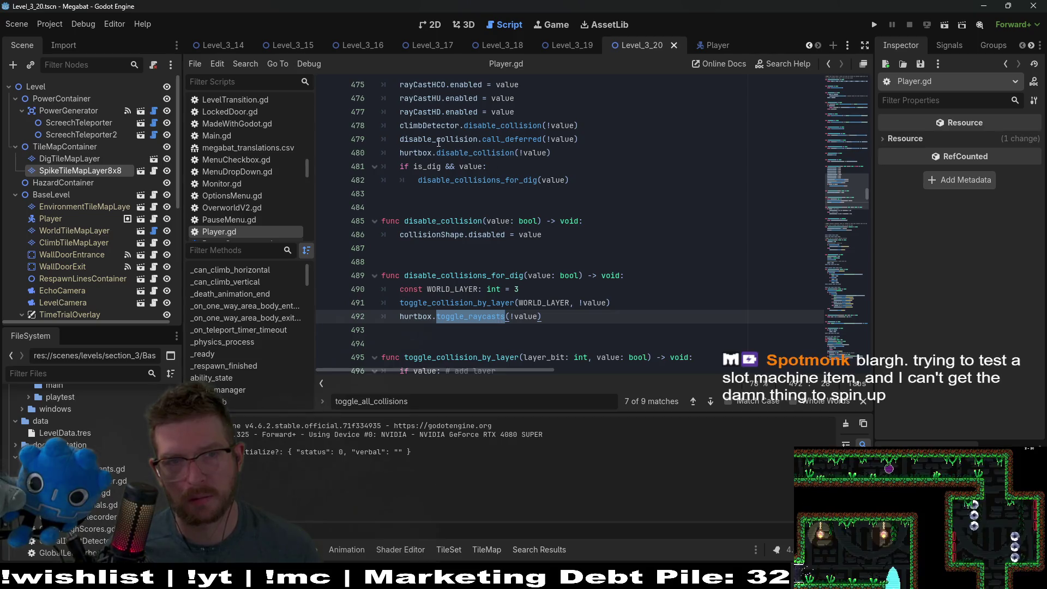
double_click(506, 141)
double_click(514, 126)
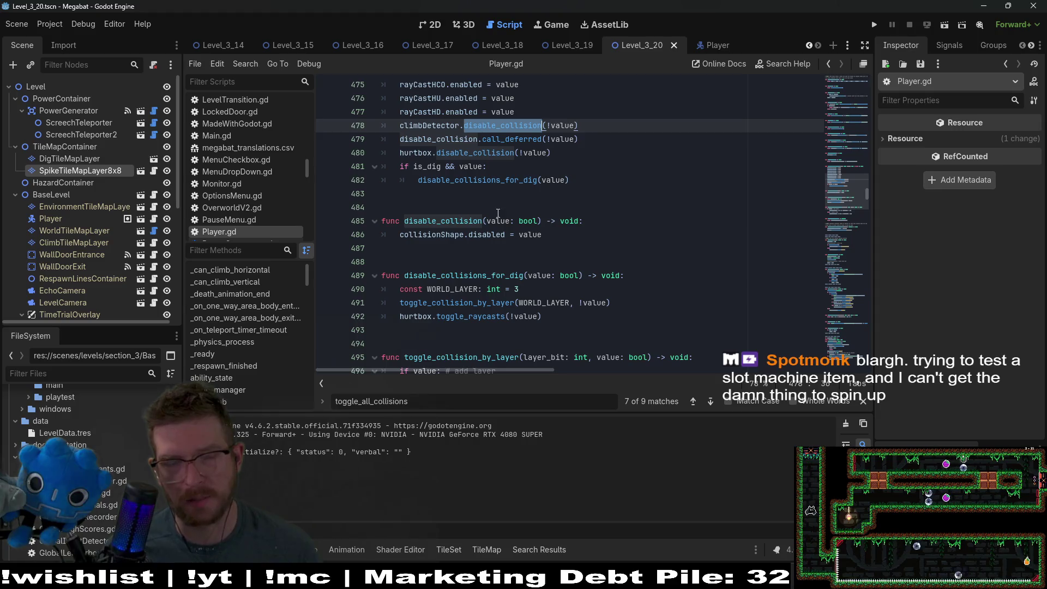
scroll(491, 240, down, 2)
click(477, 232)
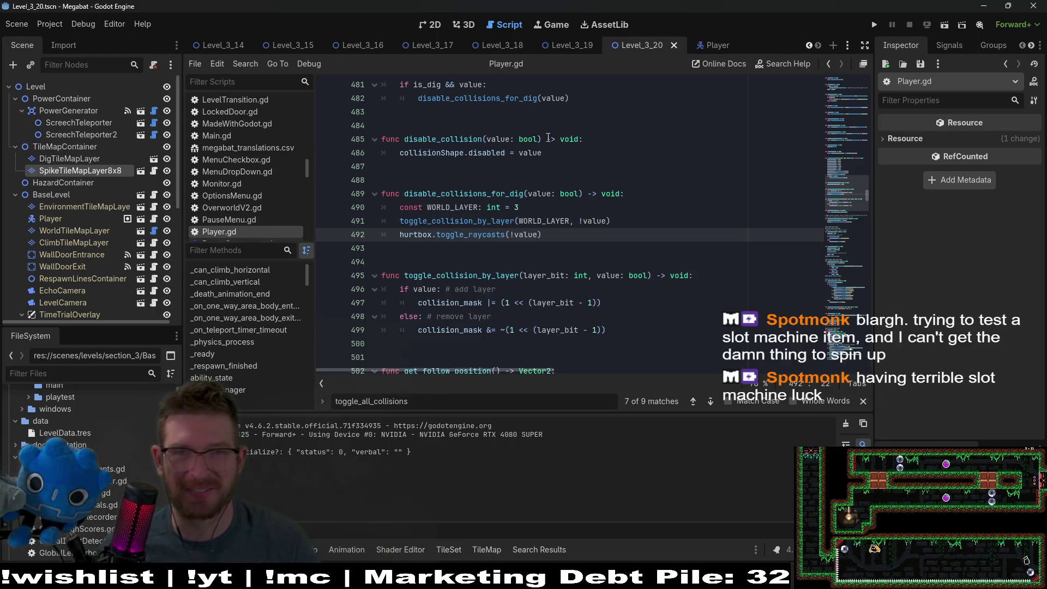
click(427, 28)
click(946, 27)
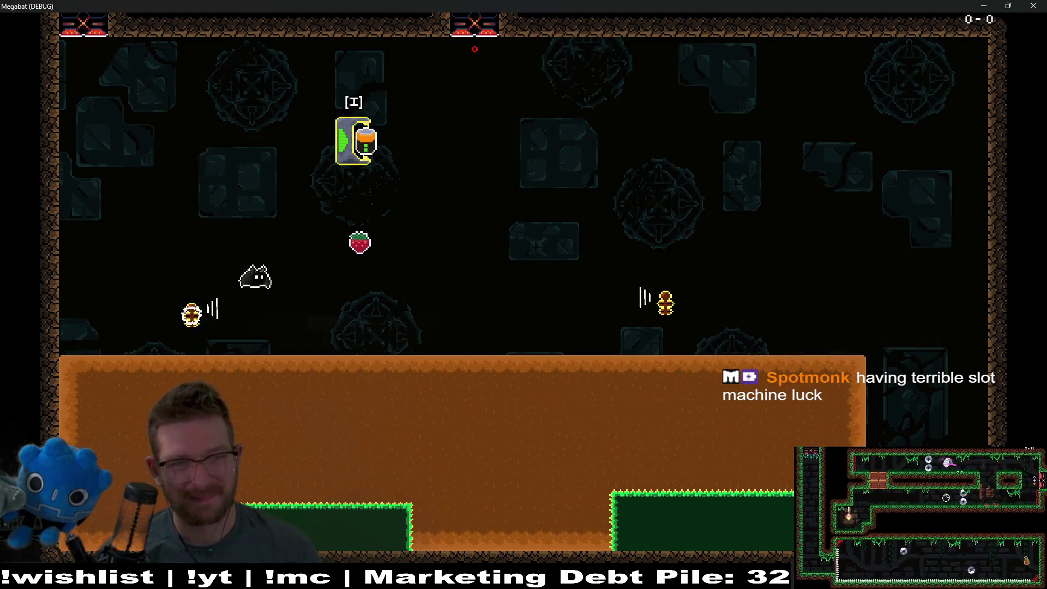
Fly the bat left, dash right between the enemies, and dig down into the ground
key(Left)
key(Right)
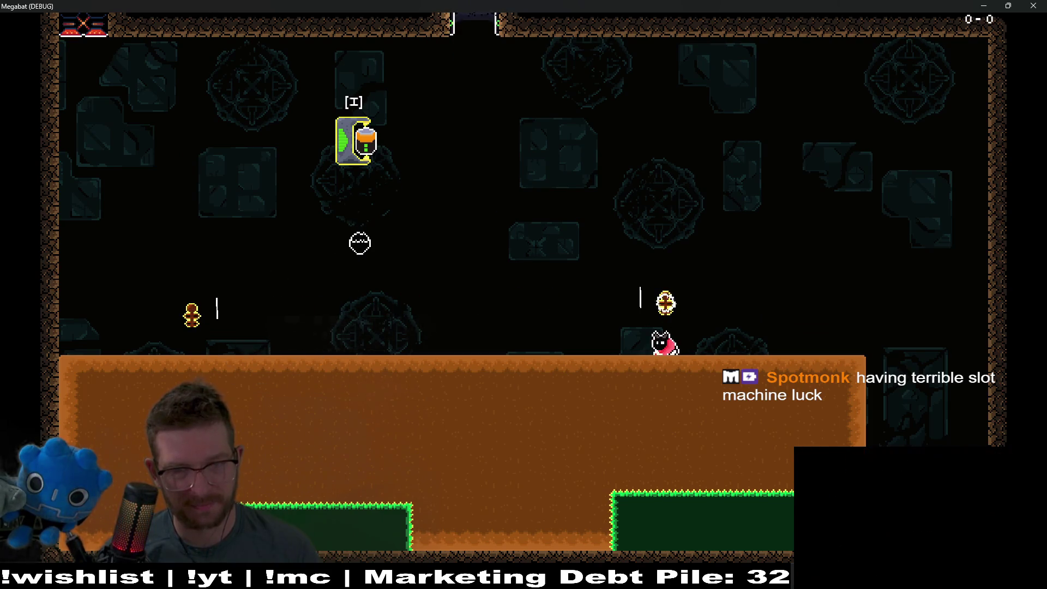
key(Down)
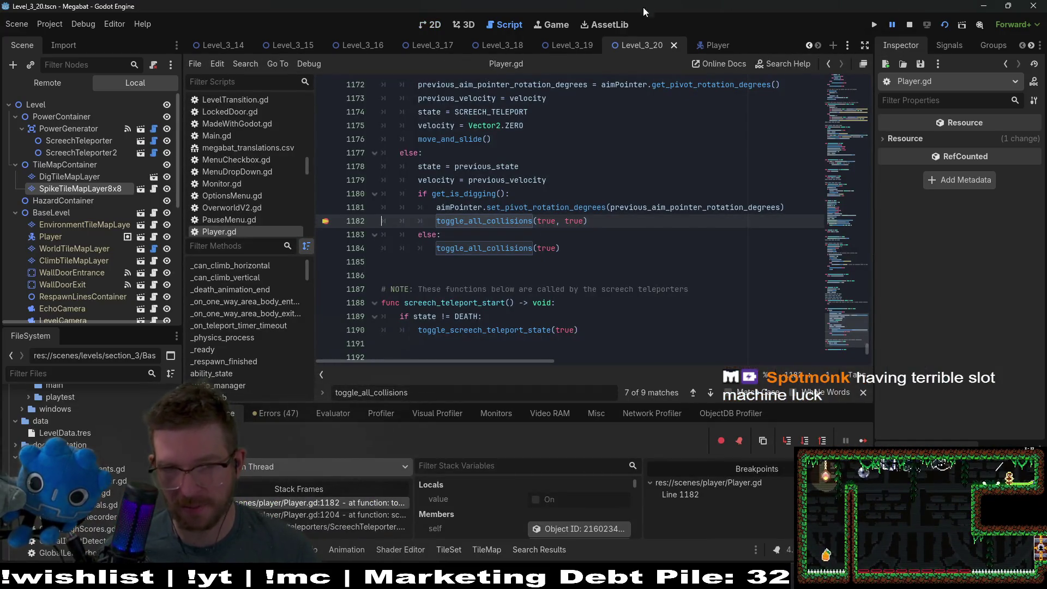
ctrl+click(507, 222)
scroll(532, 289, down, 4)
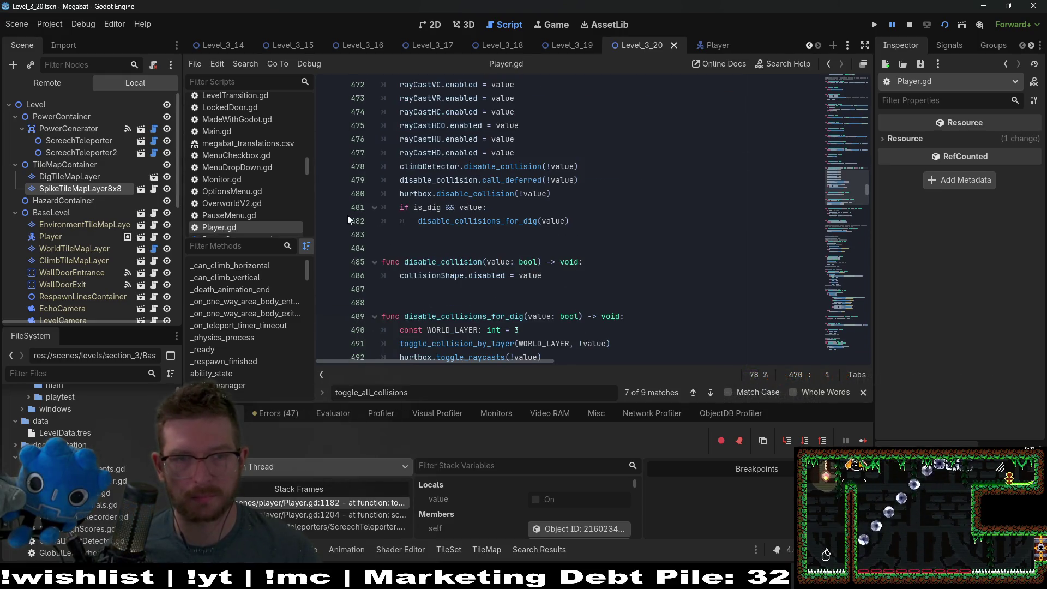
click(331, 224)
click(862, 439)
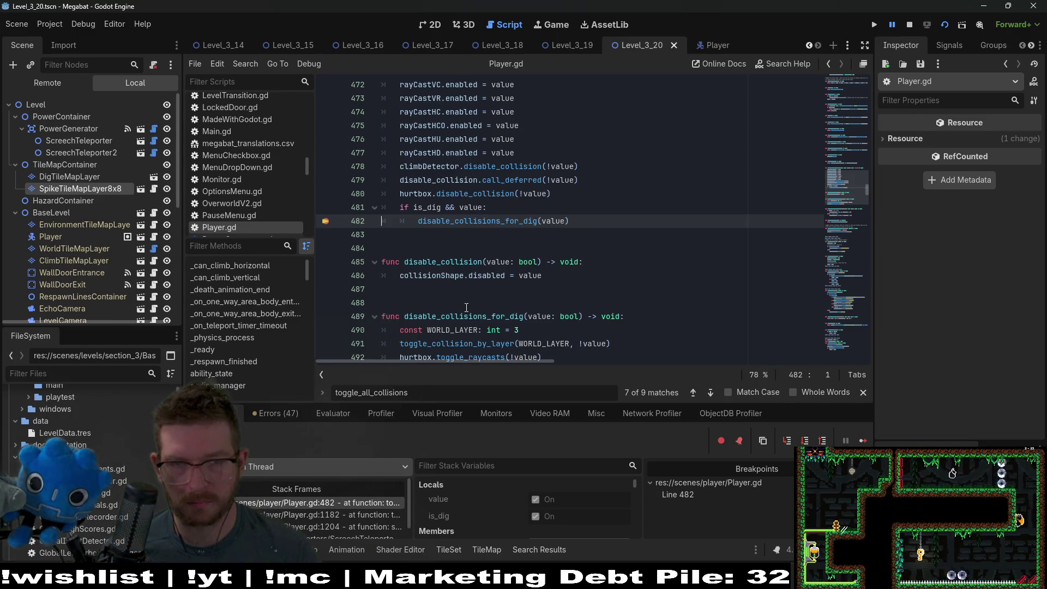
scroll(466, 307, down, 1)
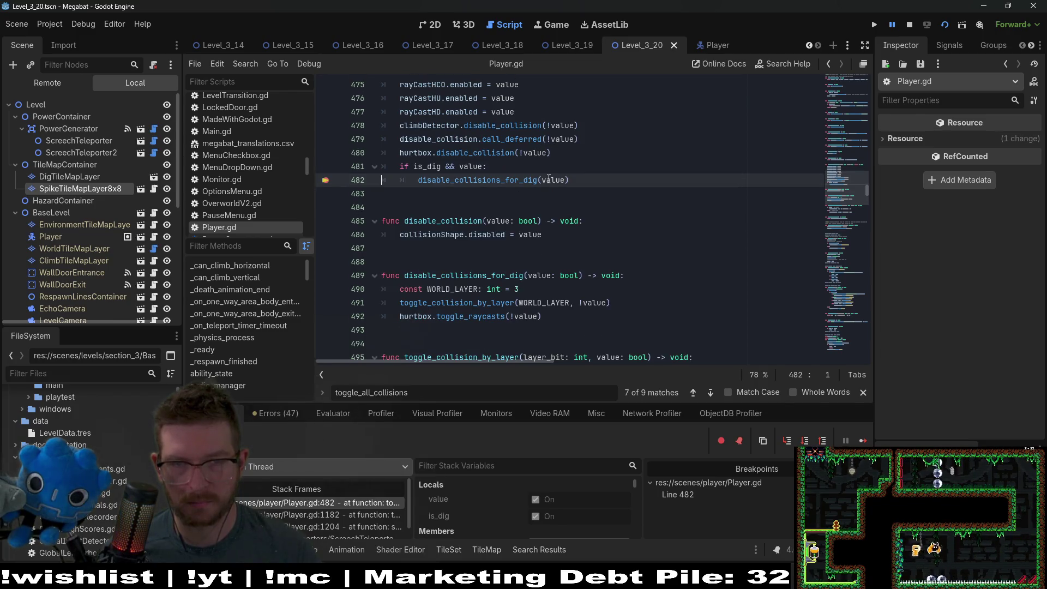
mouse_move(548, 181)
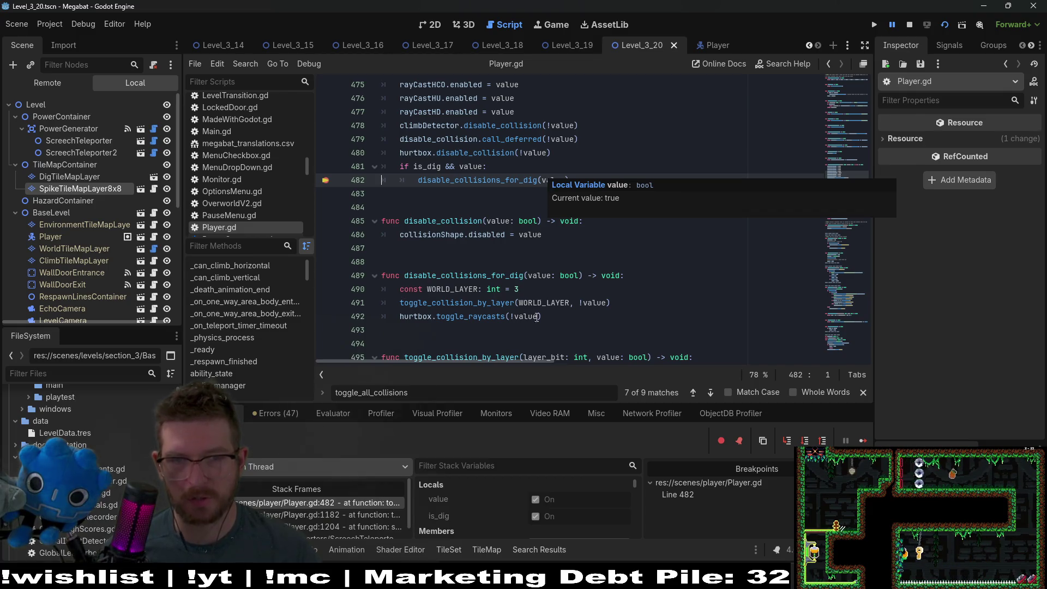
double_click(479, 303)
mouse_move(478, 302)
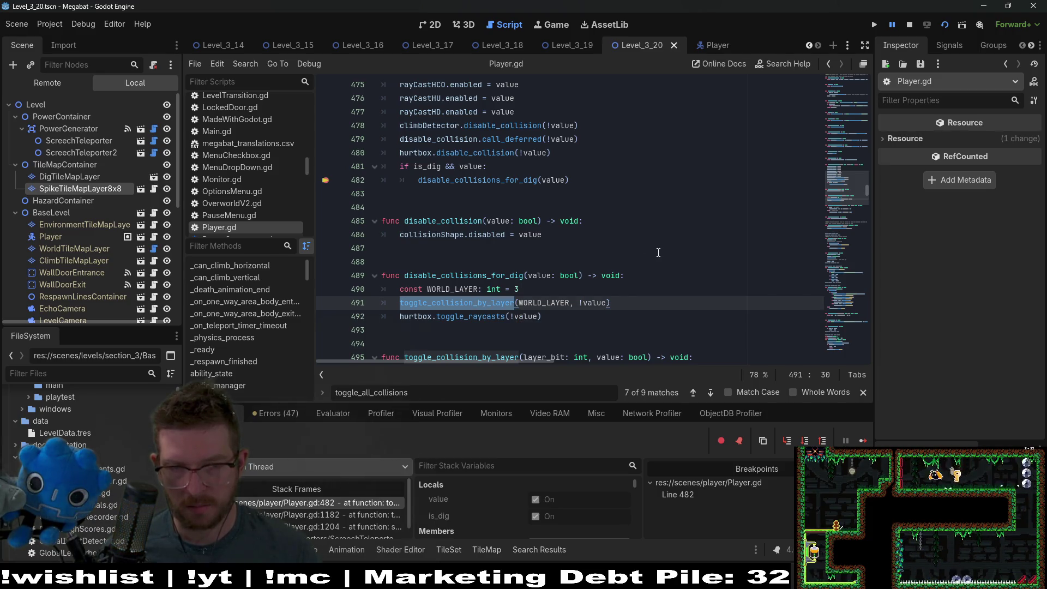
double_click(489, 315)
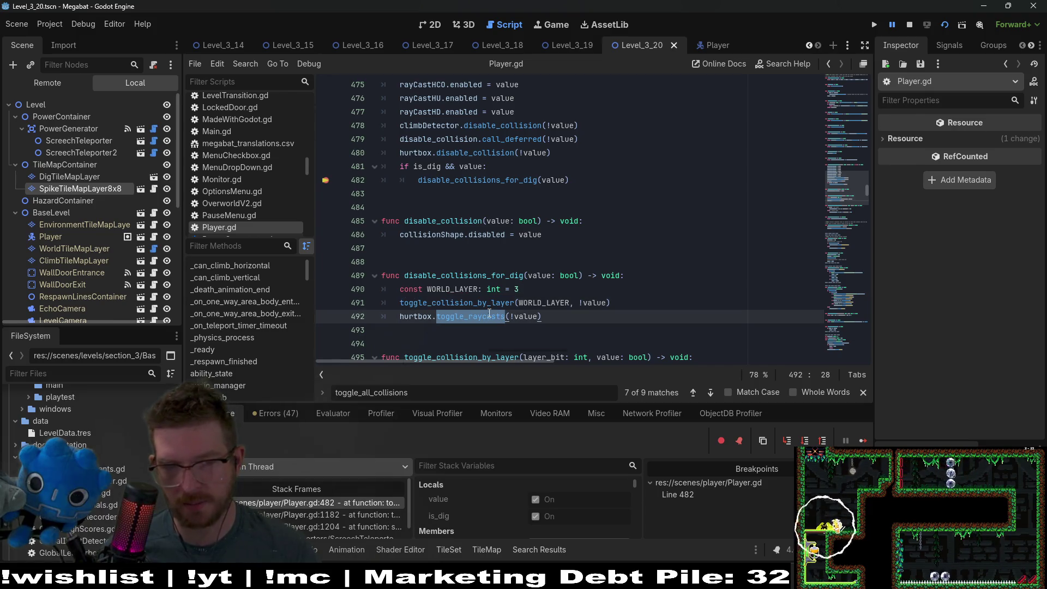
double_click(525, 317)
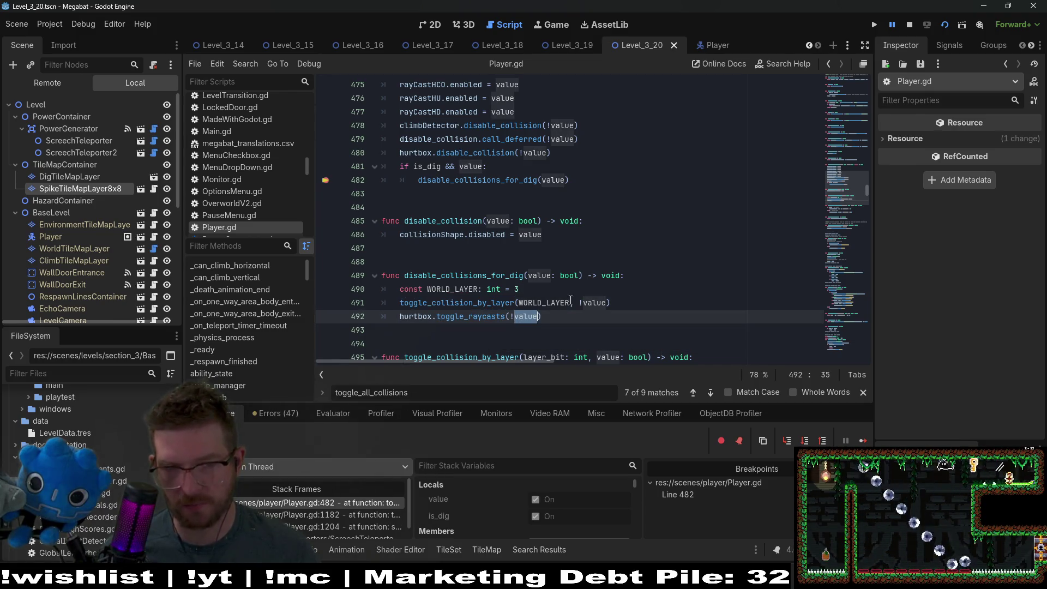
double_click(594, 303)
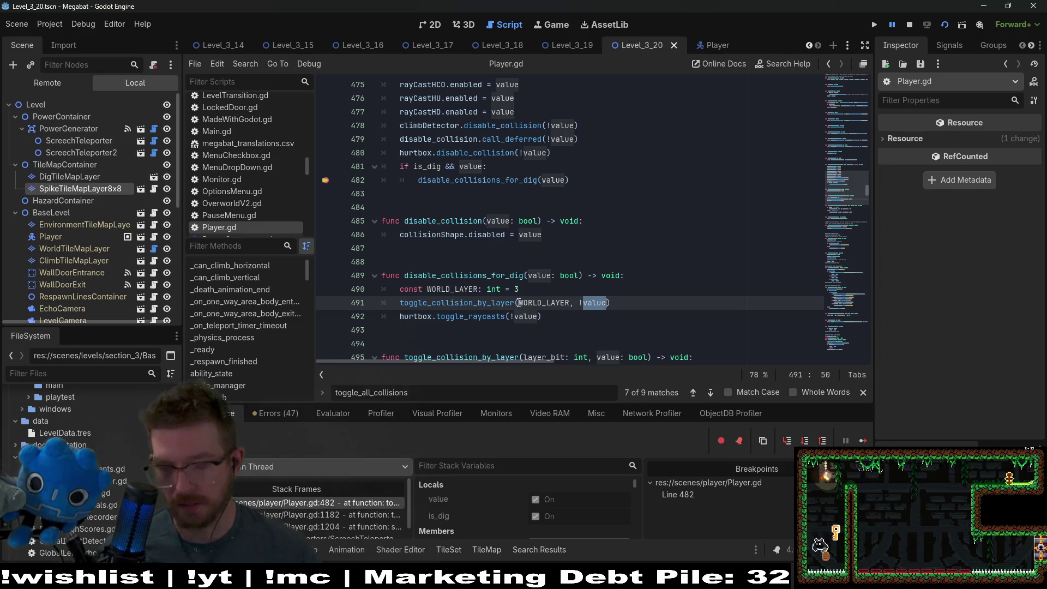
scroll(639, 222, down, 2)
scroll(640, 222, up, 1)
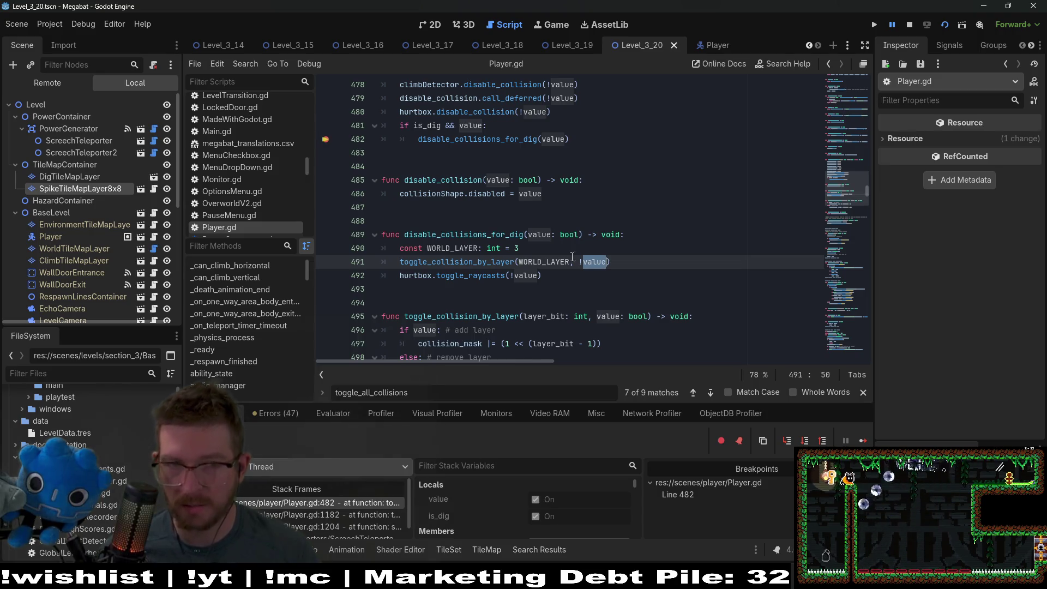
Add a line 490 breakpoint, continue, step over to line 492, and open toggle_raycasts in Hurtbox.gd
click(334, 248)
click(860, 436)
click(859, 434)
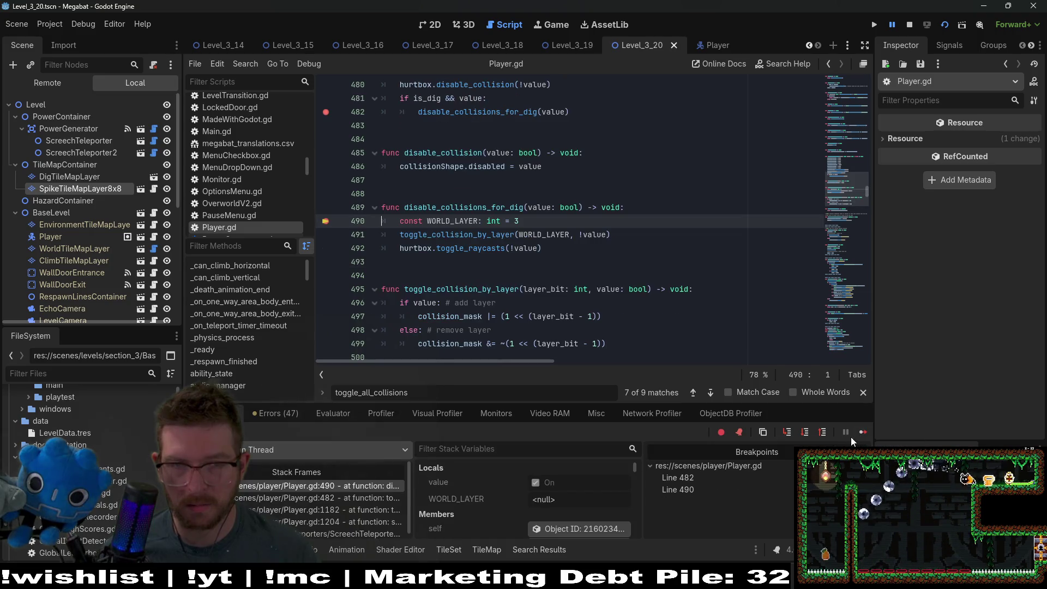
click(806, 433)
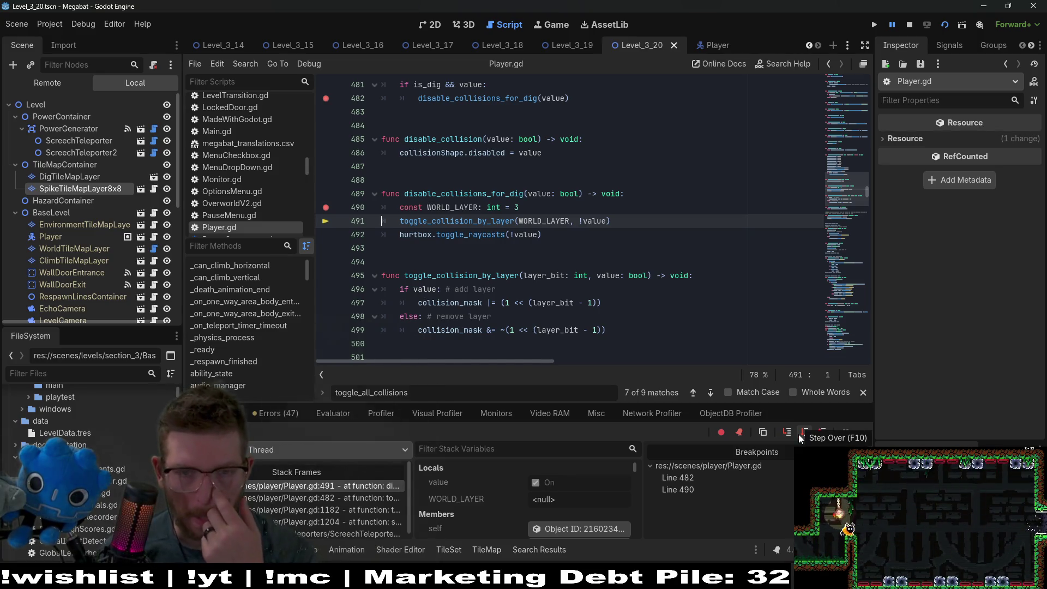
click(805, 433)
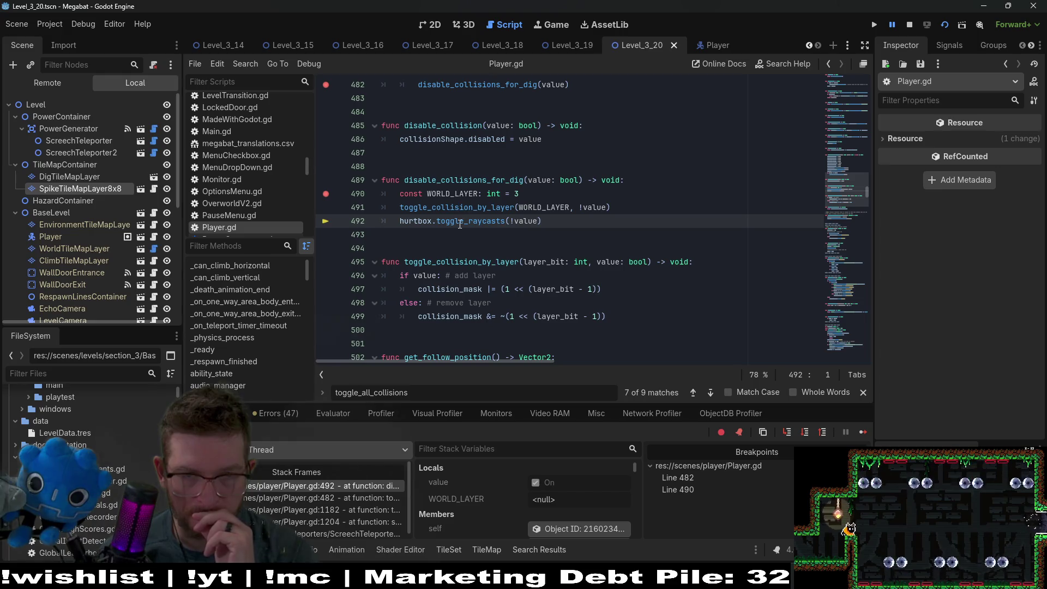
mouse_move(460, 225)
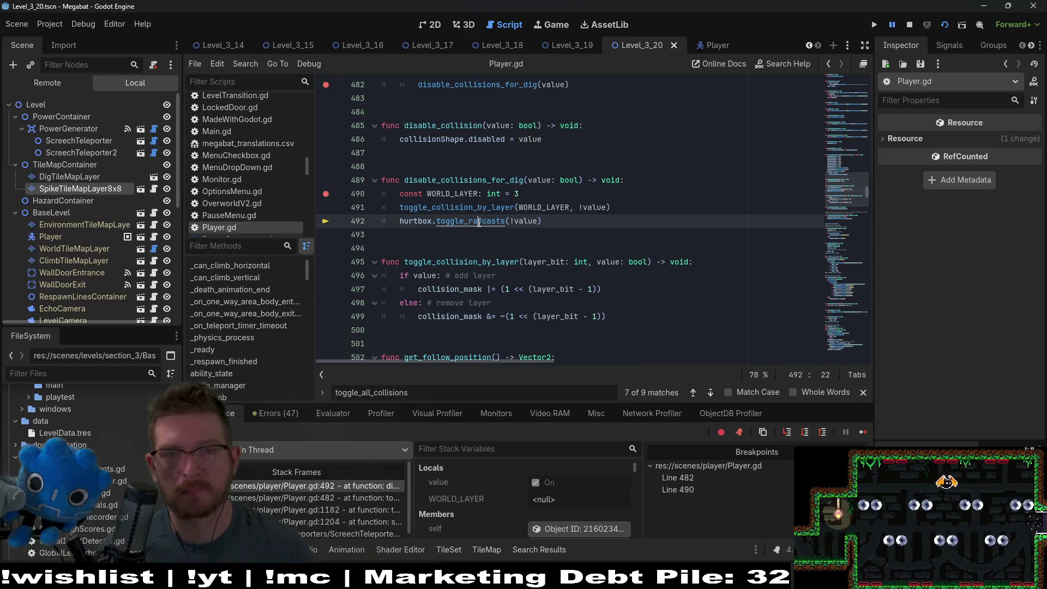
ctrl+click(479, 221)
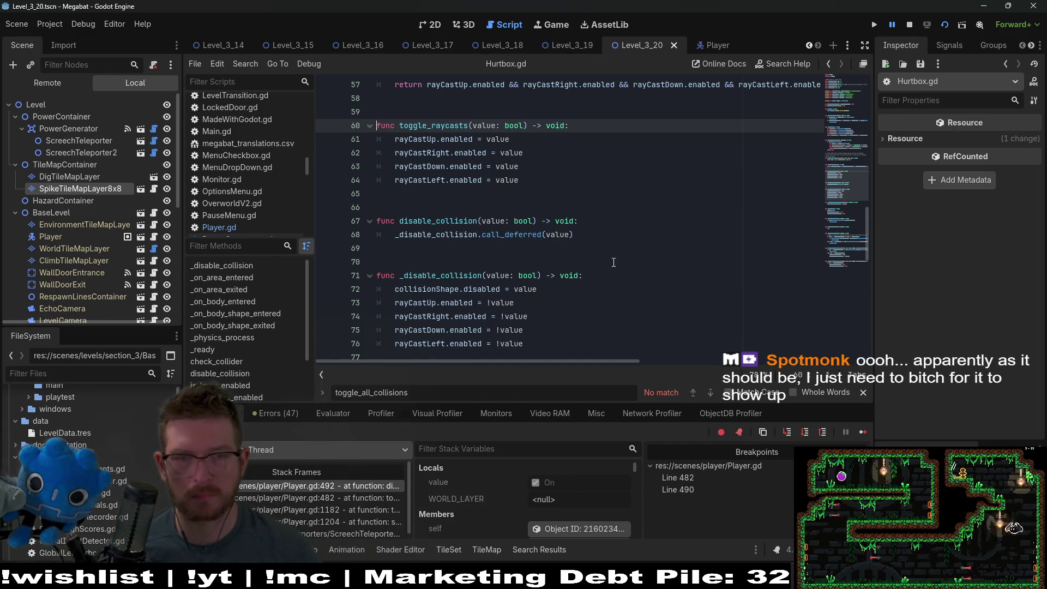
Look up disable_collision, then return to Player.gd in the script editor
double_click(442, 219)
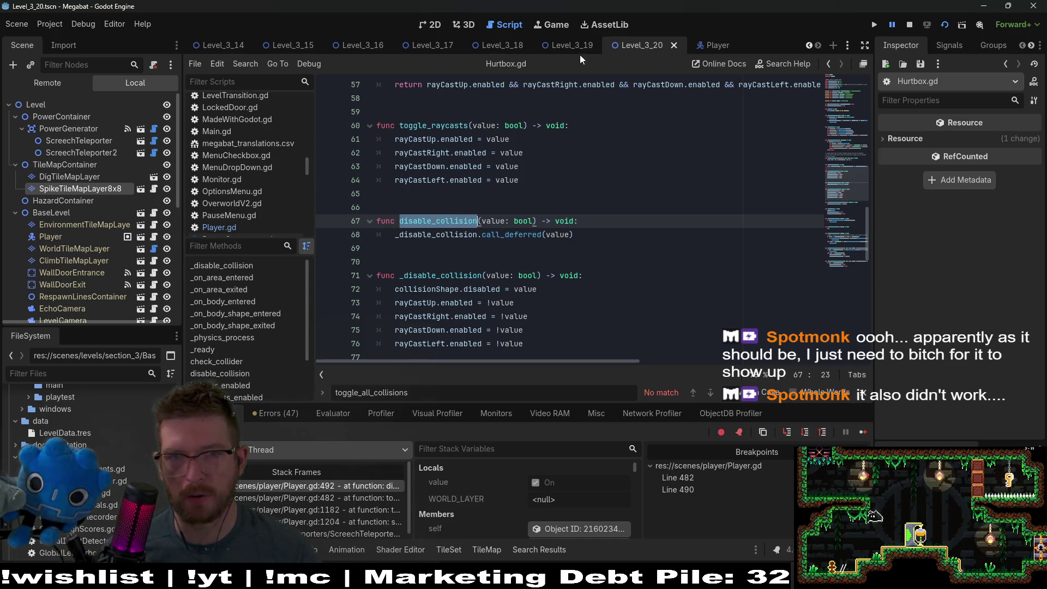
click(432, 25)
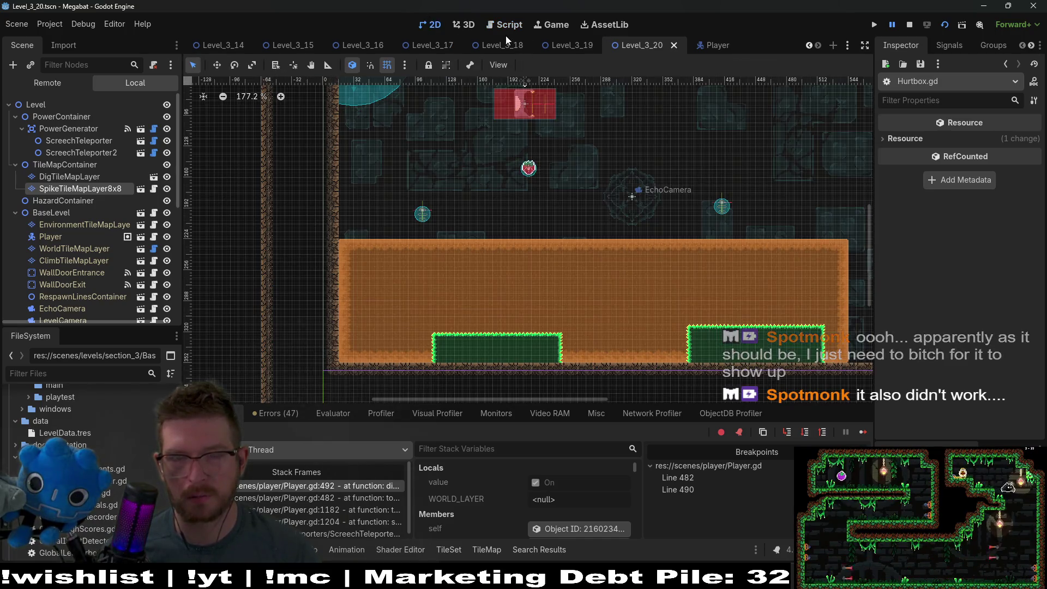
click(501, 25)
click(243, 227)
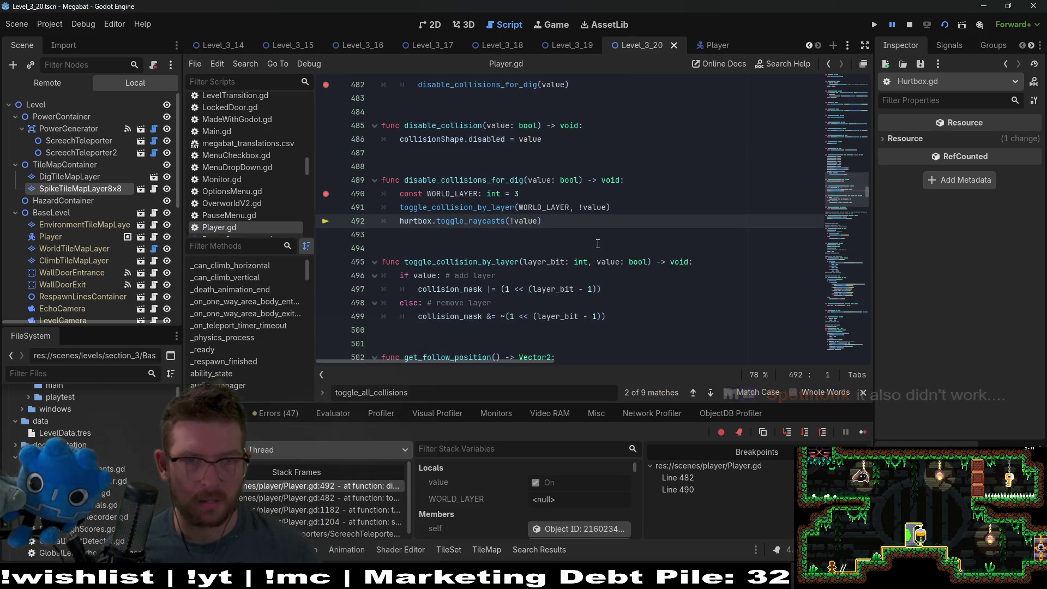
scroll(598, 244, up, 2)
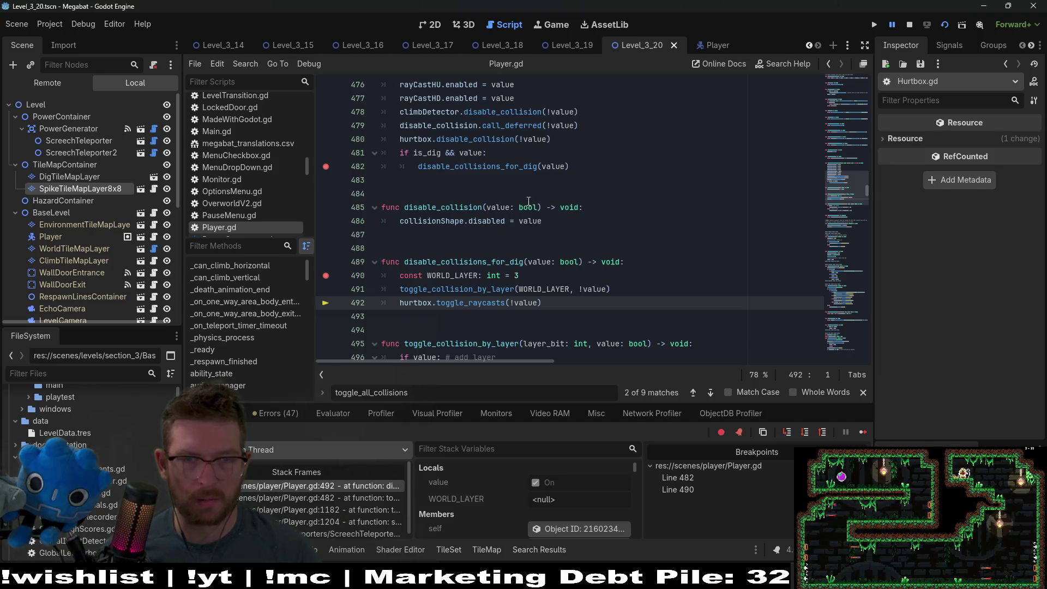
Change line 482 to disable_collisions_for_dig.call_deferred(value), then stop and rerun the current scene
click(539, 167)
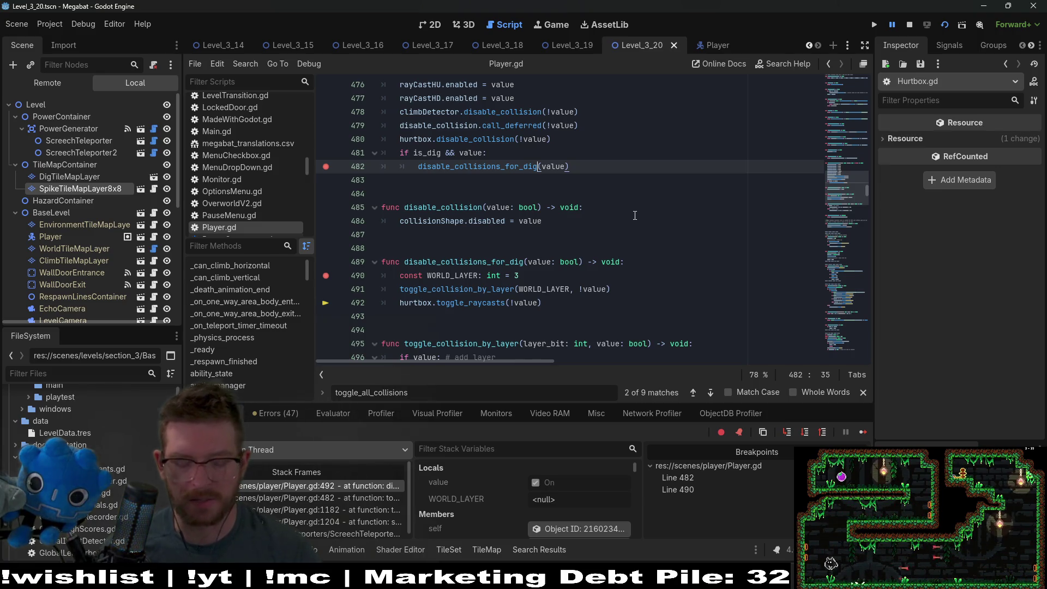
text(.call)
text(_deferred)
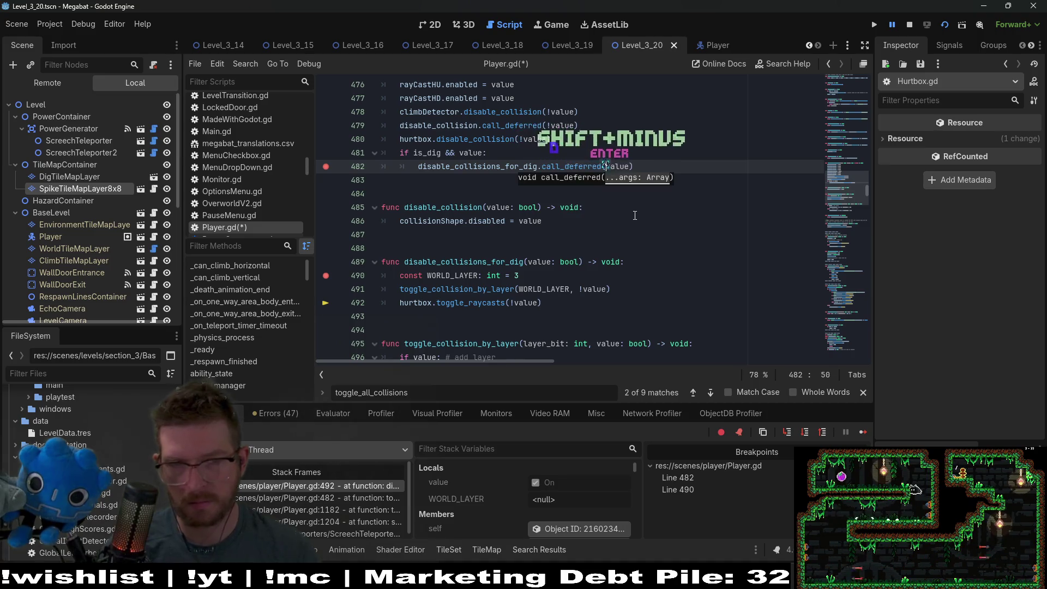
key(Return)
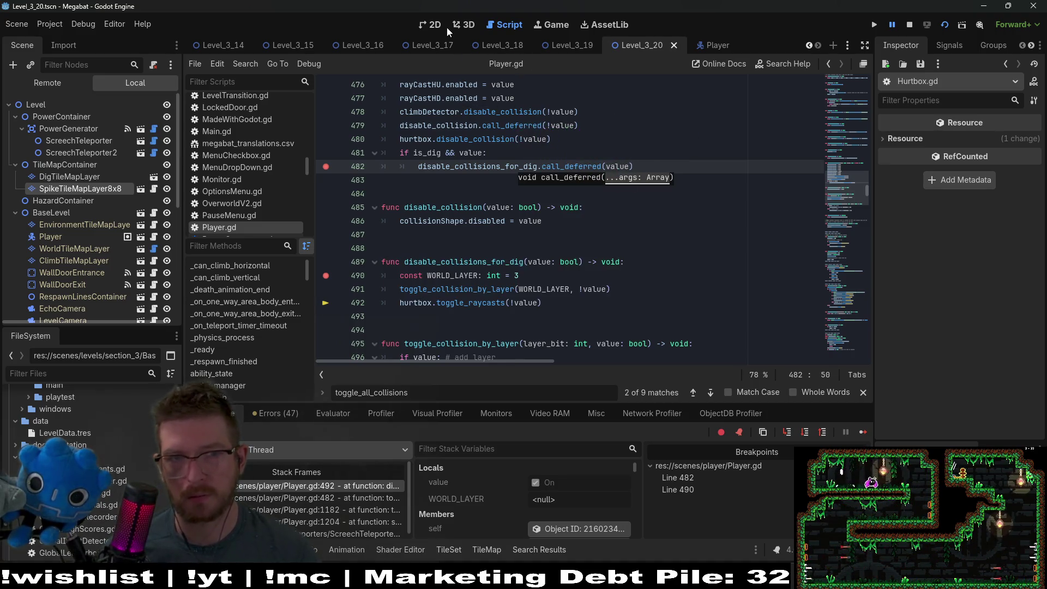
click(910, 25)
click(940, 28)
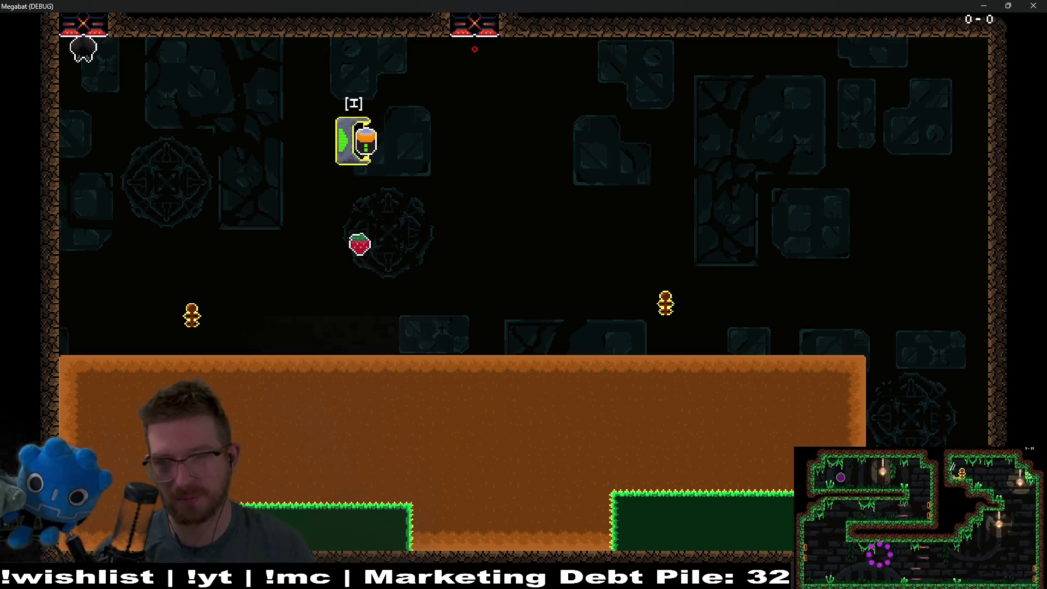
Undo the stray script edit, remove the line 490 and 482 breakpoints, and resume the game
key(Right)
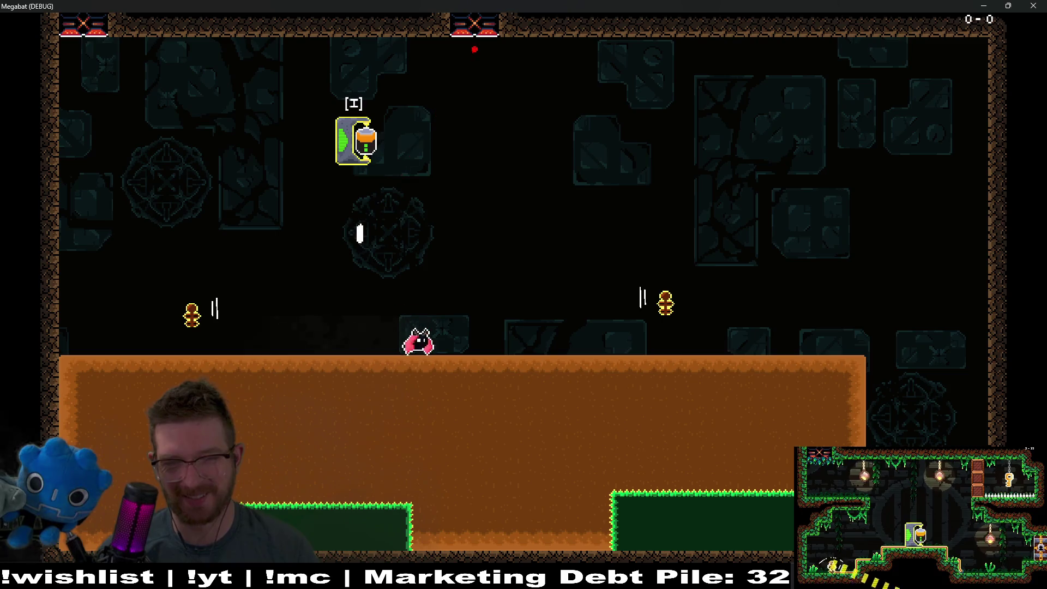
key(ctrl+z)
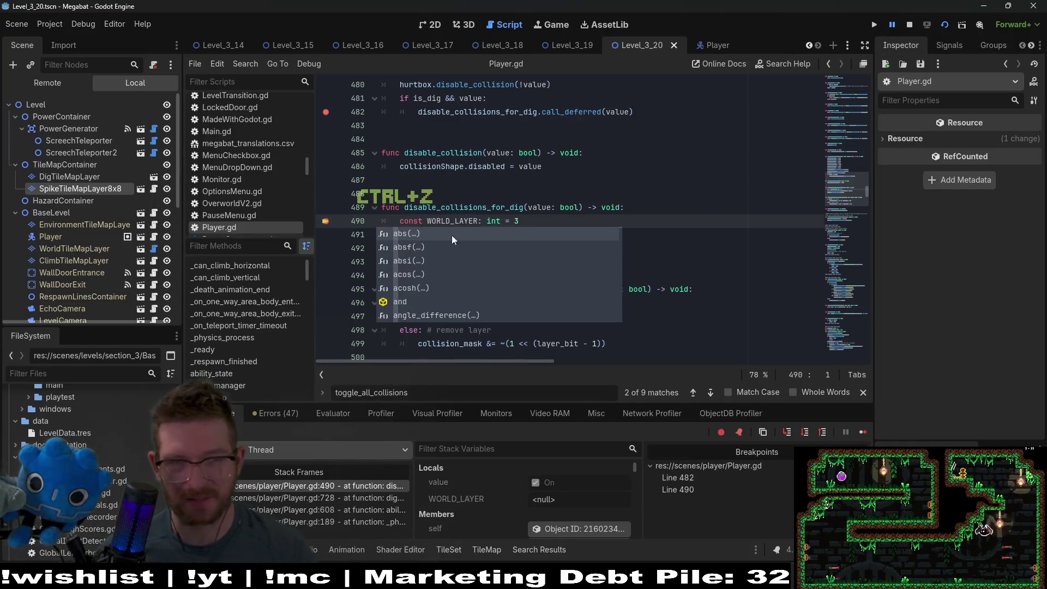
click(327, 221)
click(320, 112)
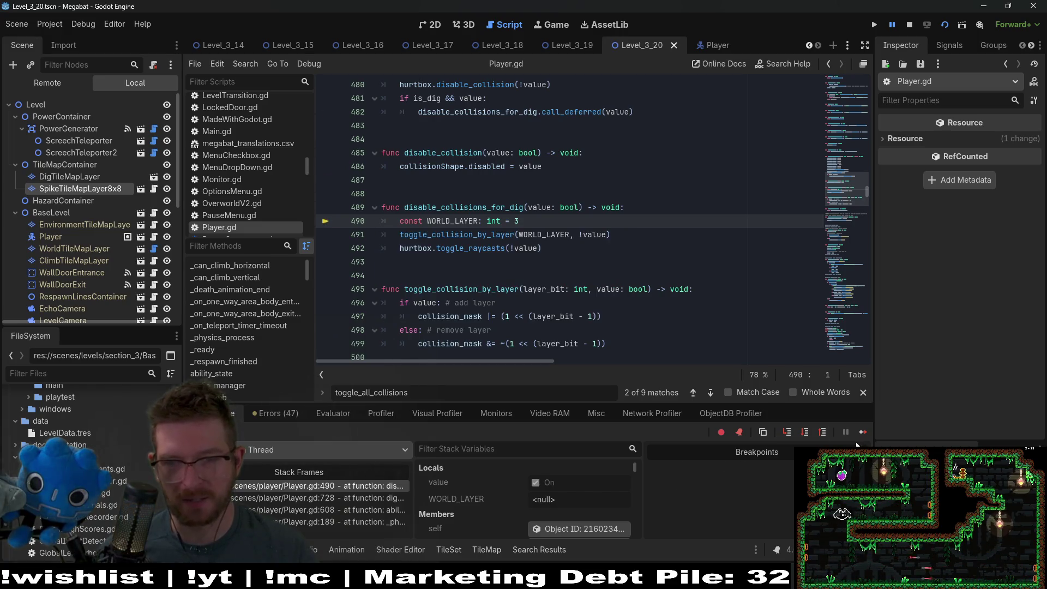
click(863, 431)
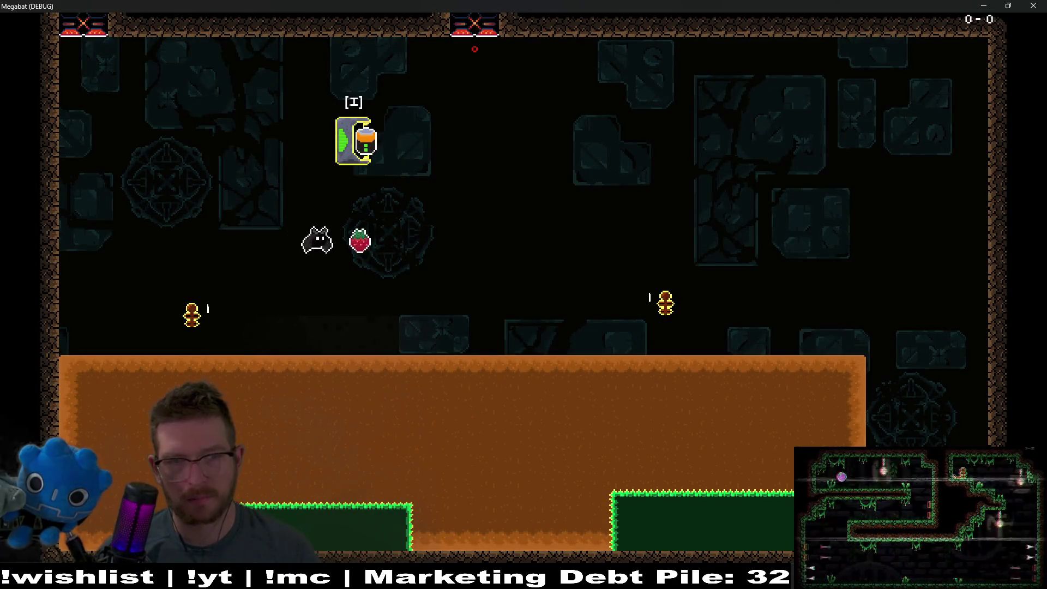
Shoot the ceiling switch to open the top door and burrow the bat through the orange dirt
click(475, 49)
key(Down)
key(Left)
key(Down)
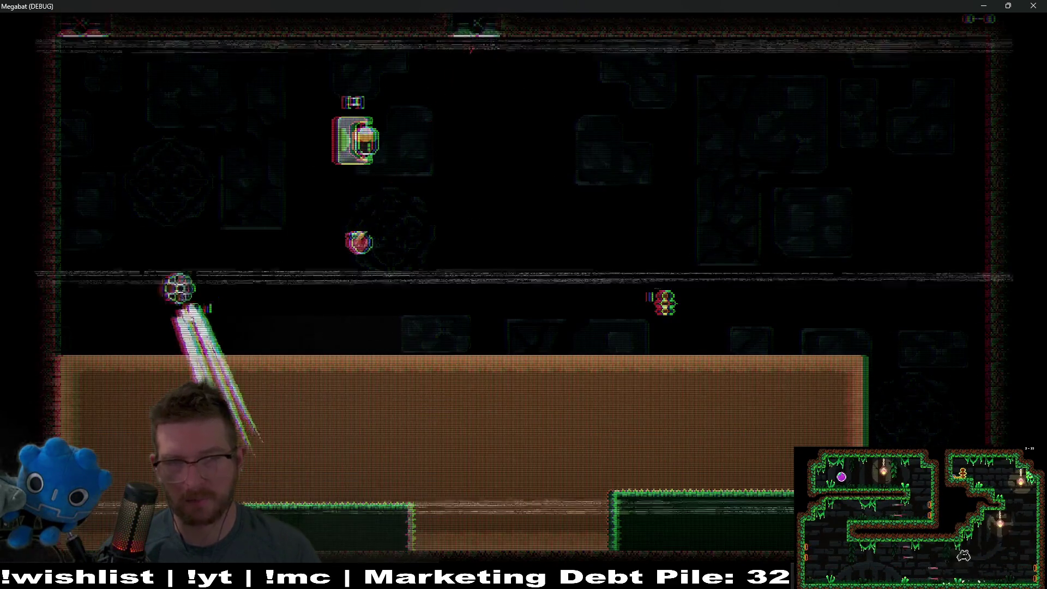
key(Right)
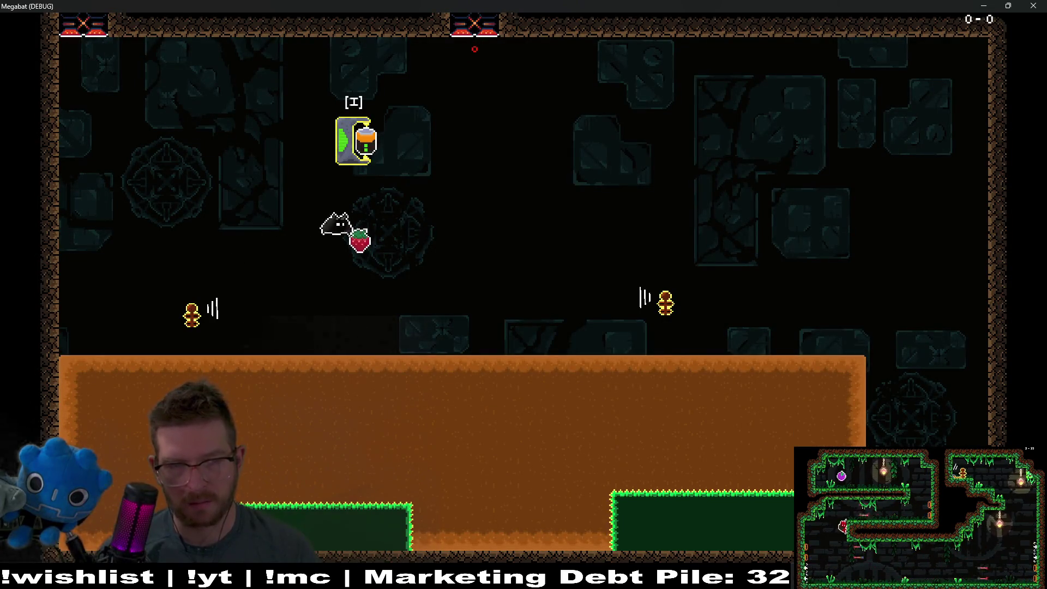
key(Right)
key(Down)
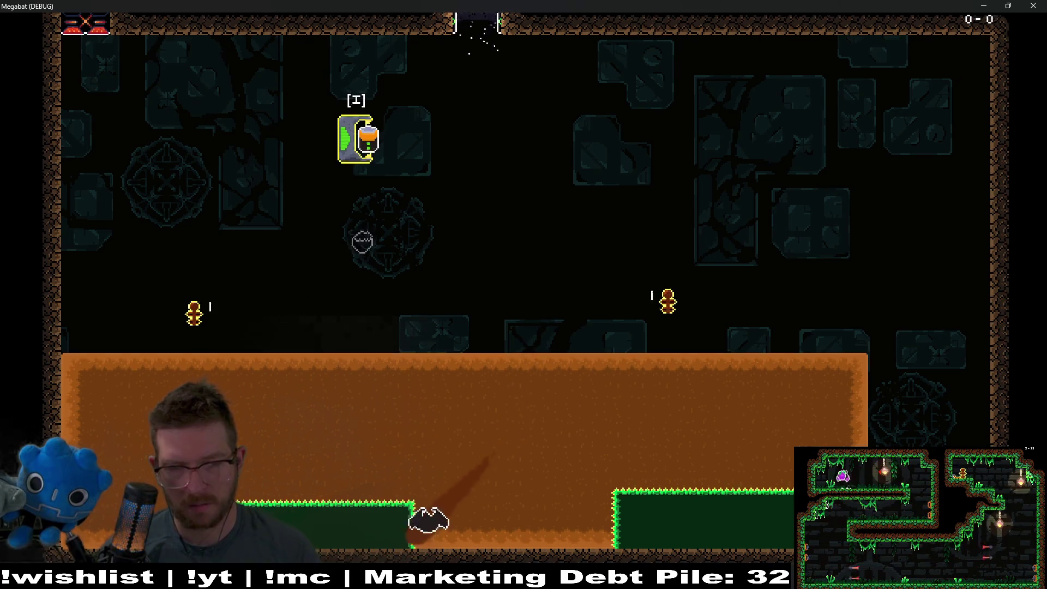
Replay with the respawned bat, grabbing the strawberry and digging through the dirt, then close the game
key(Right)
key(Left)
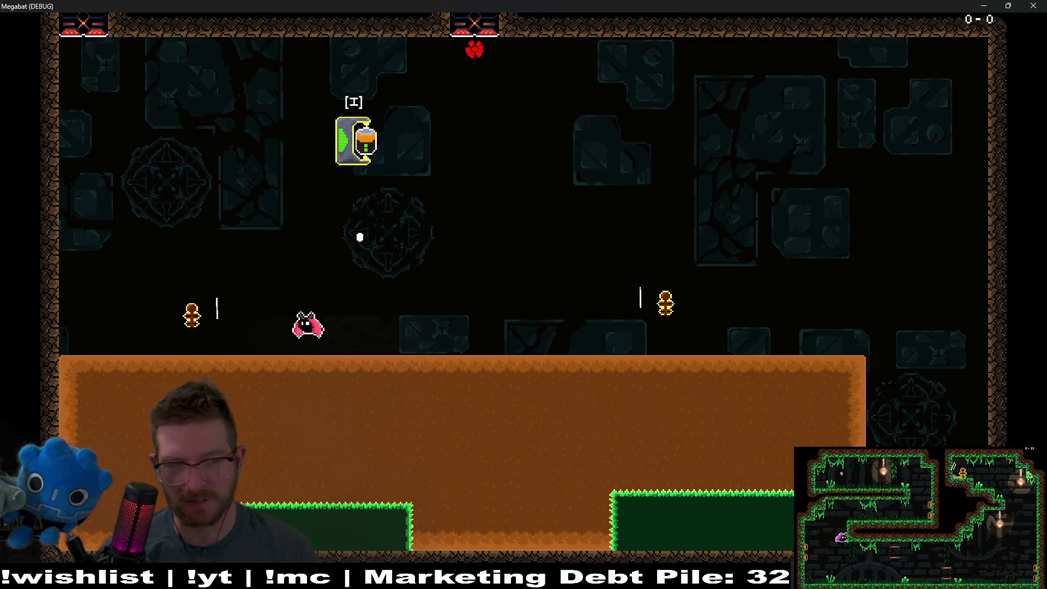
key(Right)
key(Down)
key(Left)
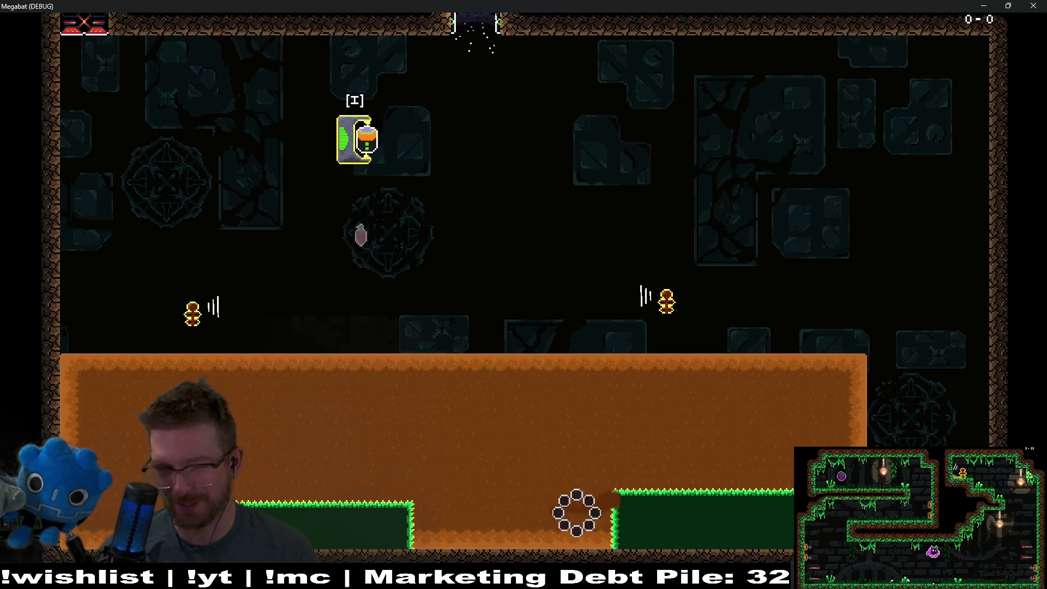
key(Right)
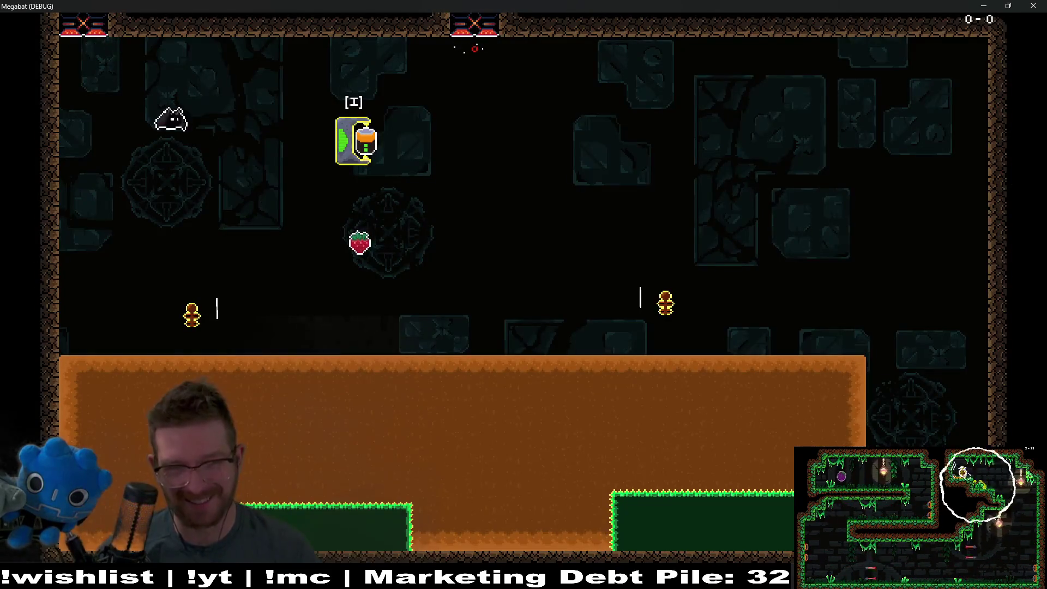
key(Left)
key(Down)
key(Right)
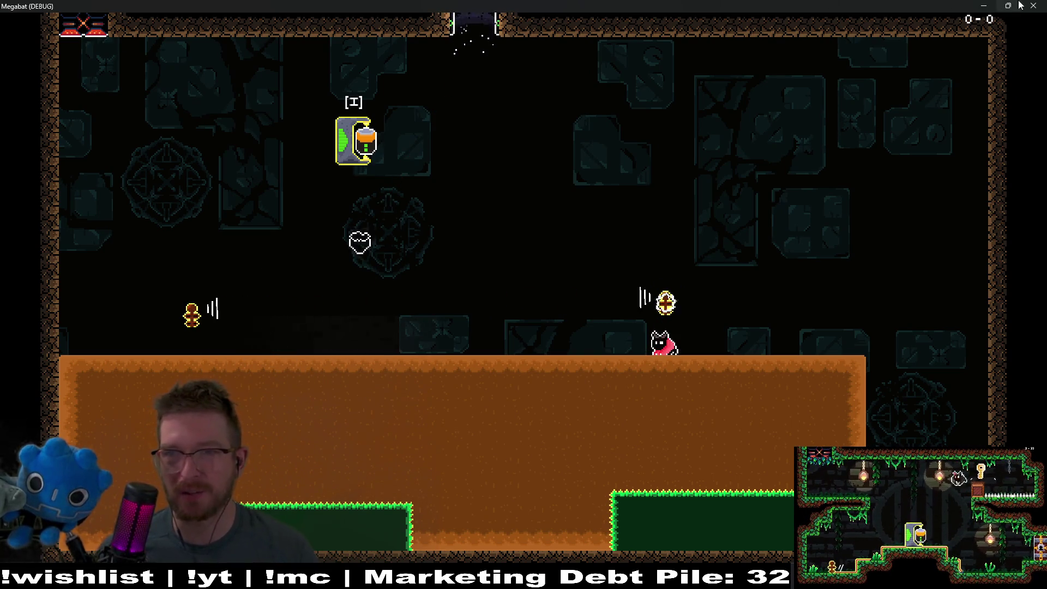
click(1033, 5)
click(662, 193)
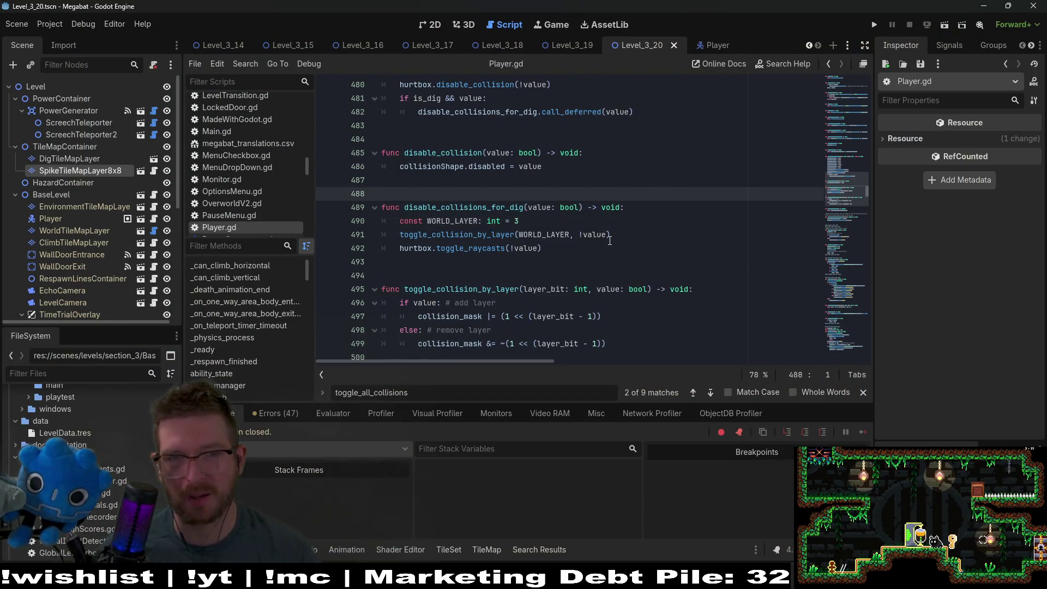
Save the edited Player.gd script
scroll(610, 241, up, 4)
click(638, 223)
key(ctrl+s)
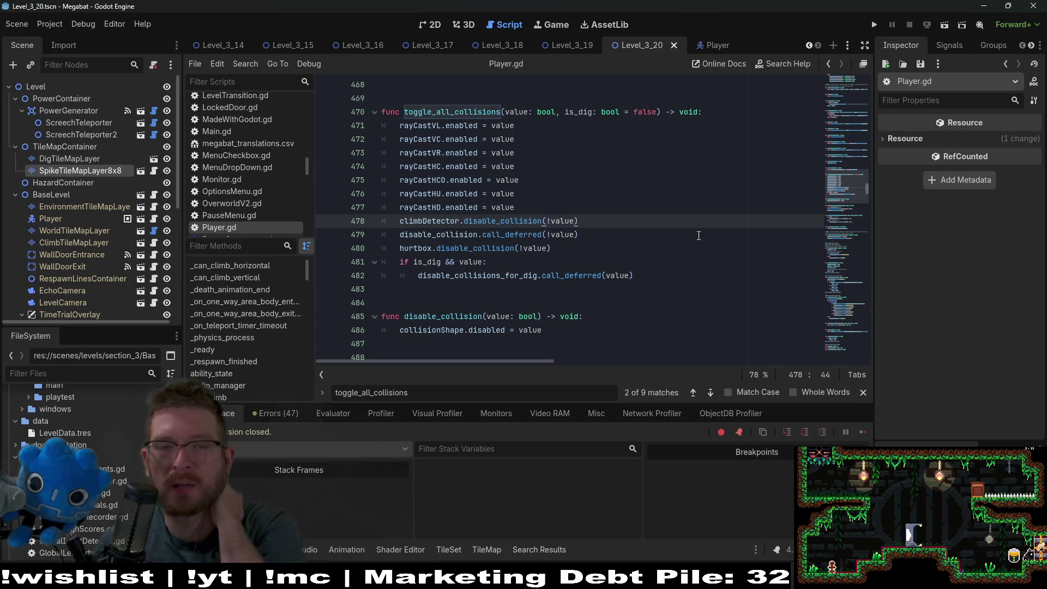
Duplicate Fruit as Fruit2, move it left of the first fruit, set its type to Teleport, and run
click(435, 25)
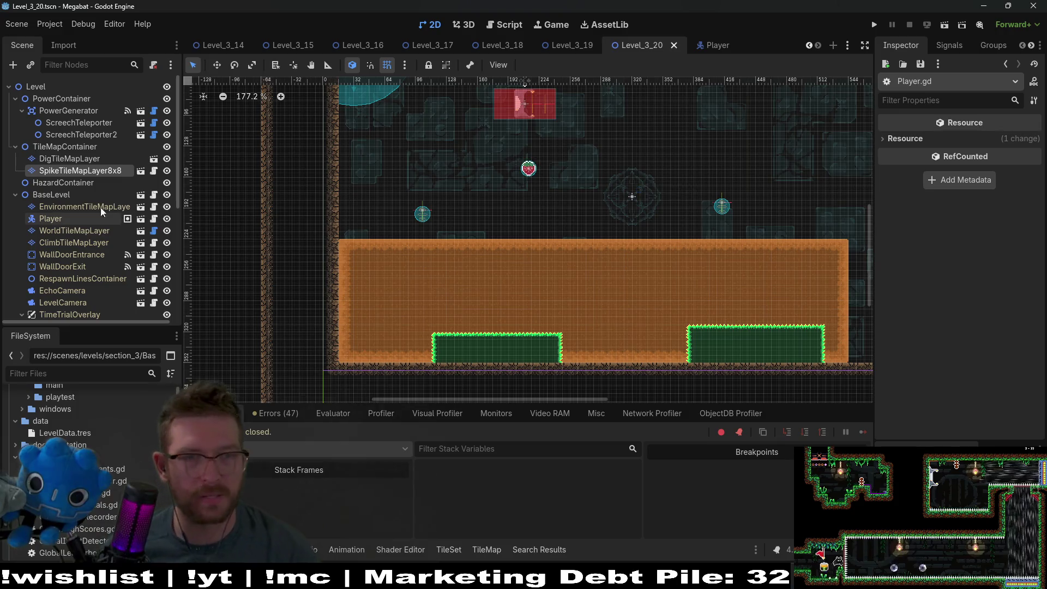
scroll(74, 189, down, 5)
scroll(74, 190, down, 3)
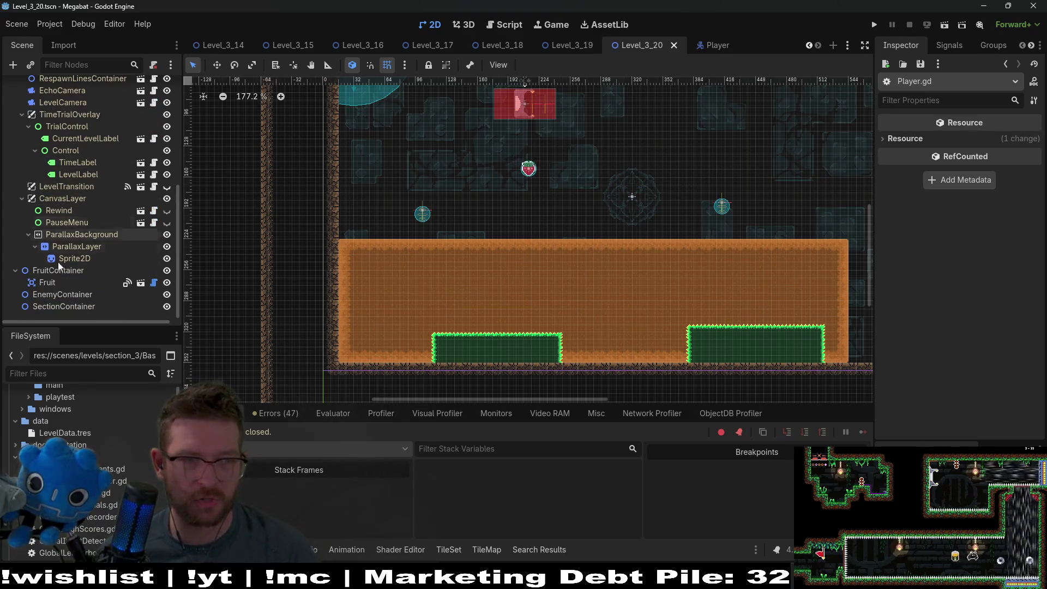
click(48, 283)
key(ctrl+d)
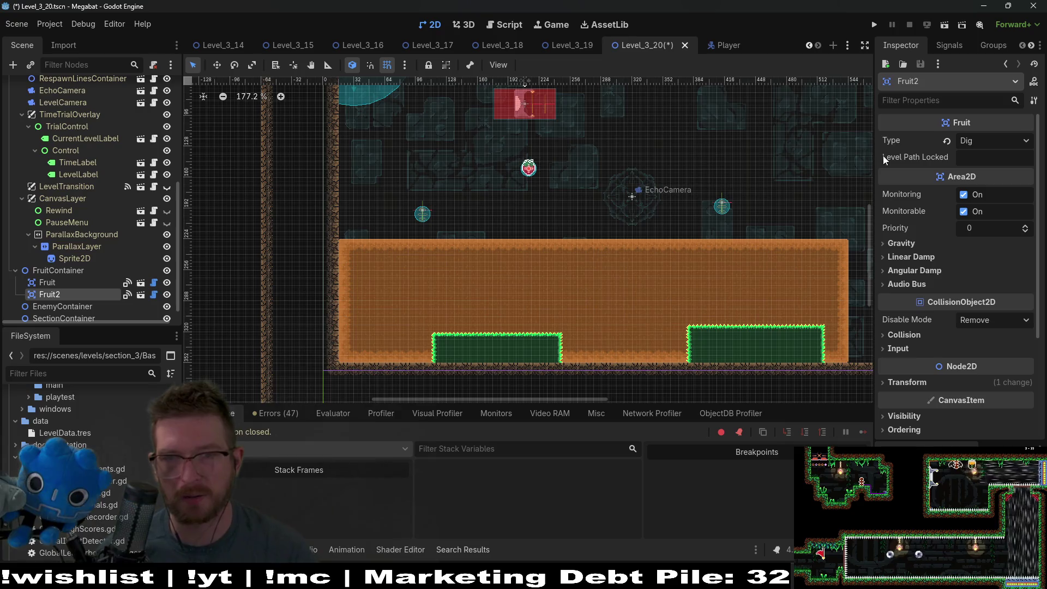
drag(515, 174, 449, 173)
click(993, 141)
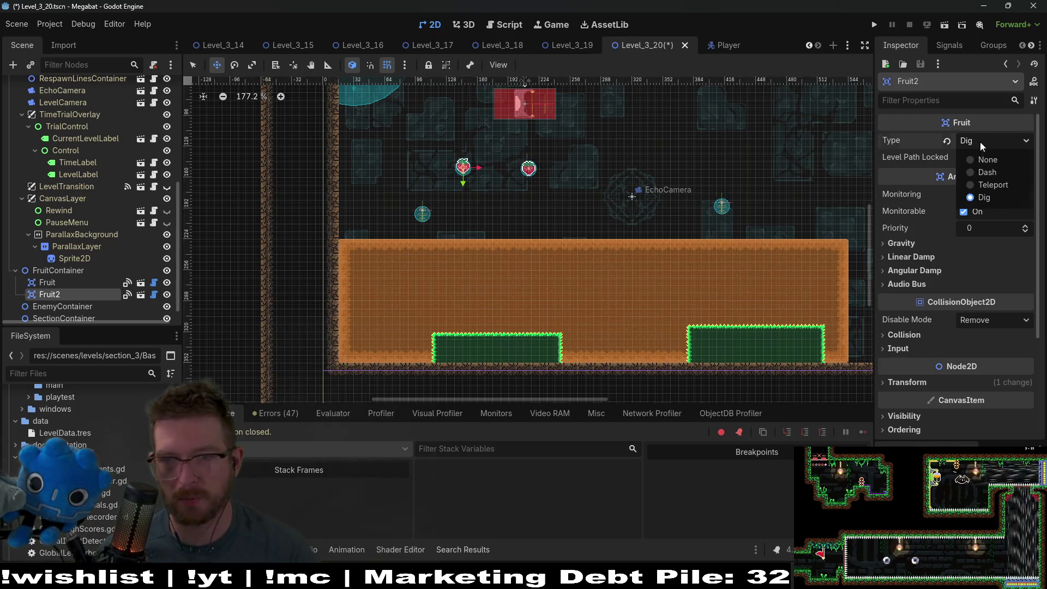
click(982, 184)
click(944, 25)
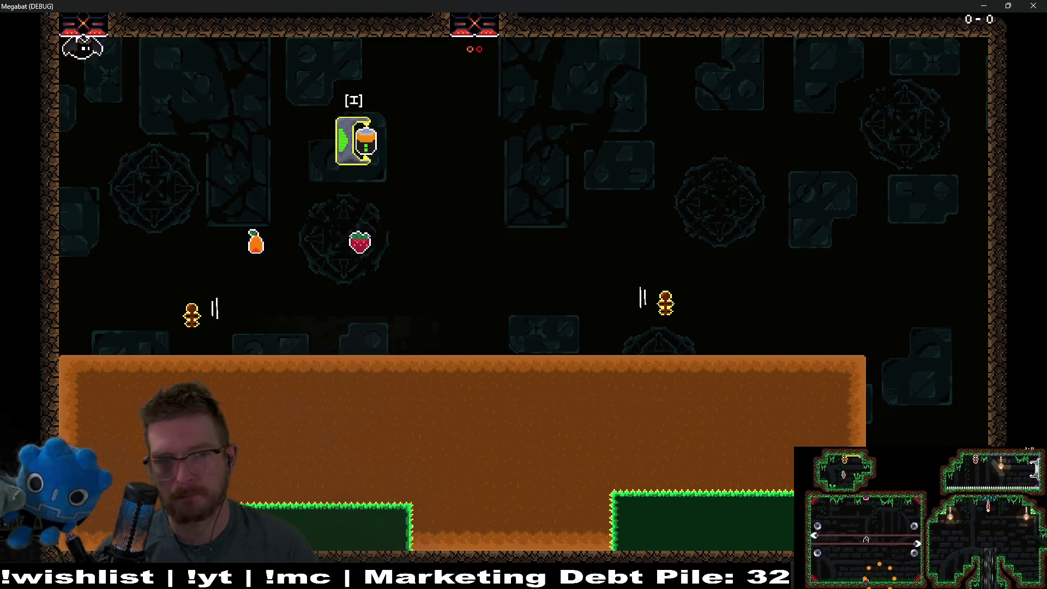
Fly into the room, collect both fruits, and burrow back and forth under the orange ground
key(Right)
key(Down)
key(Left)
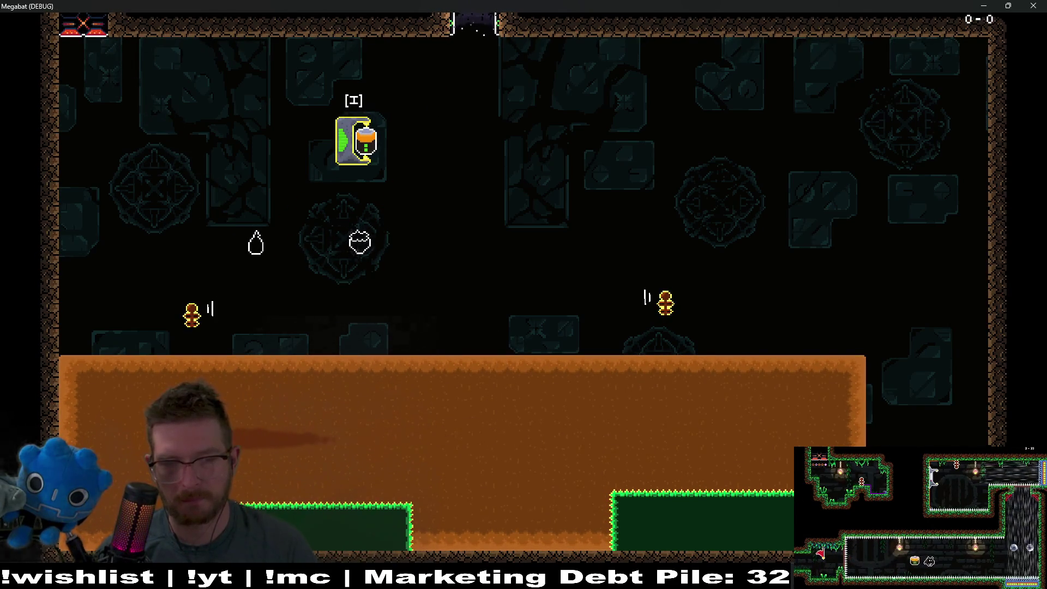
key(Right)
key(Left)
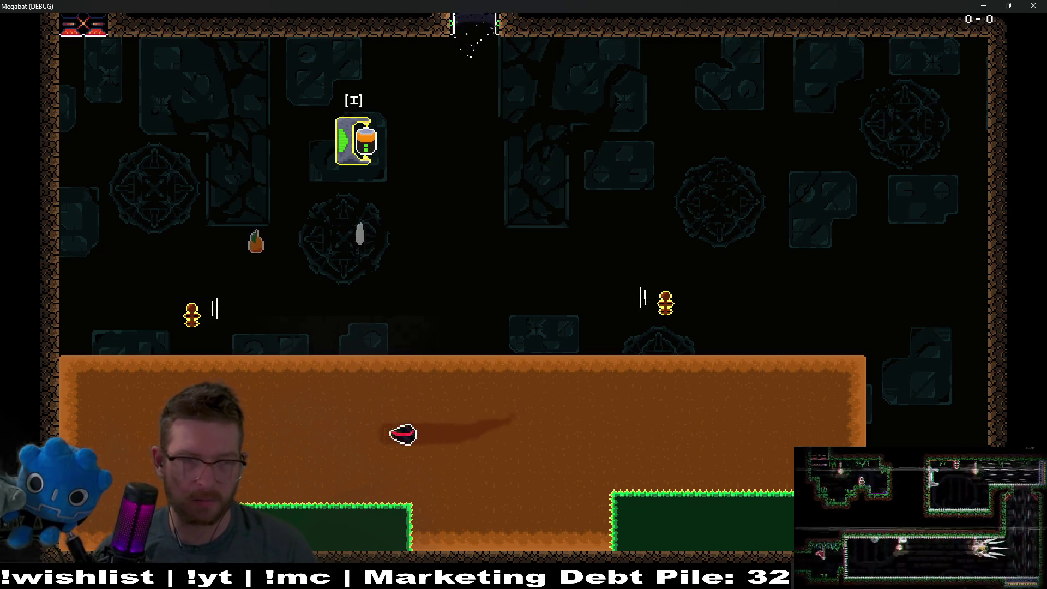
key(Up)
Dash at the enemies, burrow right, burst up to destroy the left enemy, then close the game
key(Up)
key(Right)
key(Down)
key(Left)
key(Up)
key(Right)
key(Left)
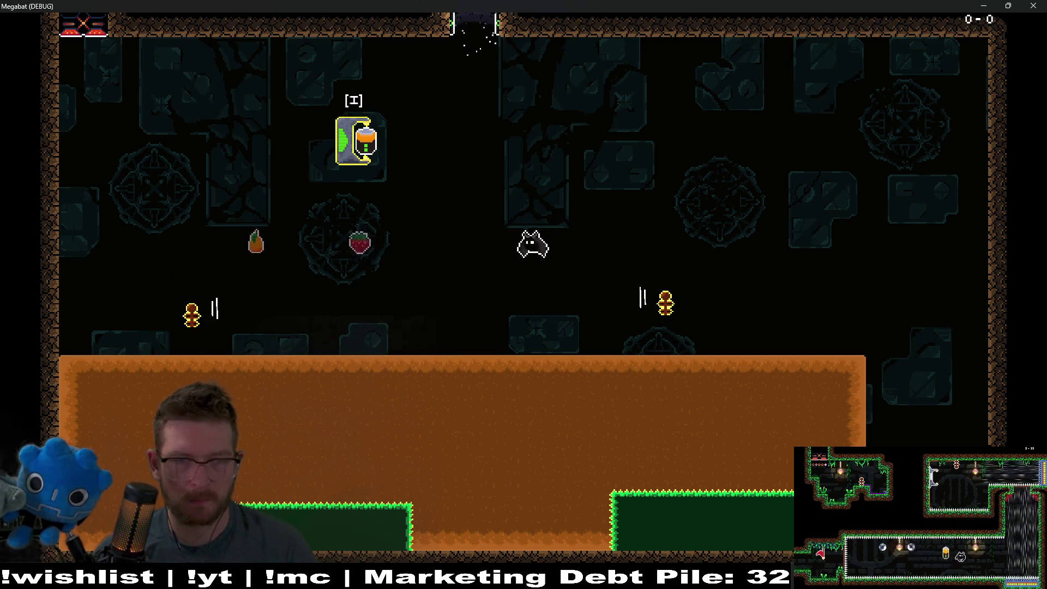
key(Down)
key(Right)
key(Up)
key(Left)
key(Down)
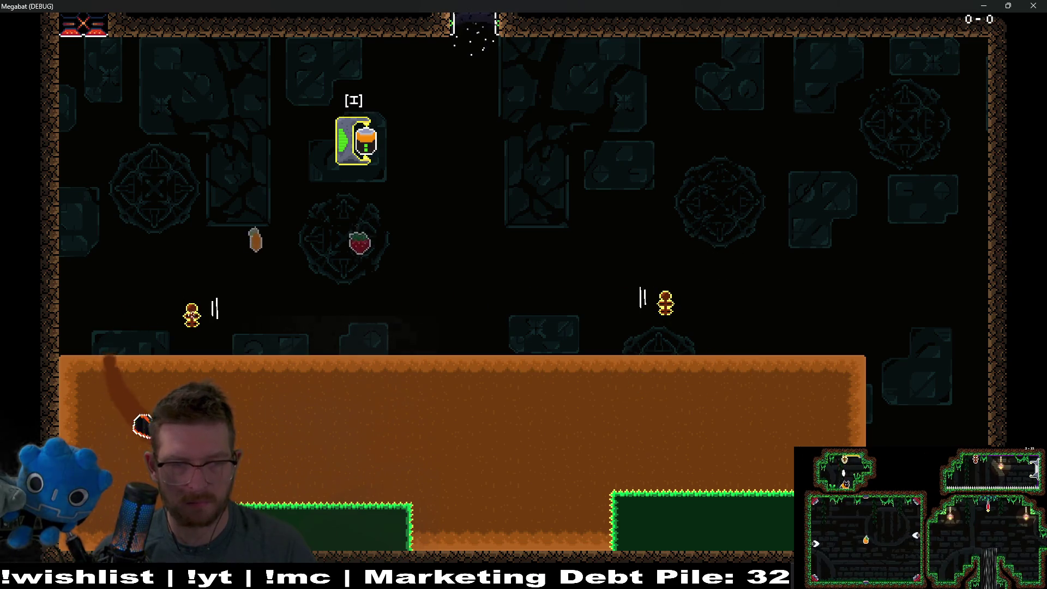
key(Up)
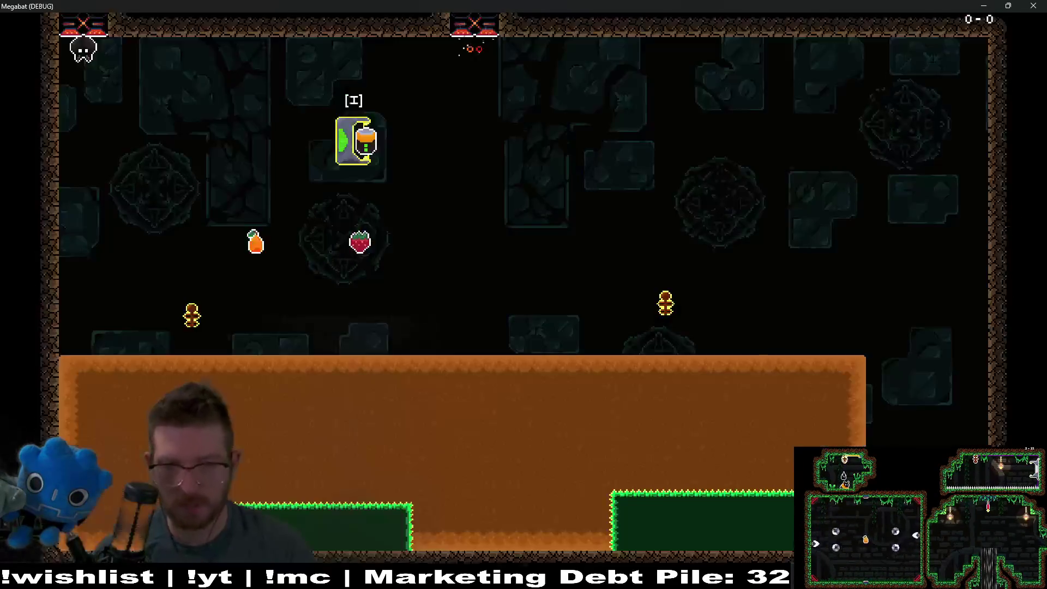
click(1033, 6)
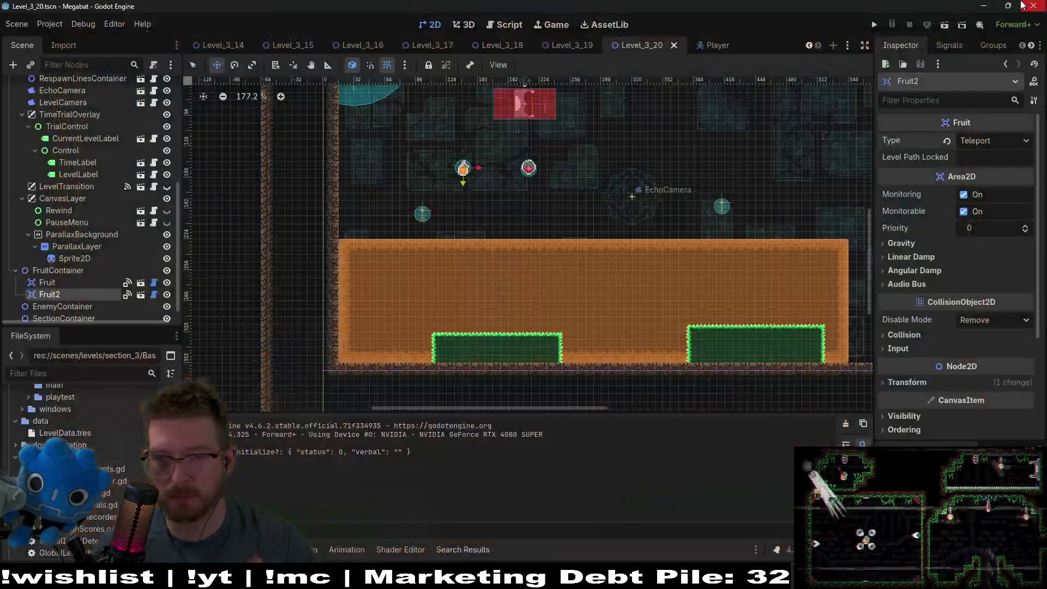
key(ctrl+grave)
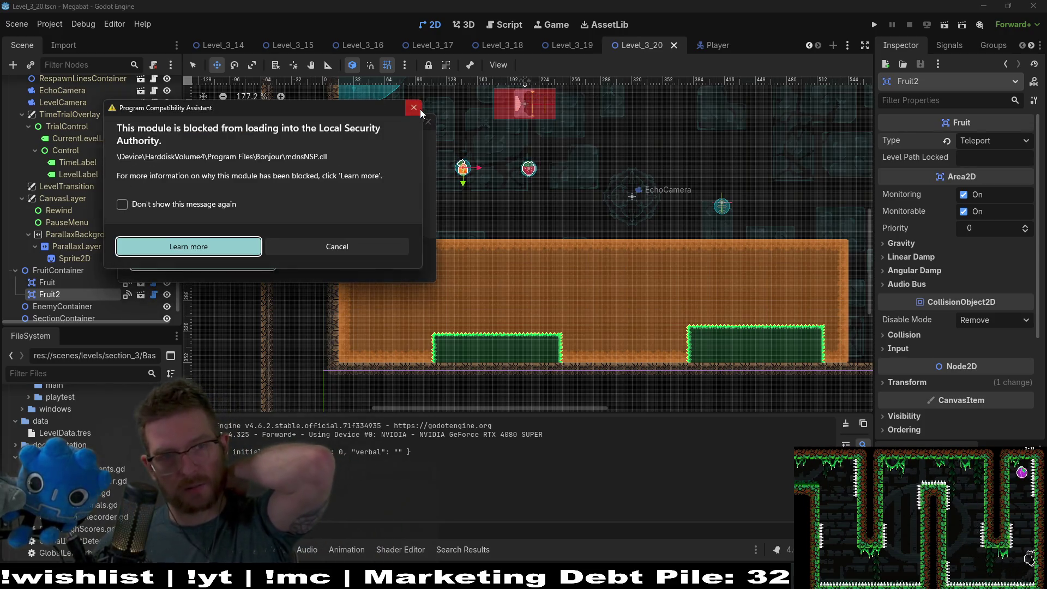
click(415, 108)
click(432, 127)
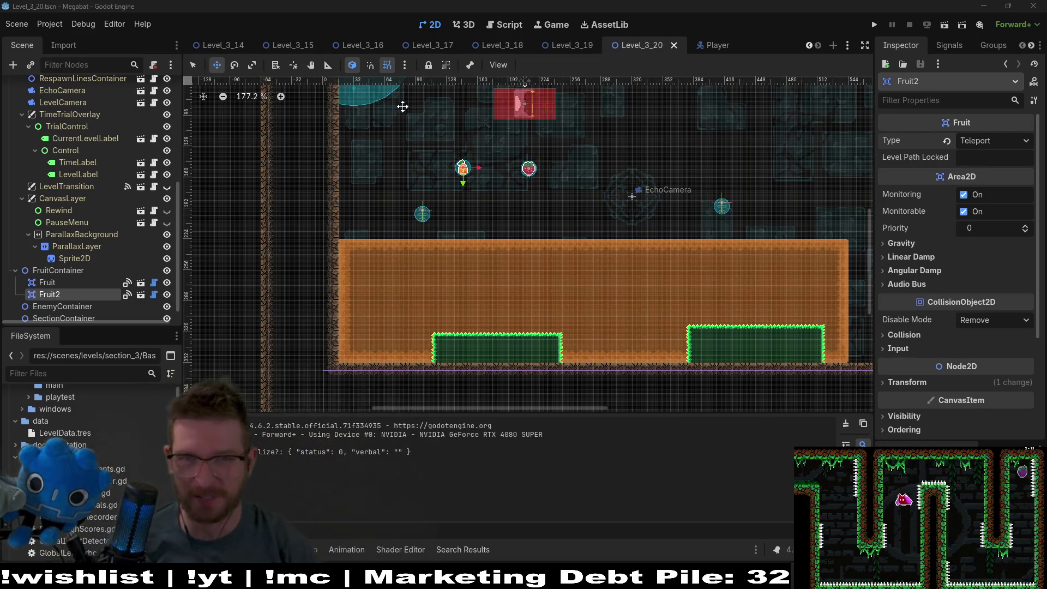
click(499, 25)
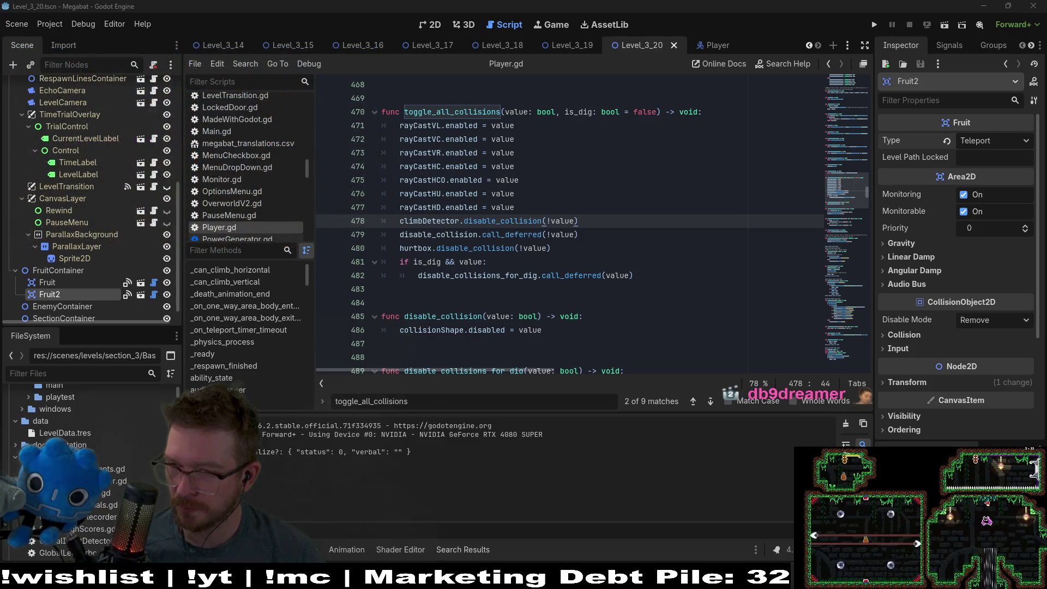
Go to the hurtbox line 480 and the climbDetector line 478 in toggle_all_collisions
click(635, 250)
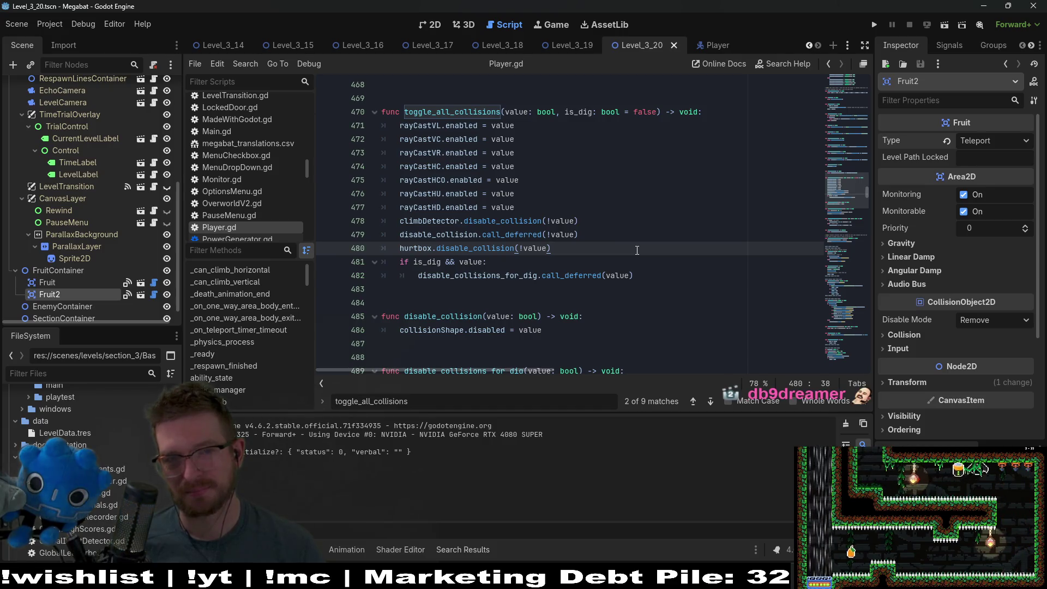
click(591, 220)
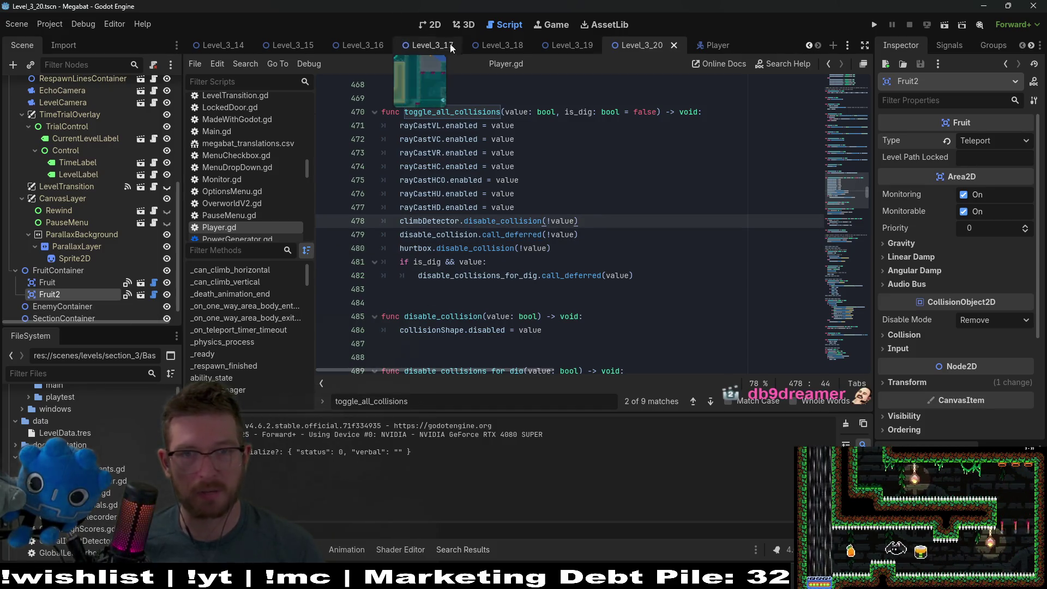
Return to Level_3_20's 2D view and zoom the canvas in and out to survey the level
click(436, 28)
scroll(635, 285, up, 2)
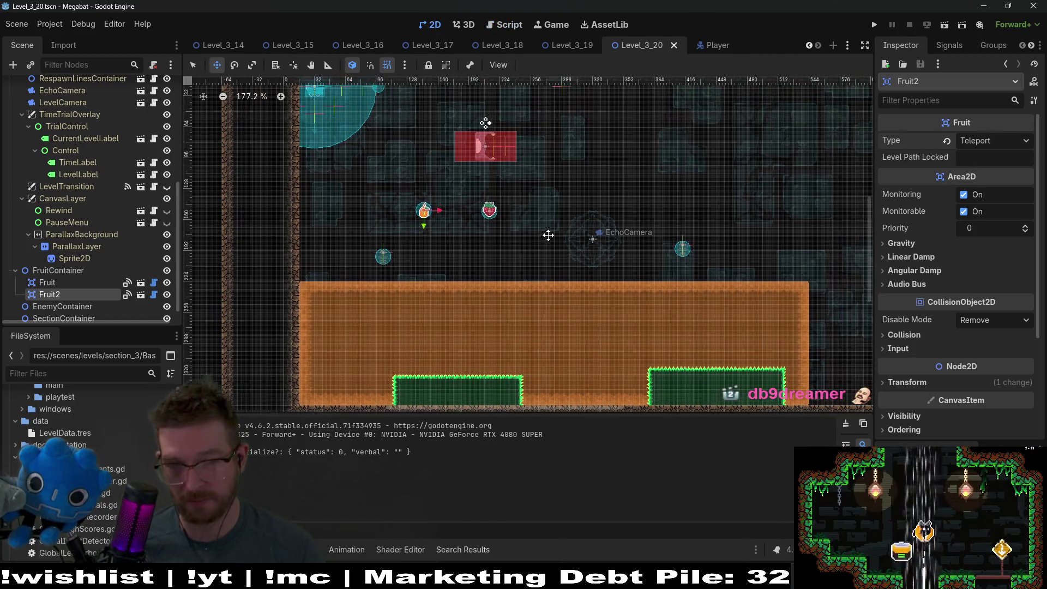
scroll(676, 251, up, 3)
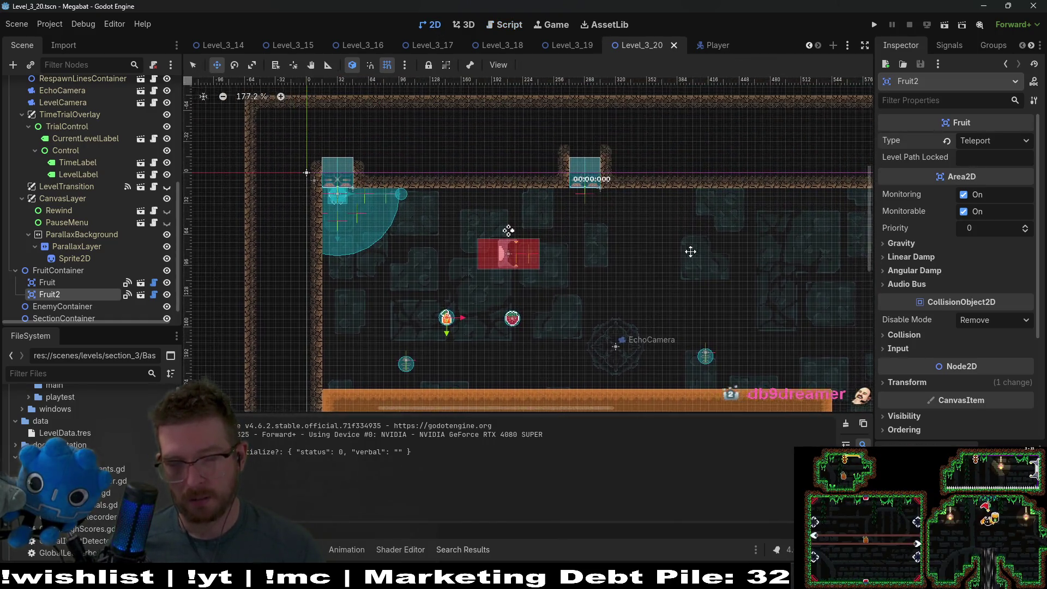
scroll(688, 259, down, 1)
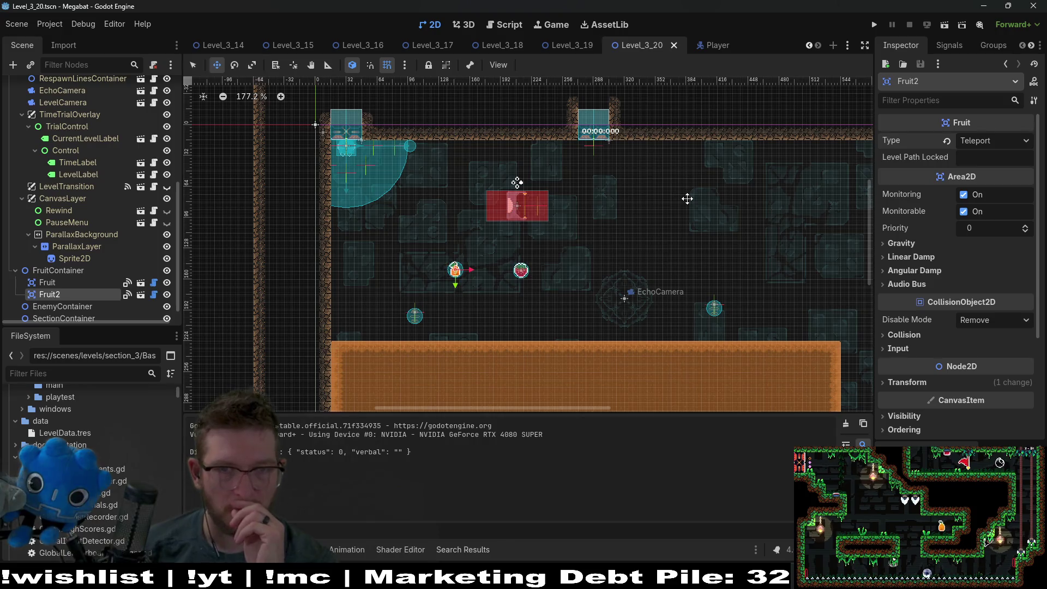
scroll(687, 198, down, 3)
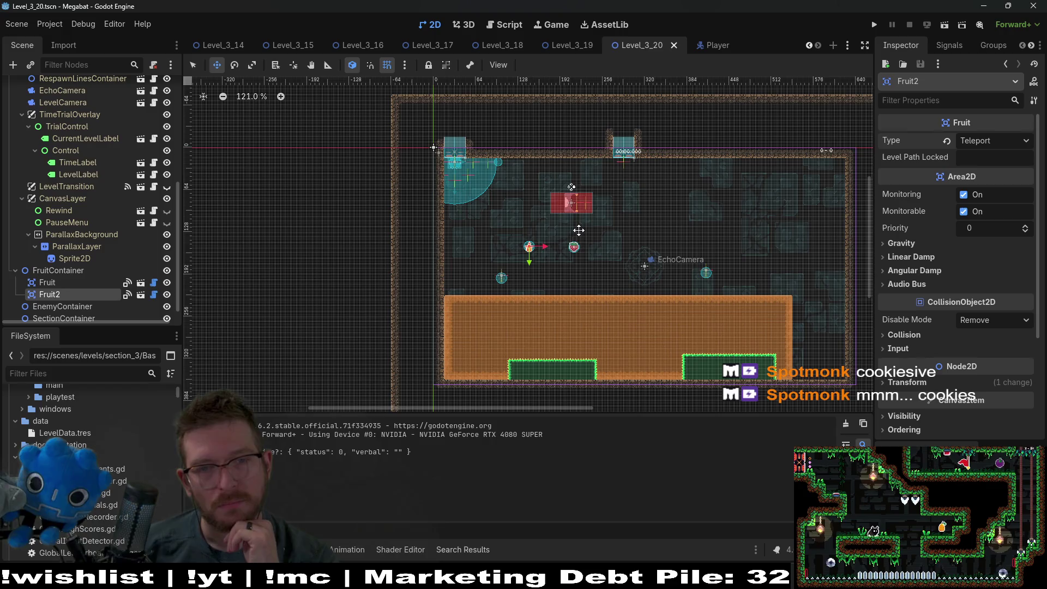
scroll(85, 191, up, 5)
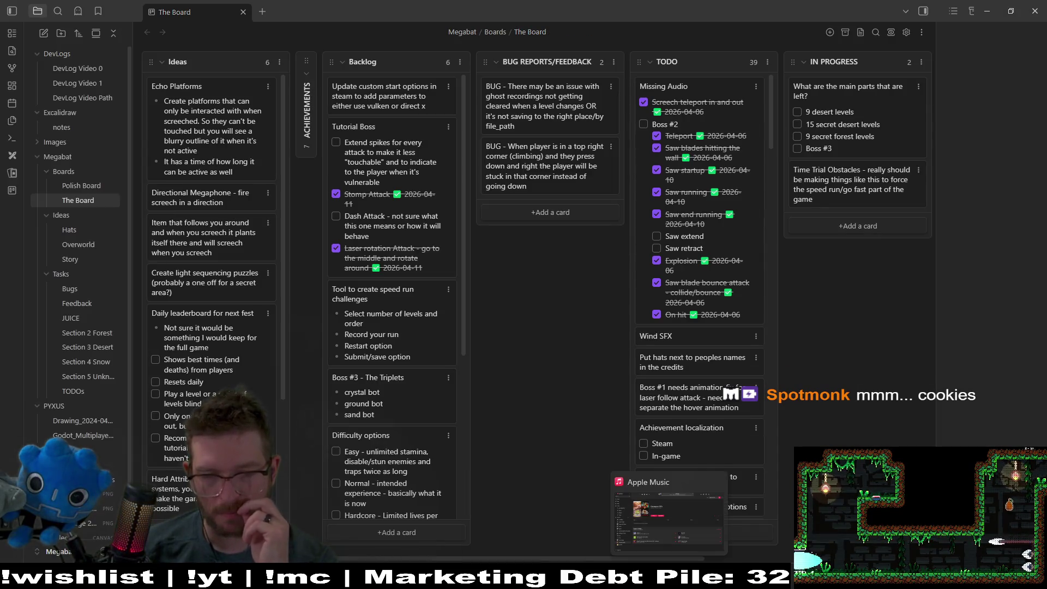
Create a BUG REPORTS/FEEDBACK card titled 'BUG - issues with screech teleport and digging'
mouse_move(596, 578)
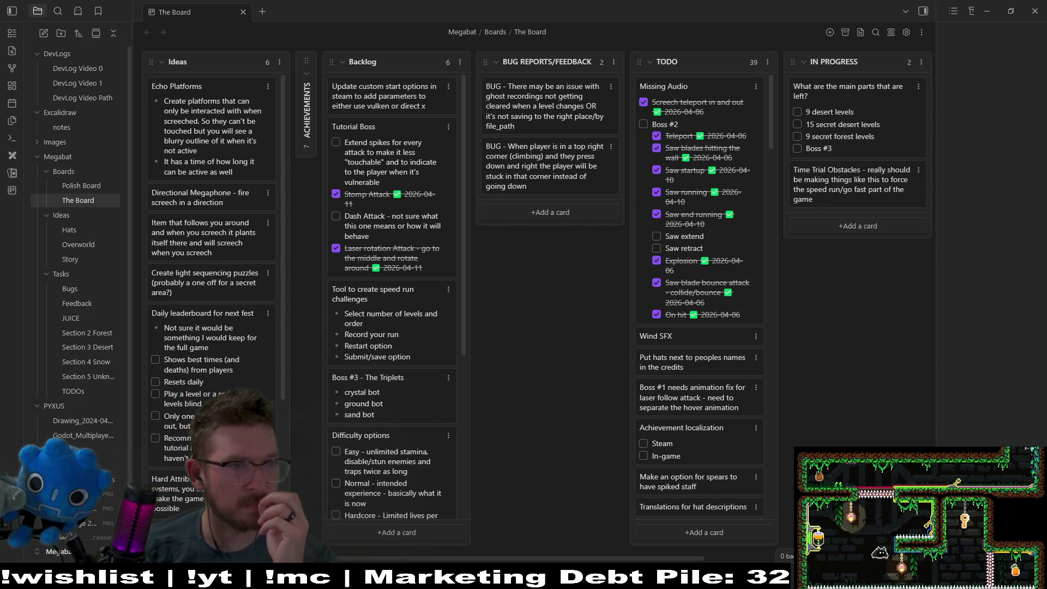
click(536, 220)
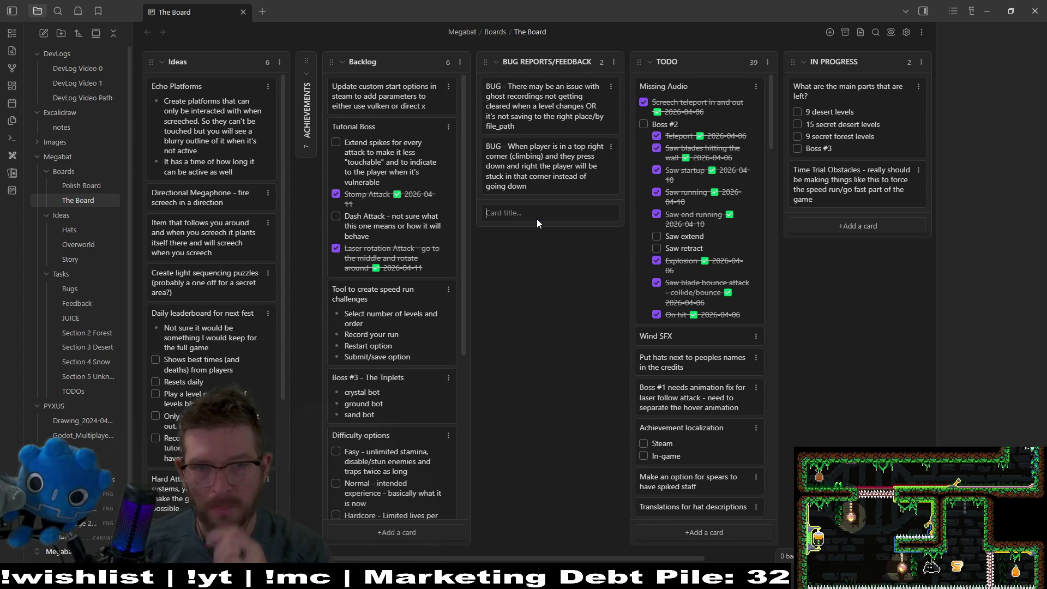
text(BUG -)
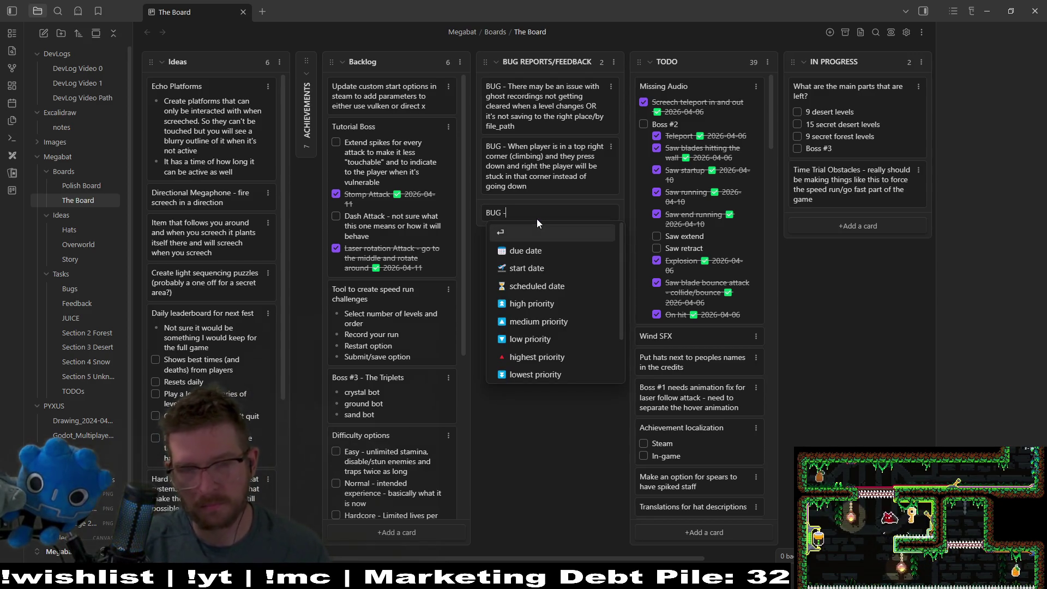
text( issues wit)
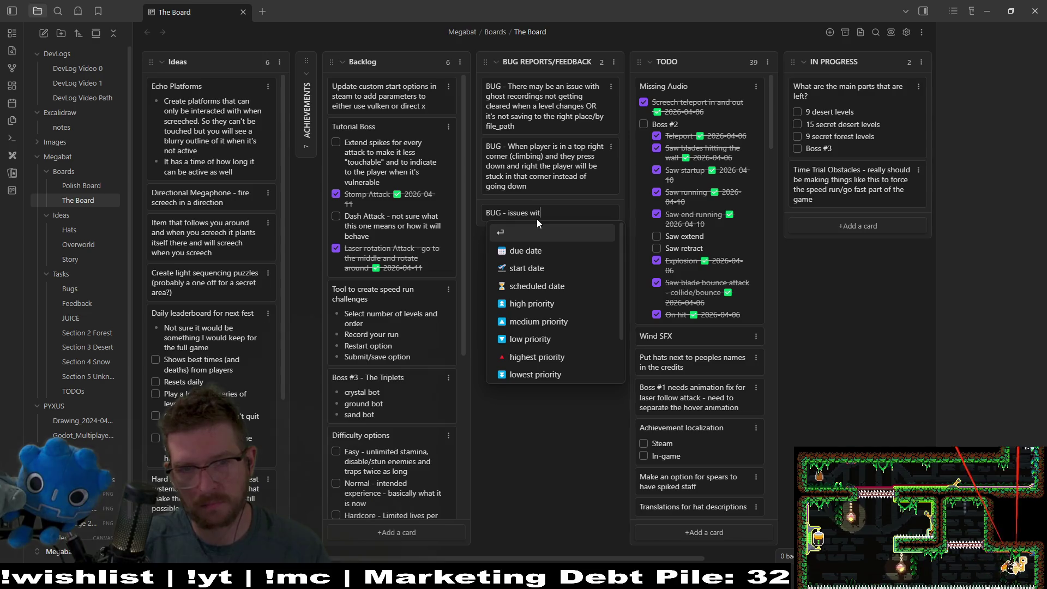
text(h screech tele)
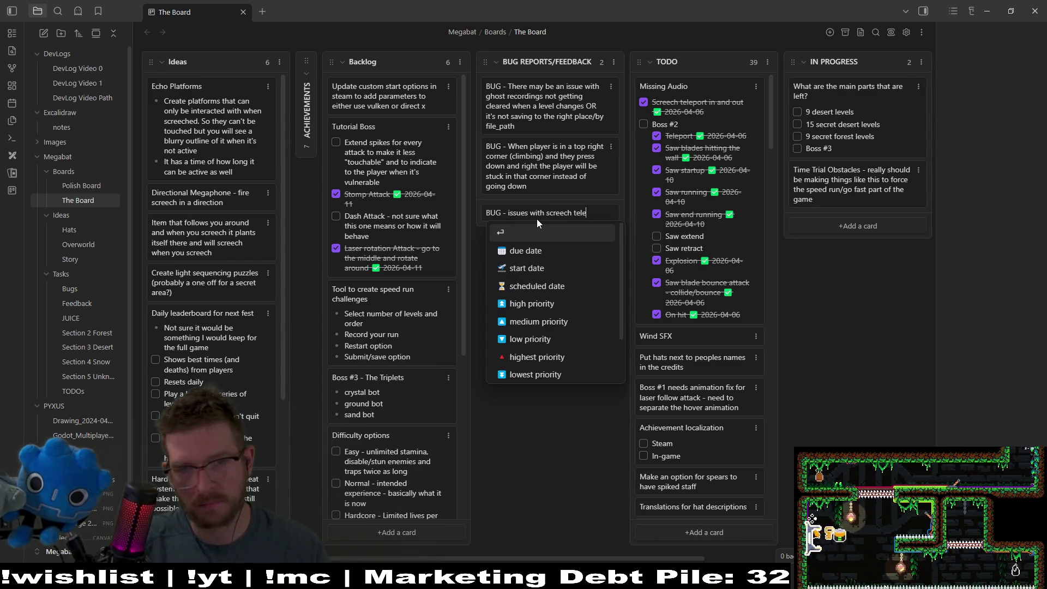
text(port and)
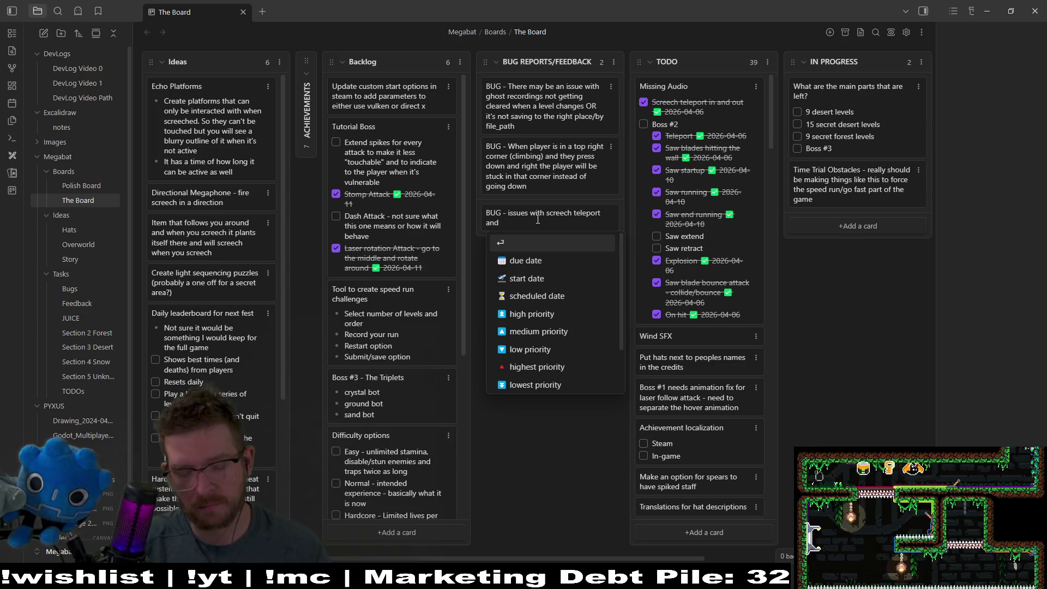
text( digging)
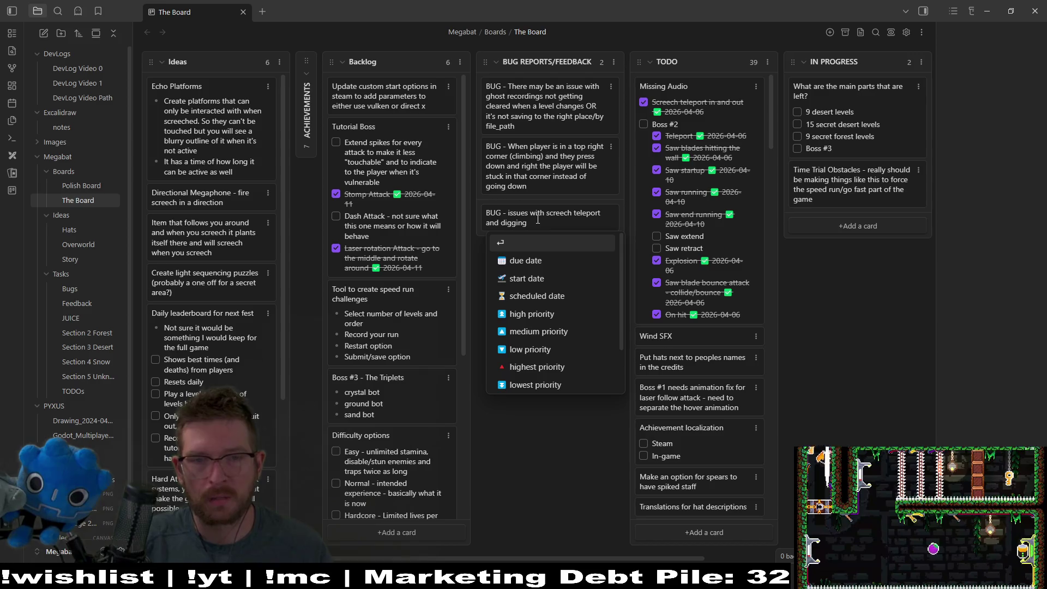
key(Escape)
Add bullets on no direction reversal and kept velocity after screech teleport, save, and move to IN PROGRESS
key(shift+Return)
text(- )
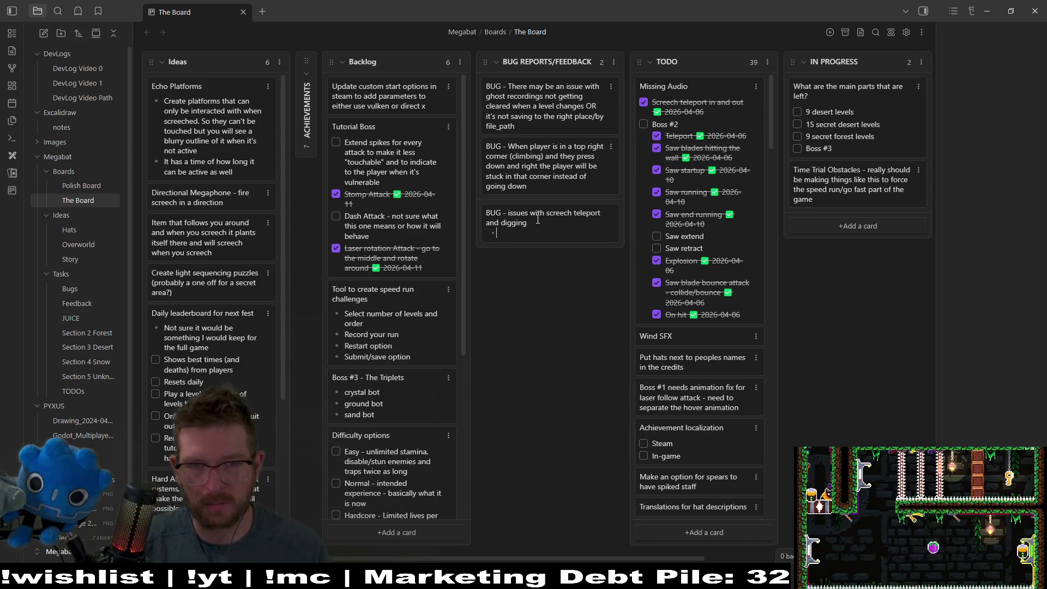
text(no longe)
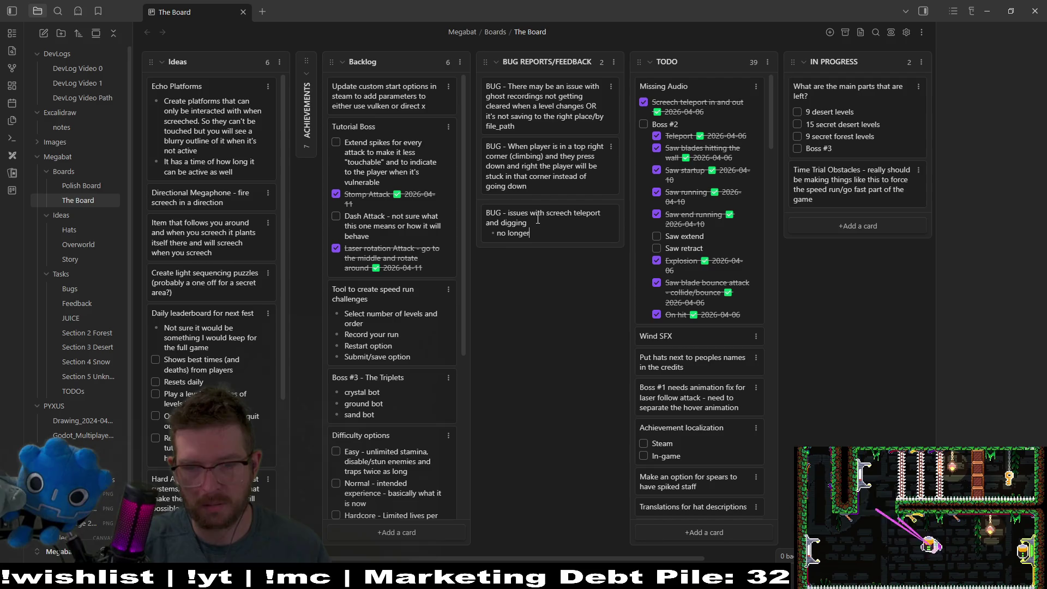
text(reveres)
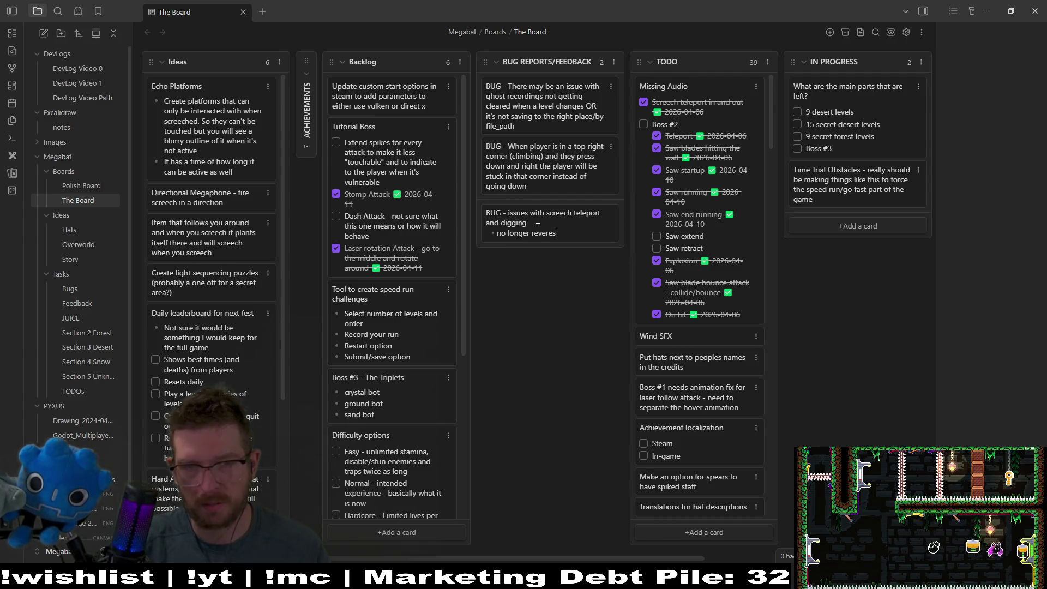
text( direction after t)
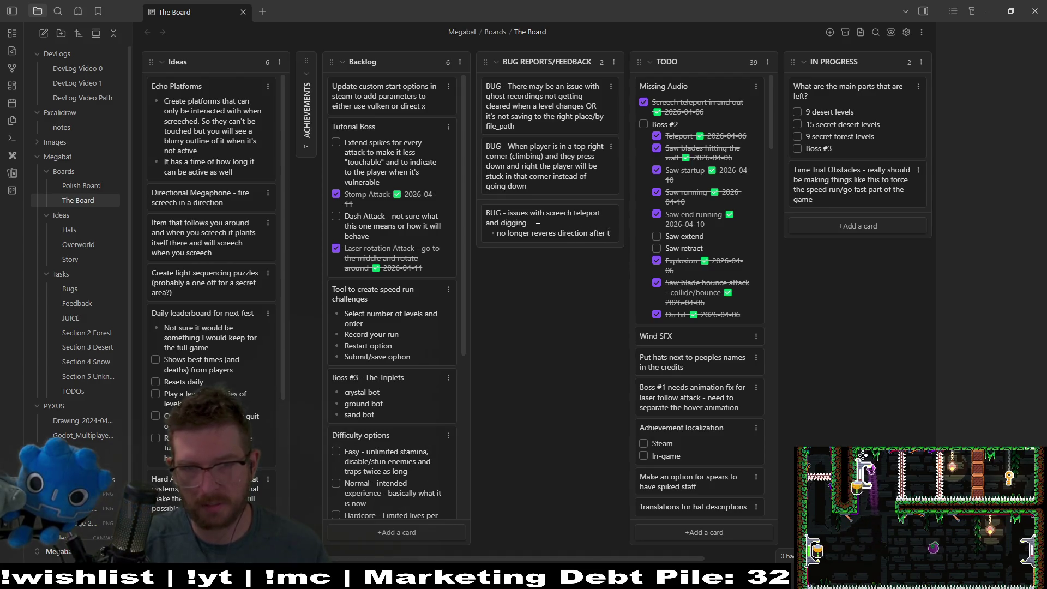
text(eleport)
key(Return)
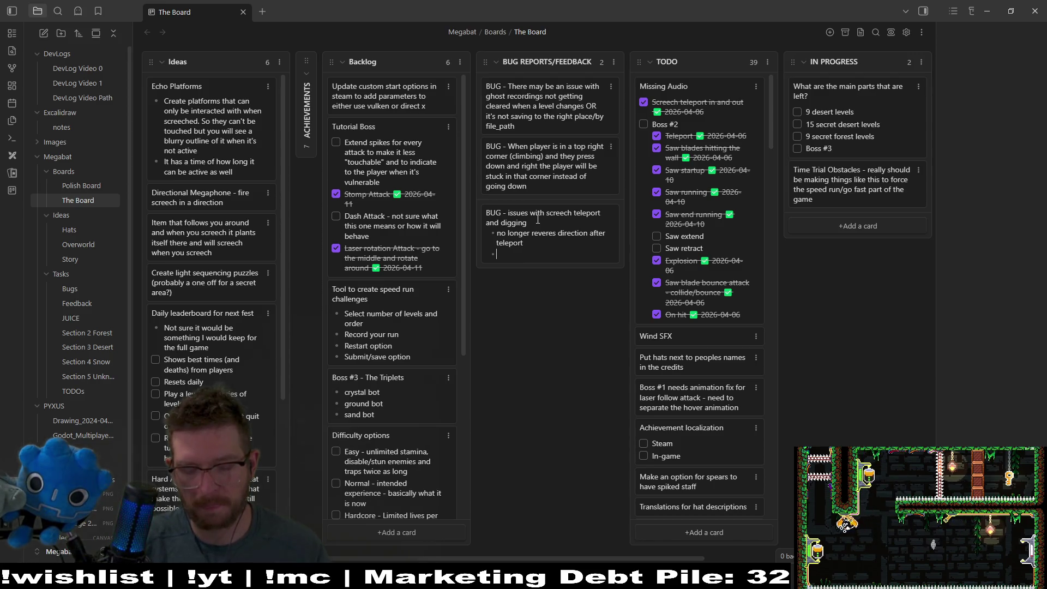
text(keeps velocity af)
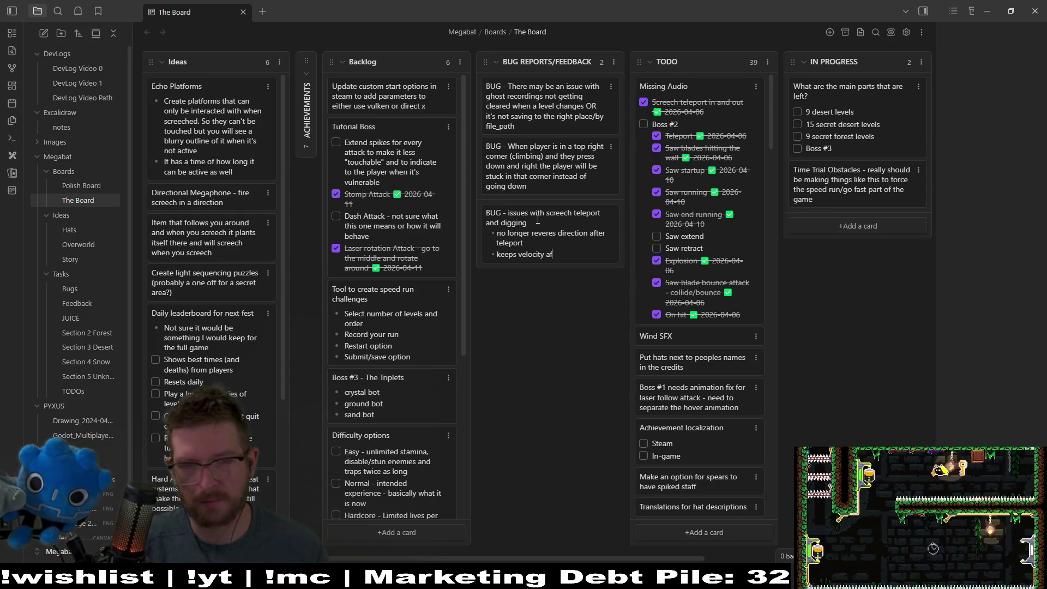
text(ter telepo)
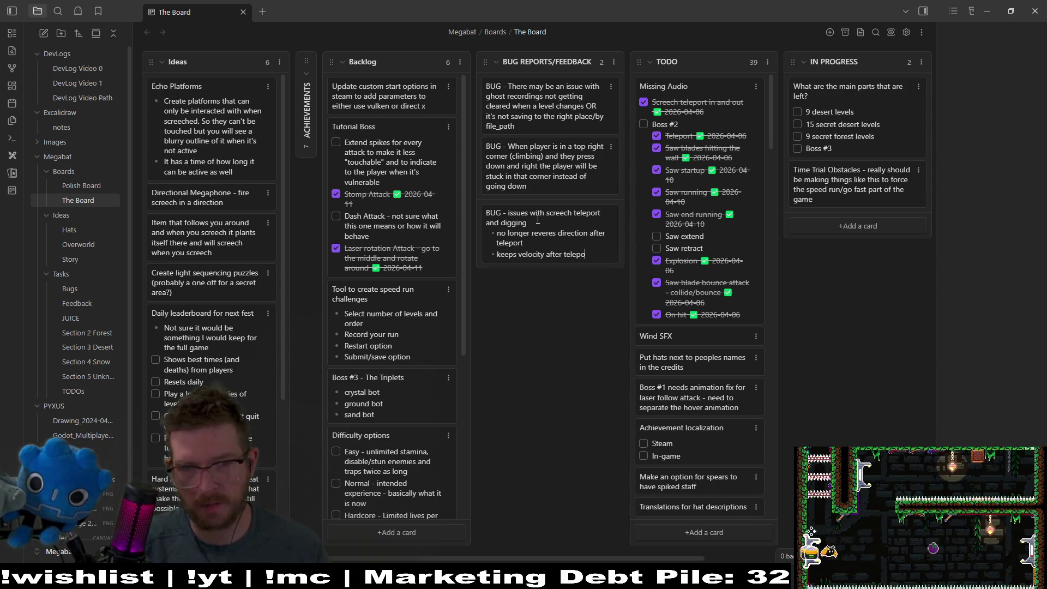
key(BackSpace)
key(BackSpace)
key(BackSpace)
key(BackSpace)
key(BackSpace)
key(BackSpace)
text(screec)
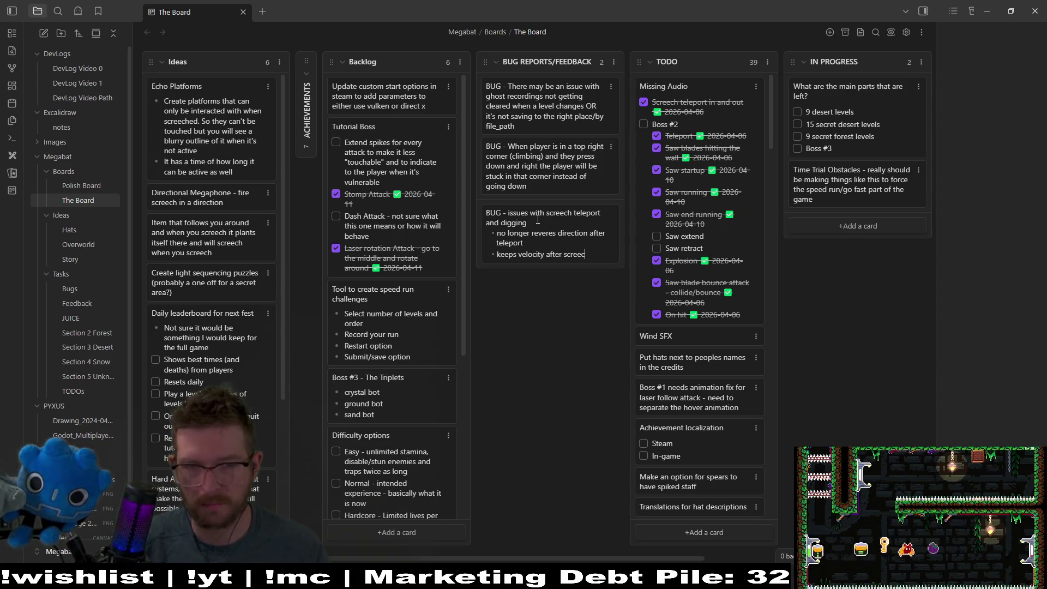
text(h teleport now)
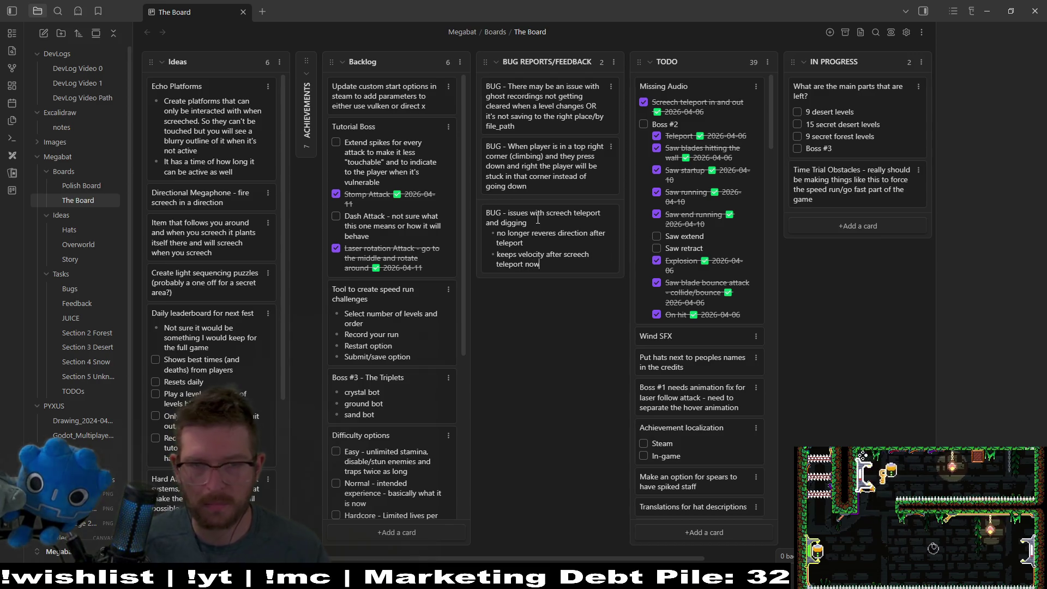
key(Left)
key(Left)
text(screech)
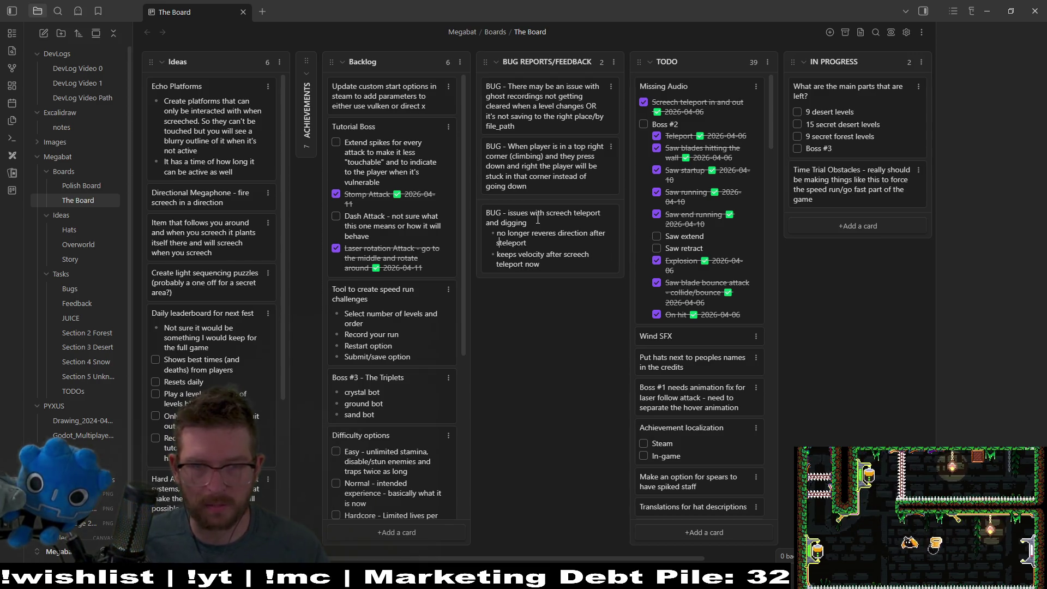
key(Down)
key(Down)
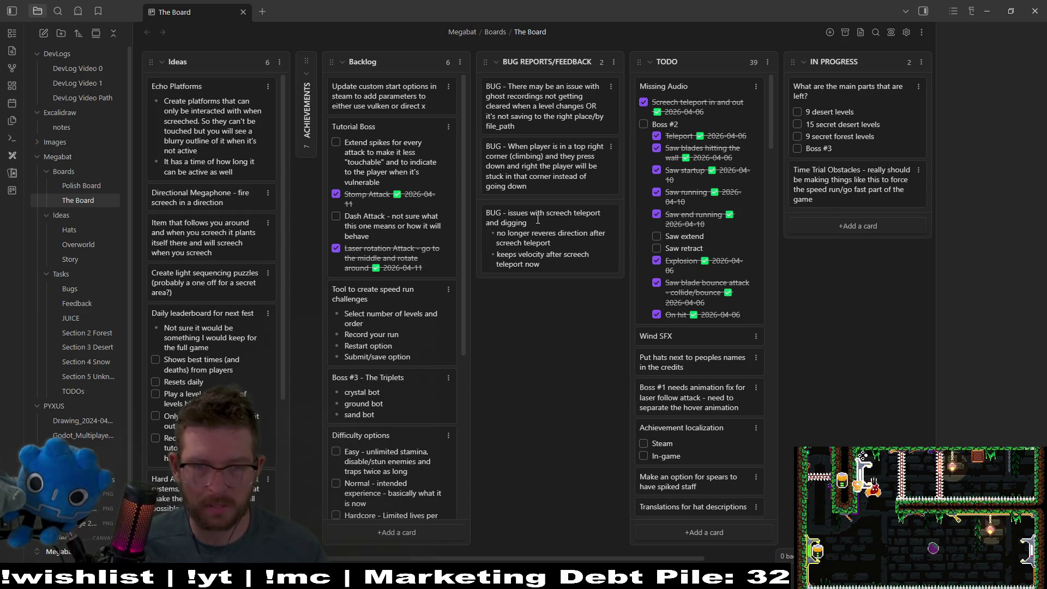
key(Return)
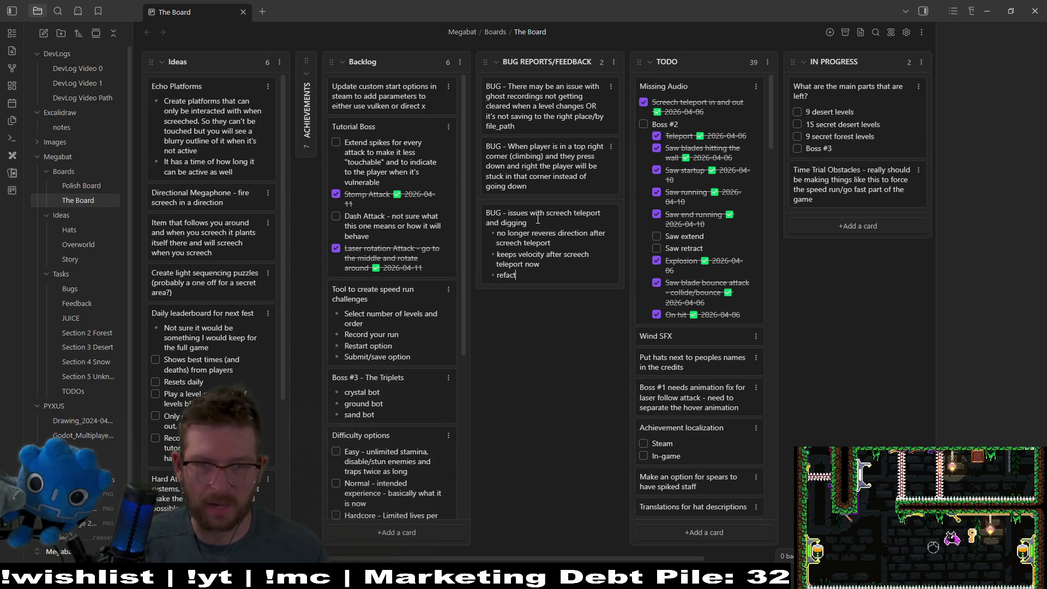
key(Return)
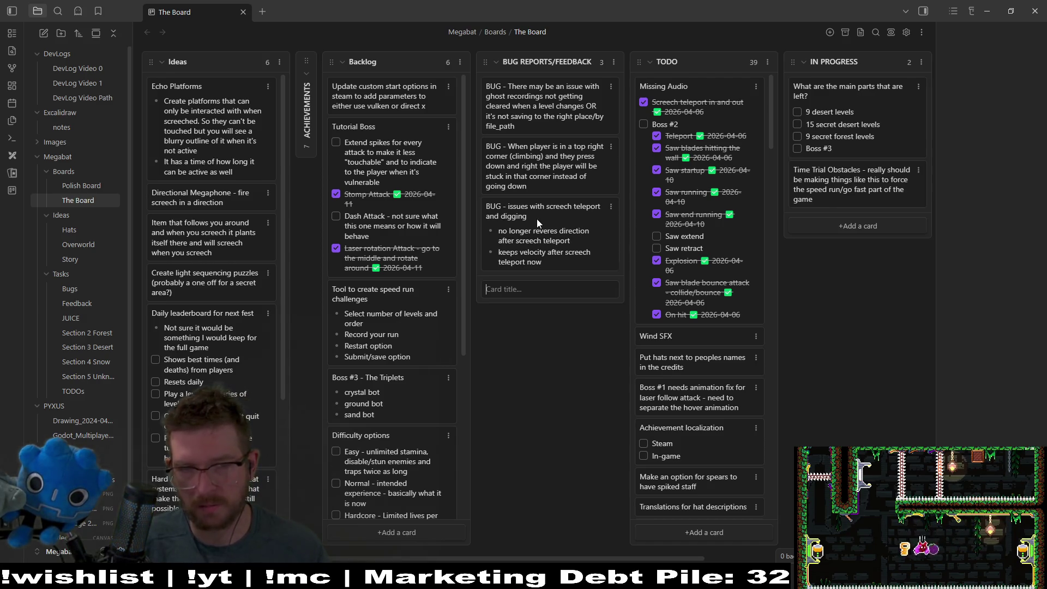
mouse_move(536, 218)
mouse_down()
mouse_move(602, 203)
mouse_move(716, 125)
mouse_move(845, 146)
mouse_move(847, 114)
mouse_up()
Drag the screech teleport bug card into the DONE column, then return to Godot
scroll(760, 540, right, 2)
mouse_move(745, 110)
mouse_down()
mouse_move(844, 80)
mouse_move(862, 83)
mouse_move(850, 95)
mouse_up()
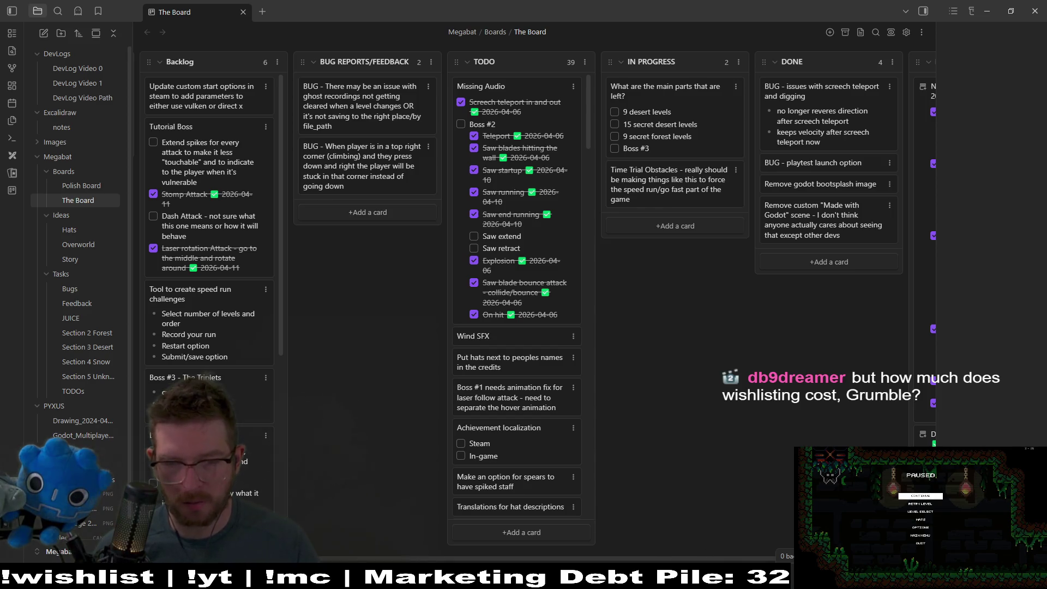
mouse_move(669, 579)
key(alt+Tab)
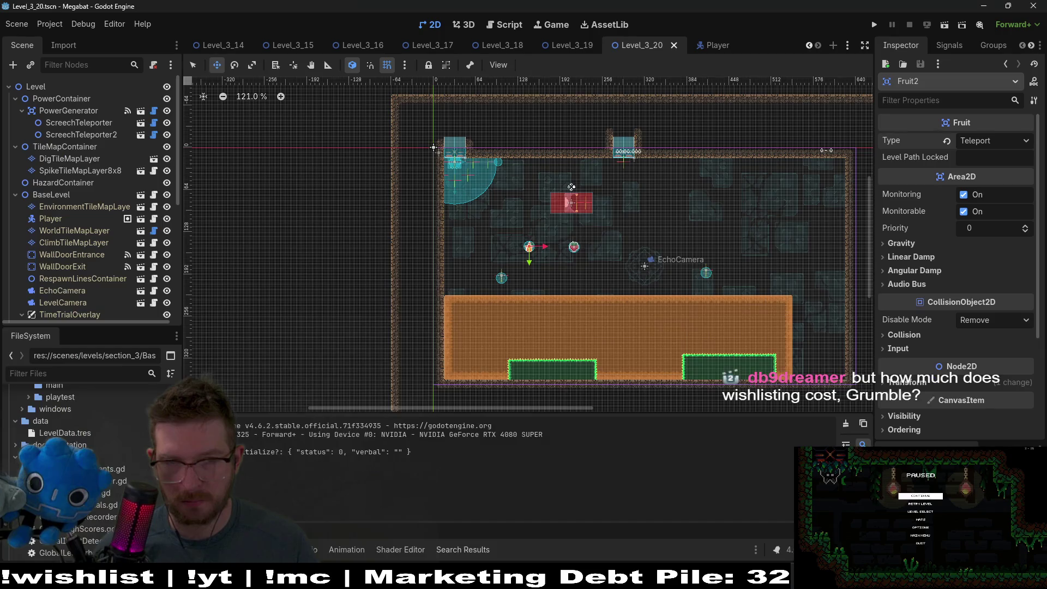
Erase the large orange block on DigTileMapLayer at the bottom of the room
scroll(583, 224, up, 1)
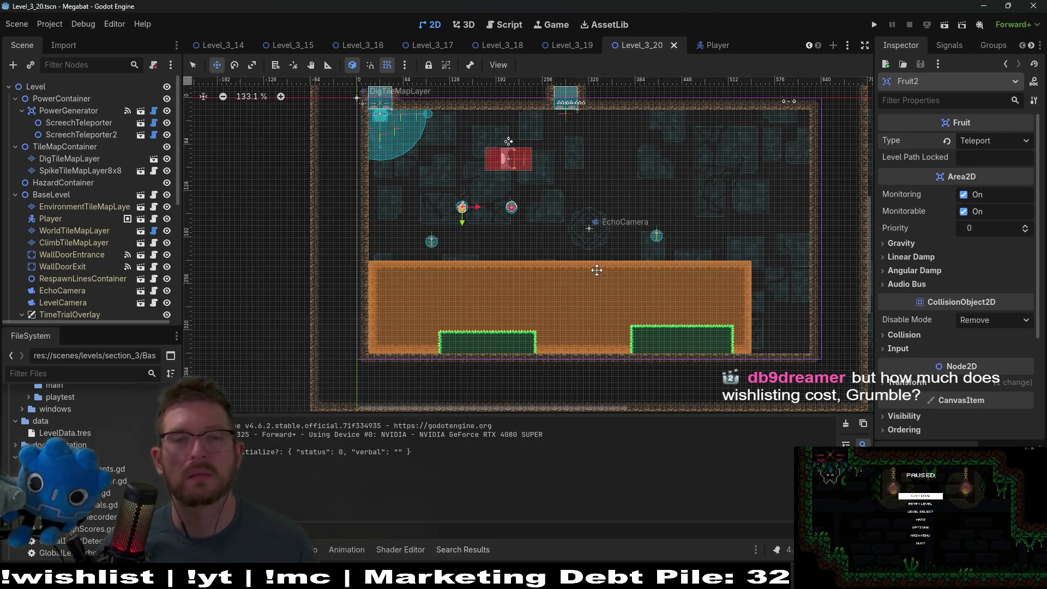
scroll(534, 261, up, 5)
scroll(502, 244, down, 4)
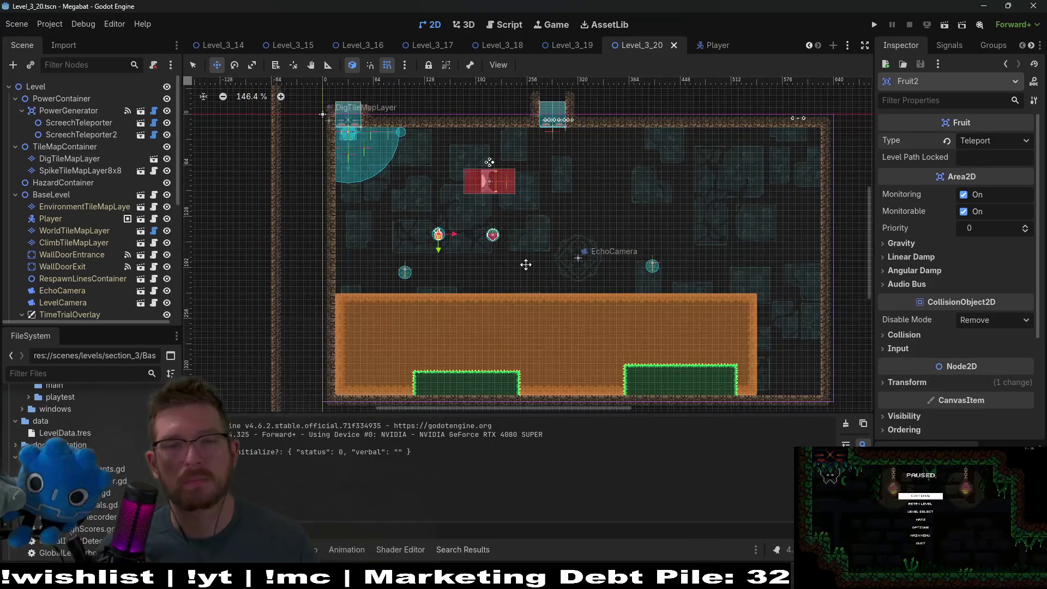
drag(523, 273, 512, 243)
click(70, 162)
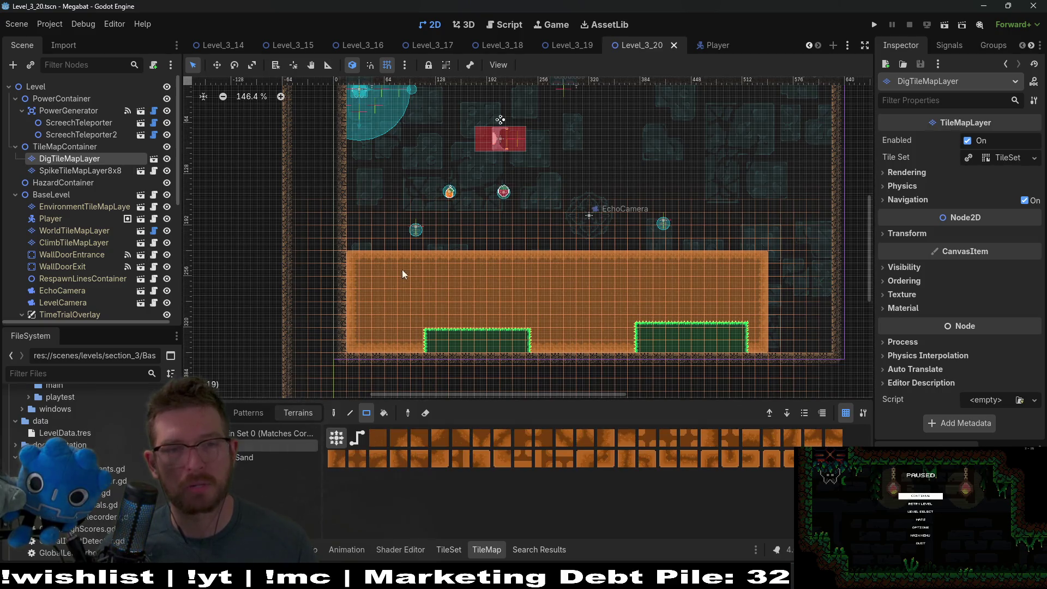
mouse_move(409, 287)
mouse_down()
mouse_move(545, 349)
mouse_move(617, 397)
mouse_up()
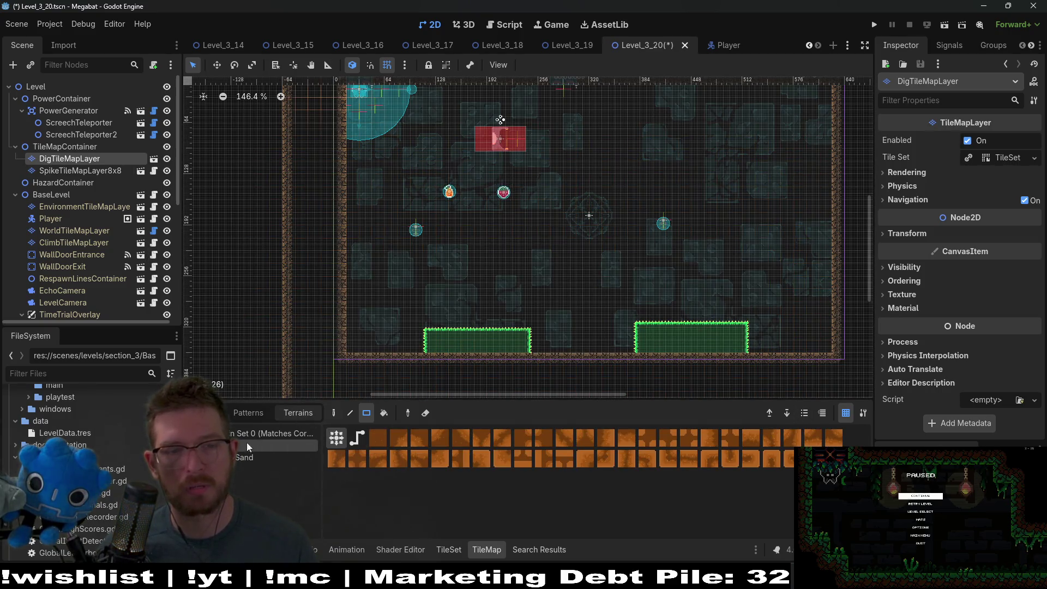
click(256, 457)
Erase the green spike blocks along the bottom on SpikeTileMapLayer8x8
click(80, 170)
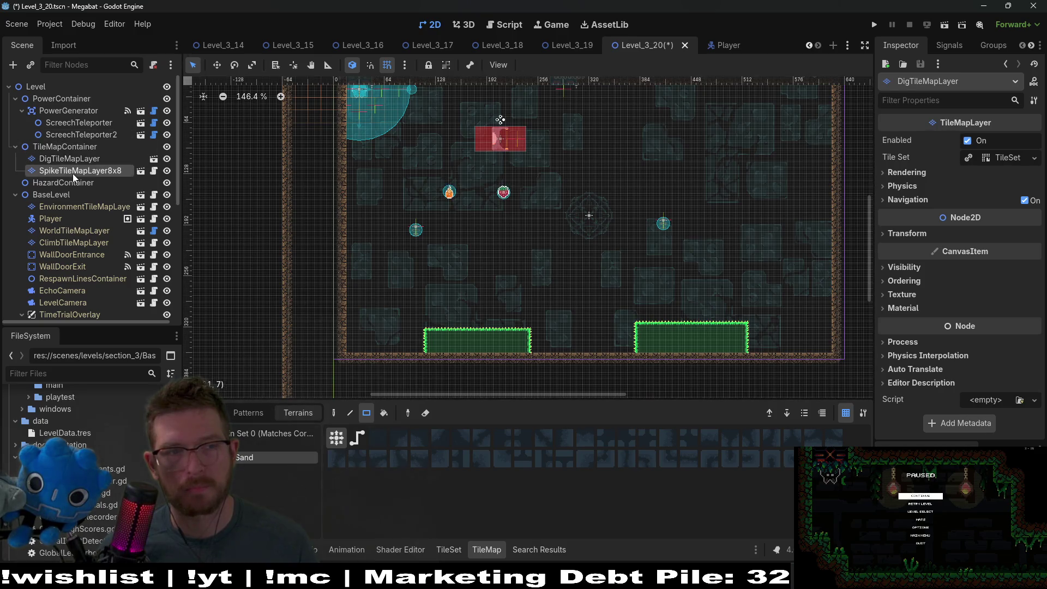
click(272, 445)
mouse_move(385, 248)
mouse_down()
mouse_move(729, 386)
mouse_move(798, 378)
mouse_up()
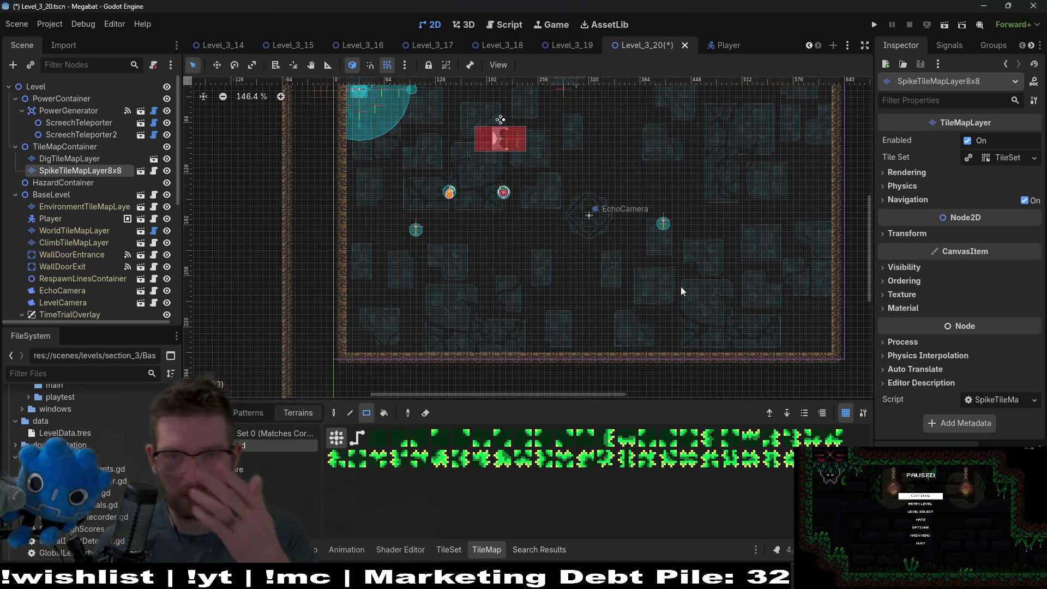
scroll(521, 185, up, 2)
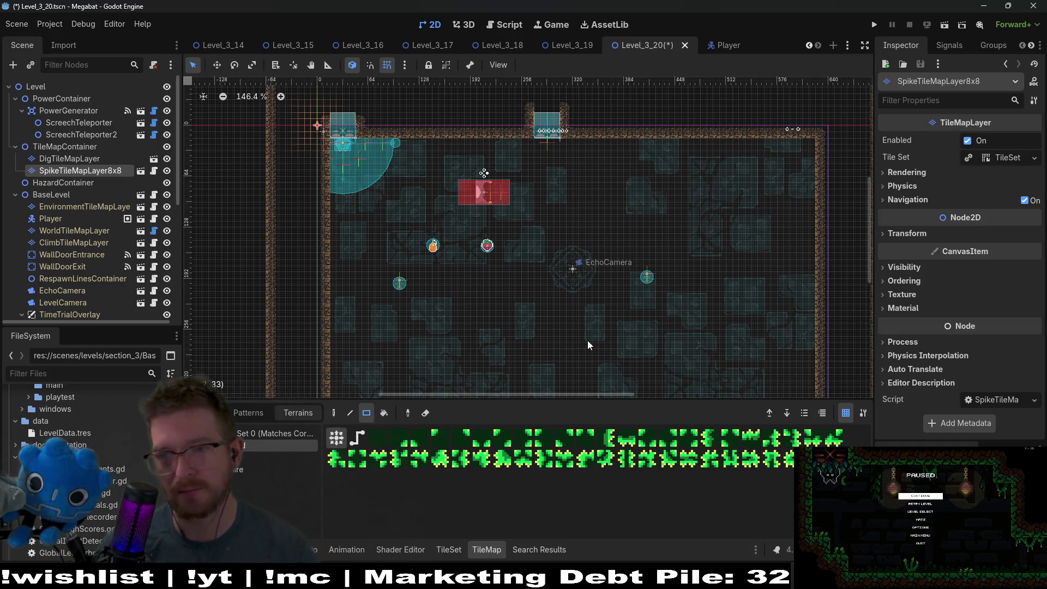
scroll(520, 295, up, 2)
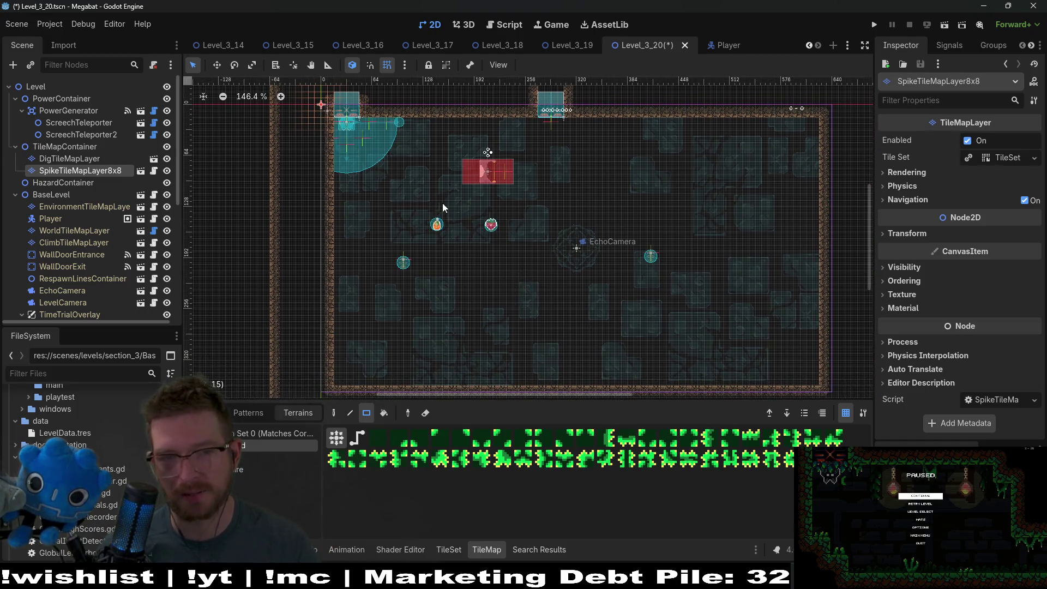
scroll(463, 204, up, 2)
scroll(464, 204, down, 3)
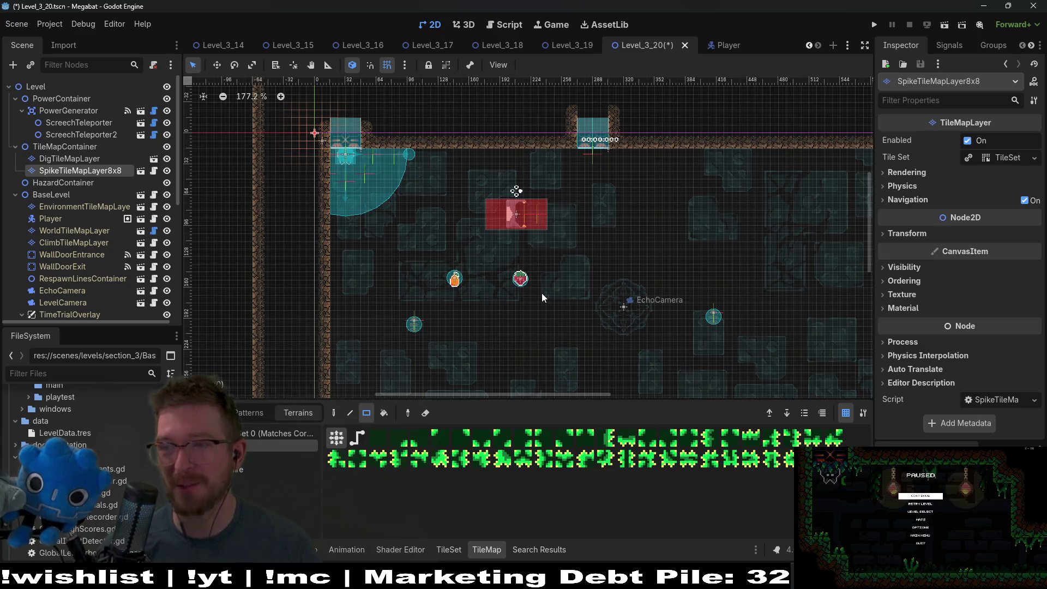
scroll(509, 250, up, 4)
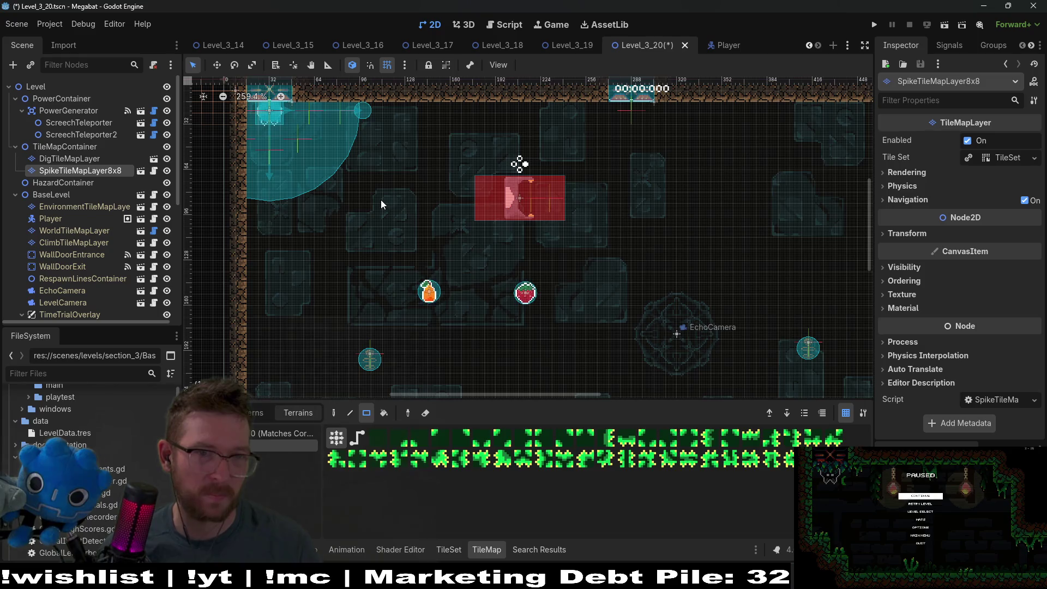
scroll(284, 221, down, 8)
scroll(107, 276, down, 5)
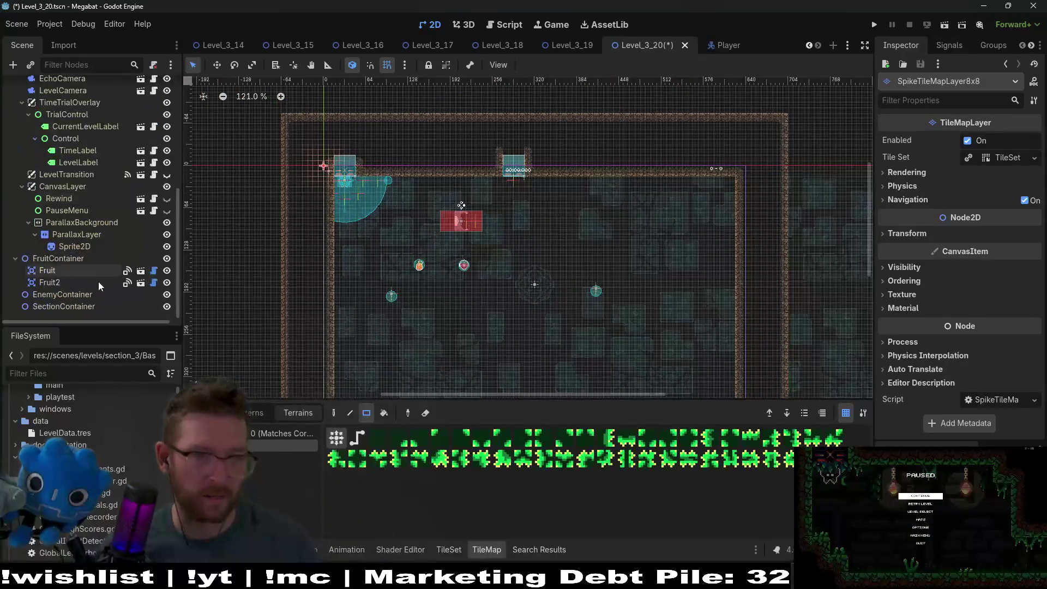
Instantiate a SectionDetector scene as a child of SectionContainer
click(64, 306)
right_click(64, 306)
click(109, 299)
text(section)
key(Return)
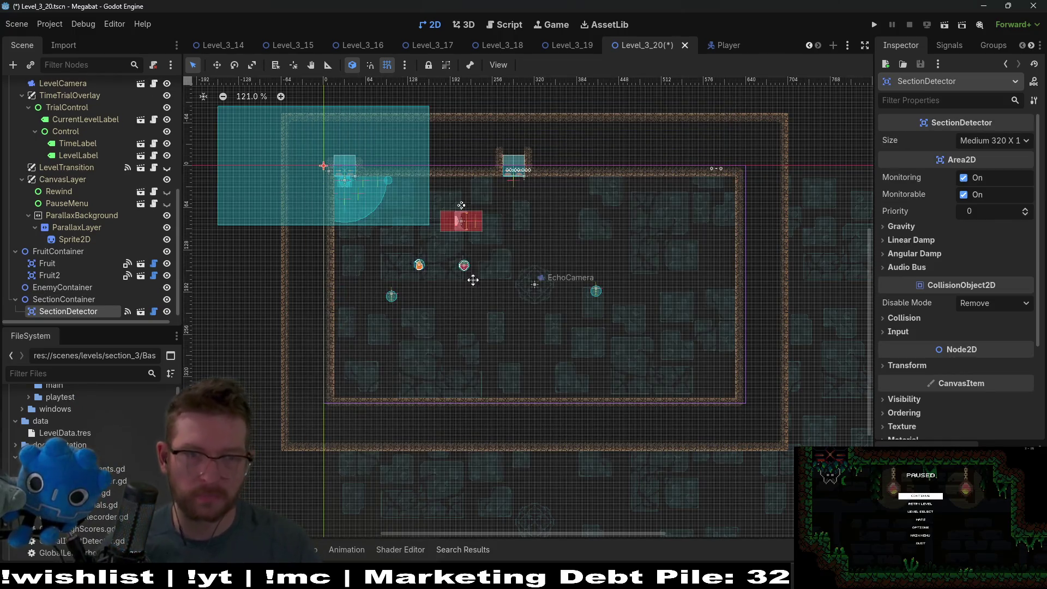
Move the SectionDetector over the room's upper-left area
key(w)
drag(379, 188, 482, 247)
scroll(312, 136, up, 15)
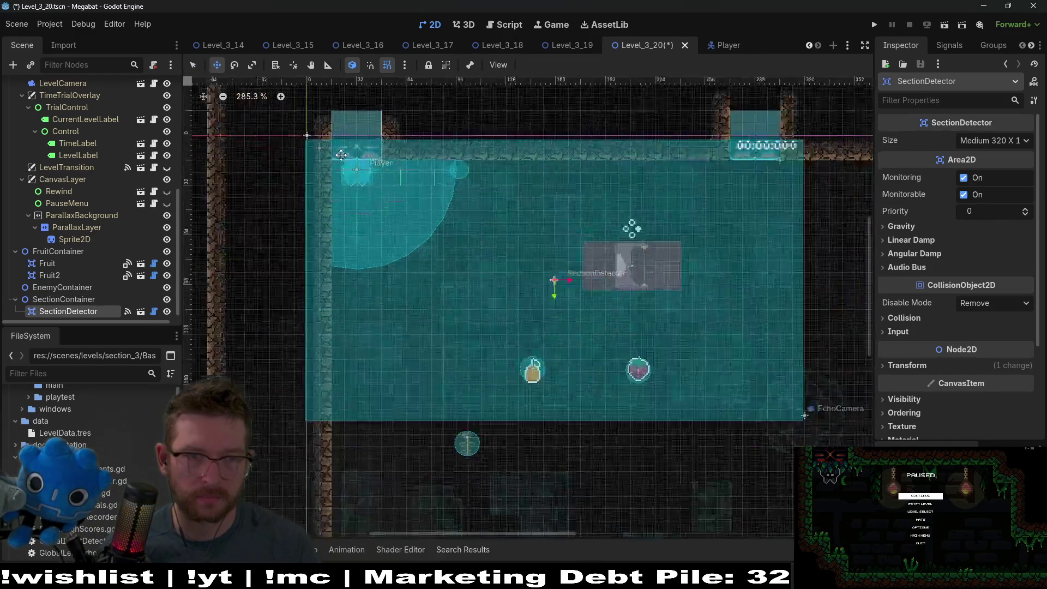
scroll(506, 215, down, 15)
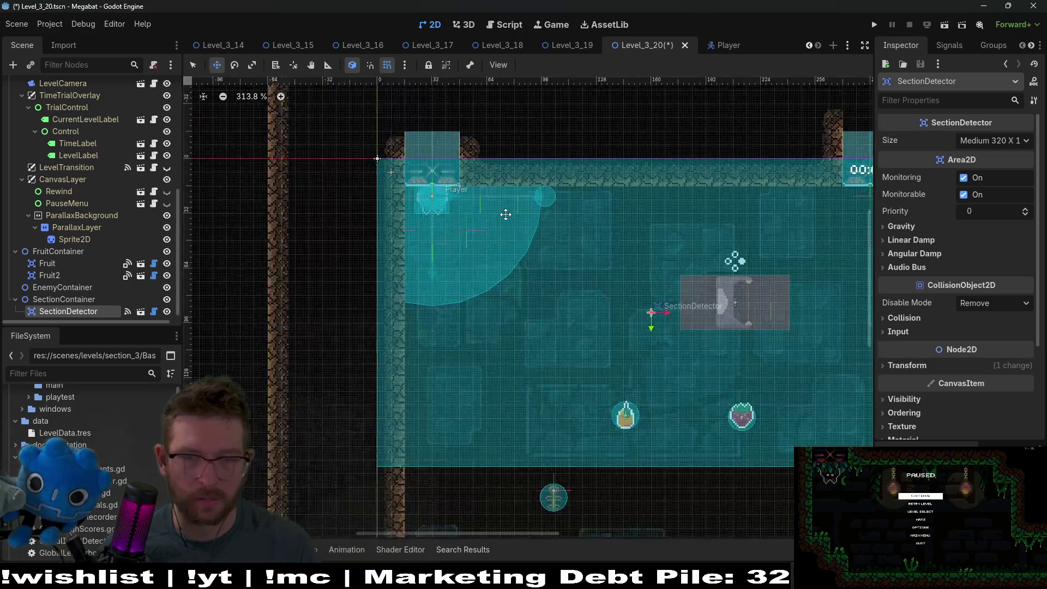
scroll(648, 283, up, 1)
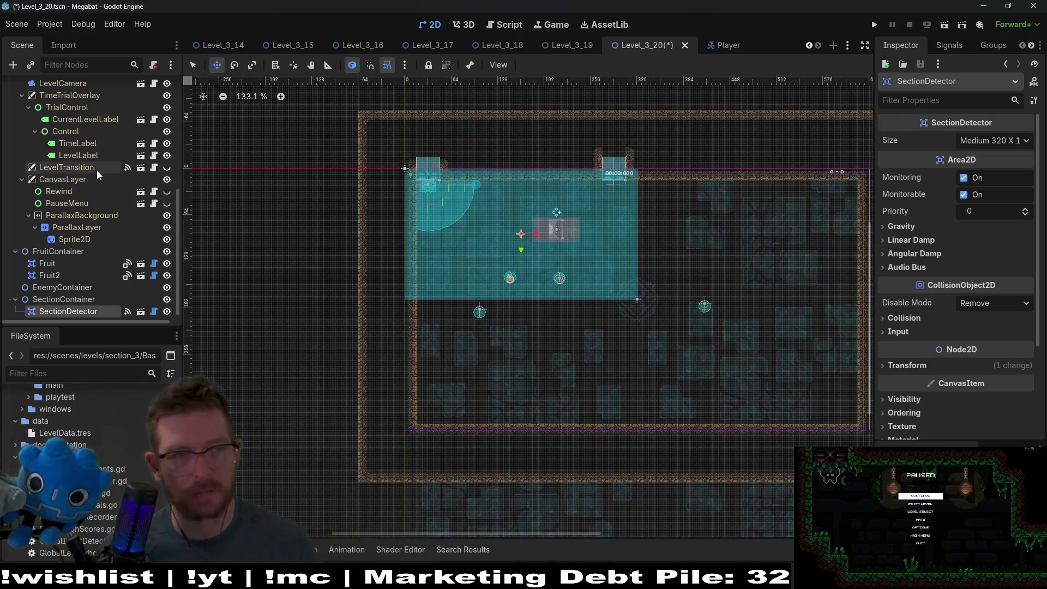
scroll(97, 171, up, 5)
click(67, 229)
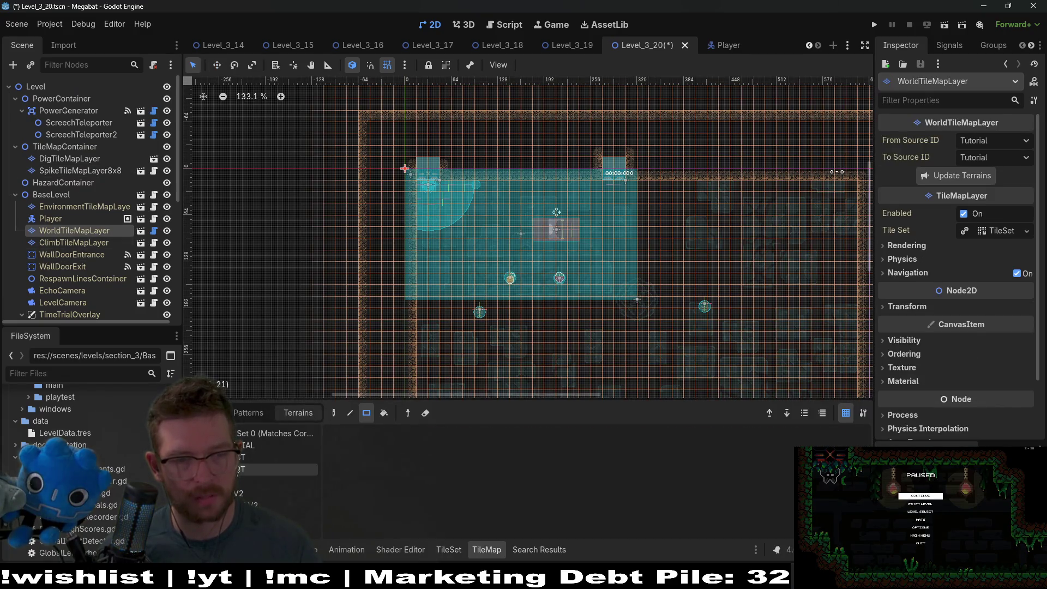
Save the Level_3_20 scene
click(79, 268)
key(w)
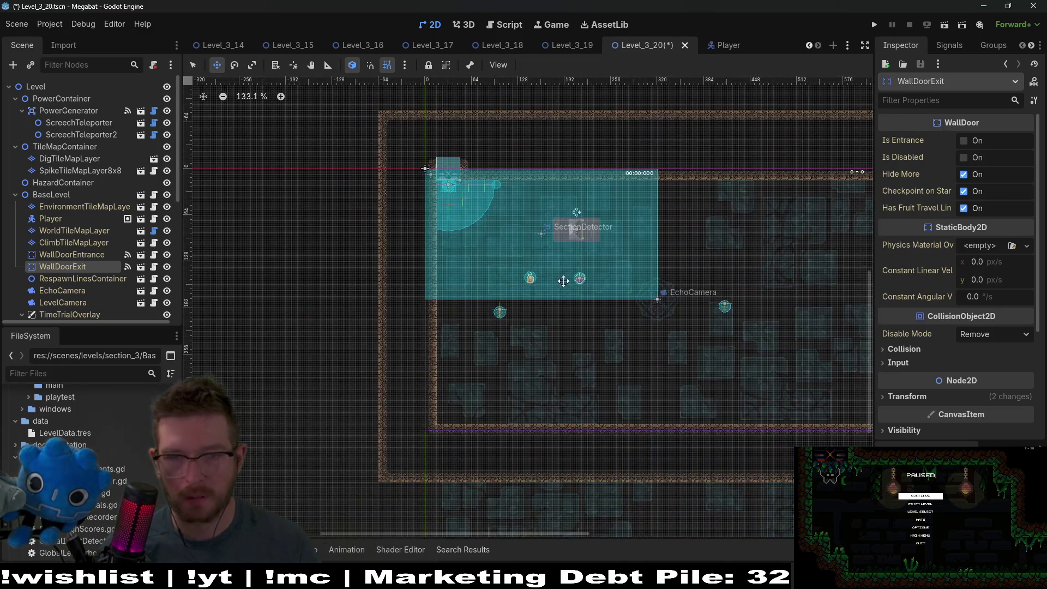
scroll(573, 285, down, 1)
key(ctrl+s)
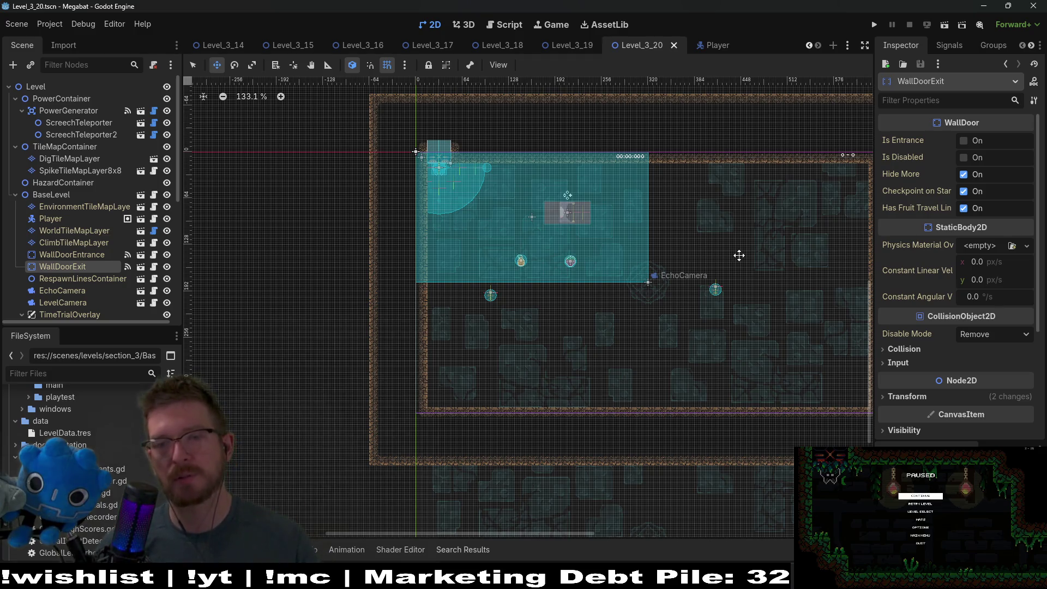
Change the SectionDetector's Size from Medium 320 to Large 384
drag(739, 255, 674, 275)
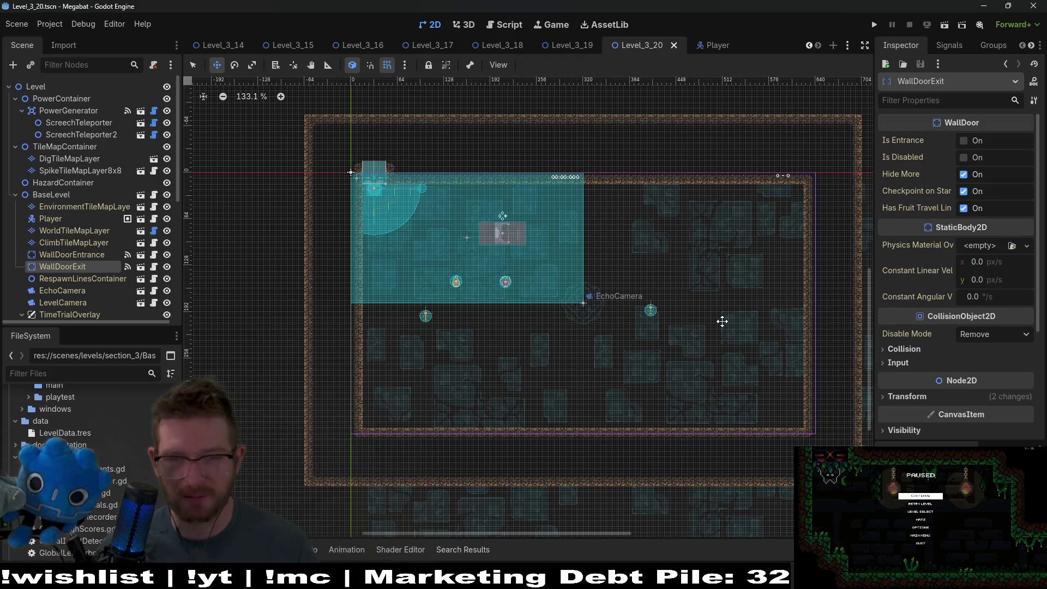
scroll(93, 272, down, 5)
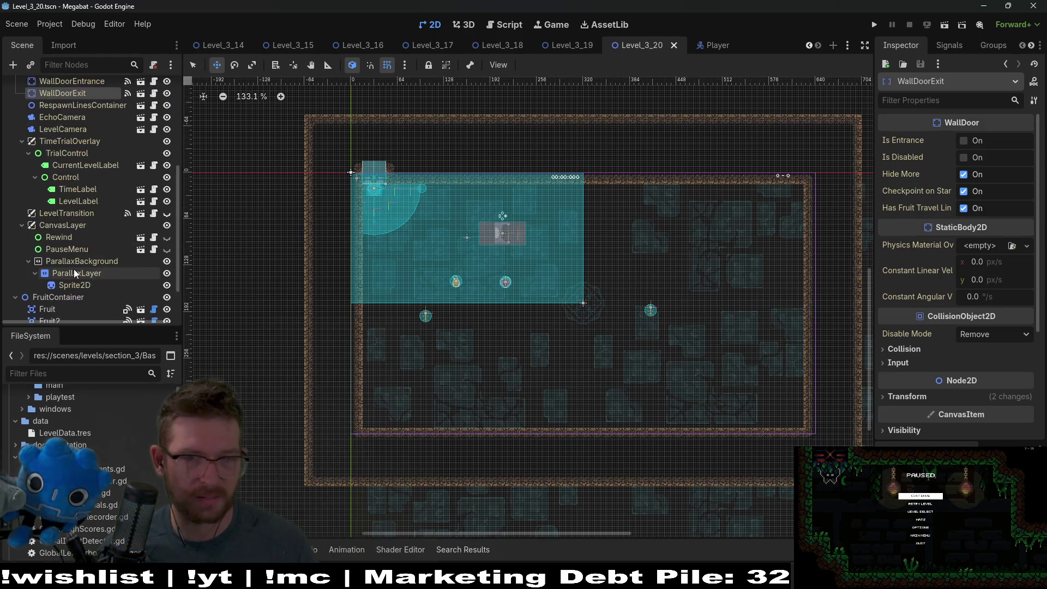
click(96, 294)
click(82, 306)
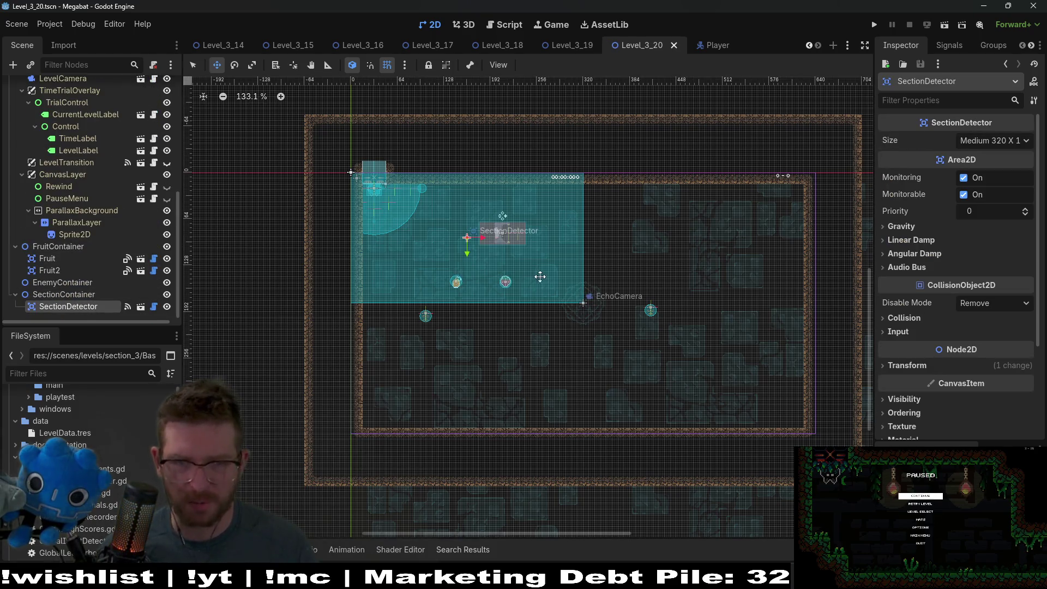
click(973, 141)
click(981, 213)
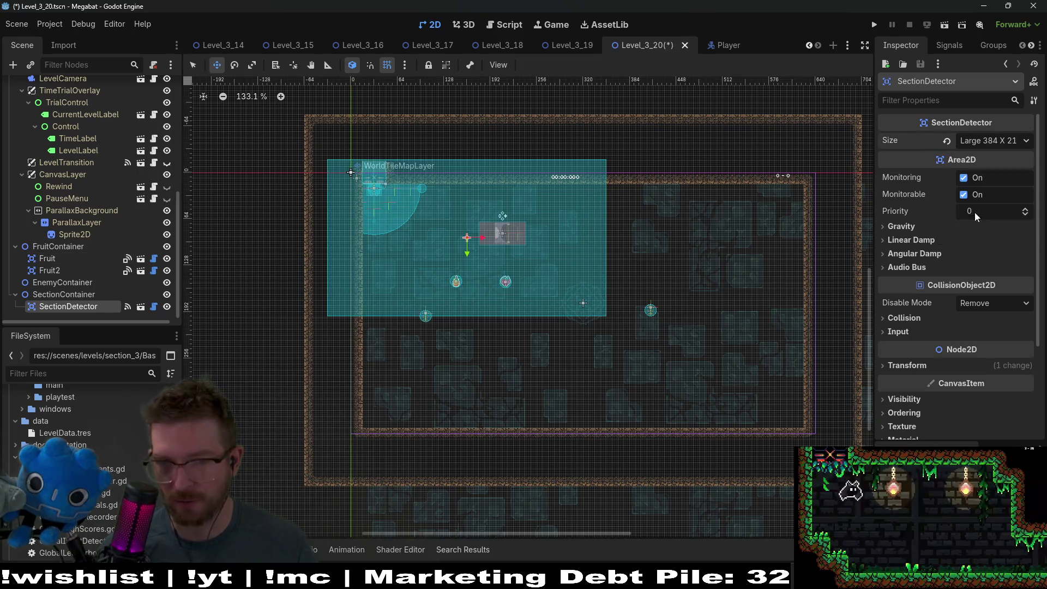
scroll(369, 210, up, 2)
scroll(369, 210, up, 2)
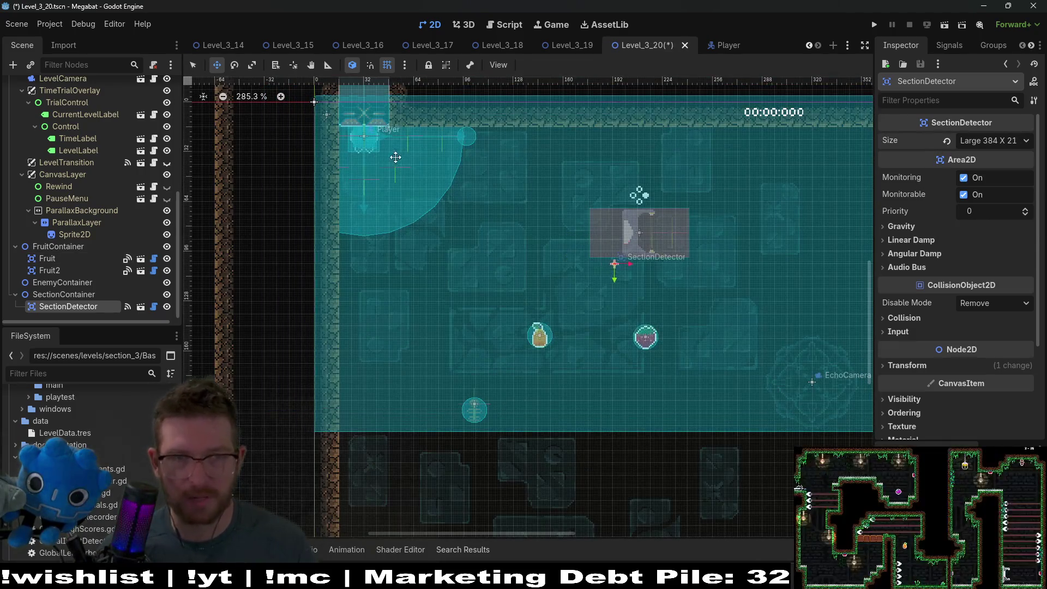
scroll(541, 213, down, 3)
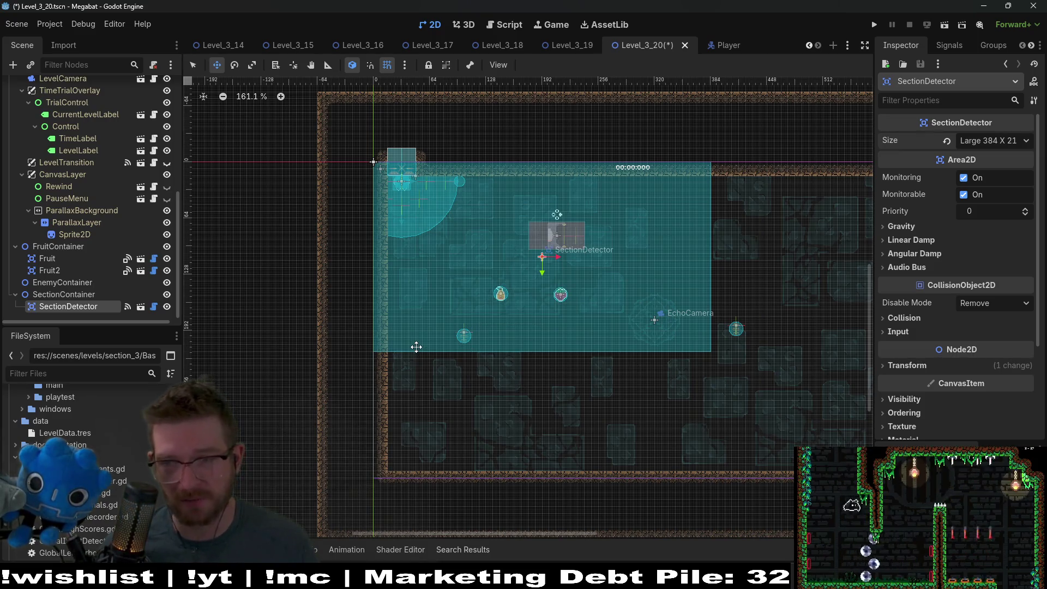
Move ScreechTeleporter and ScreechTeleporter2 up beside the power generator
click(87, 295)
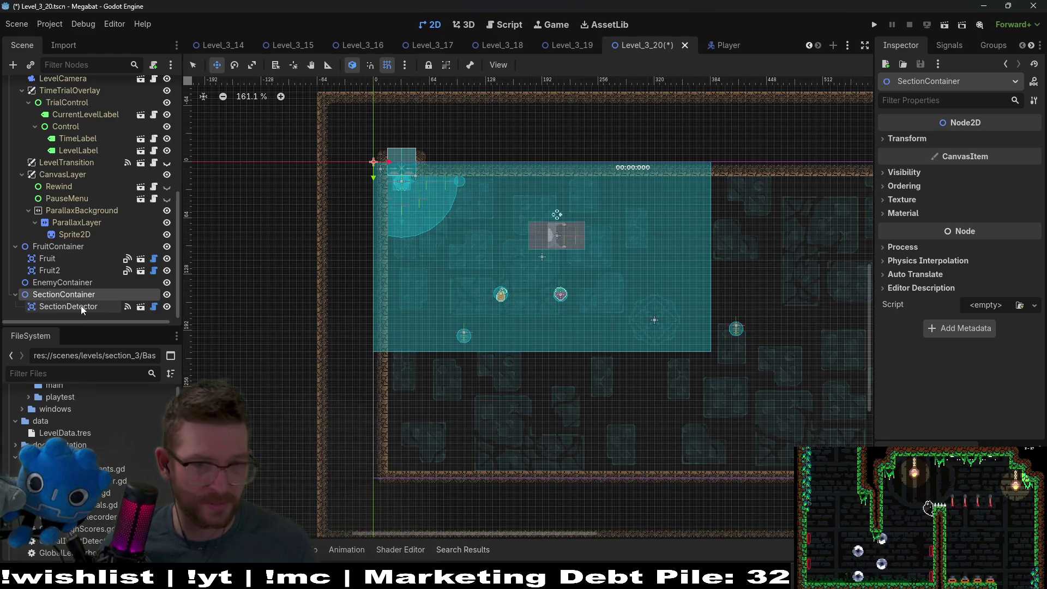
scroll(77, 250, up, 5)
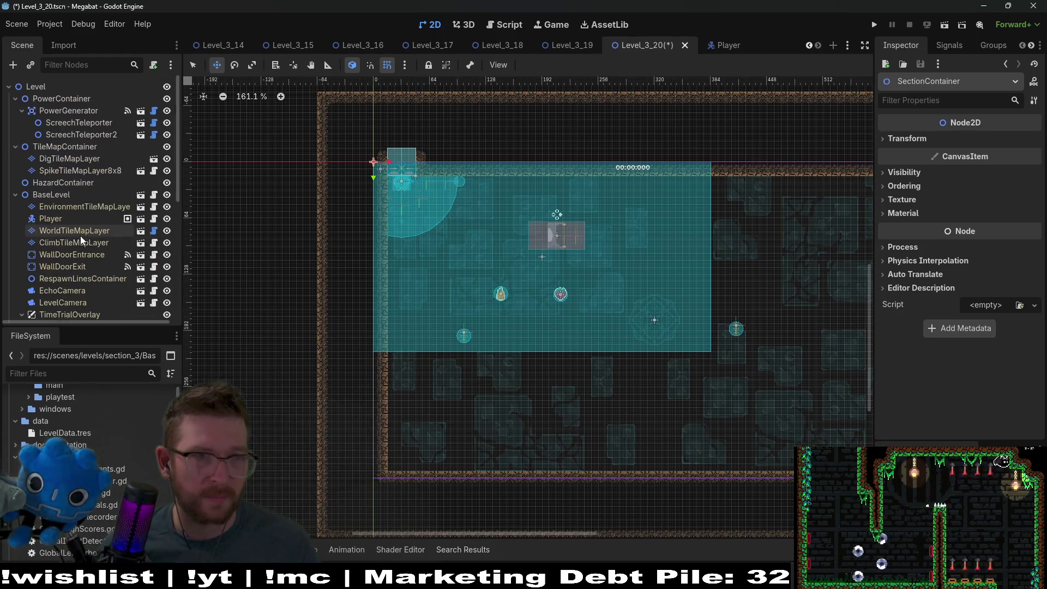
click(76, 124)
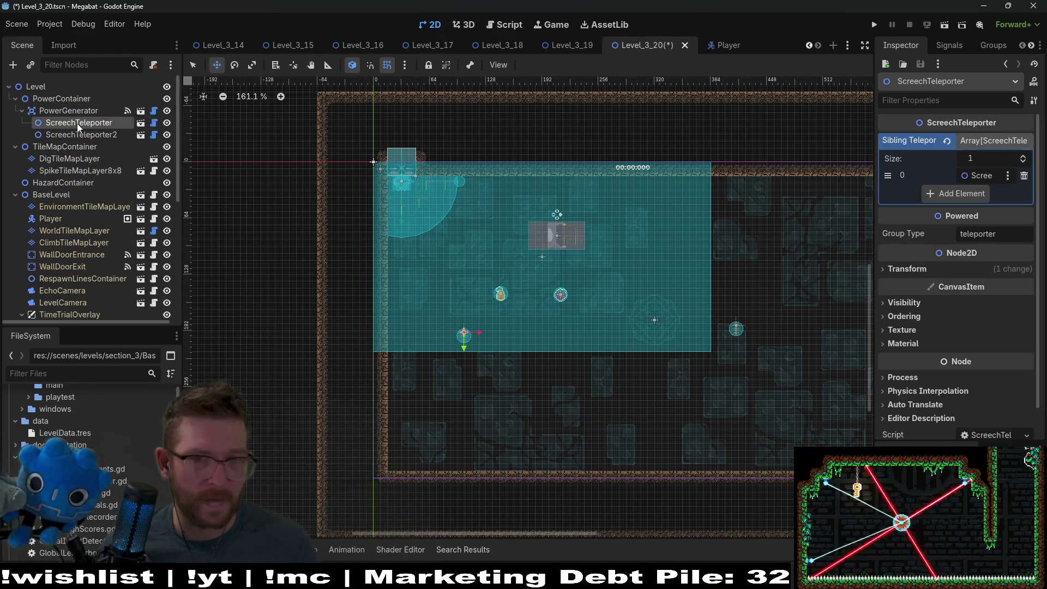
drag(463, 333, 506, 235)
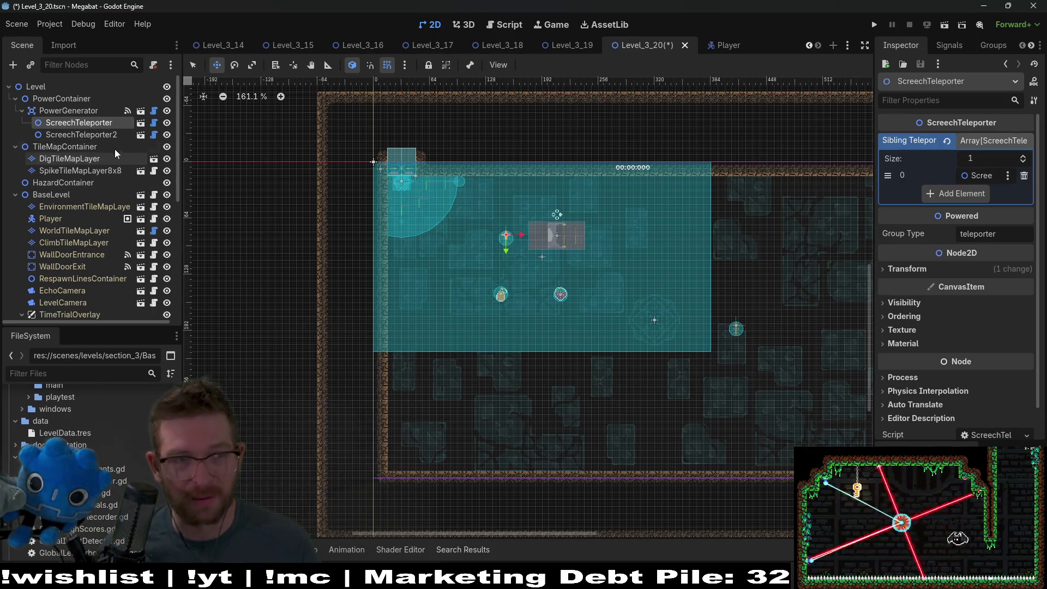
click(82, 134)
mouse_move(734, 331)
mouse_down()
mouse_move(562, 239)
mouse_move(623, 242)
mouse_up()
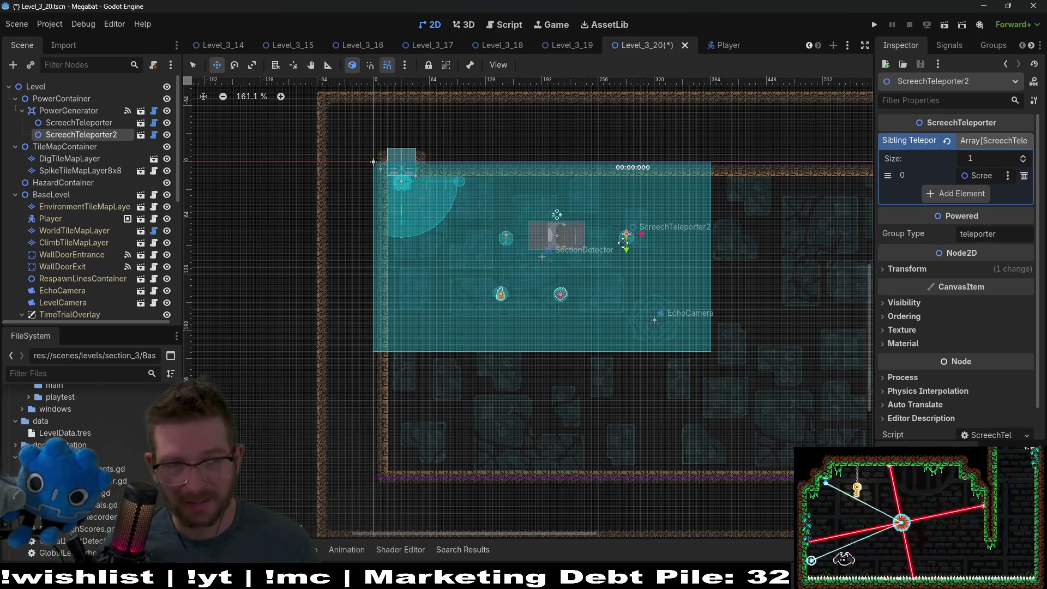
Move the PowerGenerator right, out of the SectionDetector area
click(64, 115)
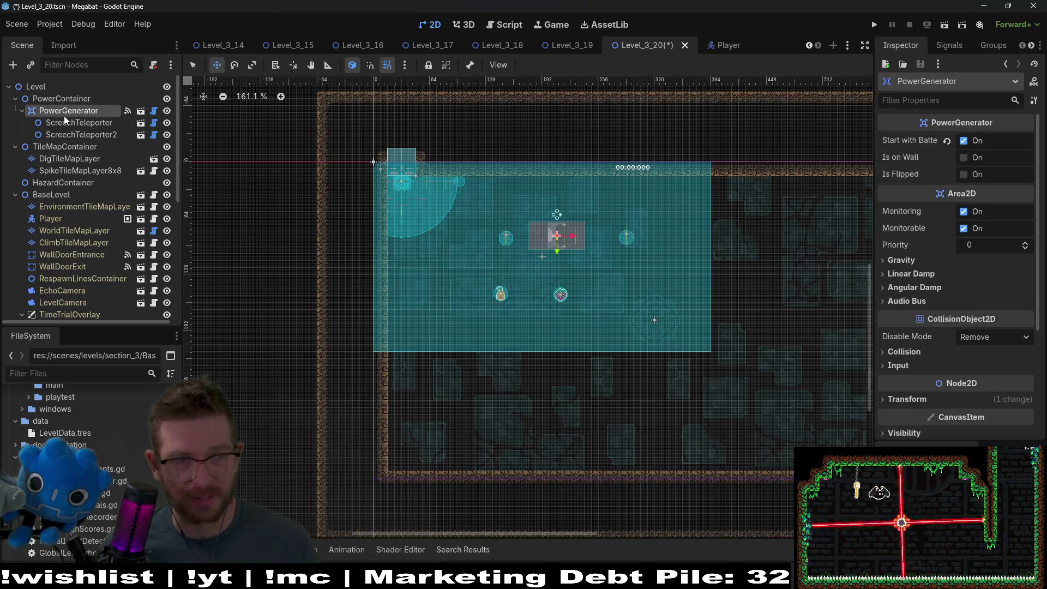
scroll(631, 270, right, 3)
scroll(631, 270, up, 2)
drag(587, 276, 816, 261)
scroll(441, 305, up, 4)
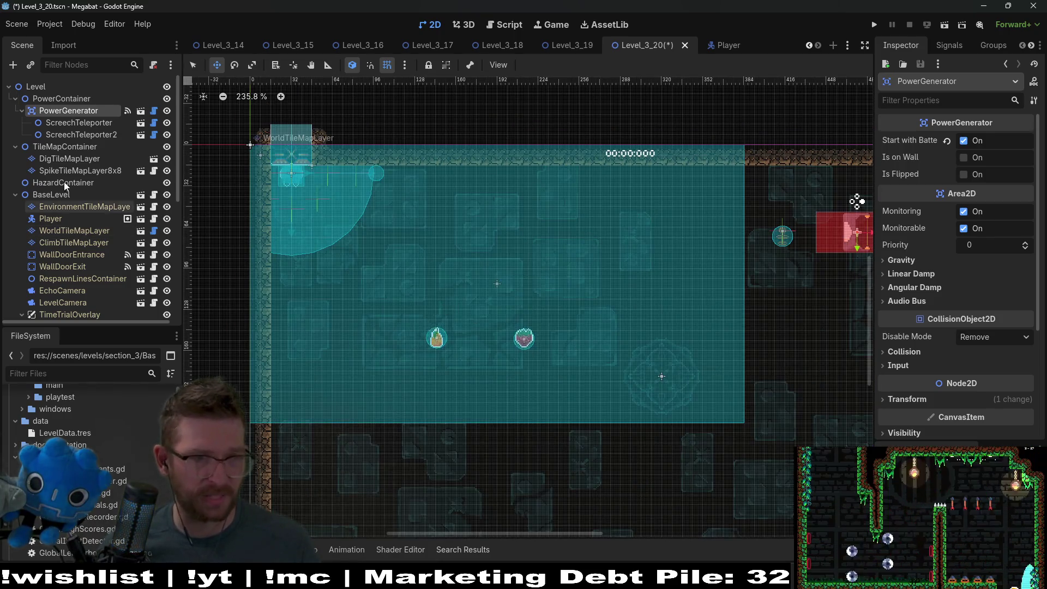
scroll(60, 172, down, 5)
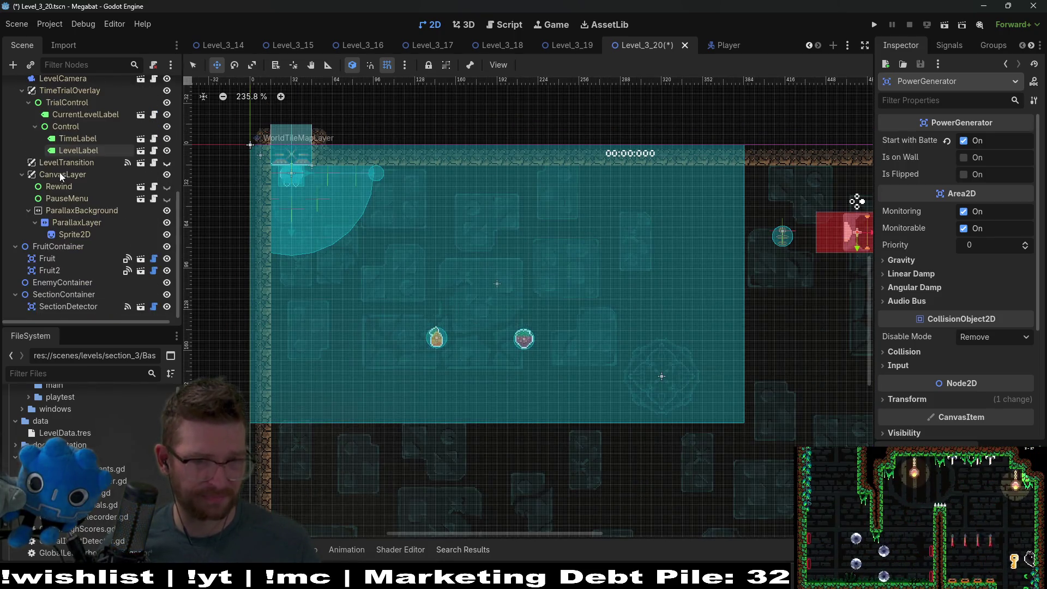
Move Fruit and Fruit2 together to the right, outside the detector area
click(73, 291)
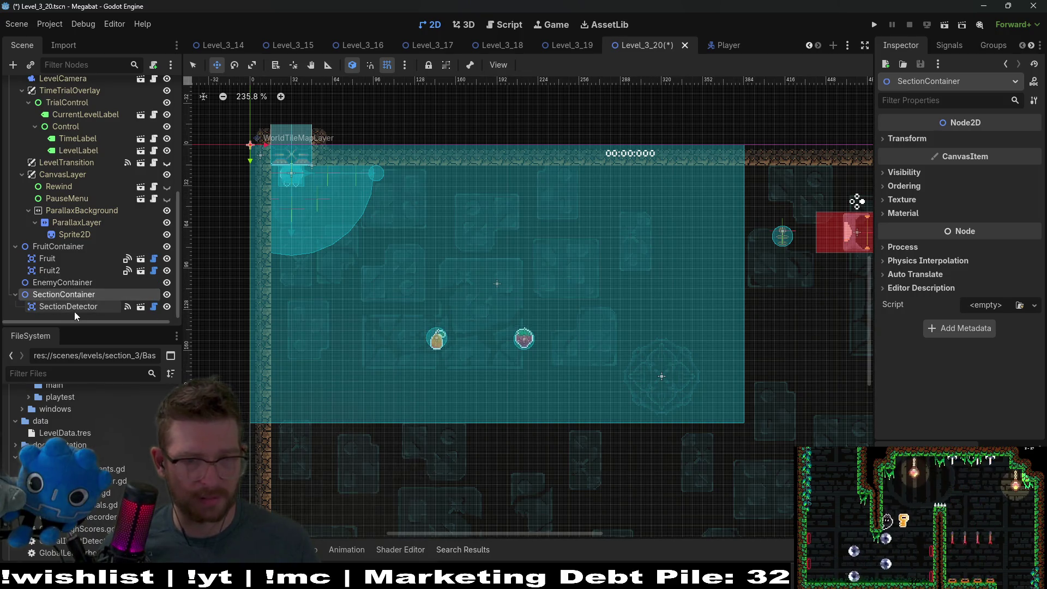
click(47, 257)
shift+click(49, 270)
scroll(497, 337, down, 3)
scroll(546, 339, down, 2)
mouse_move(550, 332)
mouse_down()
mouse_move(654, 333)
mouse_move(652, 300)
mouse_move(711, 294)
mouse_up()
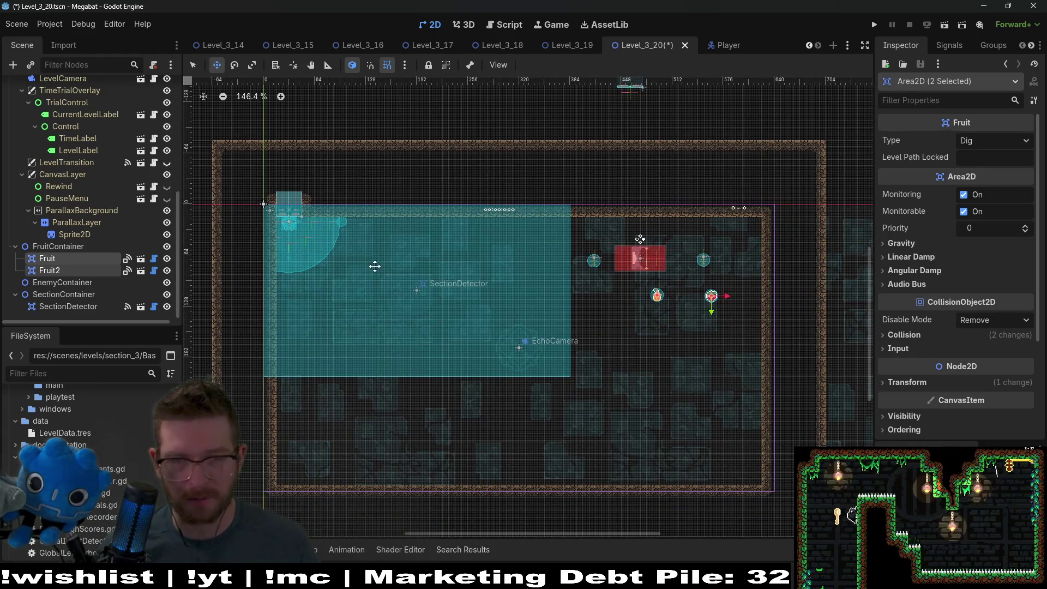
scroll(68, 218, up, 5)
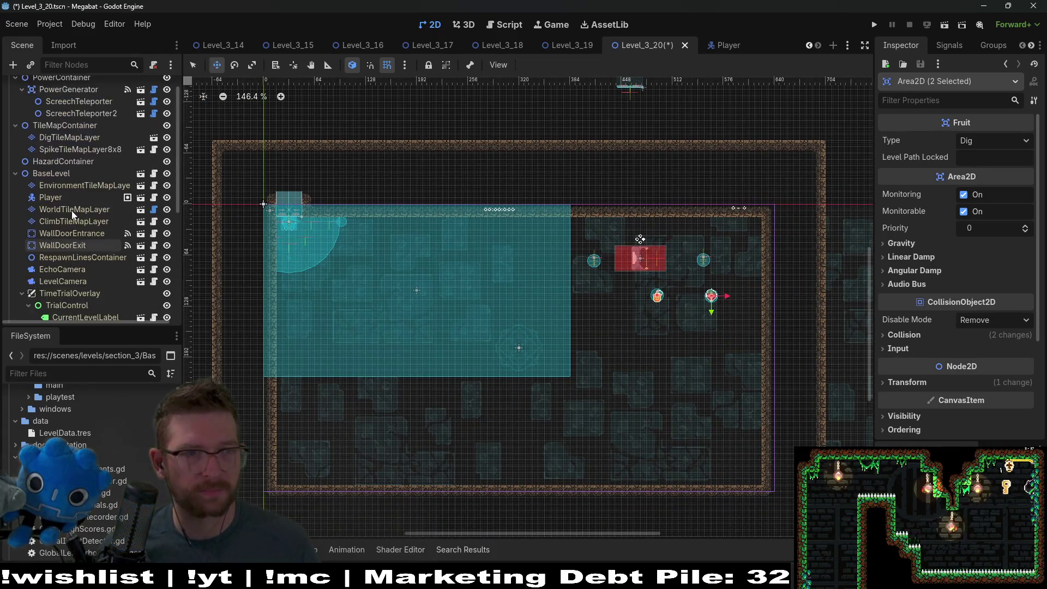
scroll(70, 211, up, 1)
double_click(81, 111)
mouse_move(532, 263)
mouse_down()
mouse_move(586, 255)
mouse_move(573, 239)
mouse_up()
scroll(247, 243, left, 3)
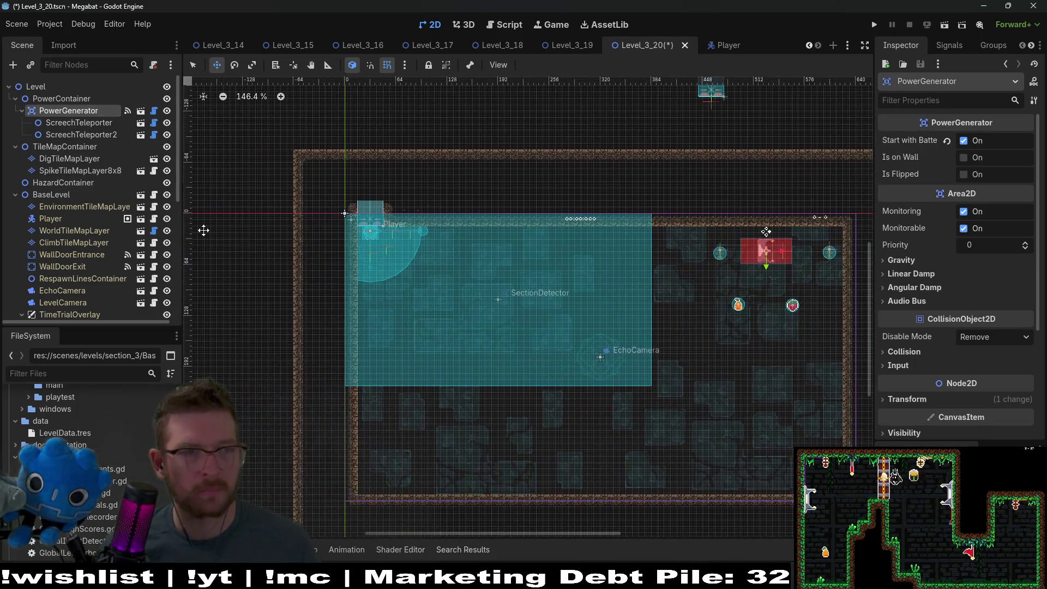
Paint wall rectangles on WorldTileMapLayer, including a 4x17 block, then erase them again
click(60, 230)
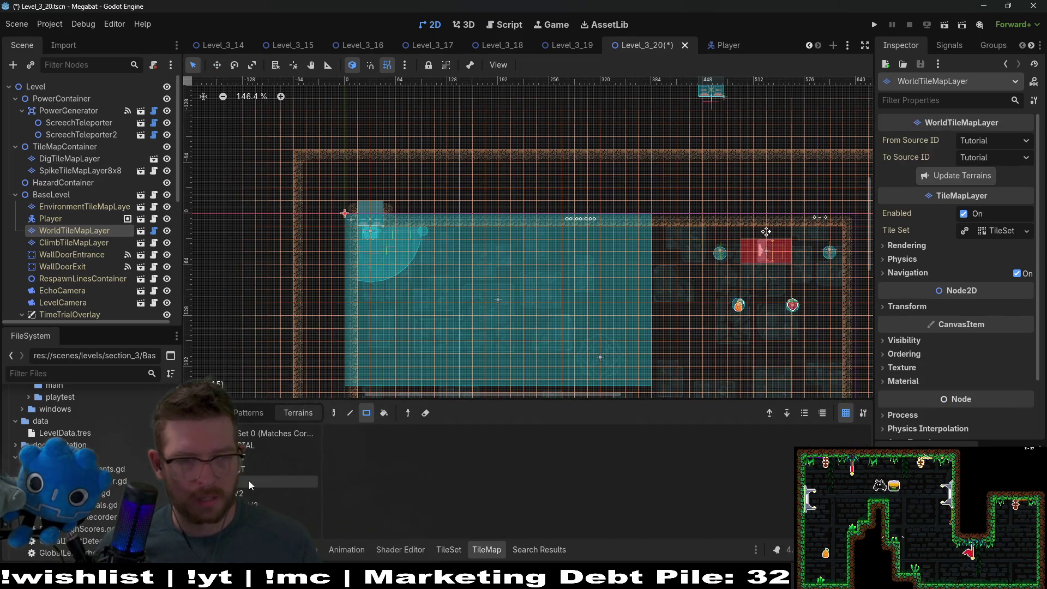
click(264, 469)
scroll(473, 294, down, 1)
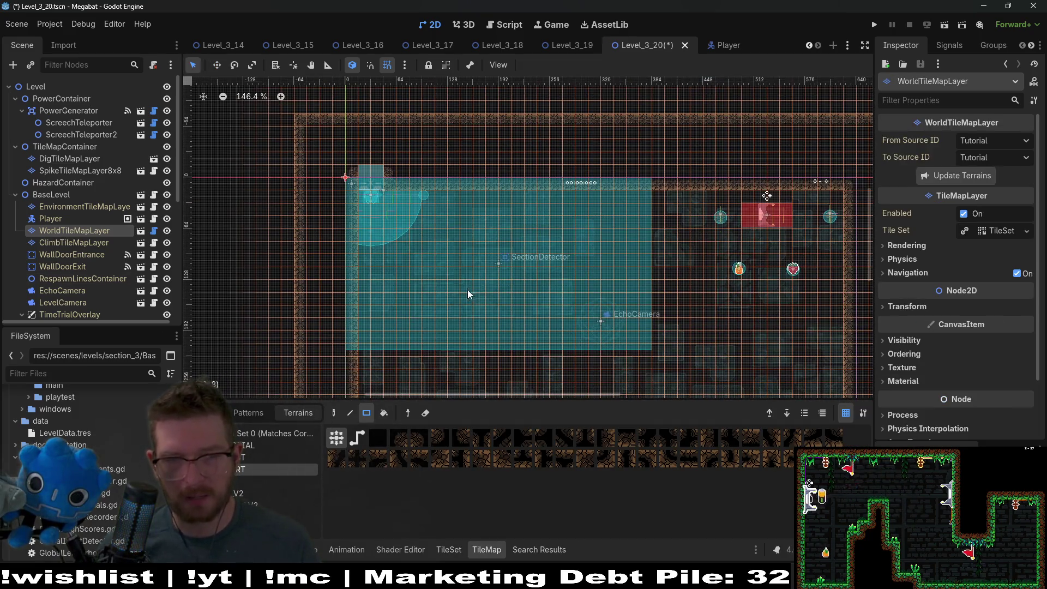
mouse_move(349, 349)
mouse_down()
mouse_move(572, 367)
mouse_move(665, 396)
mouse_up()
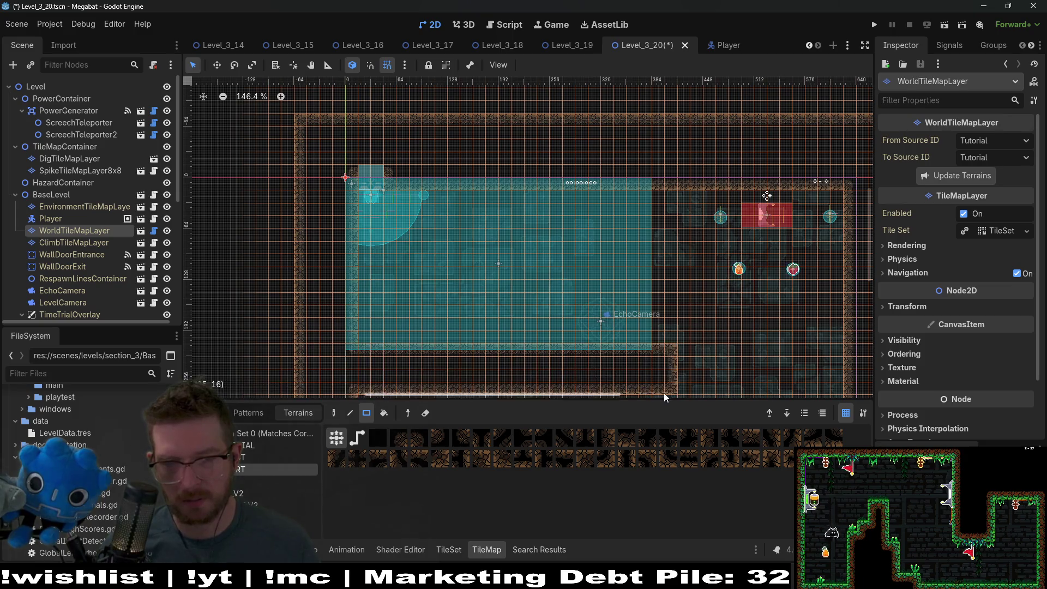
scroll(654, 273, down, 1)
mouse_move(626, 155)
mouse_down()
mouse_move(672, 311)
mouse_move(671, 358)
mouse_up()
scroll(660, 316, down, 3)
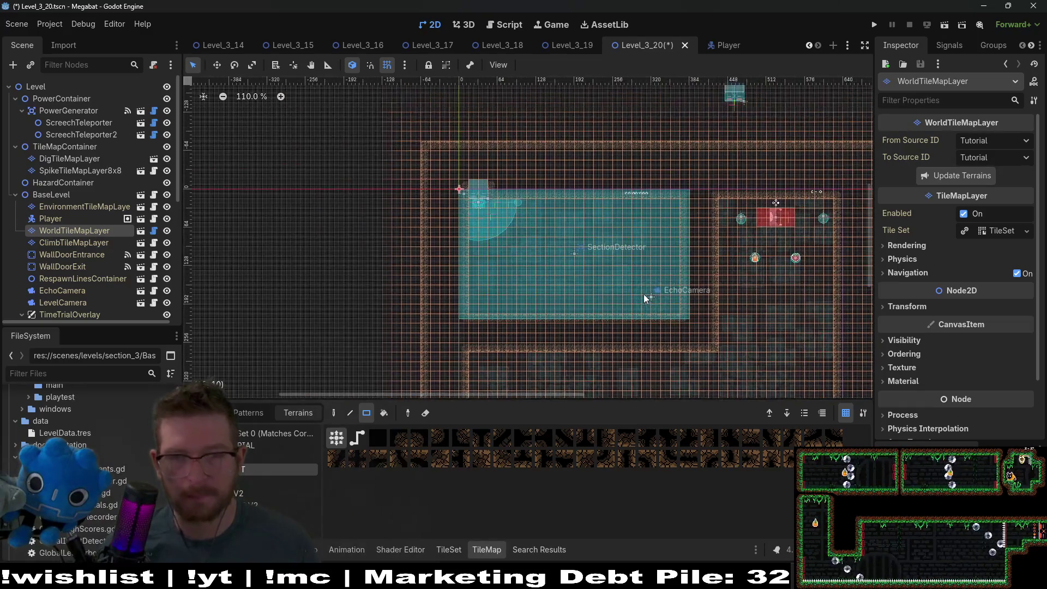
scroll(654, 306, down, 2)
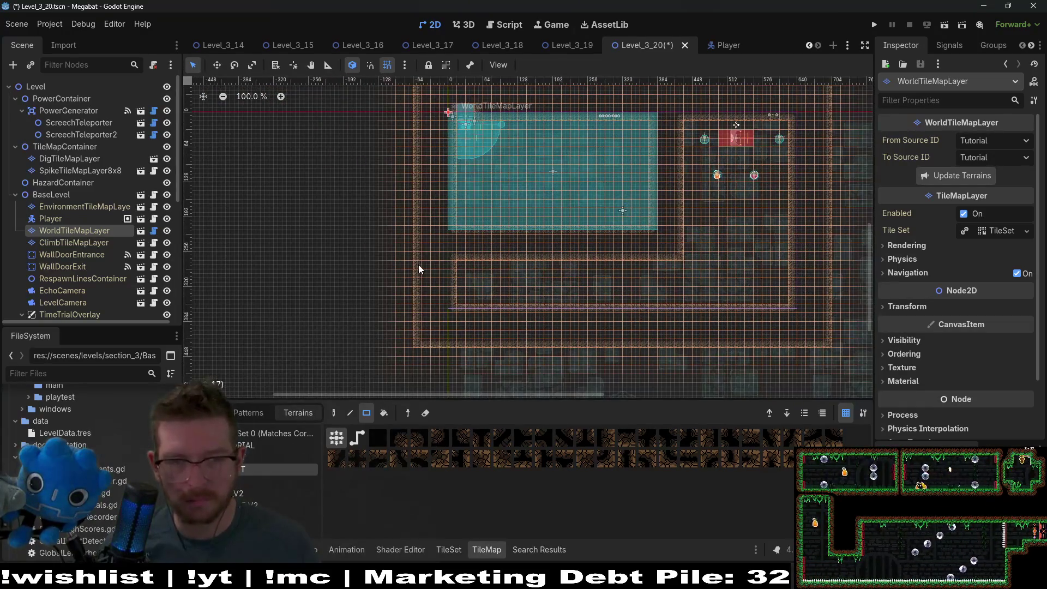
drag(418, 269, 845, 361)
mouse_move(628, 172)
mouse_down()
mouse_move(727, 267)
mouse_move(763, 354)
mouse_up()
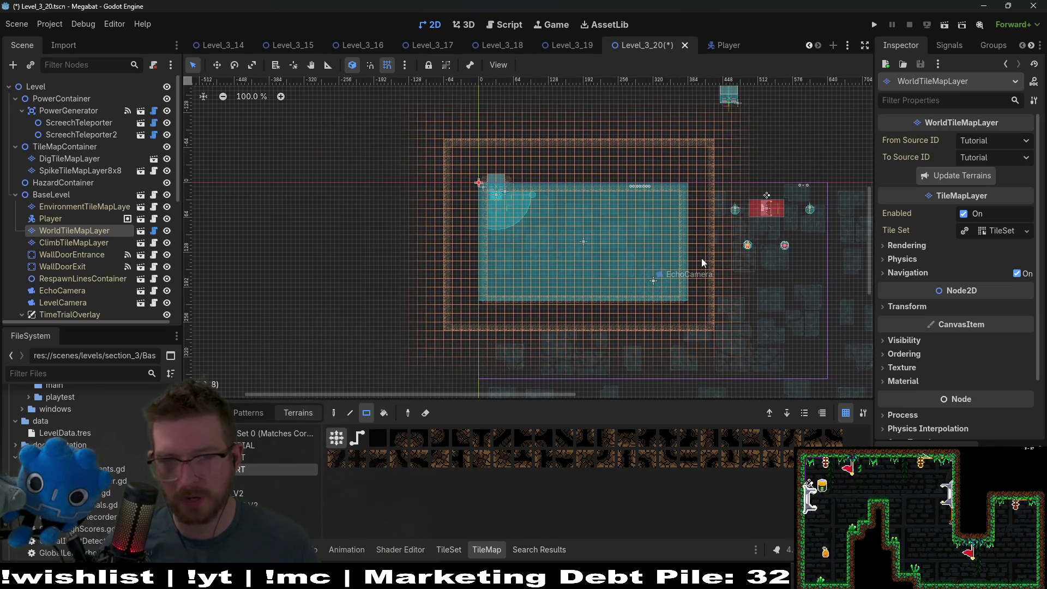
Paint a 1x6 wall column and redraw the room's bottom wall tiles
scroll(715, 327, up, 3)
drag(715, 308, 724, 284)
scroll(753, 218, up, 1)
drag(761, 352, 367, 328)
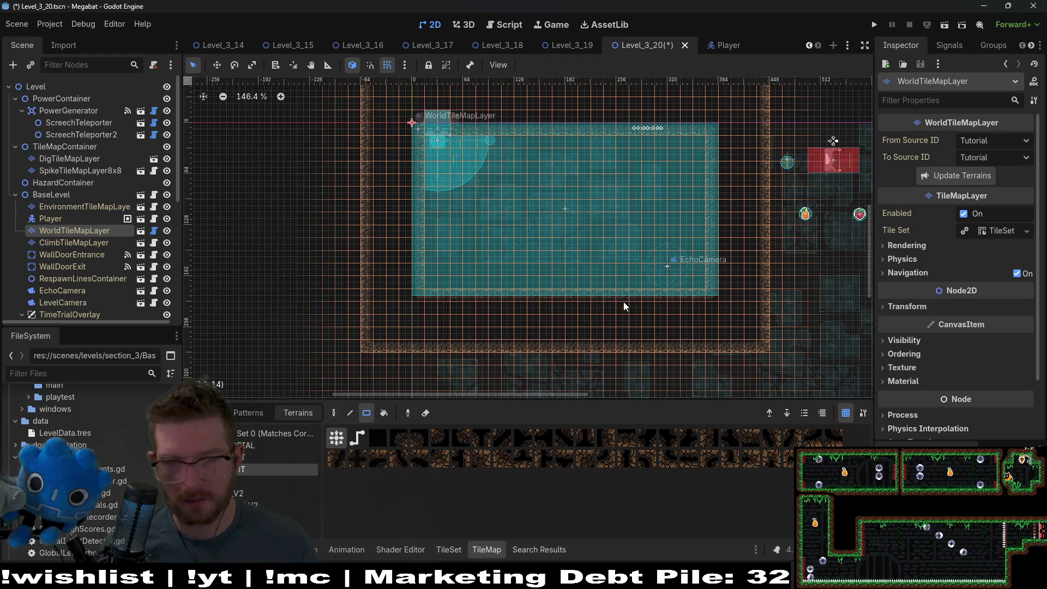
scroll(620, 302, up, 2)
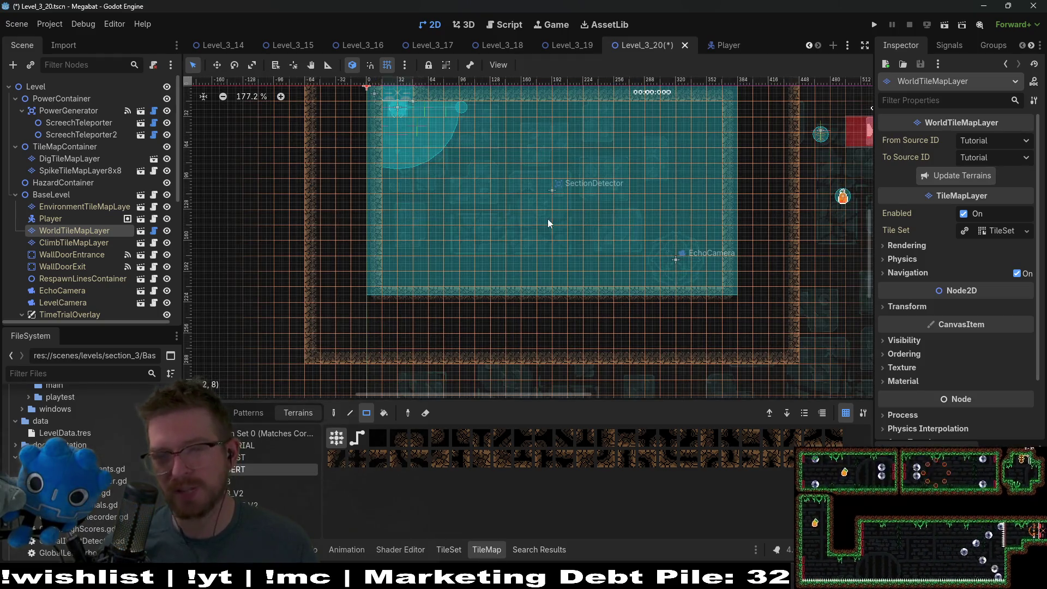
scroll(548, 223, up, 2)
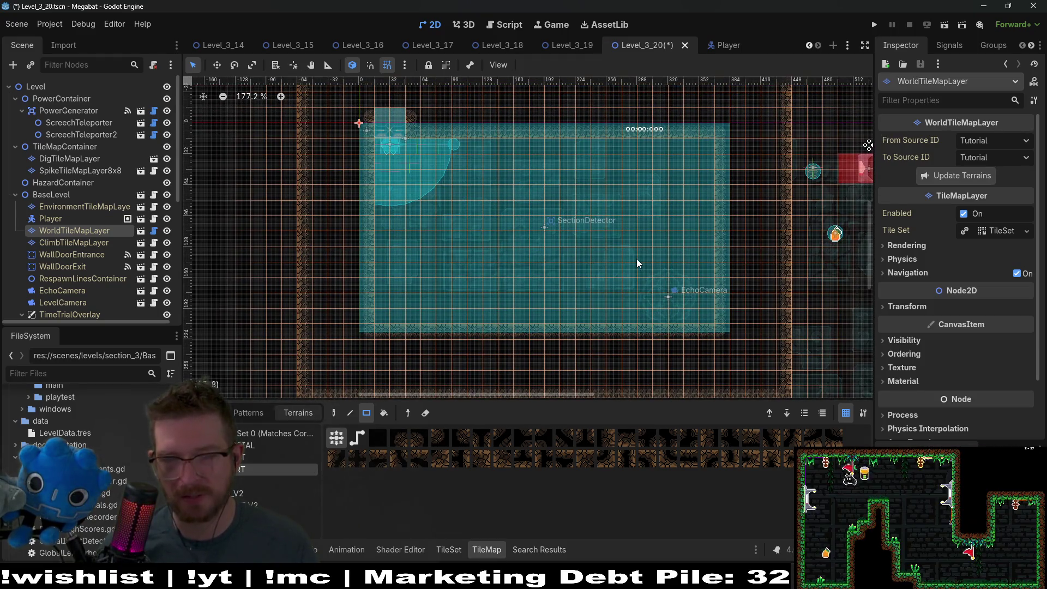
scroll(551, 275, up, 4)
scroll(551, 275, down, 4)
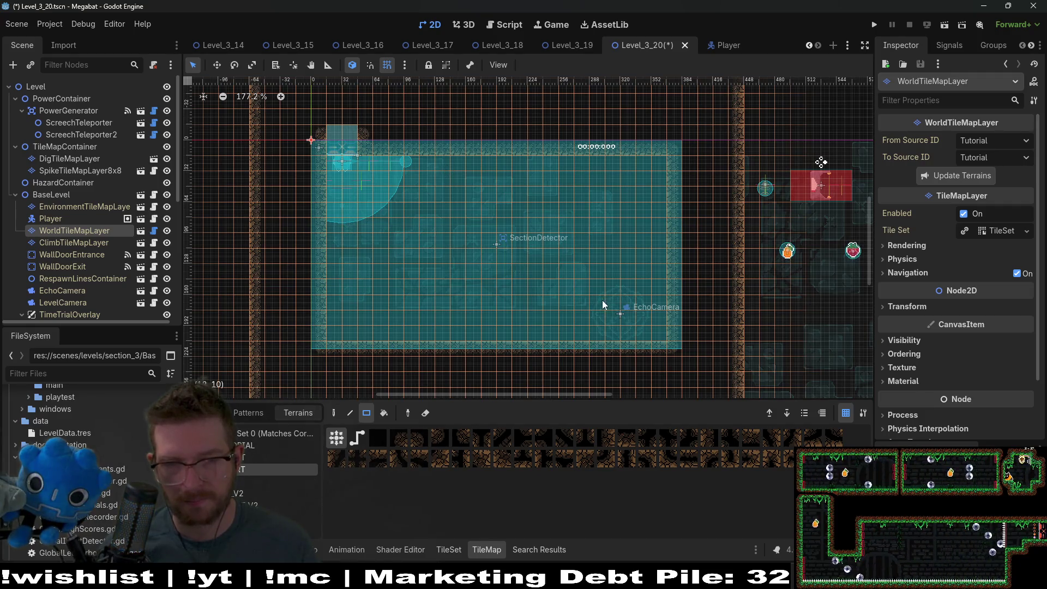
scroll(604, 303, down, 2)
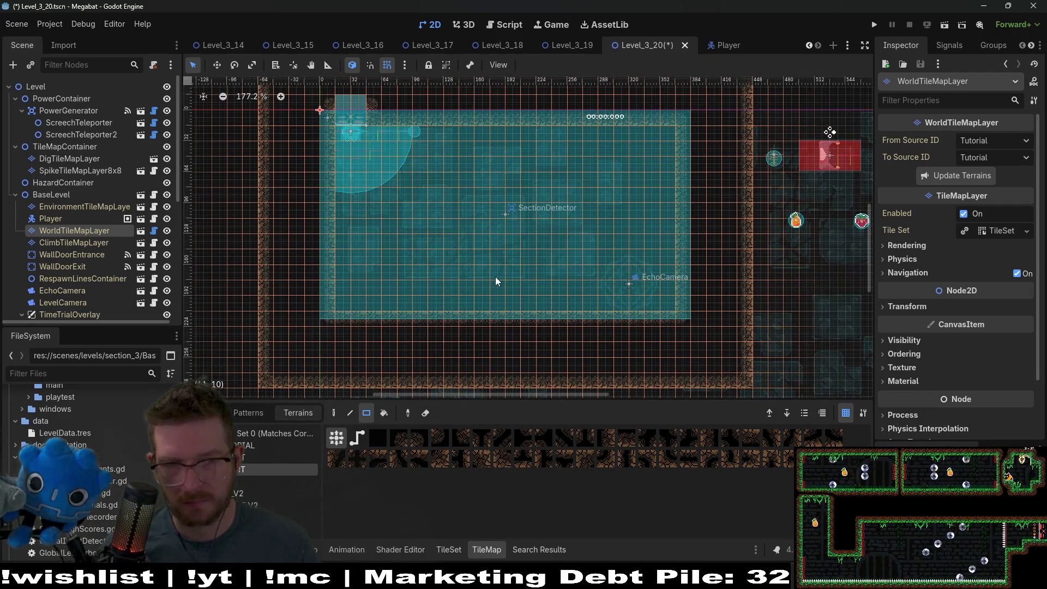
scroll(521, 278, up, 3)
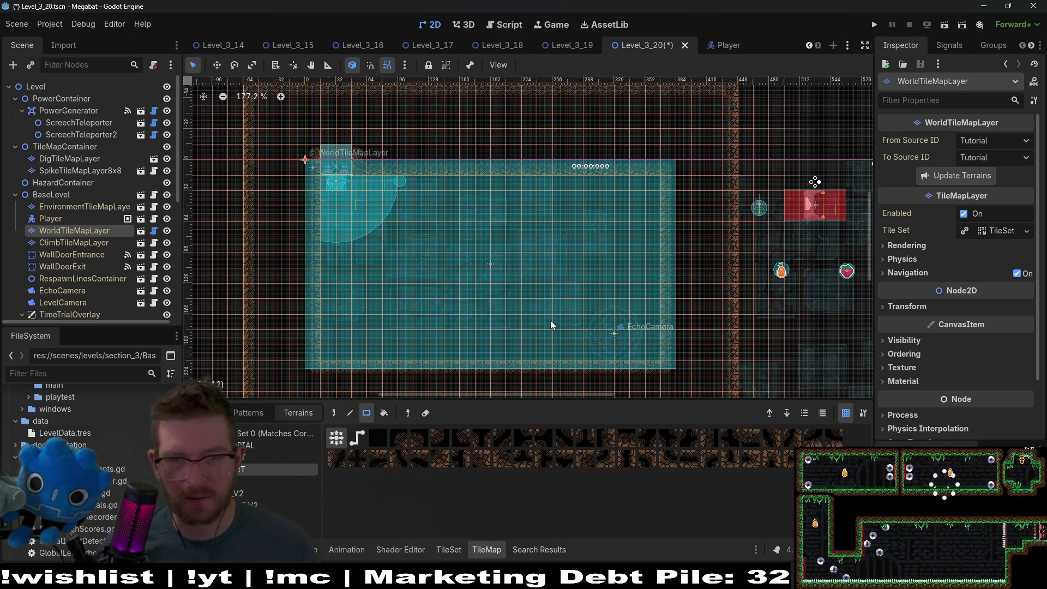
scroll(580, 332, down, 1)
Paint a wall rectangle in the room's lower middle, then erase it
drag(457, 260, 547, 338)
scroll(458, 302, up, 1)
drag(457, 301, 561, 350)
Paint Solid spike tiles into a tall rectangle and an L-shaped upper-left region
click(80, 171)
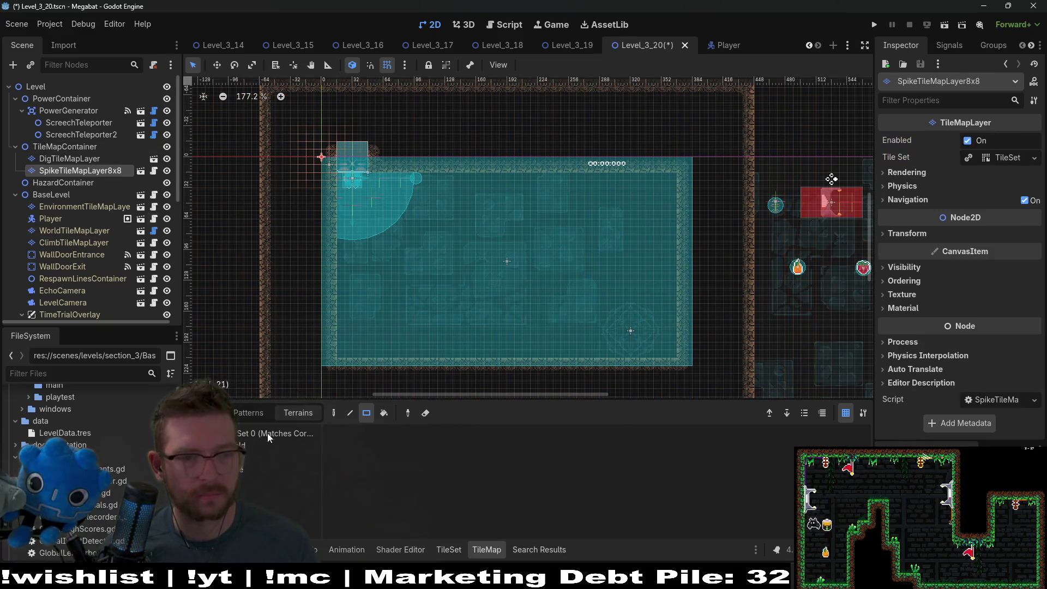
click(273, 445)
mouse_move(478, 274)
mouse_down()
mouse_move(515, 367)
mouse_move(536, 357)
mouse_up()
mouse_move(400, 184)
mouse_down()
mouse_move(451, 237)
mouse_move(458, 201)
mouse_up()
mouse_move(402, 240)
mouse_down()
mouse_move(417, 292)
mouse_move(472, 277)
mouse_move(497, 295)
mouse_up()
scroll(551, 227, up, 3)
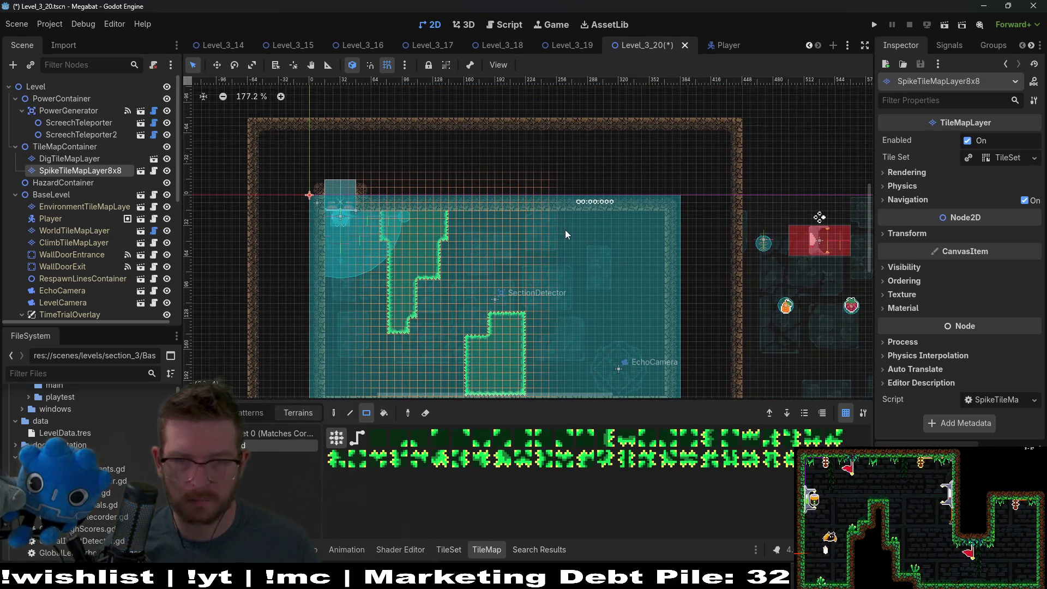
Add a middle spike column with its inner corner filled, plus a small bottom-left spike strip
drag(485, 215, 518, 252)
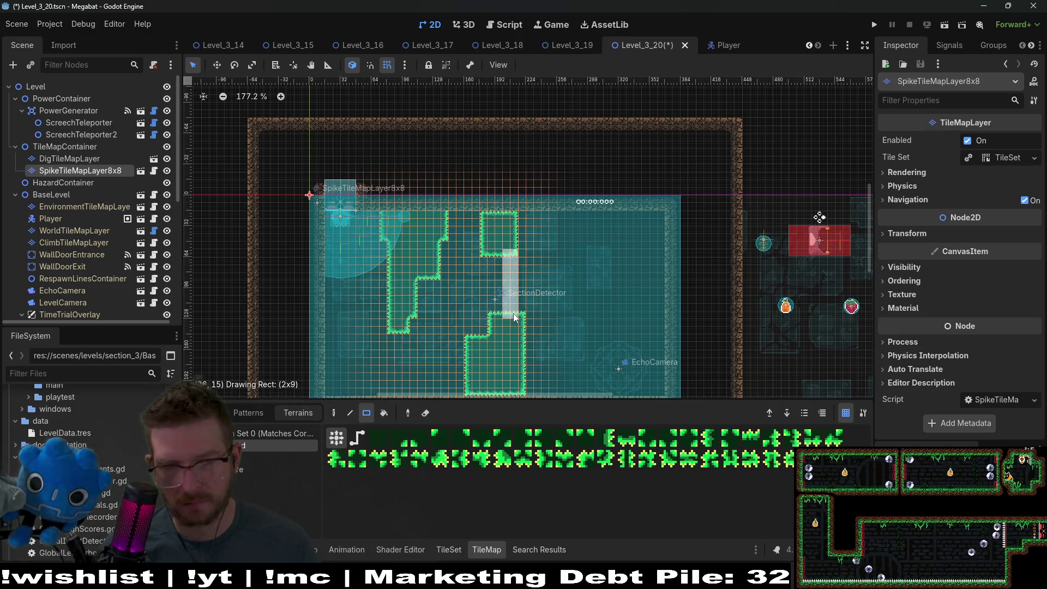
mouse_move(538, 220)
mouse_down()
mouse_move(524, 250)
mouse_move(530, 281)
mouse_move(531, 247)
mouse_up()
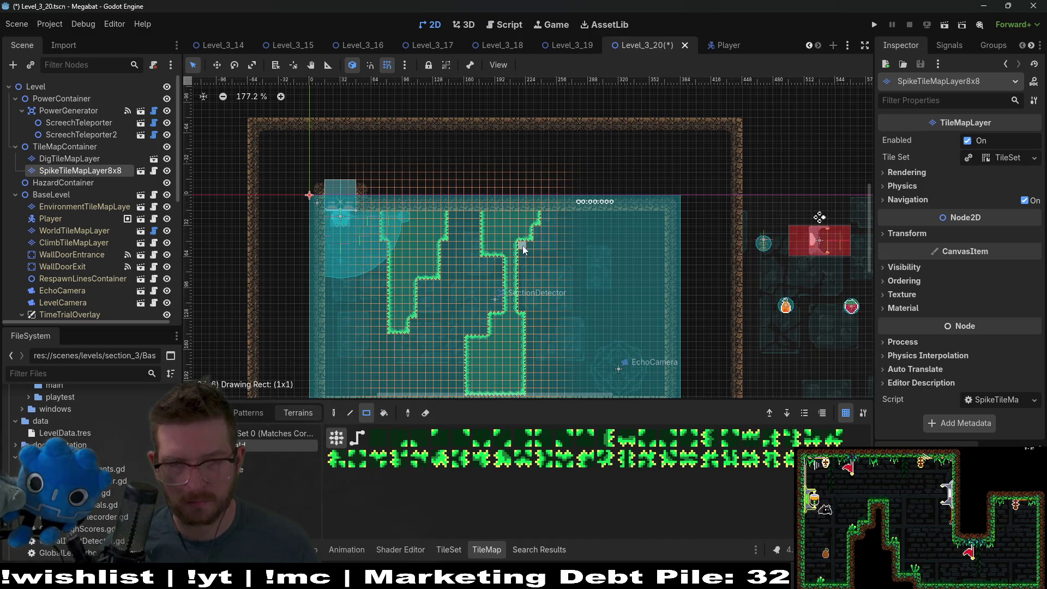
click(521, 252)
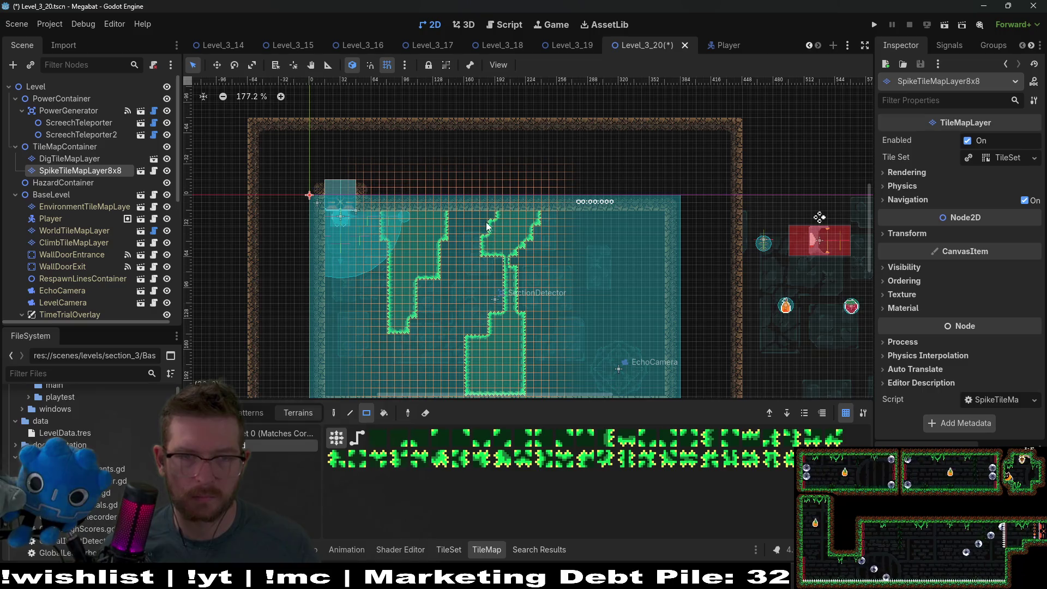
scroll(479, 247, down, 3)
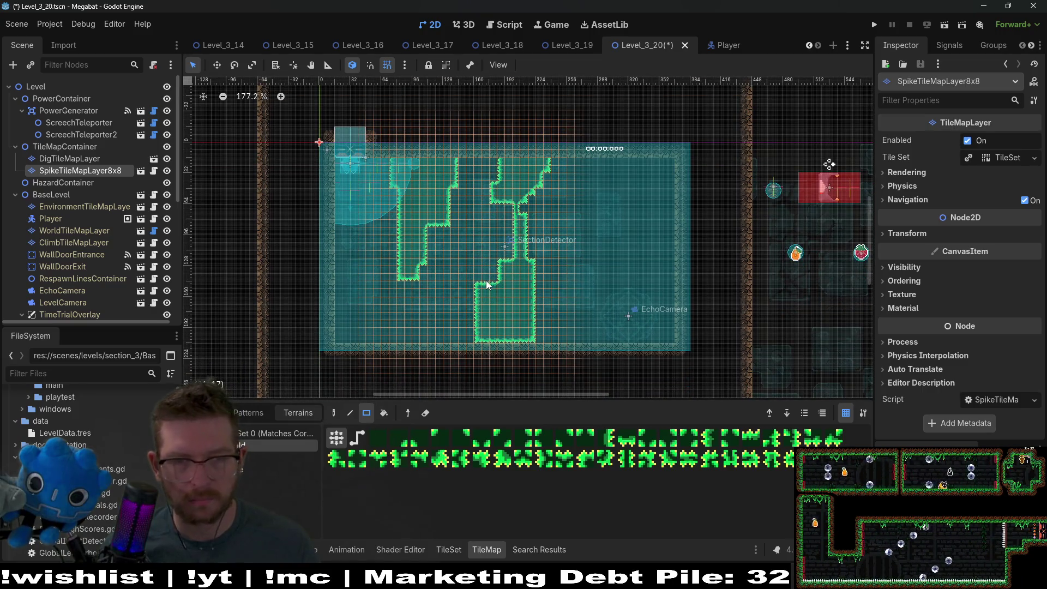
mouse_move(338, 342)
mouse_down()
mouse_move(371, 329)
mouse_move(373, 342)
mouse_up()
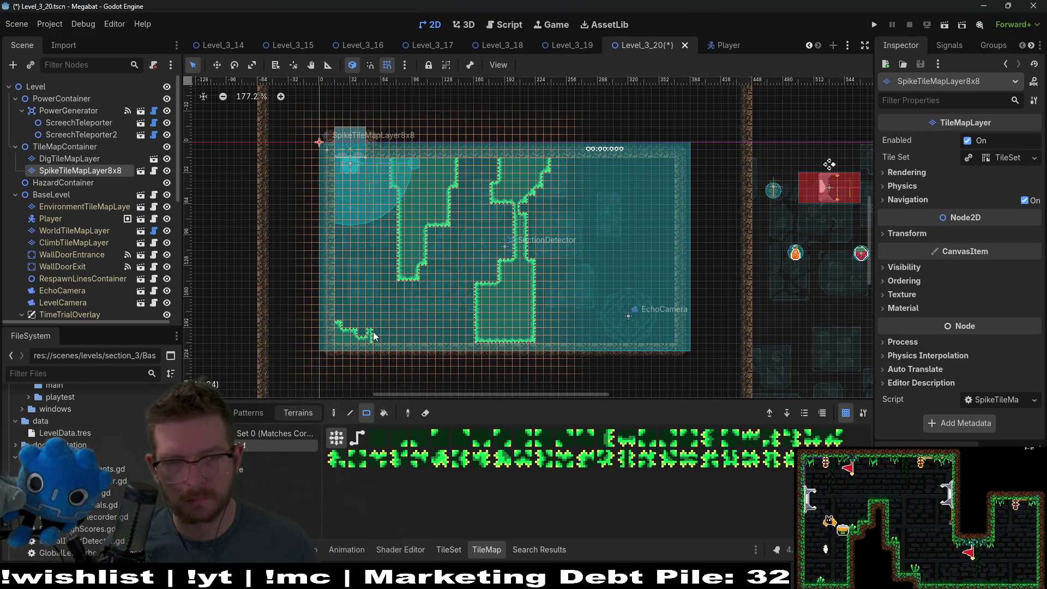
scroll(475, 310, right, 3)
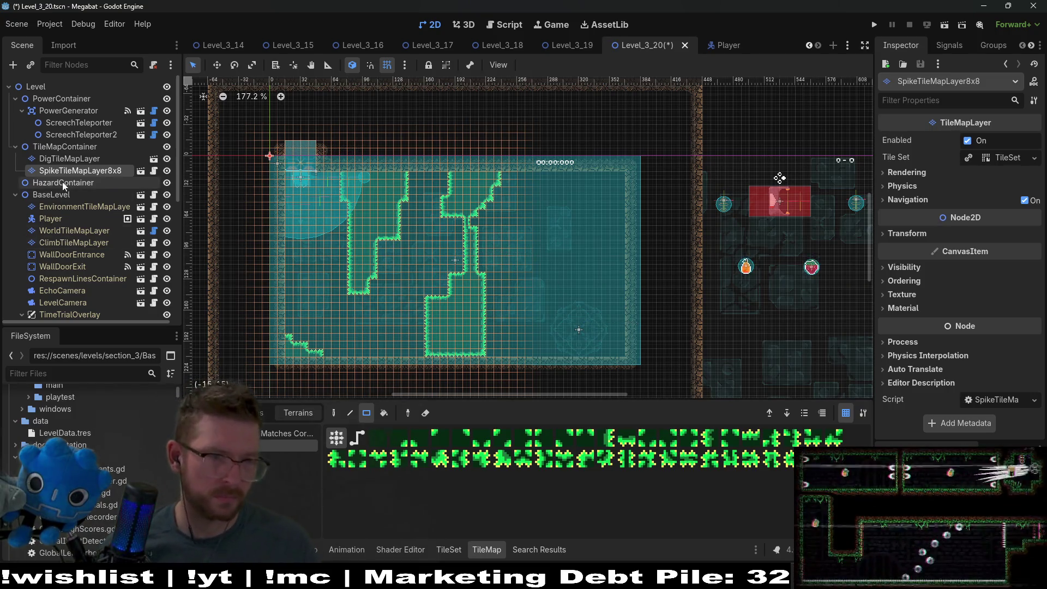
scroll(109, 245, down, 5)
scroll(95, 211, down, 2)
Set Fruit's Type to Teleport and drag it to the top of the middle corridor
double_click(91, 256)
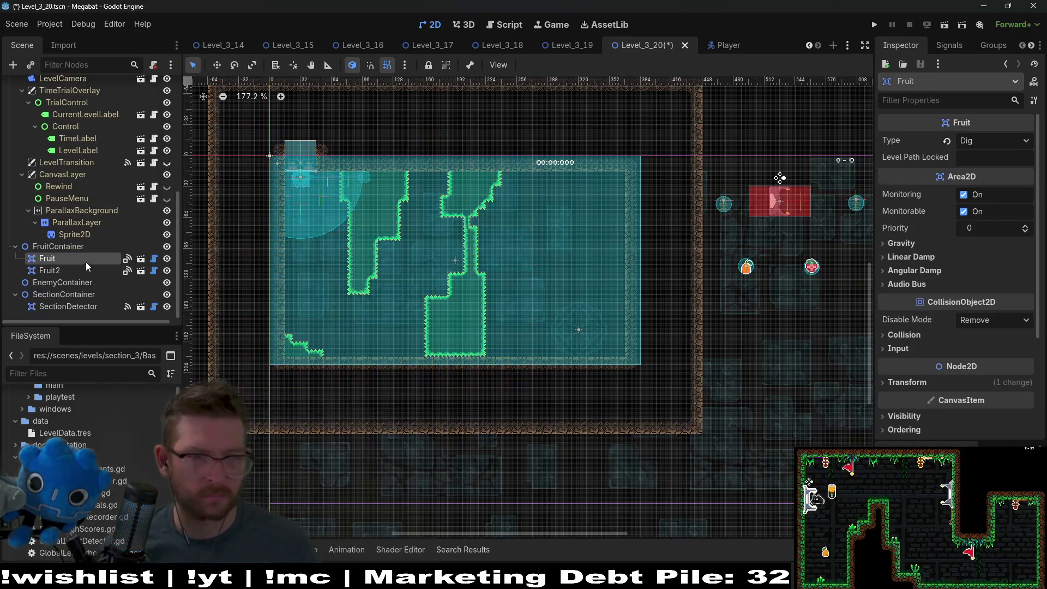
key(Escape)
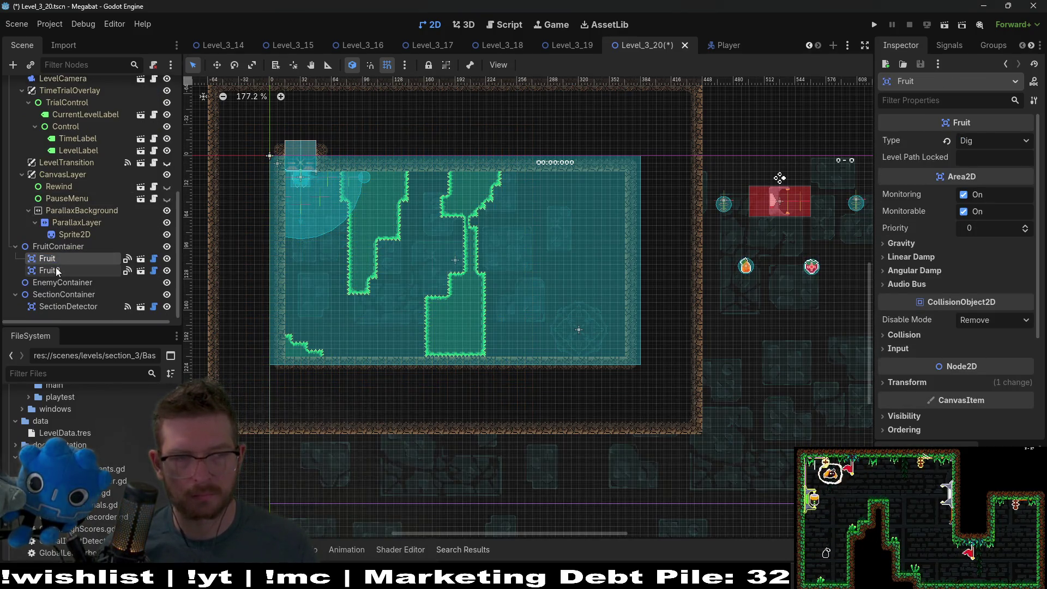
click(974, 142)
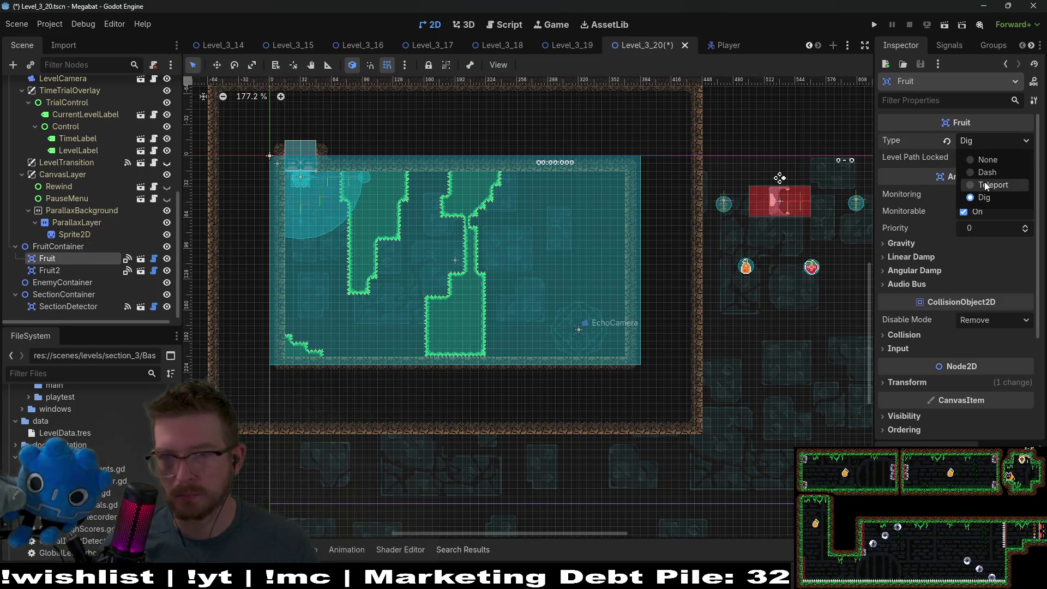
click(993, 182)
mouse_move(807, 277)
mouse_down()
mouse_move(508, 227)
mouse_move(424, 193)
mouse_up()
Check Fruit2's settings, then reselect the first fruit and the spike tile layer
click(65, 268)
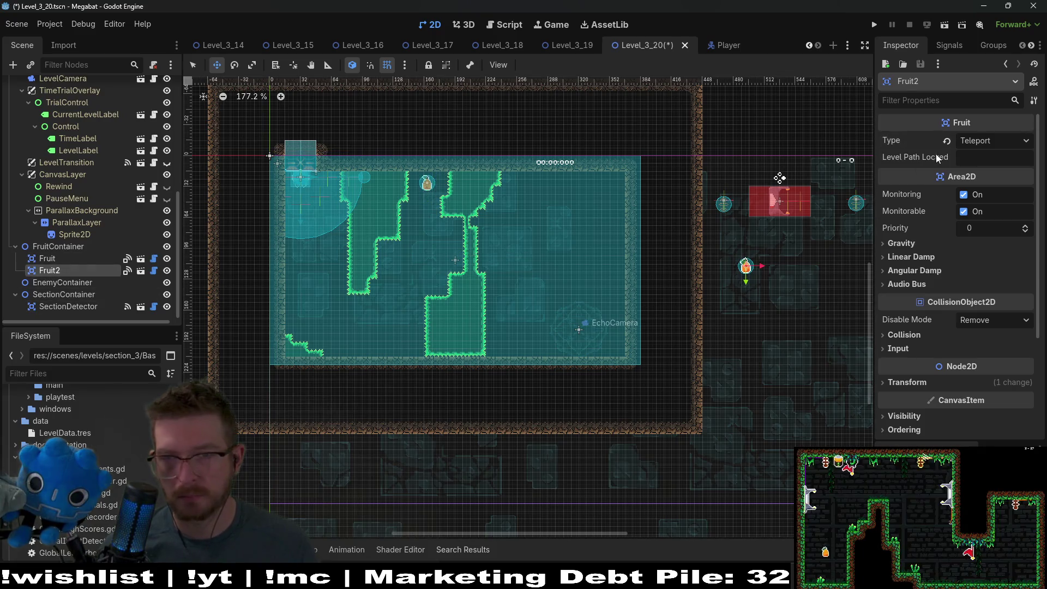
click(61, 259)
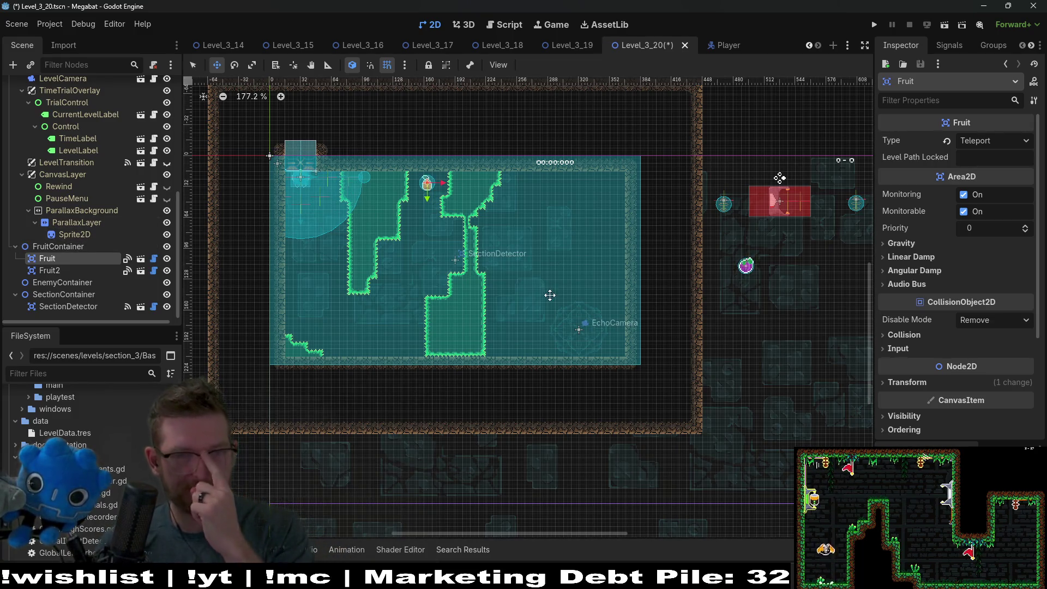
scroll(80, 197, up, 4)
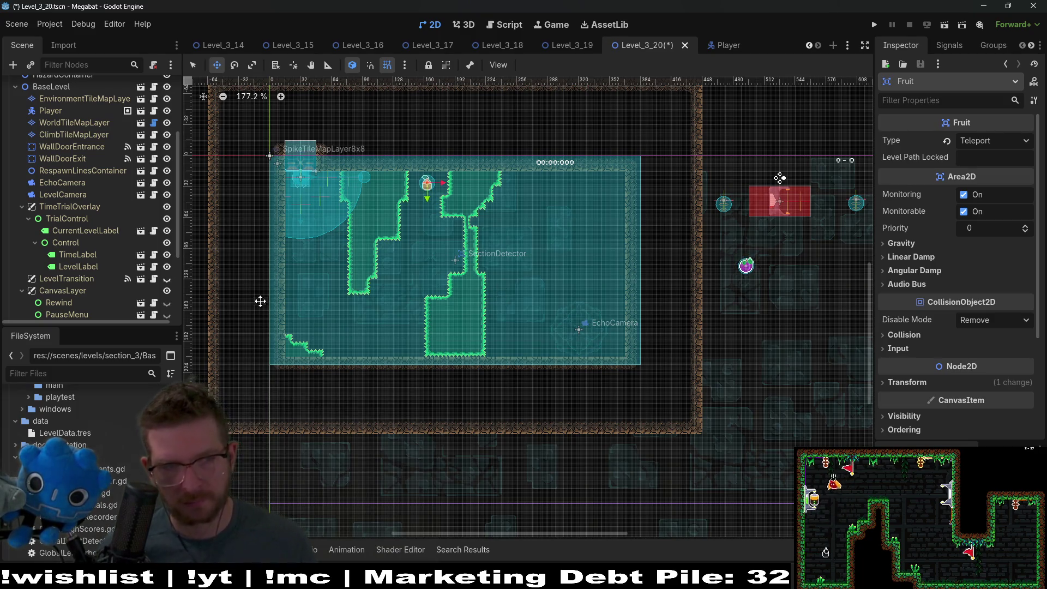
scroll(92, 180, up, 4)
click(107, 168)
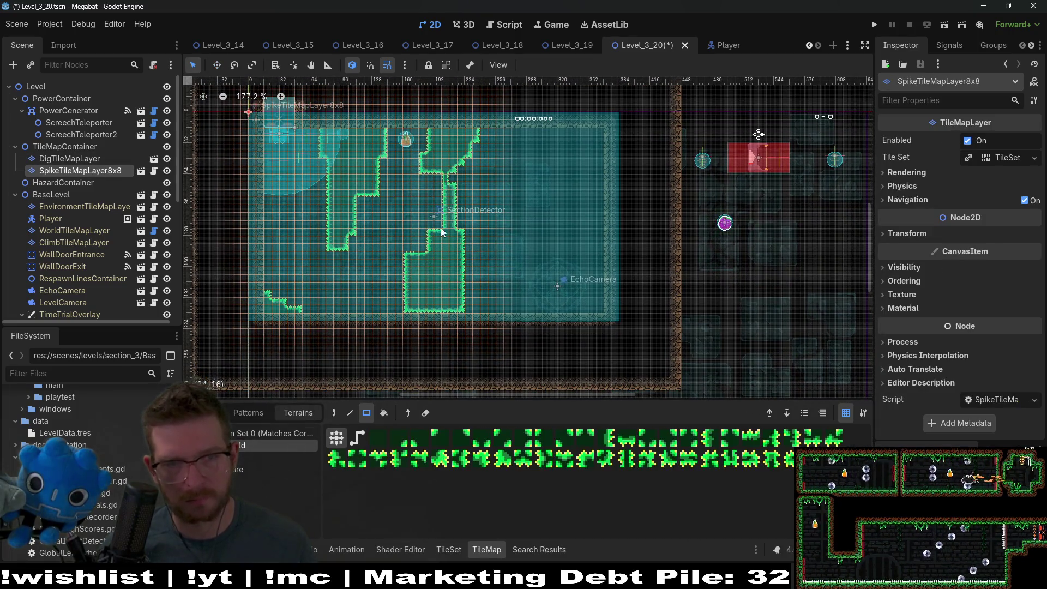
Add spike blocks to the right wall: 7x3 and 8x4 blocks, a notch fill and a downward extension
drag(390, 270, 436, 293)
scroll(391, 290, up, 1)
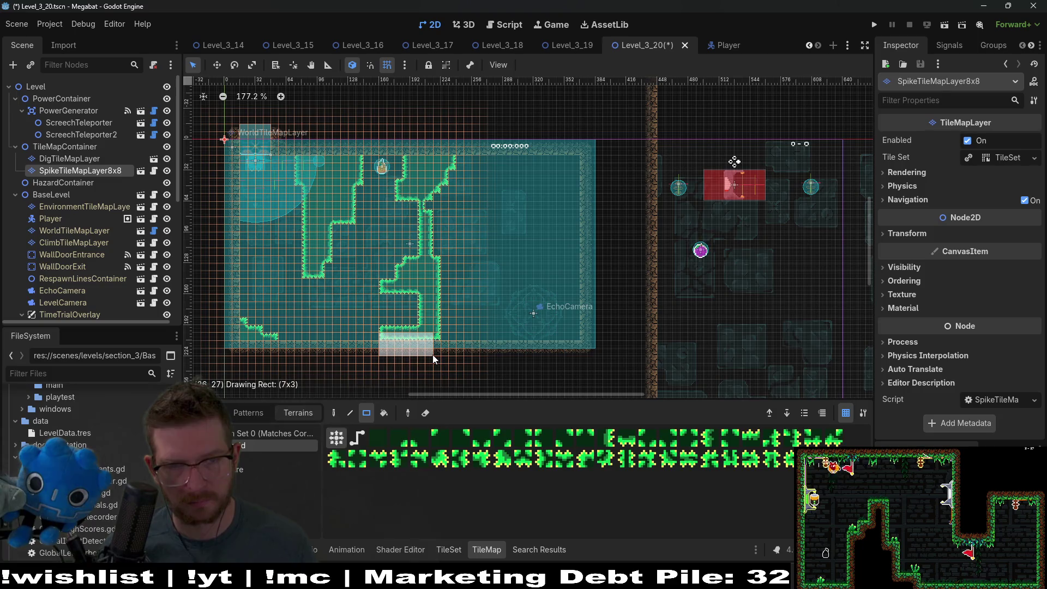
drag(435, 360, 435, 360)
scroll(414, 278, up, 1)
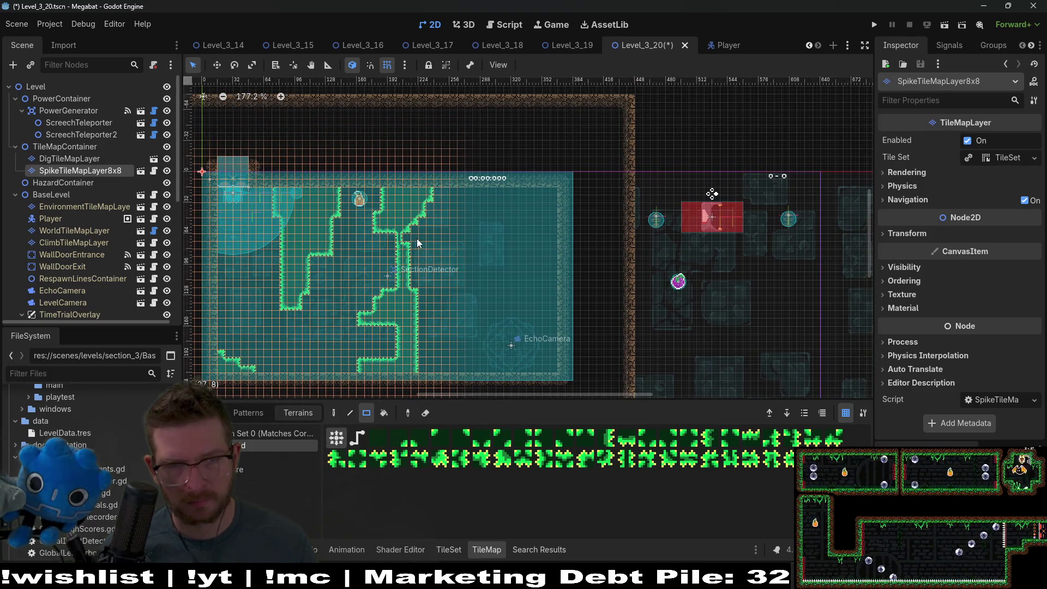
drag(410, 240, 435, 207)
mouse_move(382, 228)
mouse_down()
mouse_move(398, 246)
mouse_move(387, 277)
mouse_move(426, 301)
mouse_up()
drag(430, 197, 436, 325)
scroll(458, 243, down, 2)
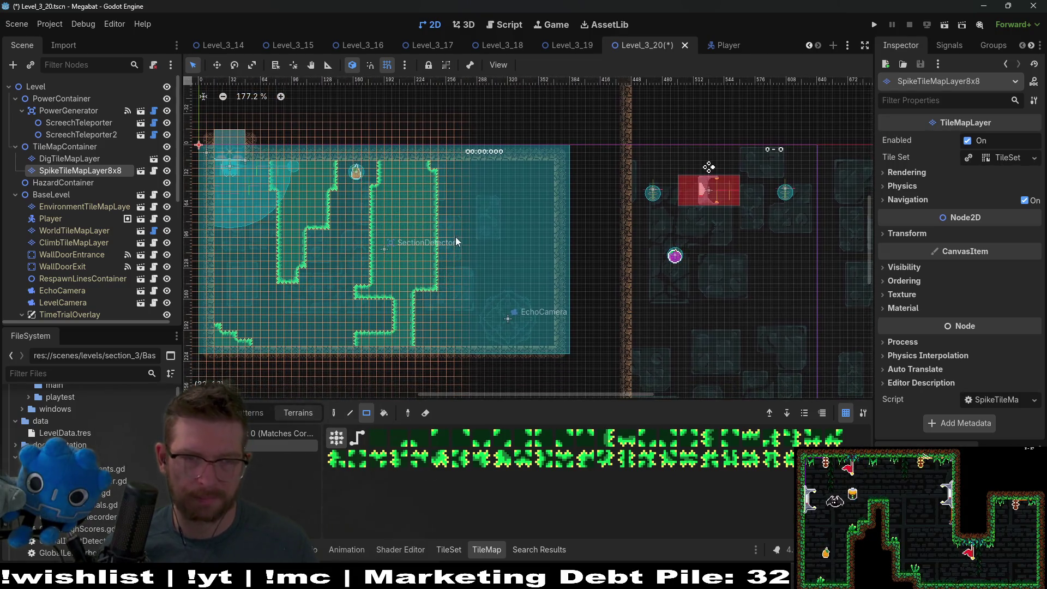
drag(432, 287, 425, 289)
drag(436, 253, 436, 254)
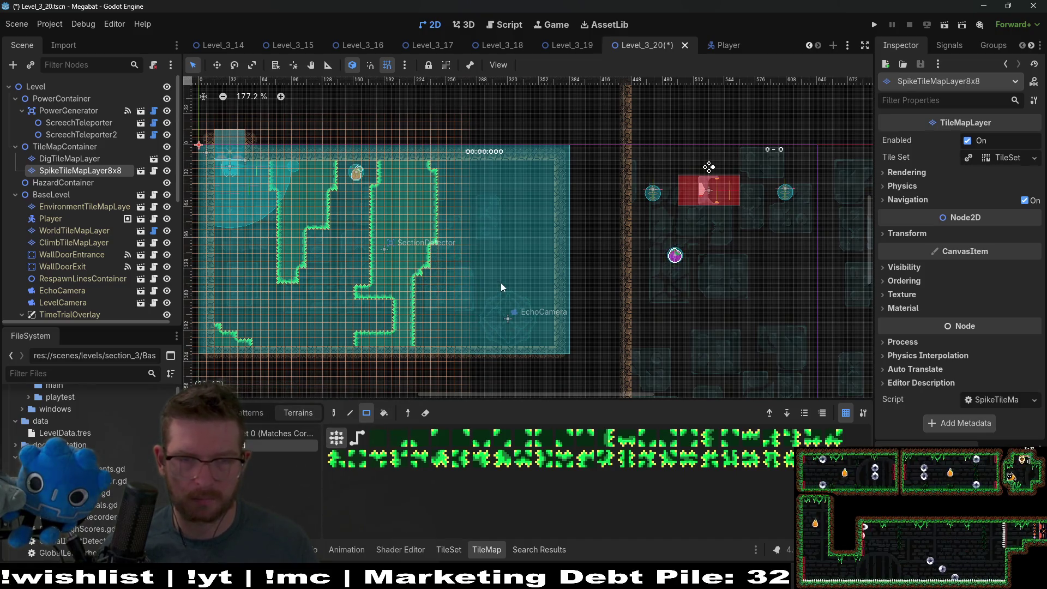
scroll(451, 271, left, 3)
scroll(450, 270, down, 1)
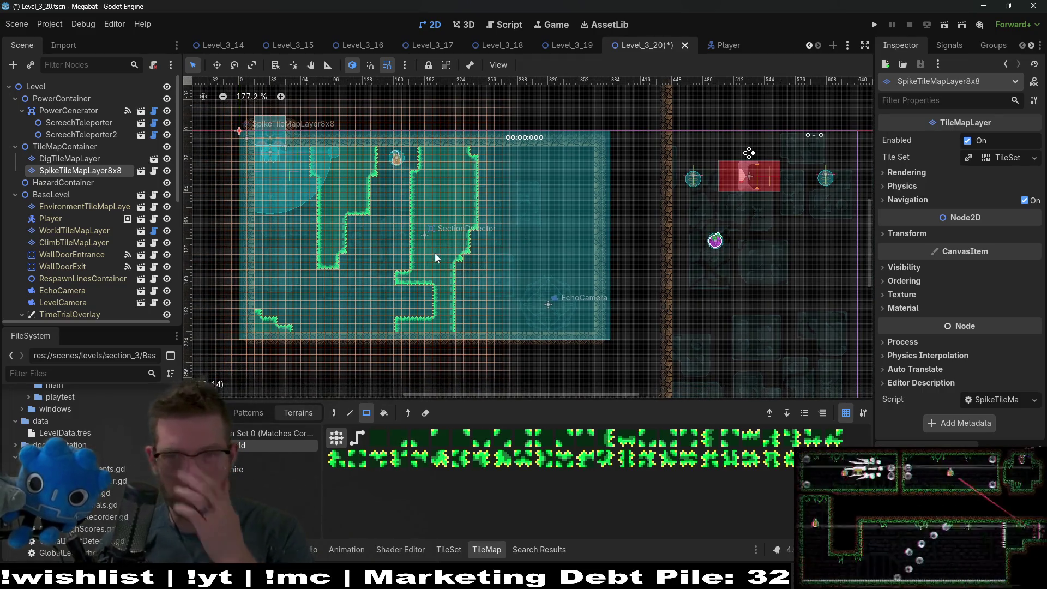
Add spike blocks along the left wall: a 2x7 strip, a 4x1 row, a 3x6 block and single tiles
drag(254, 225, 263, 267)
scroll(380, 244, right, 2)
scroll(380, 243, up, 1)
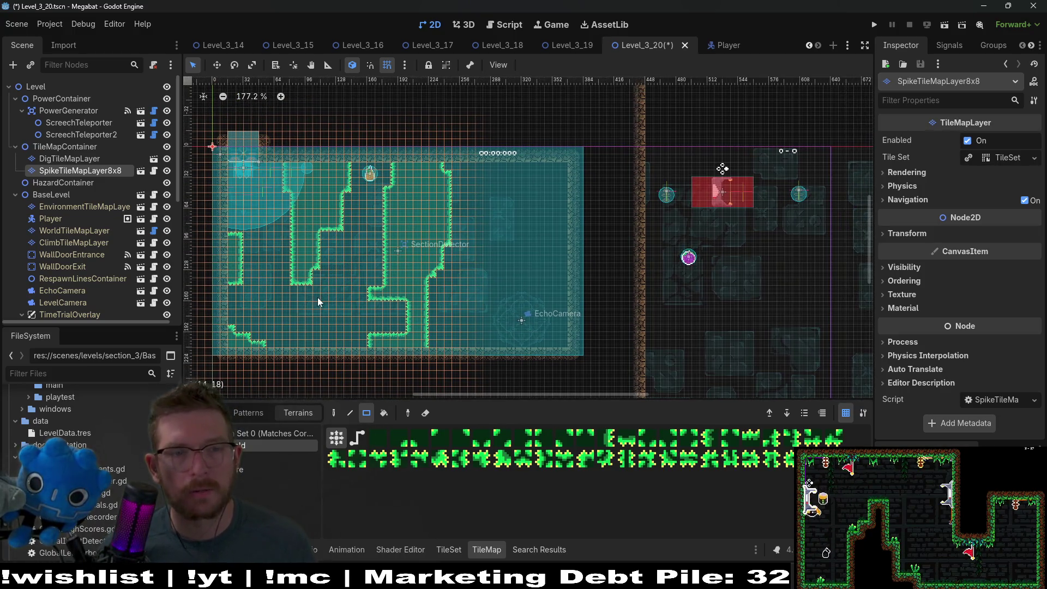
scroll(317, 297, left, 3)
scroll(317, 297, down, 1)
drag(324, 223, 357, 270)
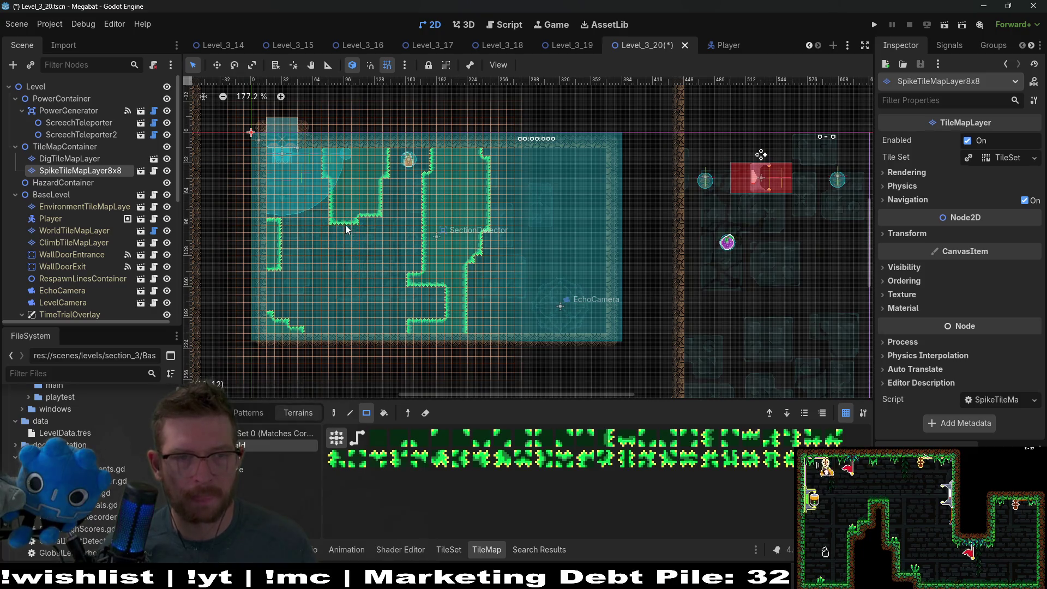
drag(358, 224, 359, 223)
drag(362, 221, 365, 220)
drag(379, 264, 378, 264)
drag(276, 225, 312, 273)
drag(334, 203, 334, 204)
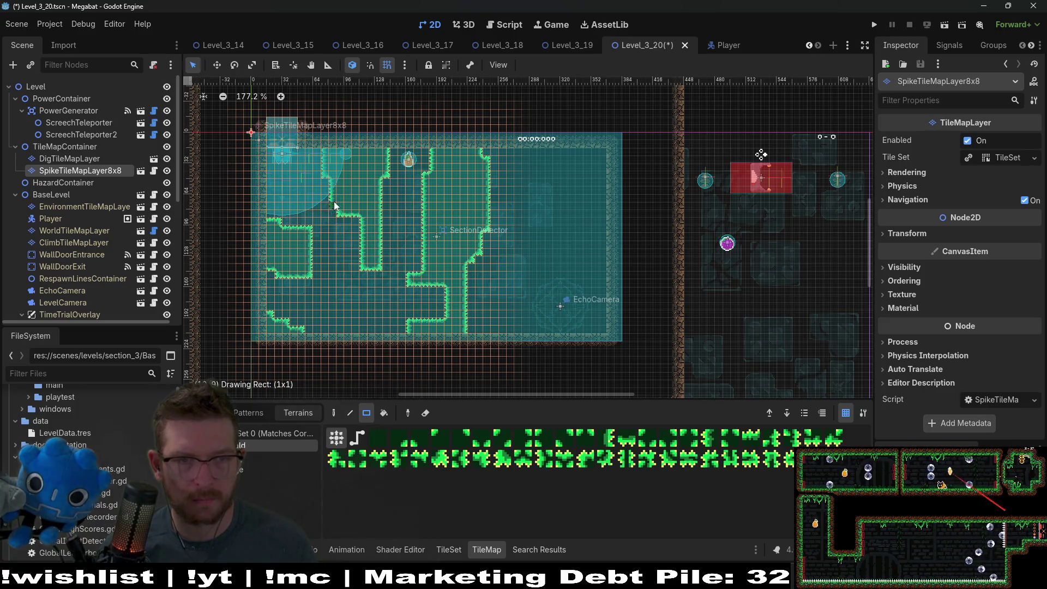
click(272, 215)
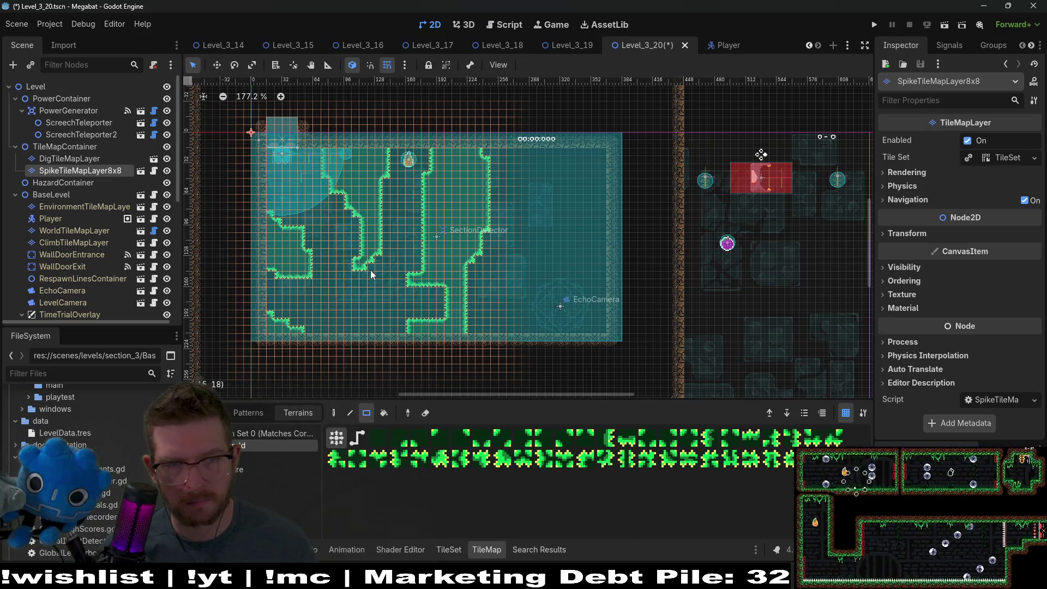
Recentre the room, then save Level_3_20 and run the current scene
drag(386, 269, 489, 273)
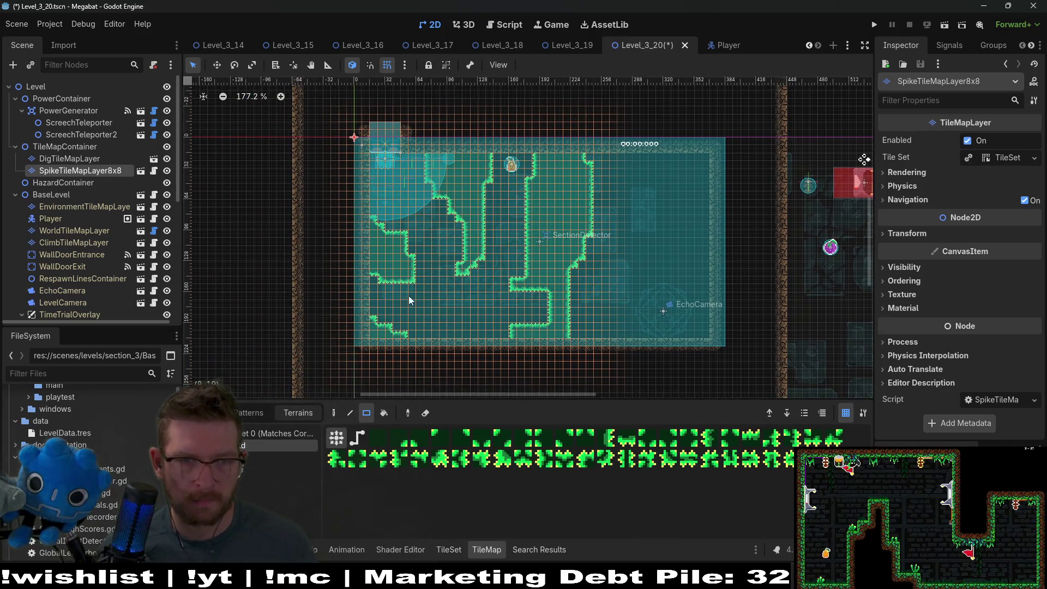
drag(426, 299, 385, 321)
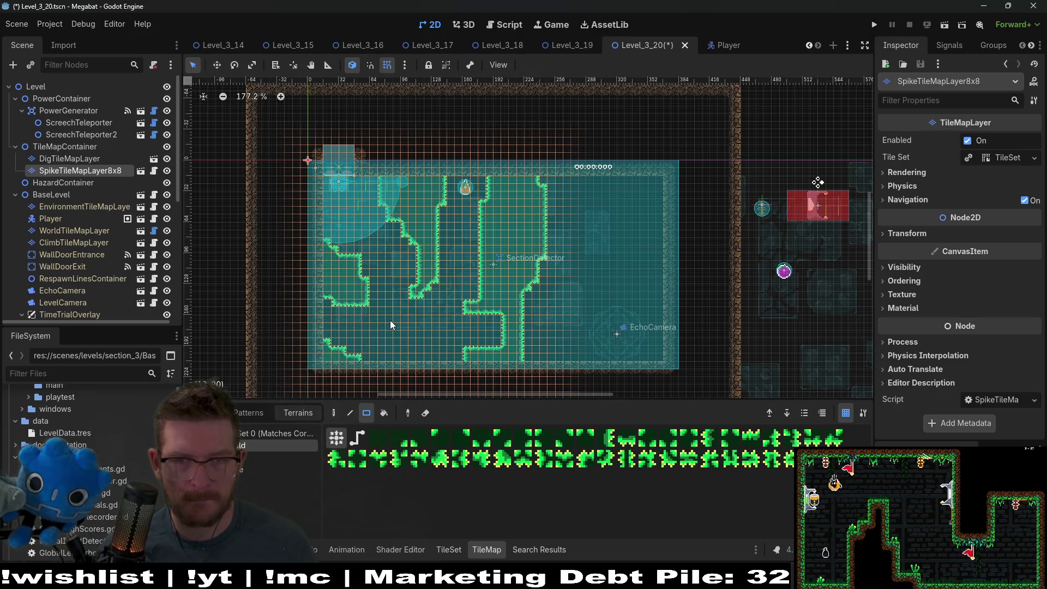
click(941, 30)
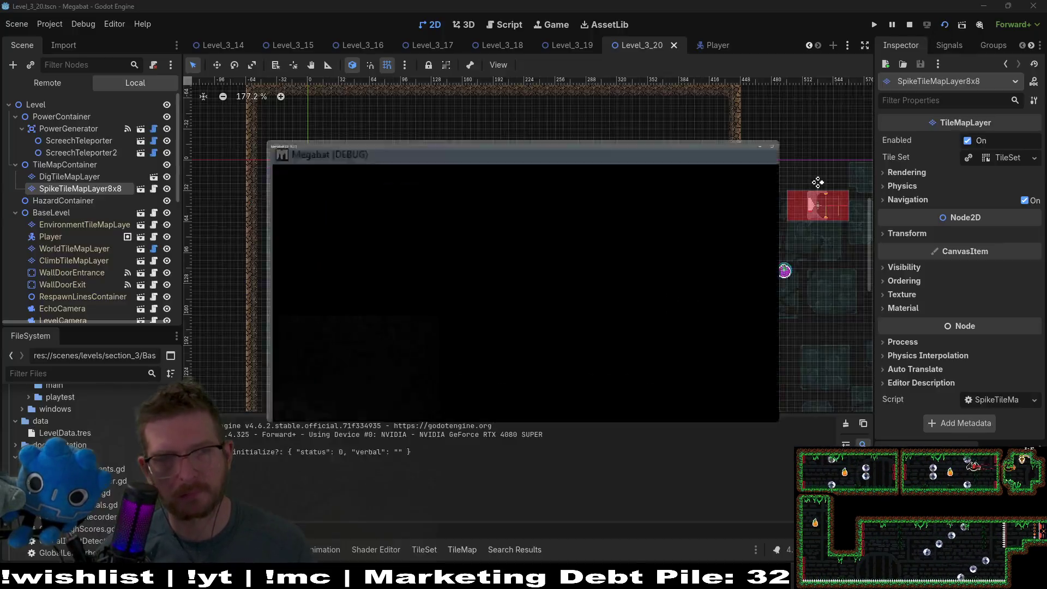
Fly the bat through the spike corridor toward the shaft, respawning after dying
key(Right)
key(Up)
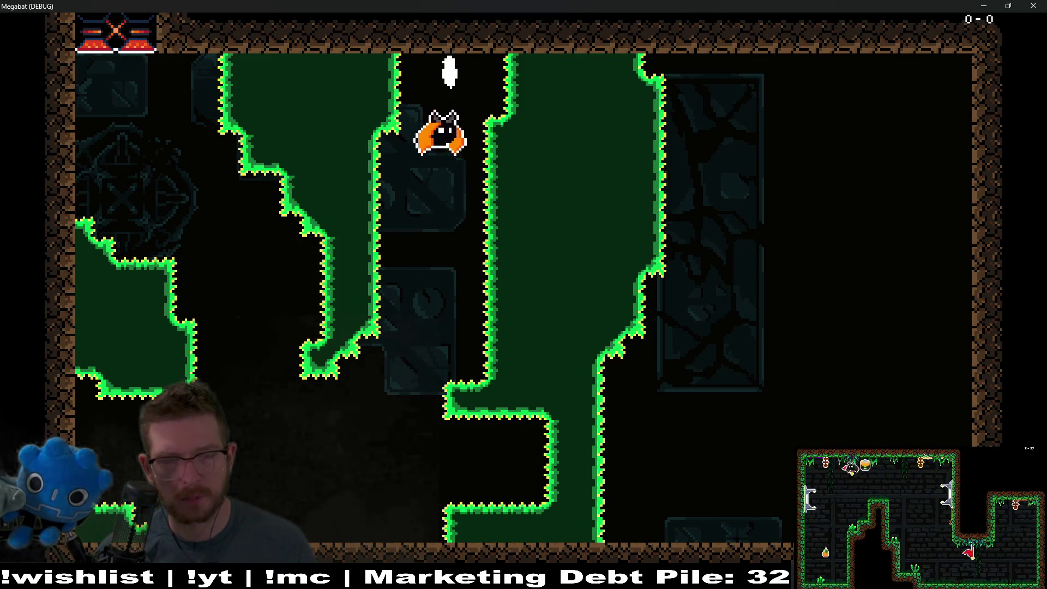
key(Up)
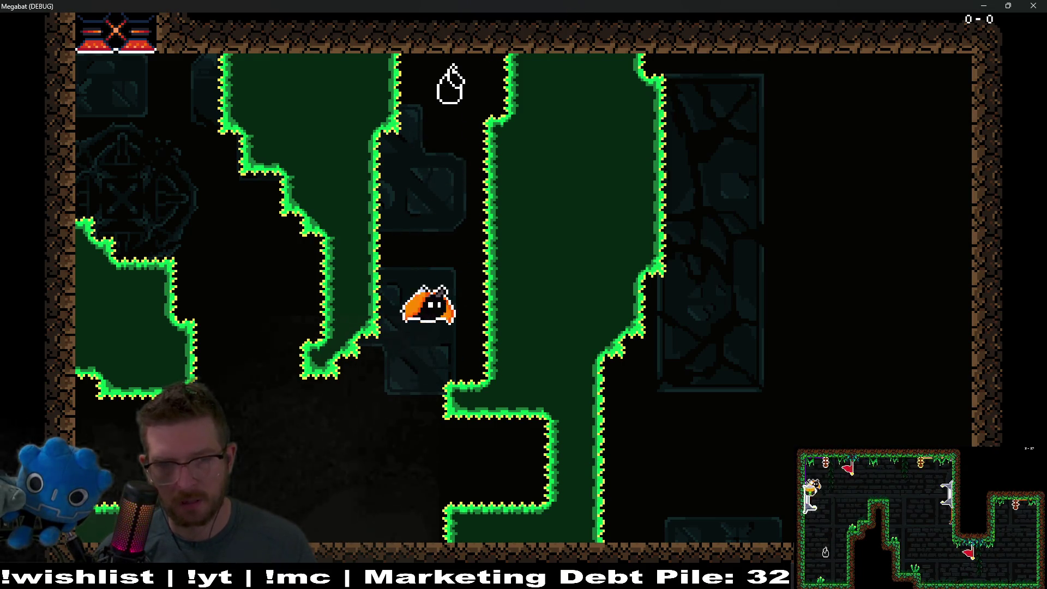
key(Right)
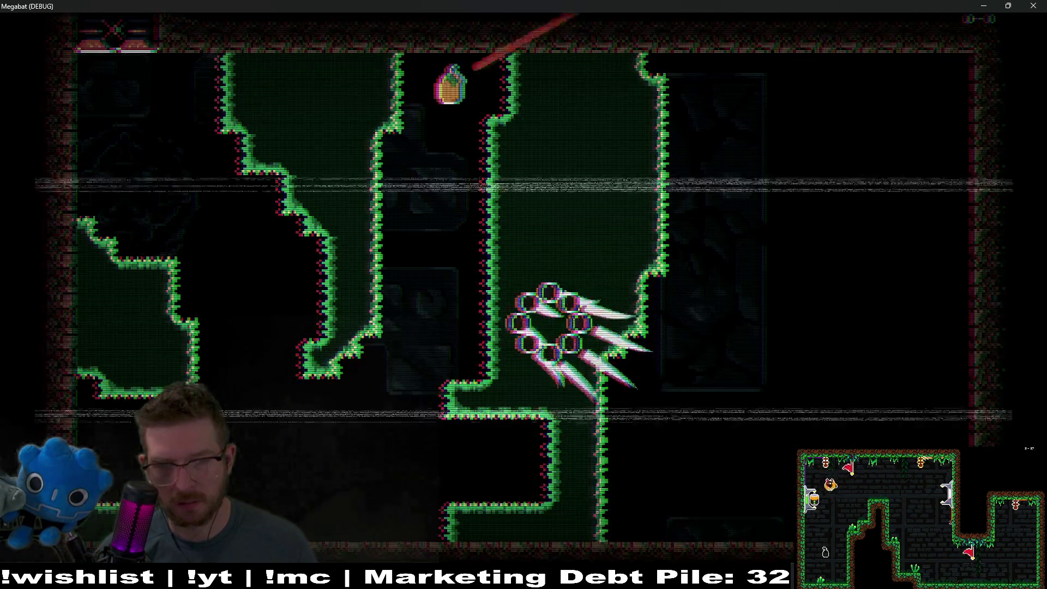
key(Right)
key(Right)
key(Up)
key(Right)
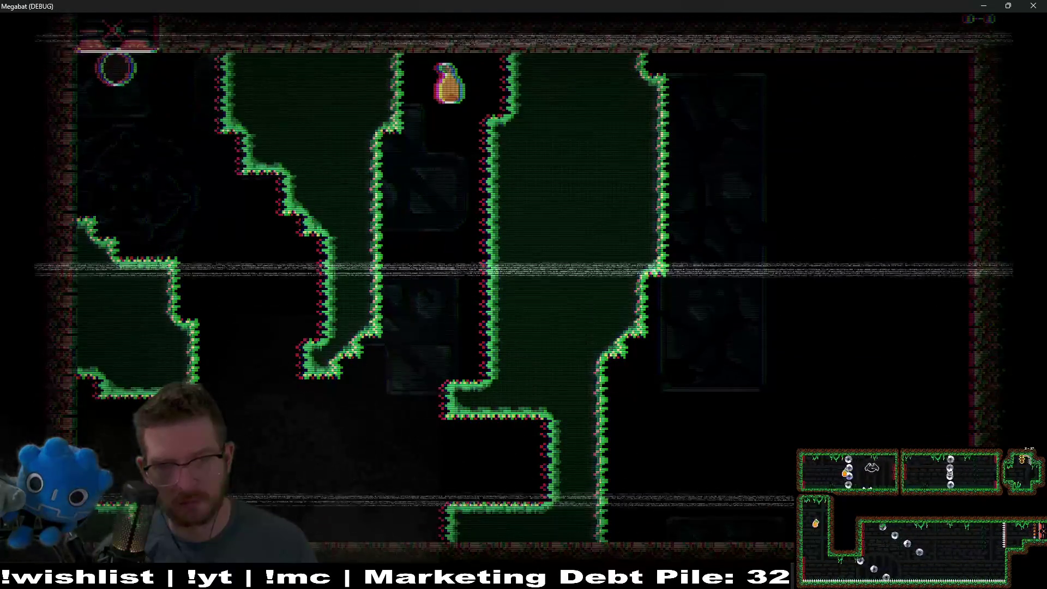
key(Right)
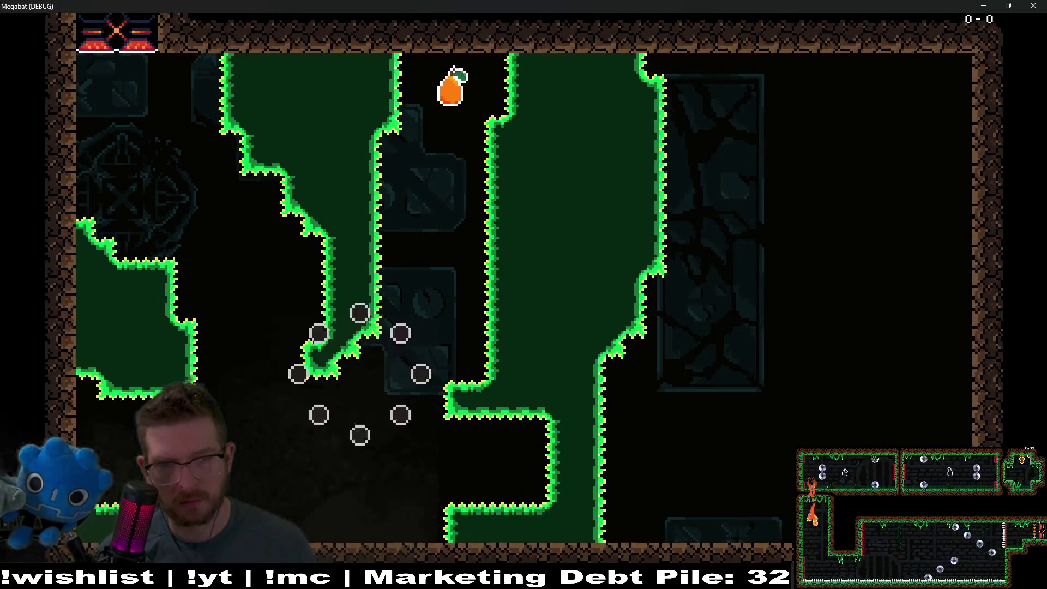
key(Right)
key(Right)
Steer up the narrow shaft, grab the carrot, dash right, then close the game window
key(Up)
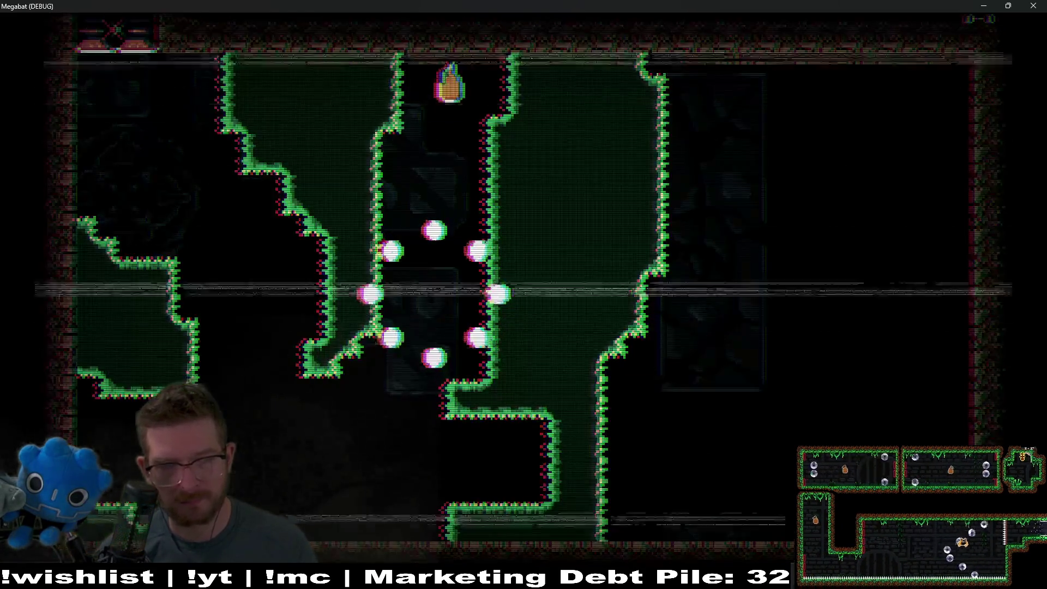
key(Right)
key(Up)
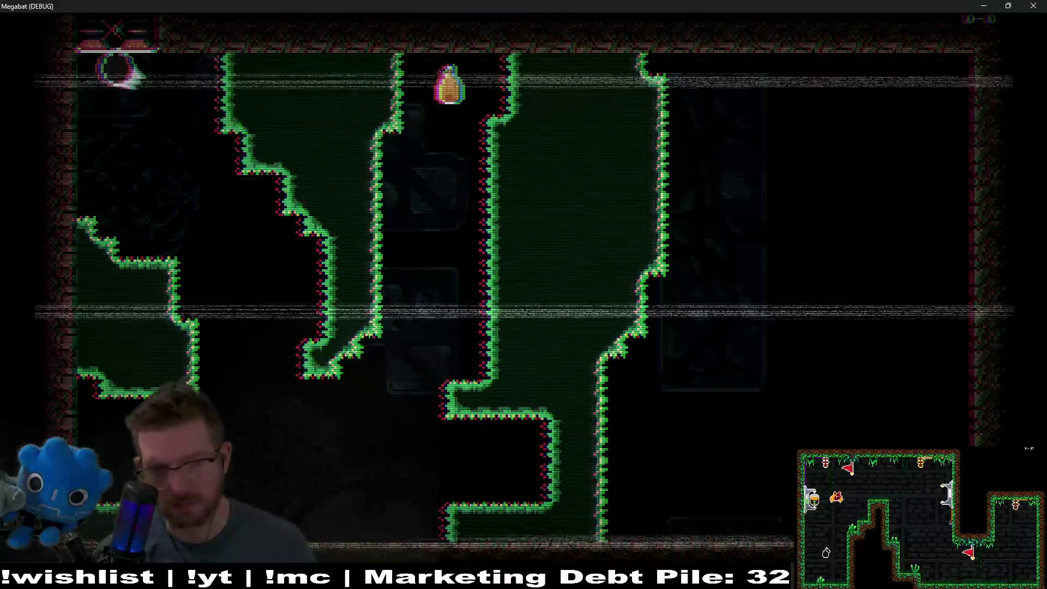
key(Up)
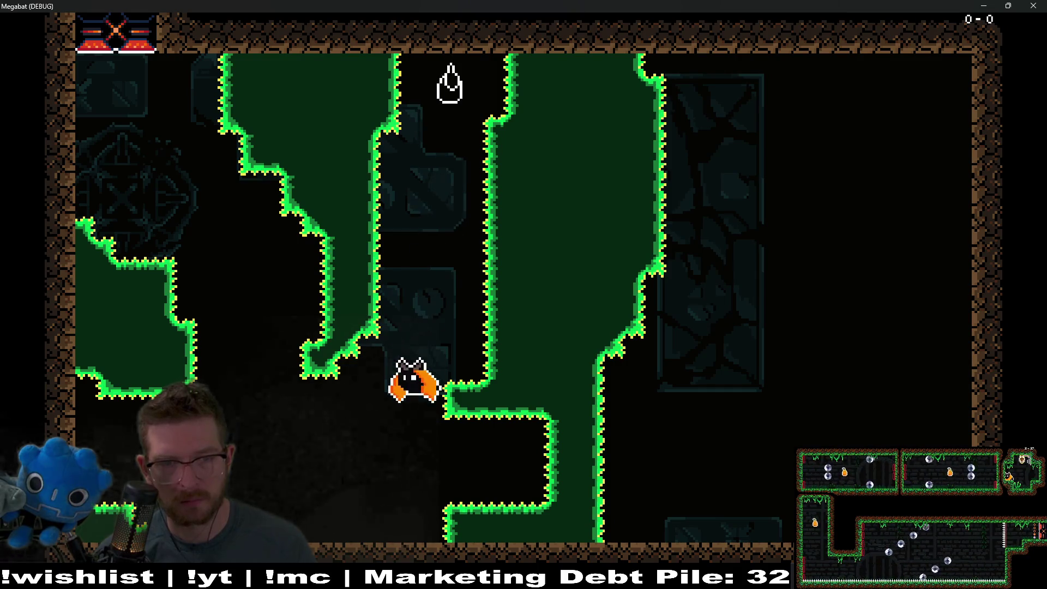
key(Right)
key(Up)
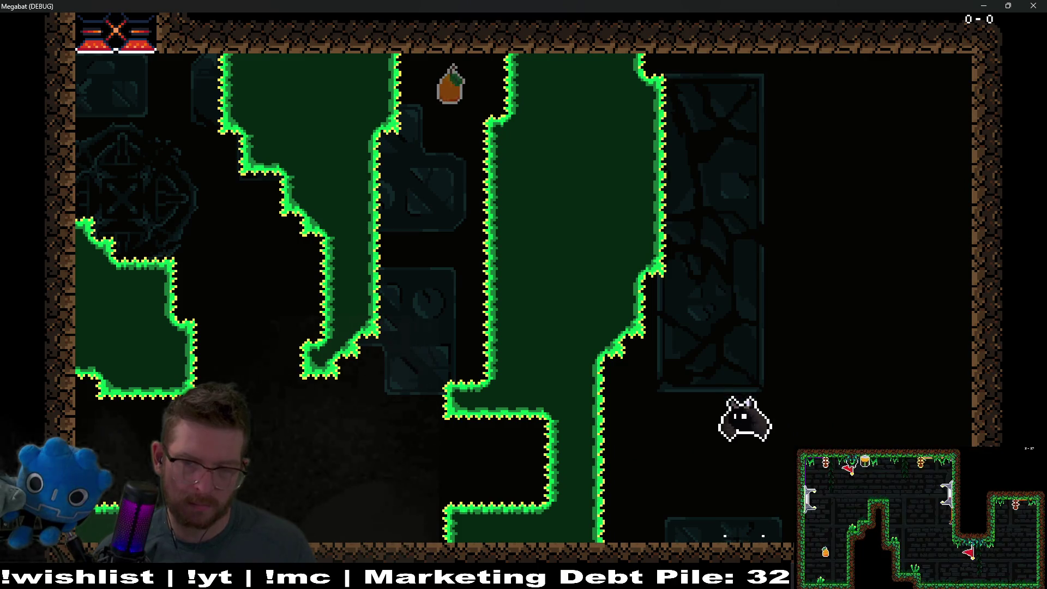
click(1032, 6)
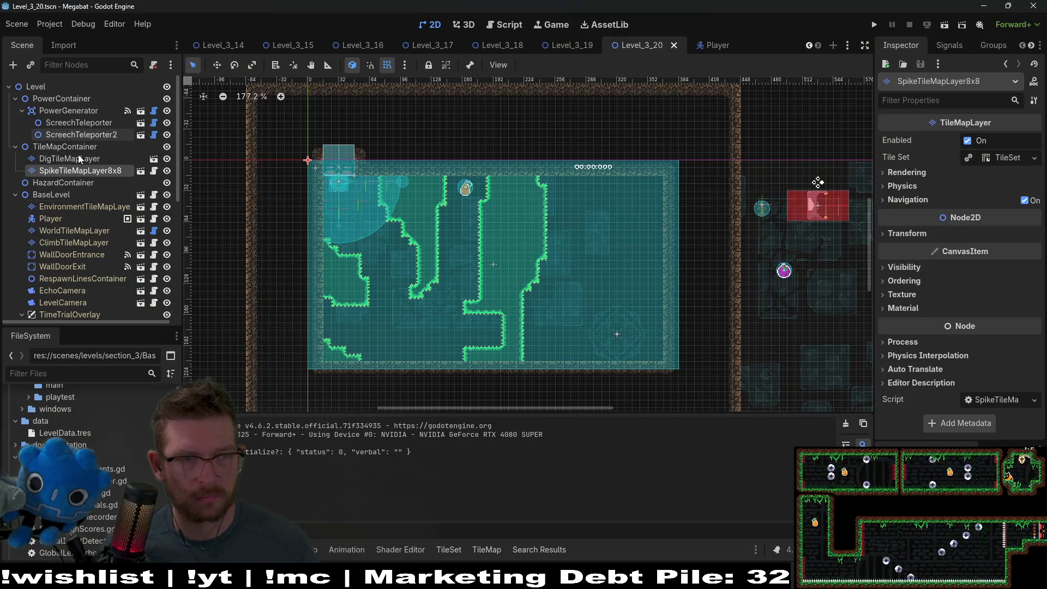
On SpikeTileMapLayer8x8, paint spike rows along the bottom and lower-left floor
click(82, 159)
click(90, 171)
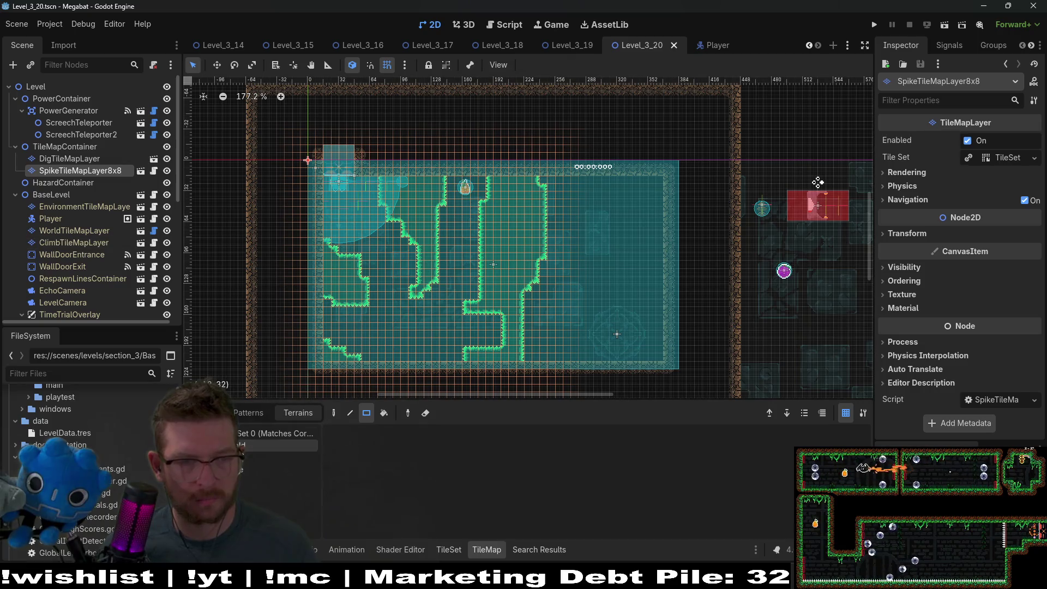
scroll(341, 336, up, 1)
scroll(341, 331, up, 1)
mouse_move(348, 302)
mouse_down()
mouse_move(534, 316)
mouse_move(528, 309)
mouse_up()
scroll(490, 308, right, 3)
scroll(393, 310, left, 3)
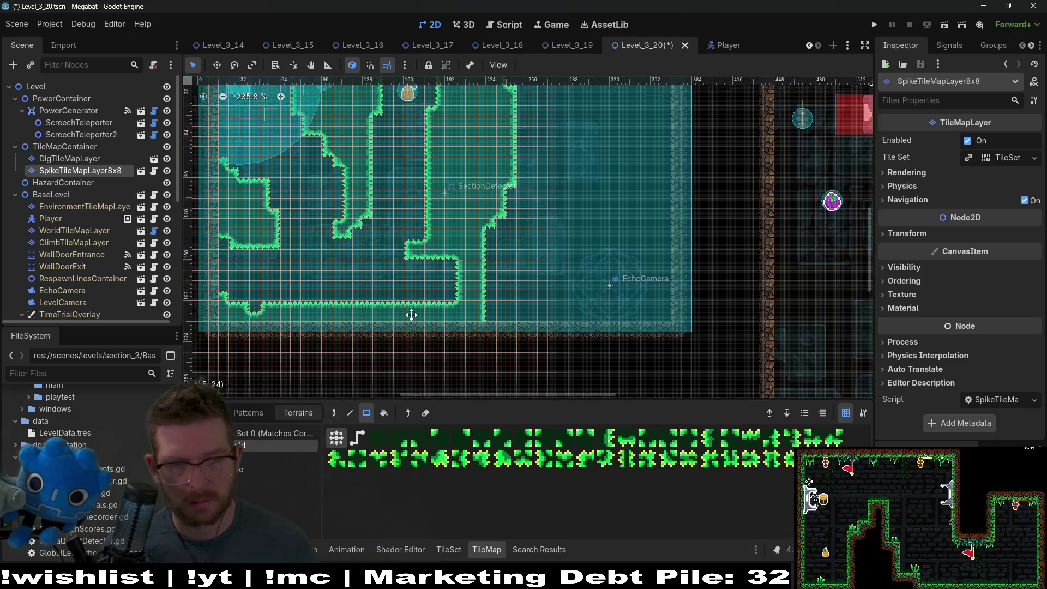
drag(358, 315, 382, 315)
scroll(444, 320, right, 3)
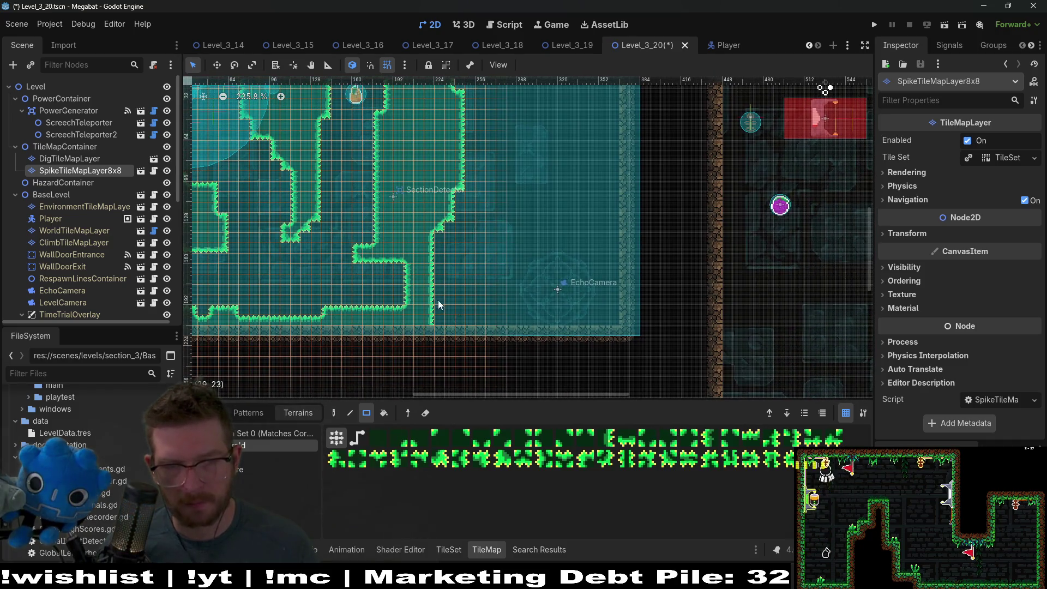
Paint a spike block joining the walls, horizontal spike strips and a 2x3 block in the corridor
mouse_move(428, 224)
mouse_down()
mouse_move(433, 239)
mouse_move(524, 260)
mouse_up()
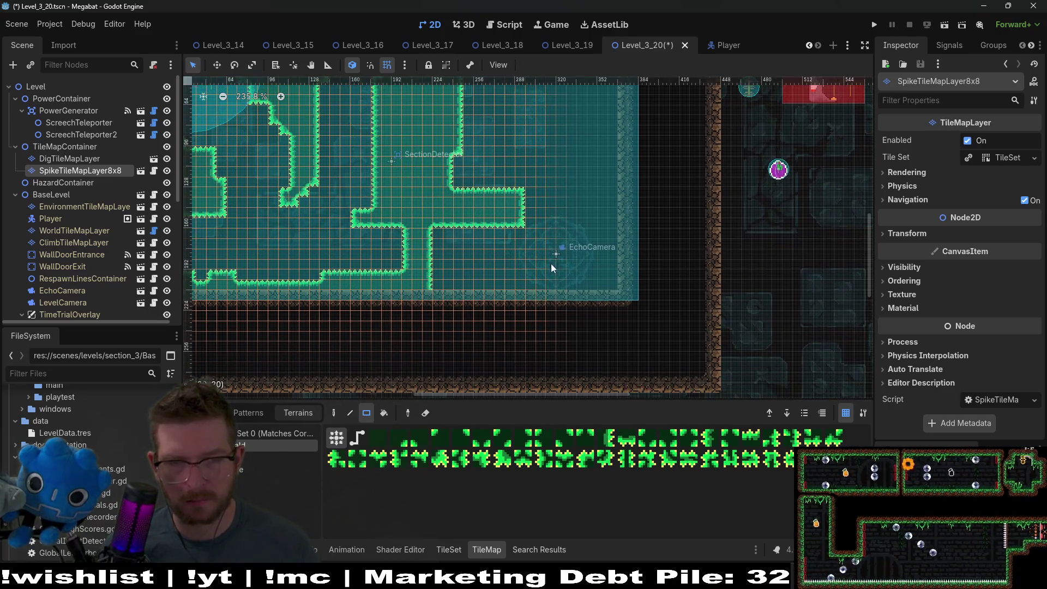
scroll(523, 235, down, 3)
drag(436, 285, 550, 286)
scroll(545, 300, up, 2)
scroll(545, 300, right, 4)
drag(503, 258, 615, 289)
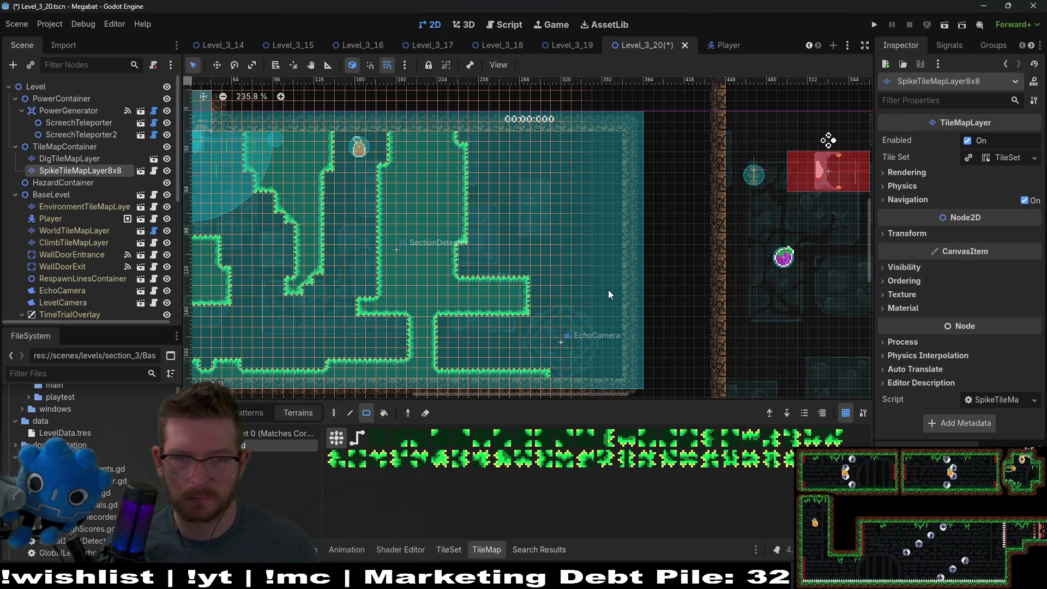
drag(470, 281, 503, 284)
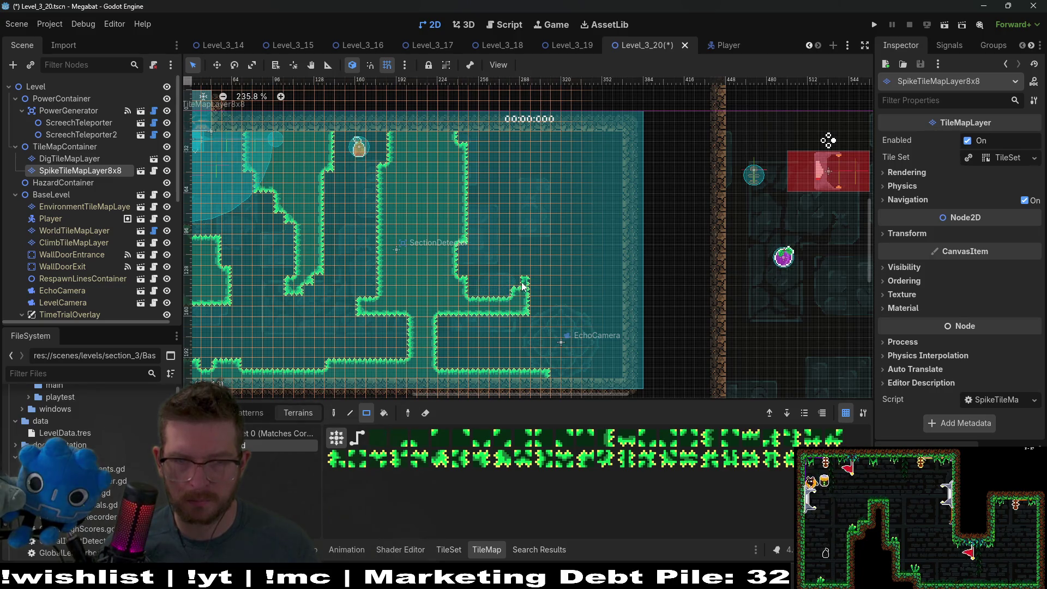
mouse_move(547, 306)
mouse_down()
mouse_move(562, 318)
mouse_move(578, 281)
mouse_up()
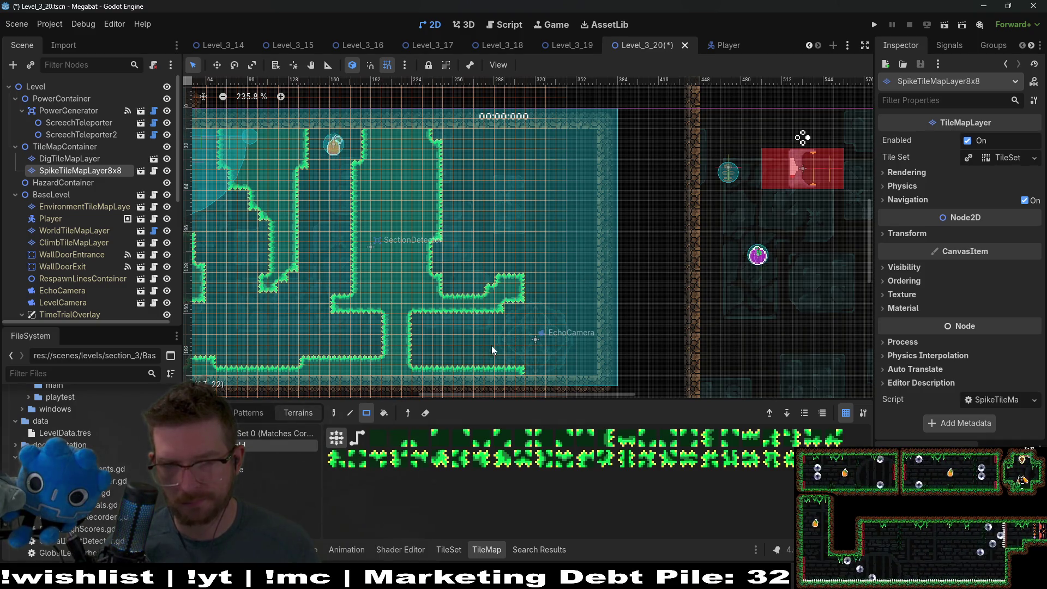
click(387, 205)
click(375, 246)
drag(417, 185, 402, 160)
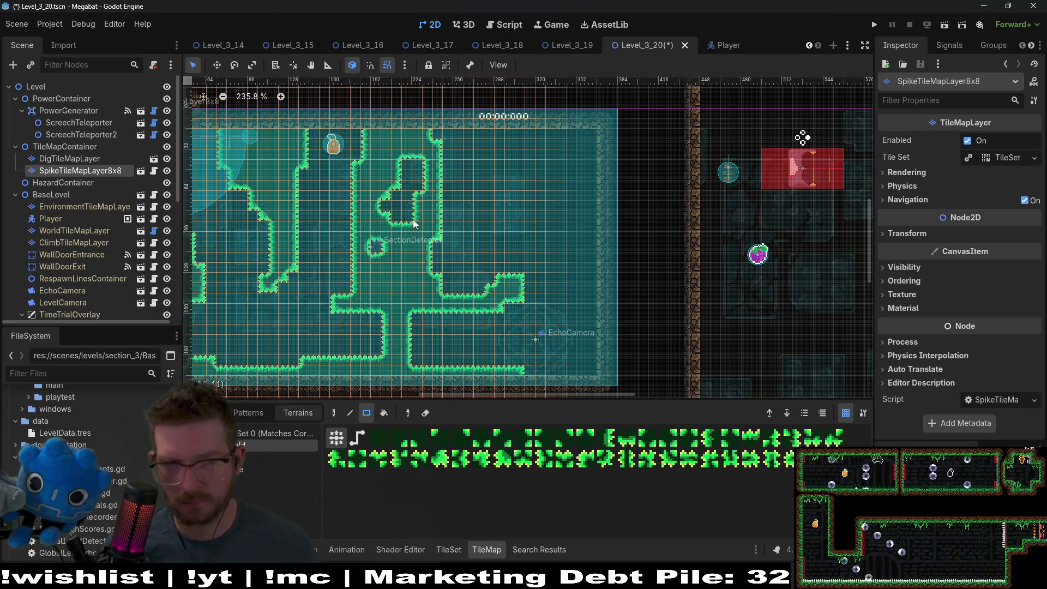
Erase the floating spike island and small spike shapes from the middle corridor
drag(525, 242, 490, 209)
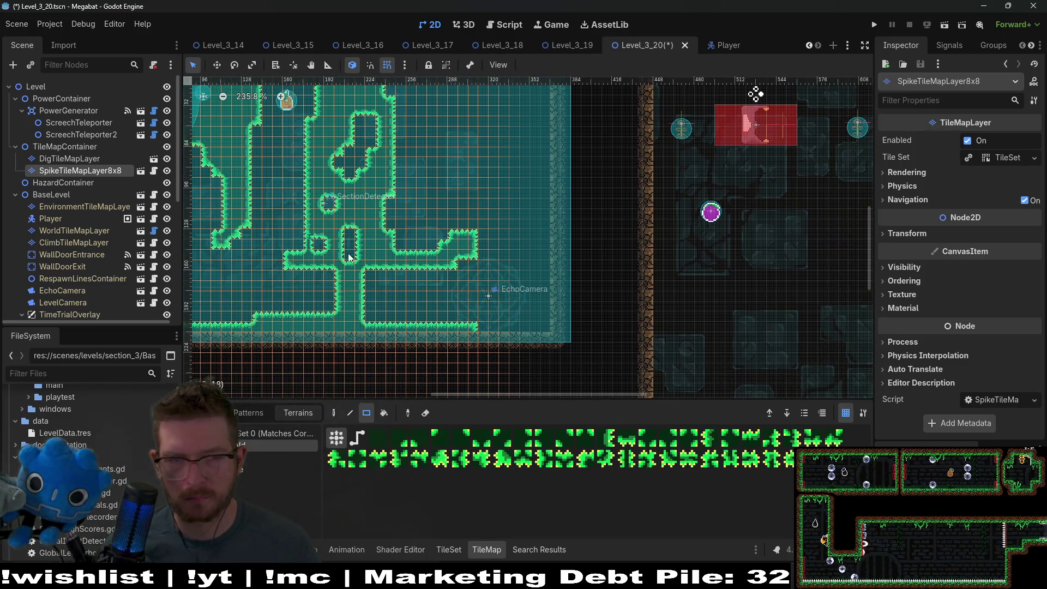
scroll(344, 256, down, 2)
scroll(565, 278, up, 2)
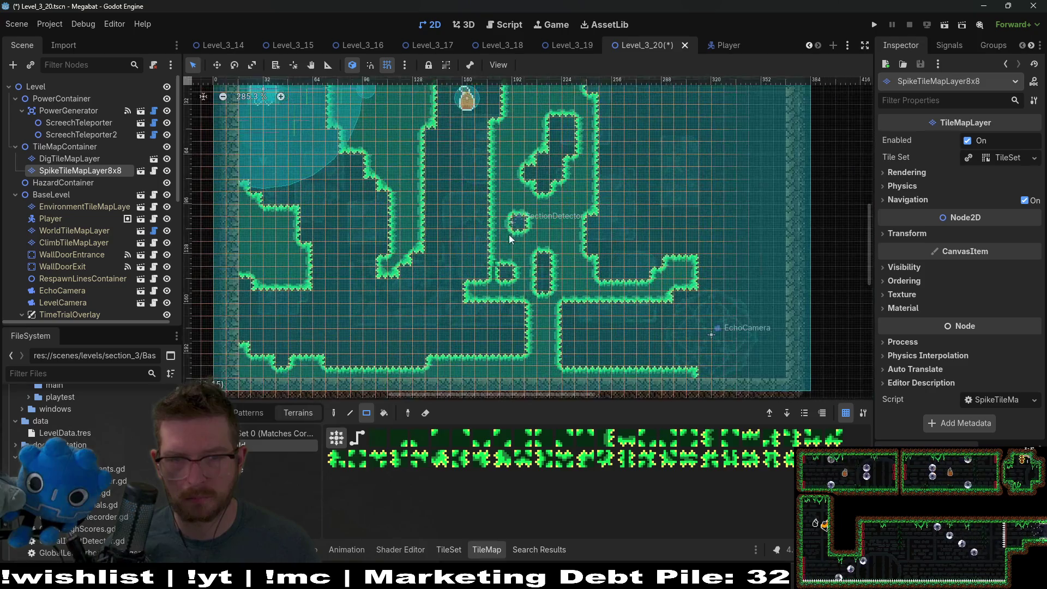
drag(499, 218, 555, 297)
scroll(560, 246, up, 1)
drag(493, 188, 556, 280)
drag(459, 271, 376, 221)
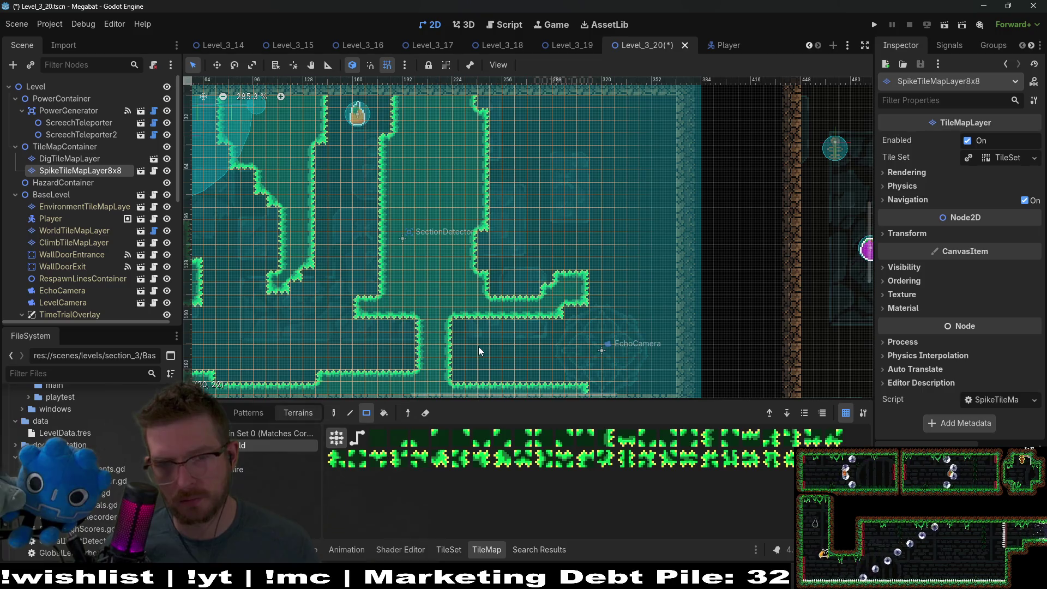
scroll(652, 279, down, 2)
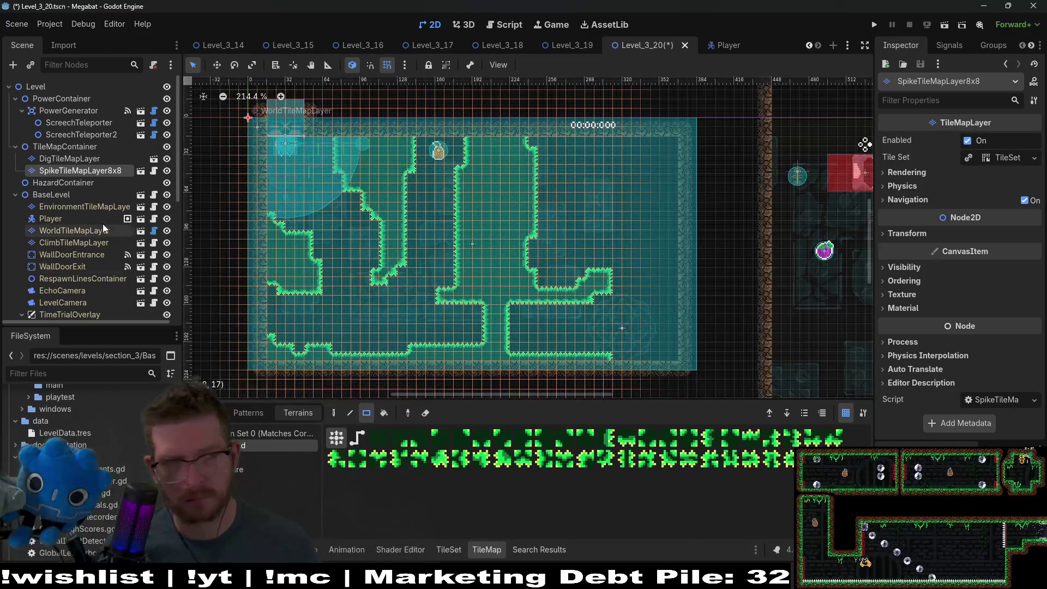
scroll(71, 187, down, 8)
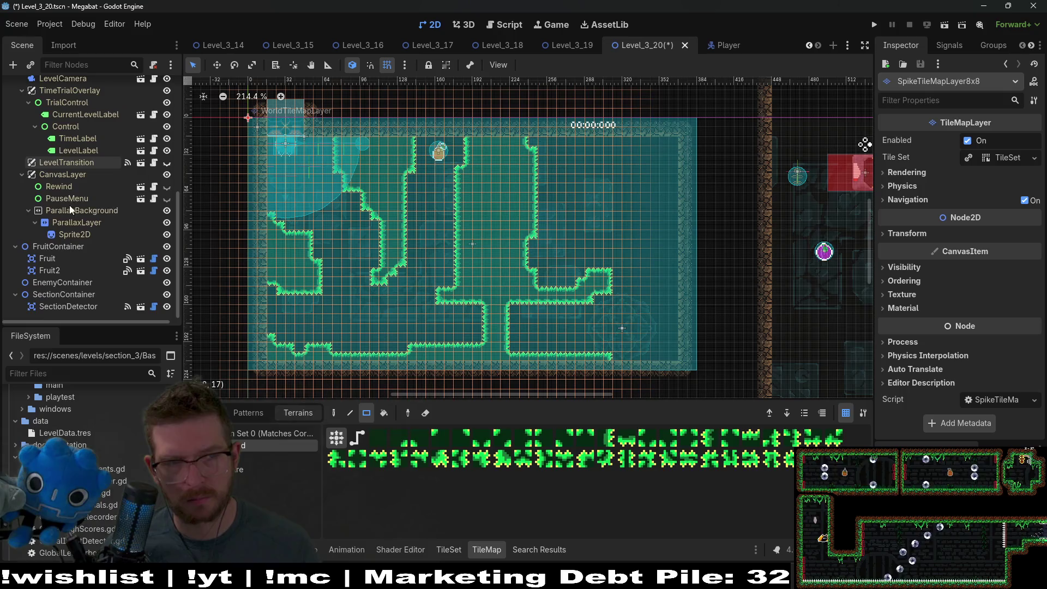
Select Fruit2 and set its Inspector Type to Dig, after briefly choosing Teleport
click(115, 269)
key(w)
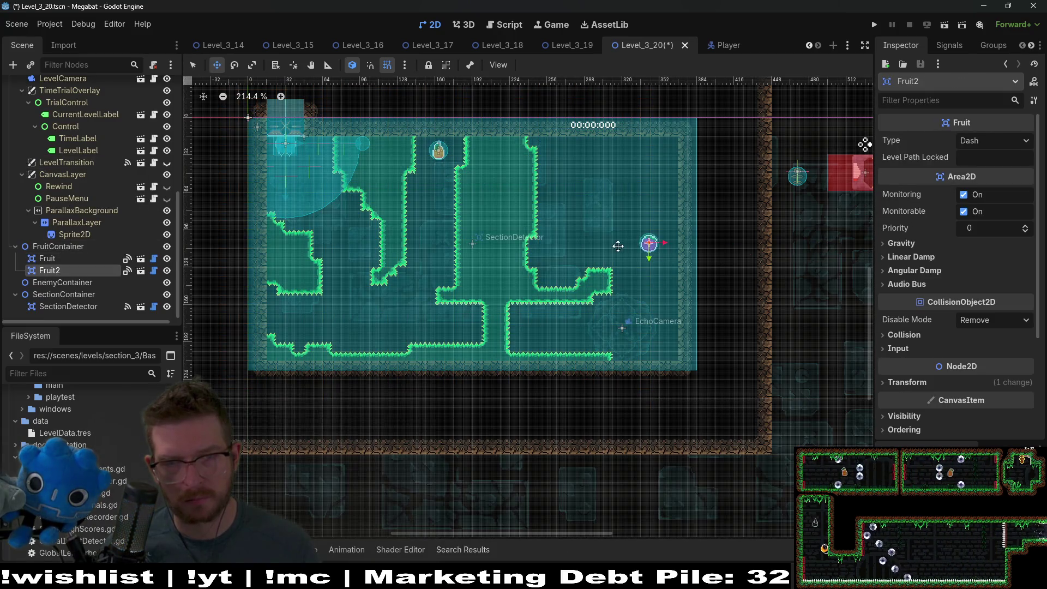
click(983, 140)
click(990, 189)
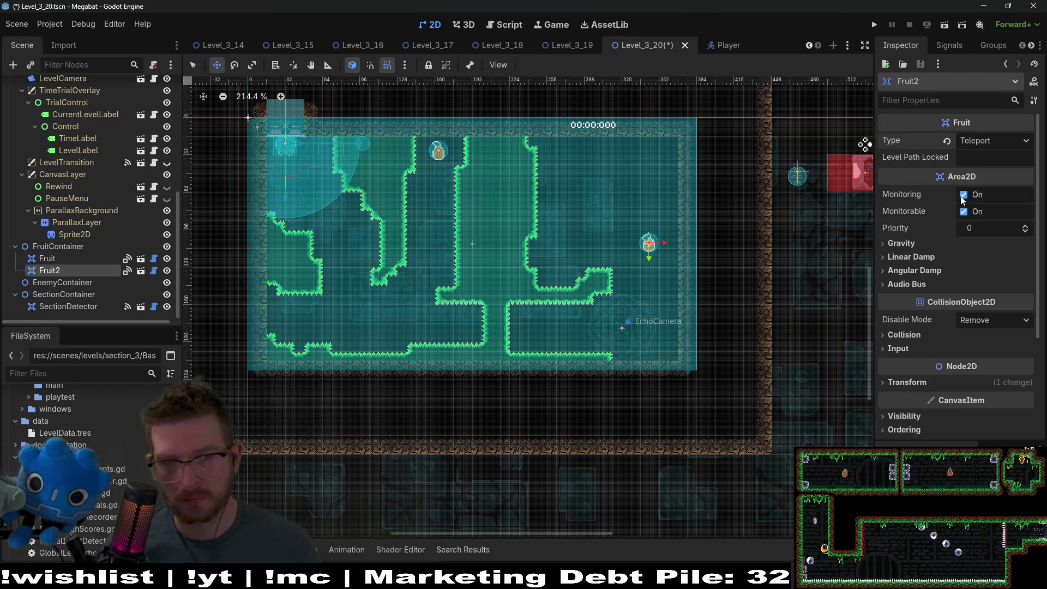
scroll(659, 308, up, 1)
scroll(658, 308, up, 2)
click(990, 141)
click(984, 198)
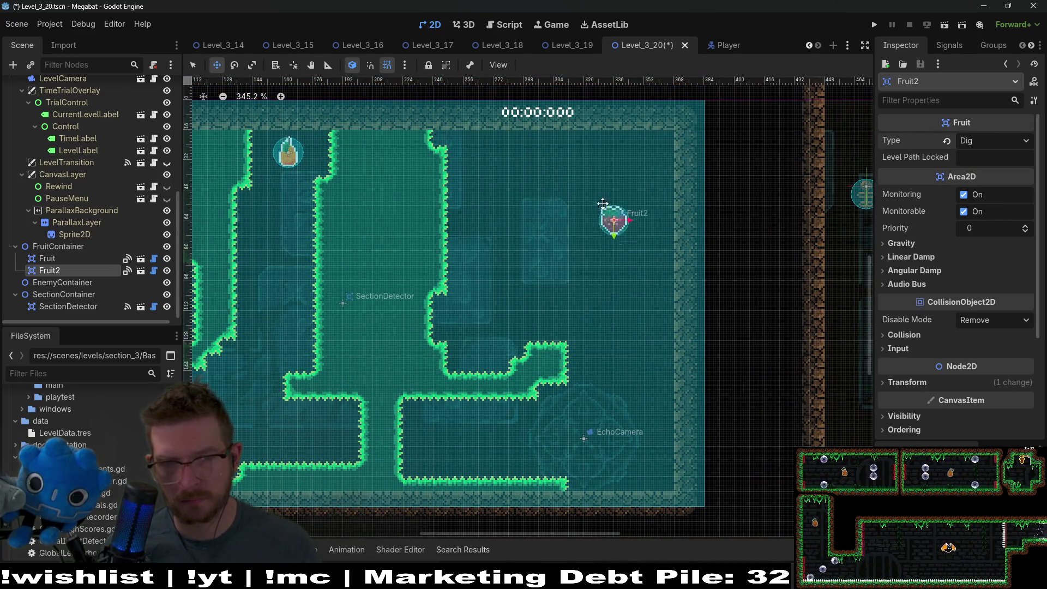
scroll(580, 307, down, 2)
scroll(580, 307, left, 2)
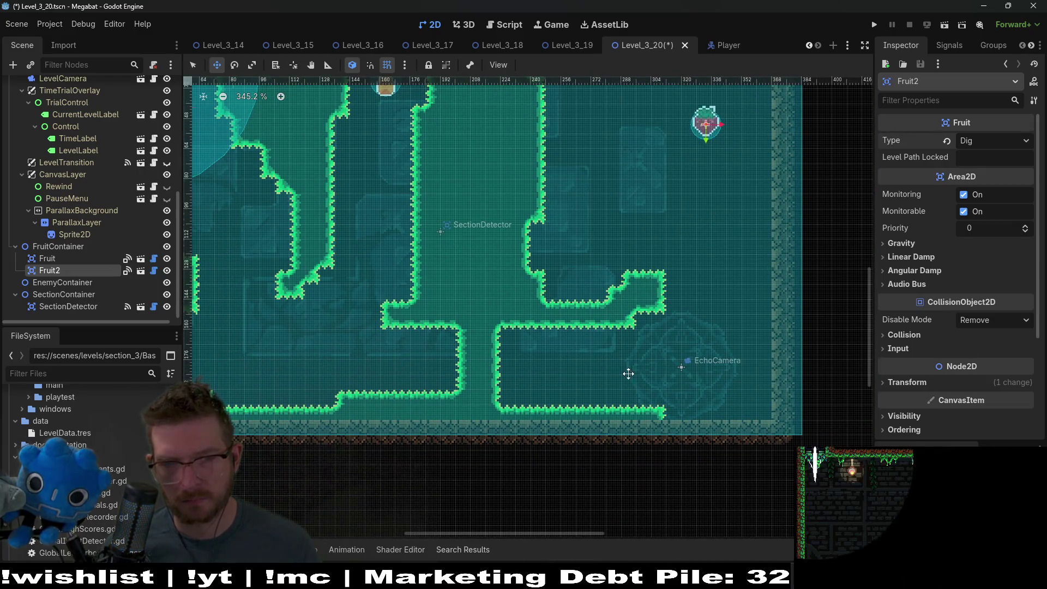
scroll(625, 215, up, 2)
scroll(643, 239, left, 4)
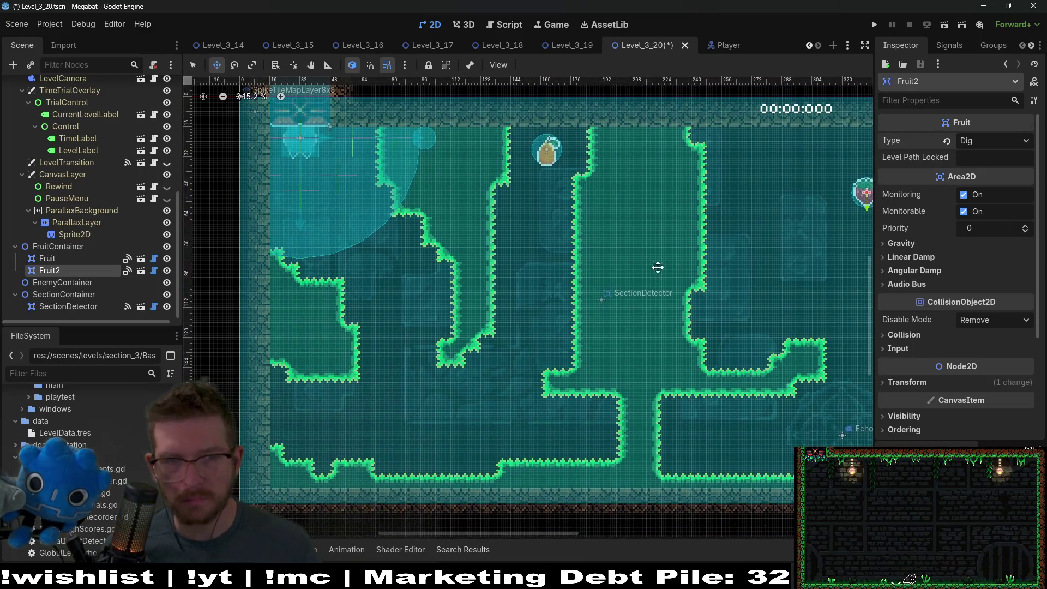
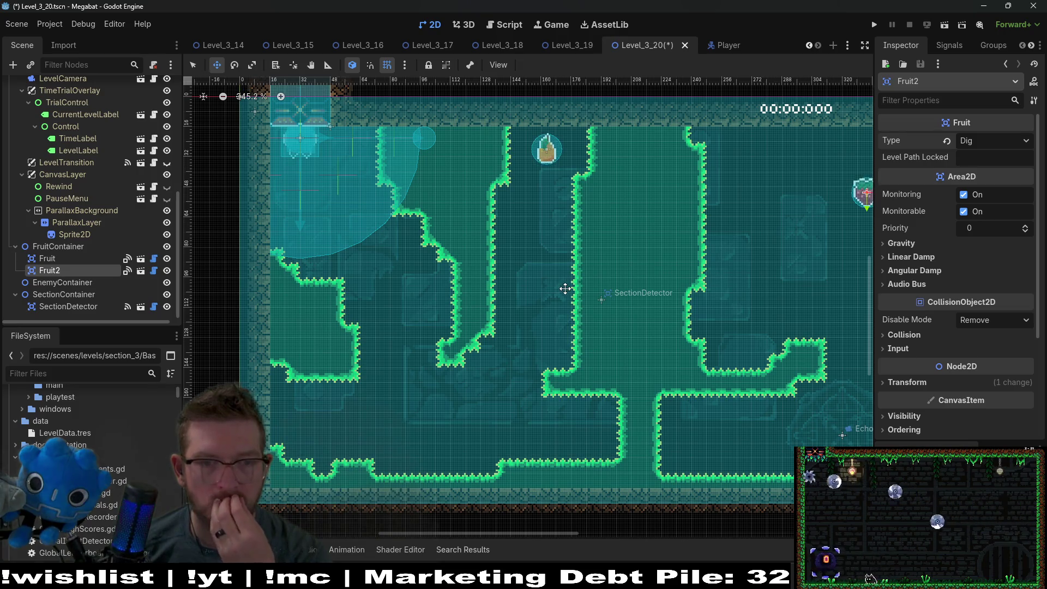
Move Fruit2 from the upper right down beside the lower middle ledge
scroll(673, 307, right, 5)
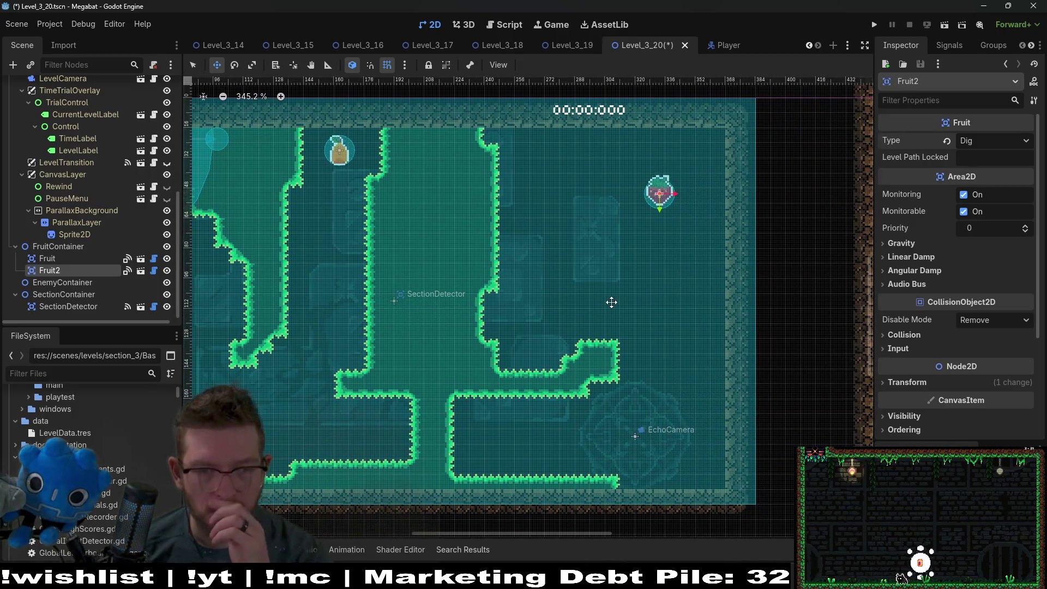
drag(596, 320, 577, 301)
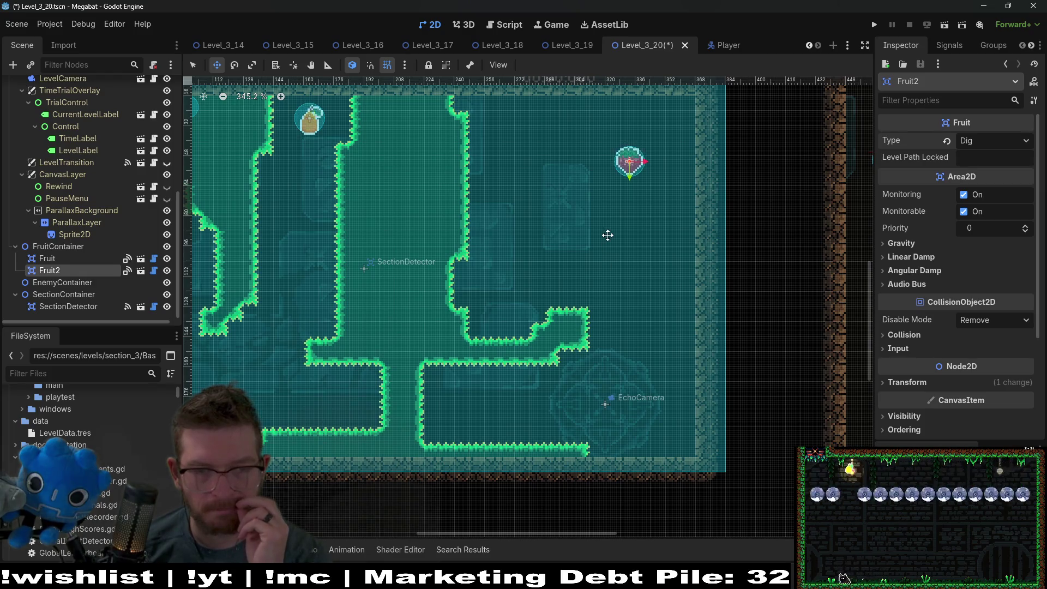
drag(606, 233, 592, 286)
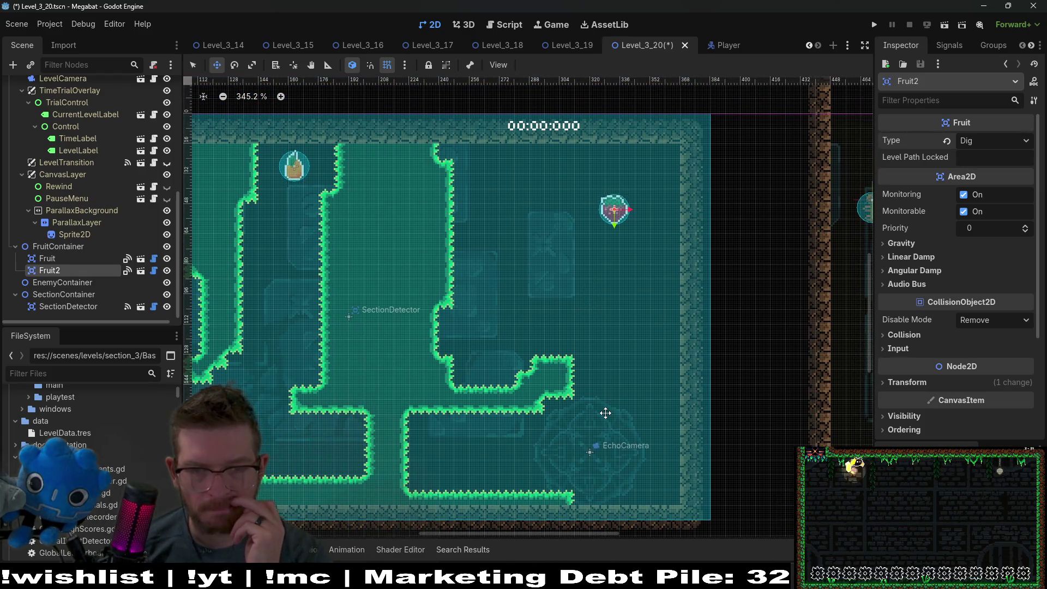
mouse_move(610, 215)
mouse_down()
mouse_move(505, 347)
mouse_move(478, 346)
mouse_up()
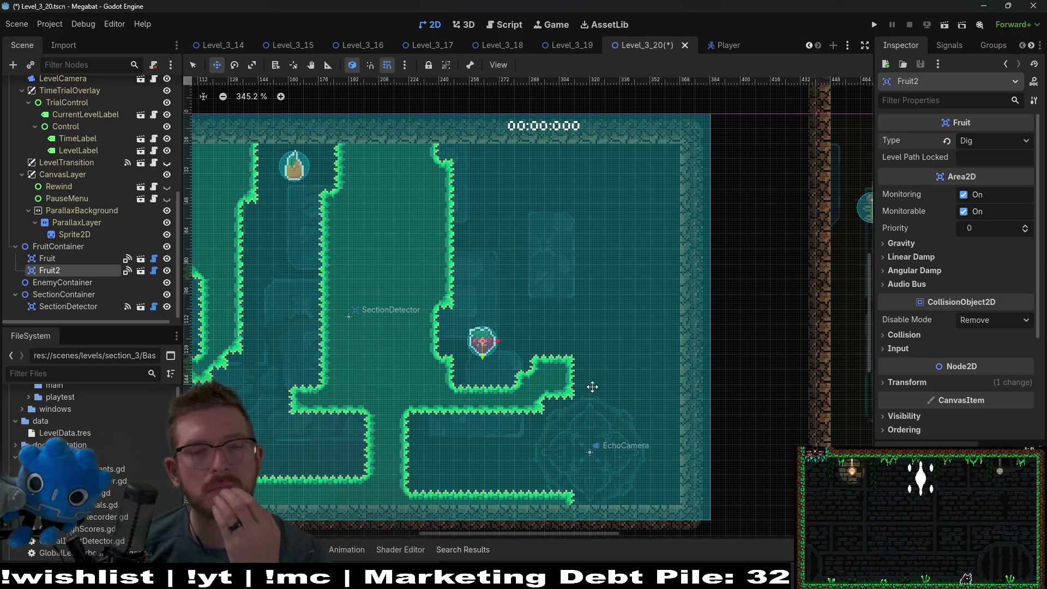
Pan back to the room's left side and select the PowerContainer node
scroll(591, 389, up, 3)
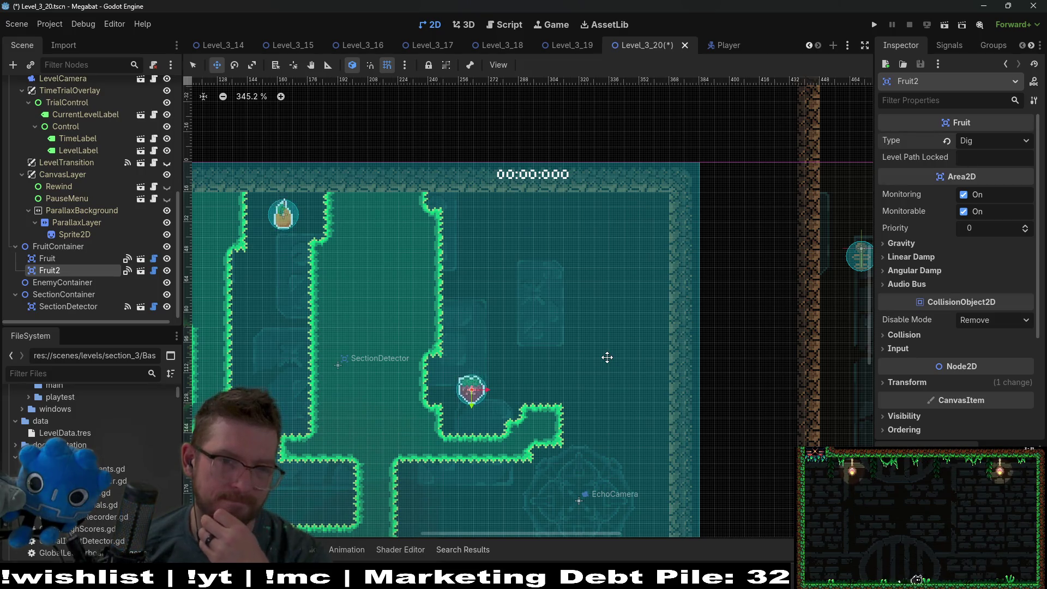
drag(534, 373, 584, 329)
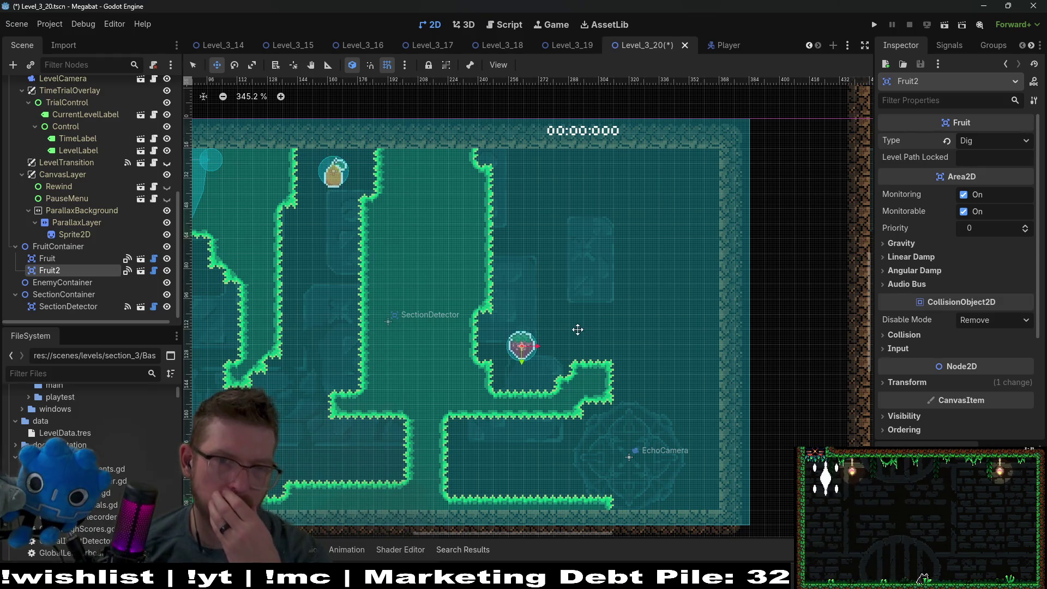
drag(573, 329, 631, 327)
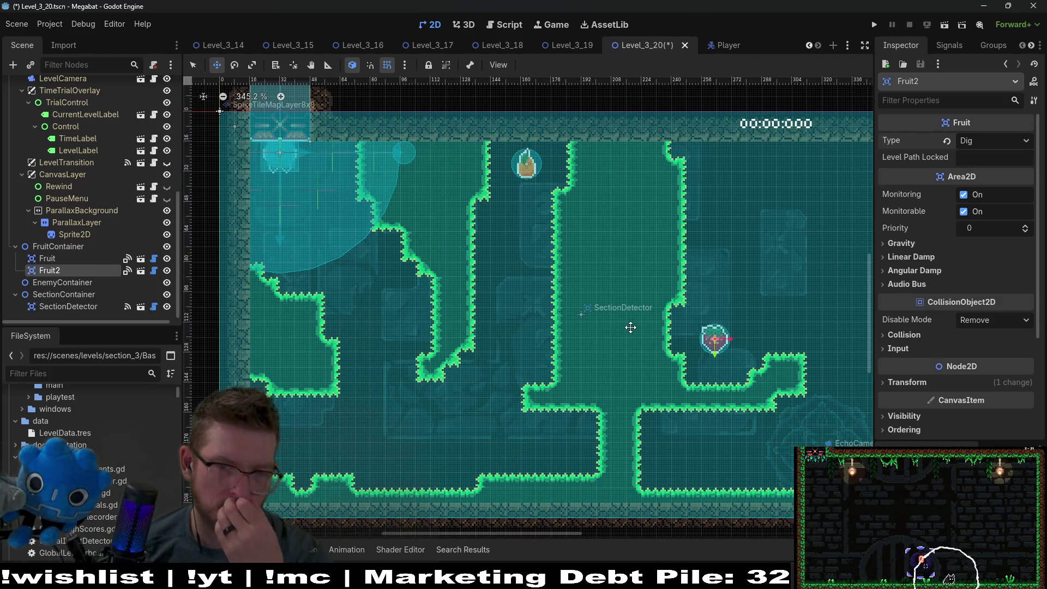
scroll(638, 326, down, 2)
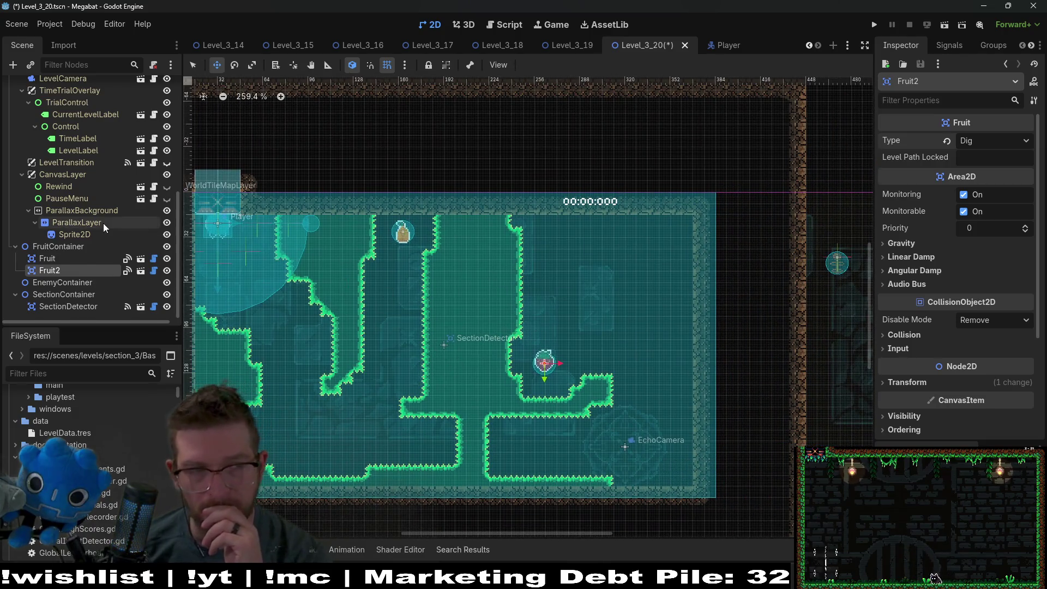
scroll(103, 224, up, 5)
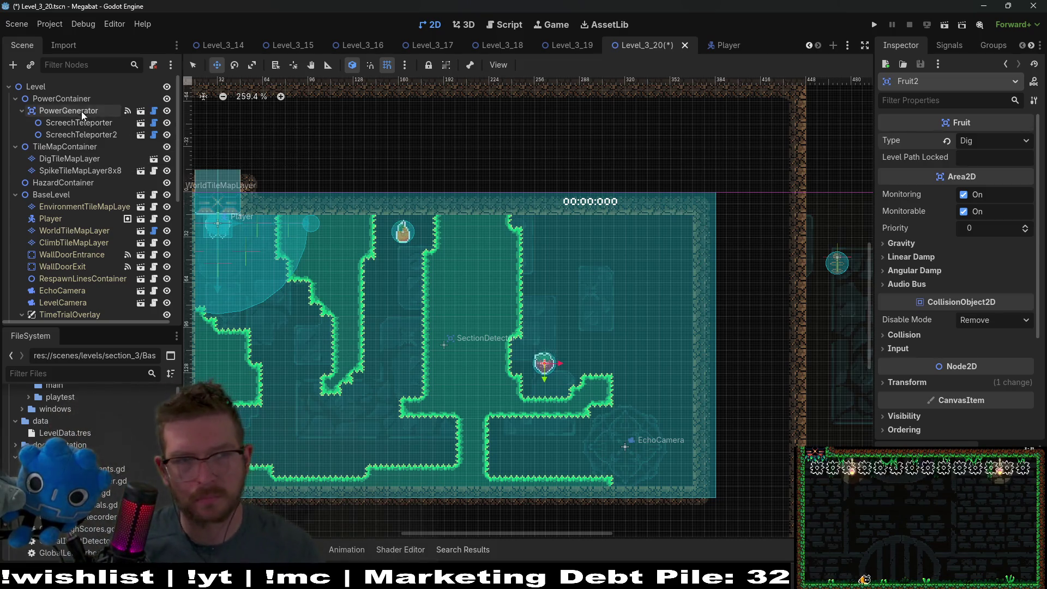
click(87, 98)
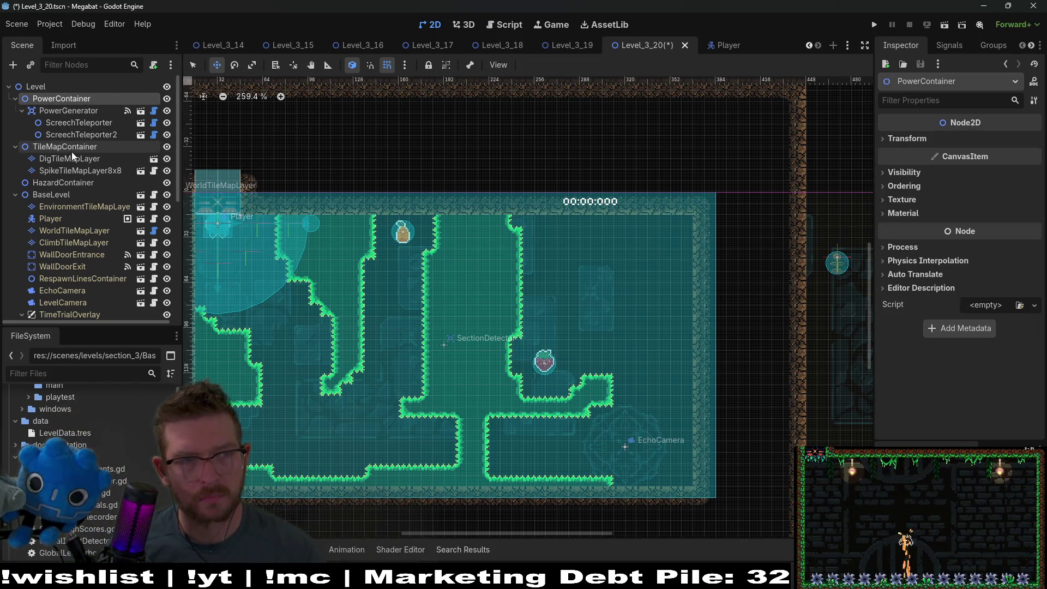
Instantiate CrystalDoor.tscn as a child scene of TileMapContainer
right_click(73, 149)
click(101, 171)
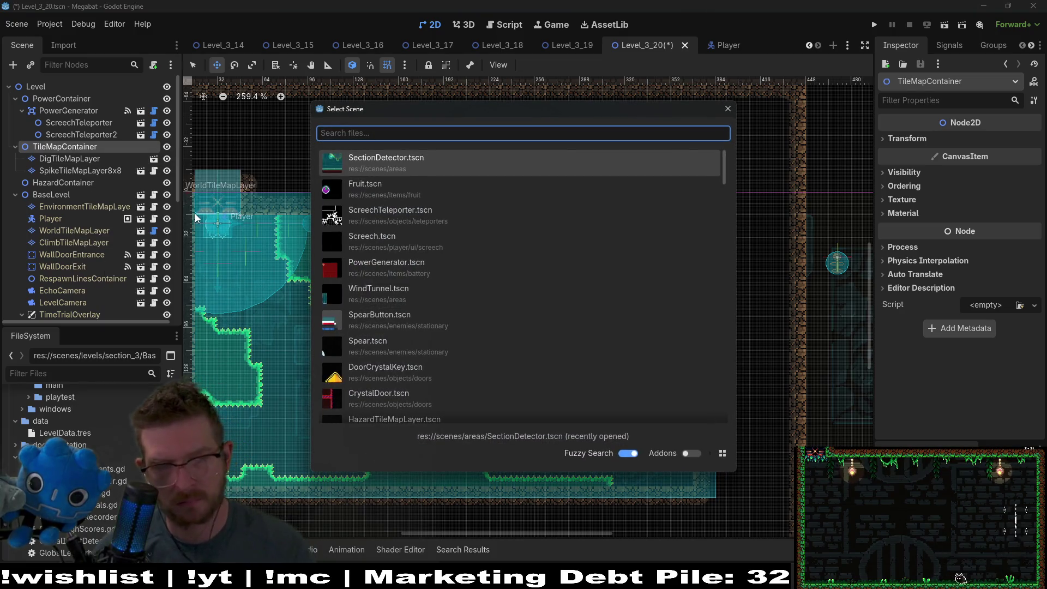
text(gate)
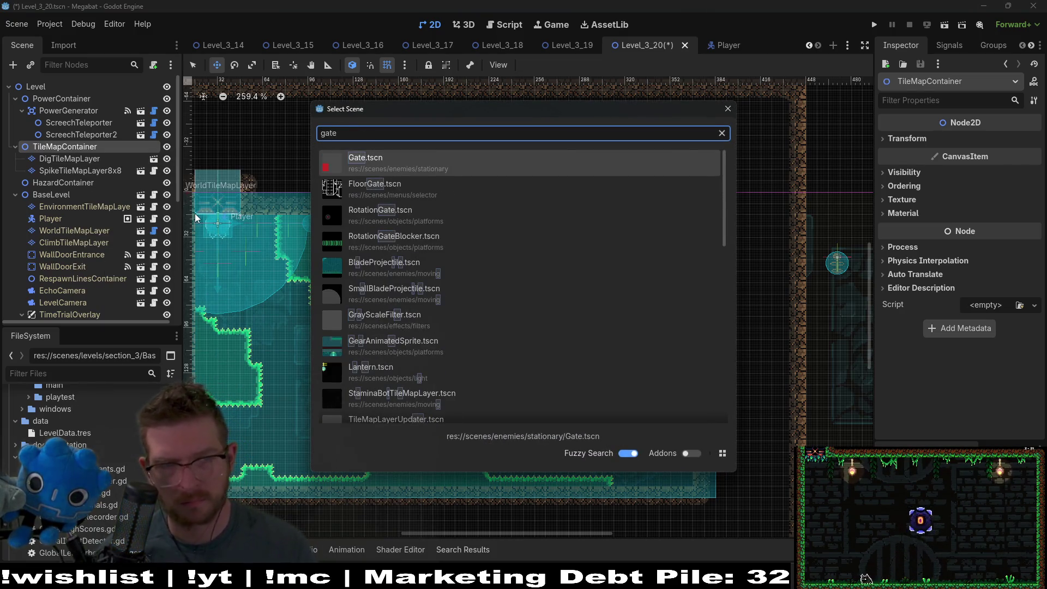
key(BackSpace)
key(BackSpace)
key(BackSpace)
text(c)
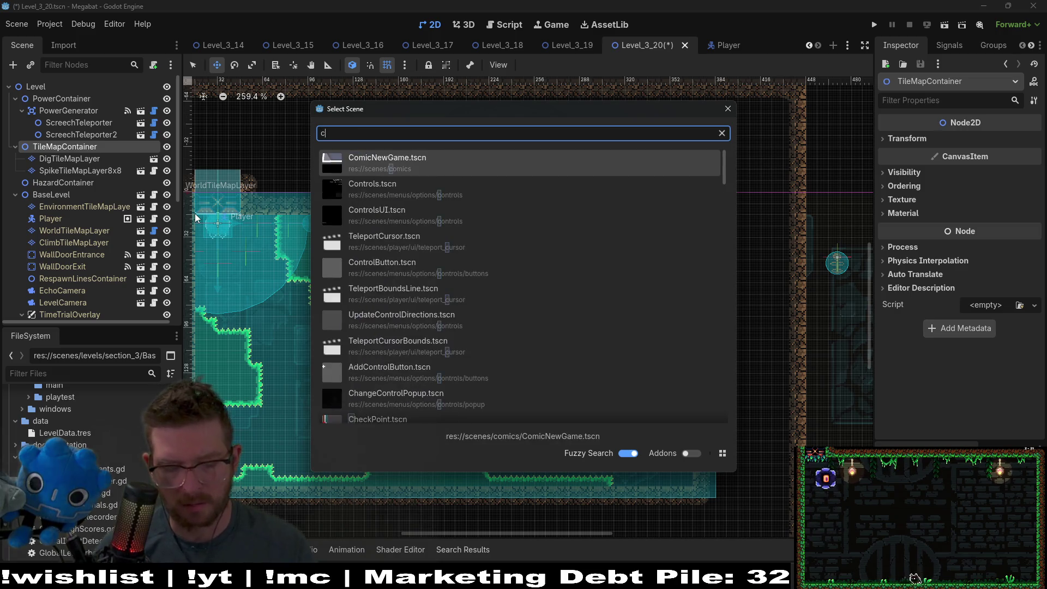
text(rystal)
key(Return)
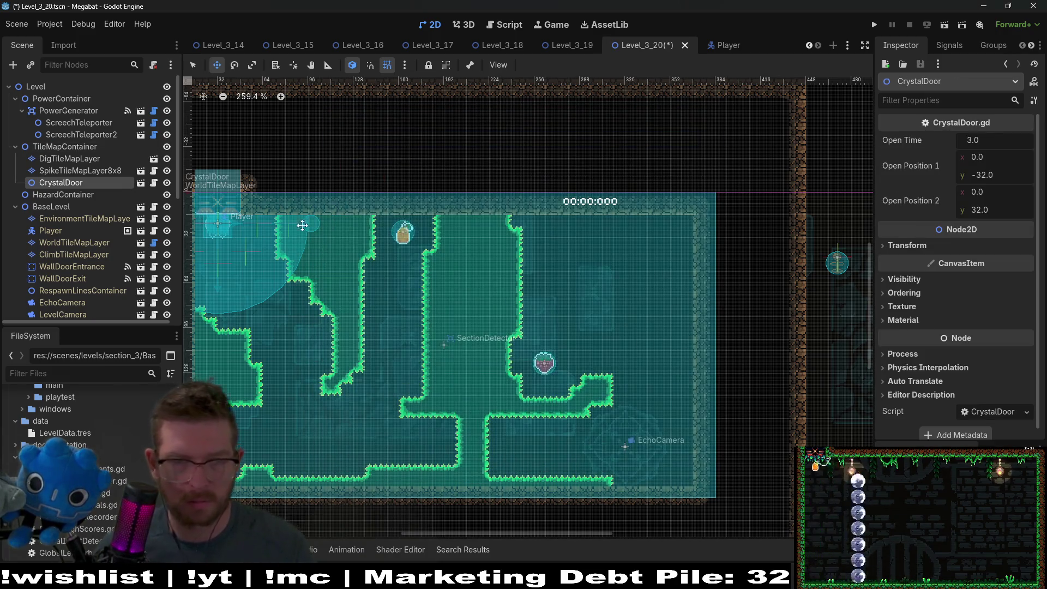
Drag the CrystalDoor to the top of the narrow middle shaft
mouse_move(495, 301)
mouse_down()
mouse_move(537, 297)
mouse_move(486, 291)
mouse_up()
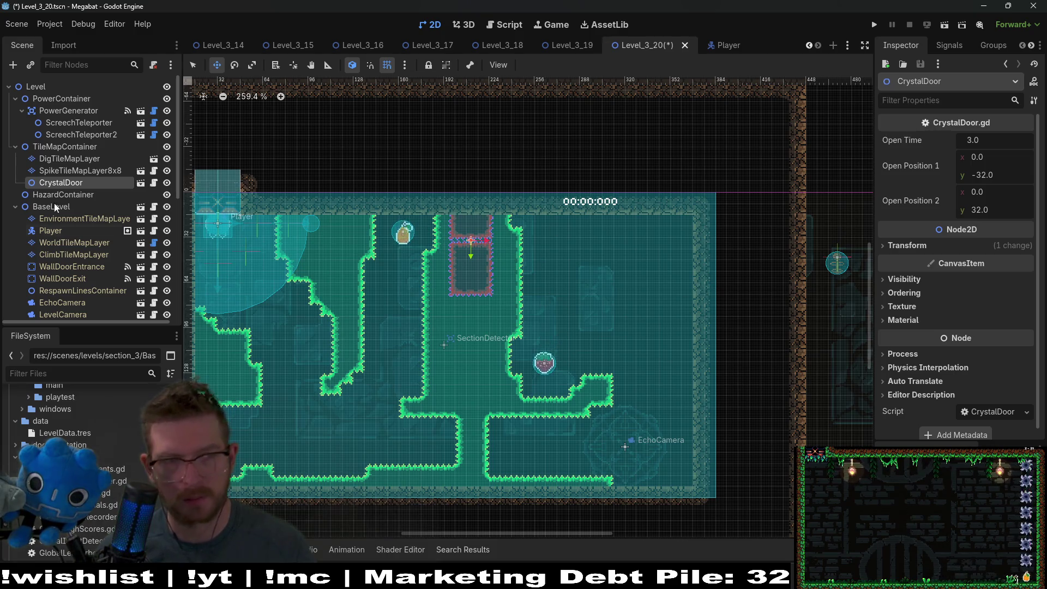
scroll(77, 195, down, 5)
click(74, 280)
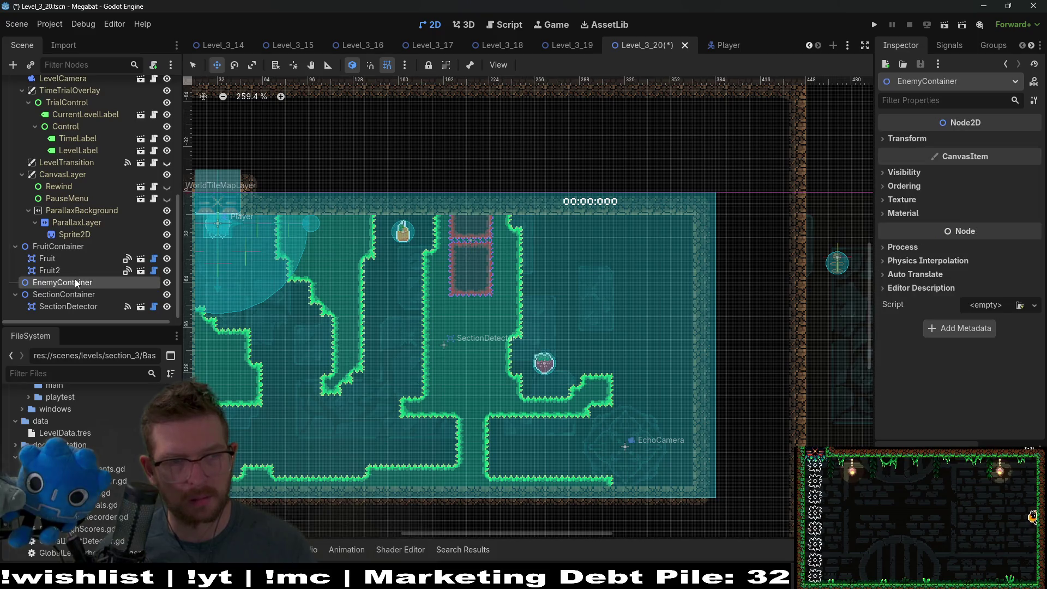
Instantiate SectionDetector.tscn under SectionContainer and drag SectionDetector2 right of the room
click(76, 298)
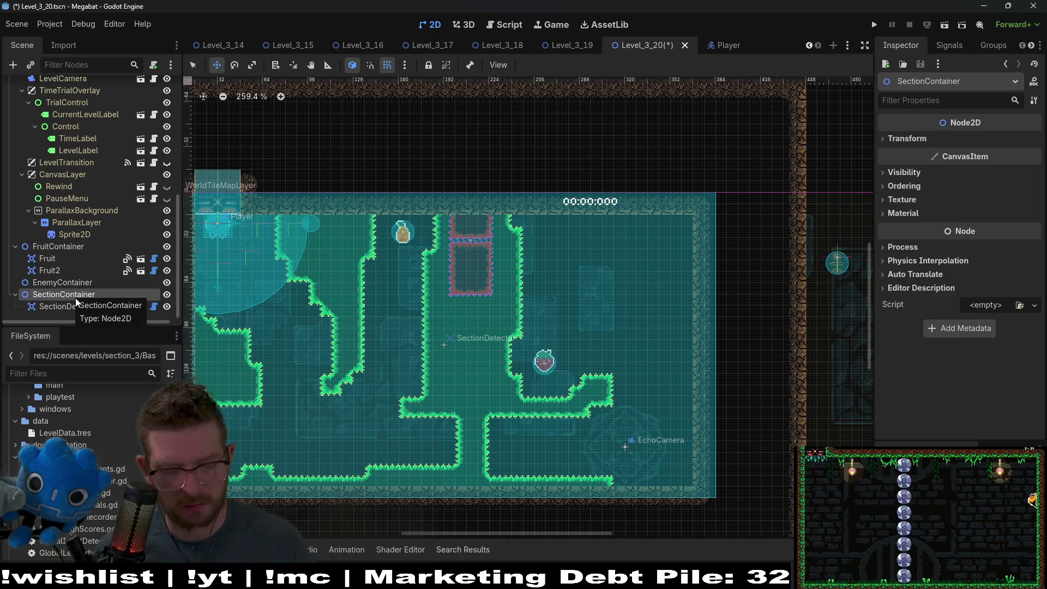
key(ctrl+shift+a)
text(sectio)
key(Return)
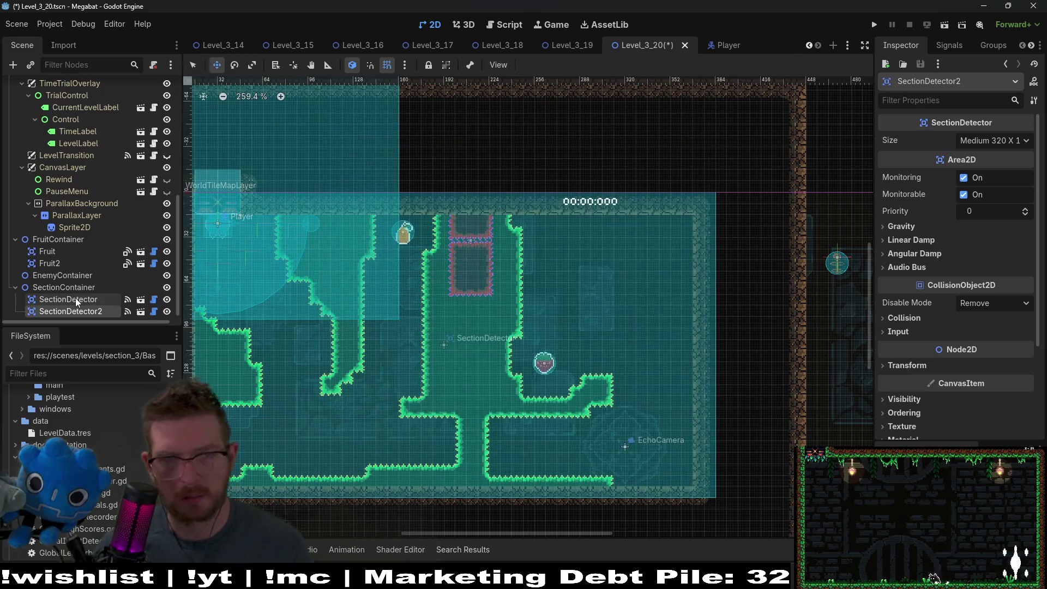
scroll(584, 345, down, 6)
drag(479, 303, 694, 304)
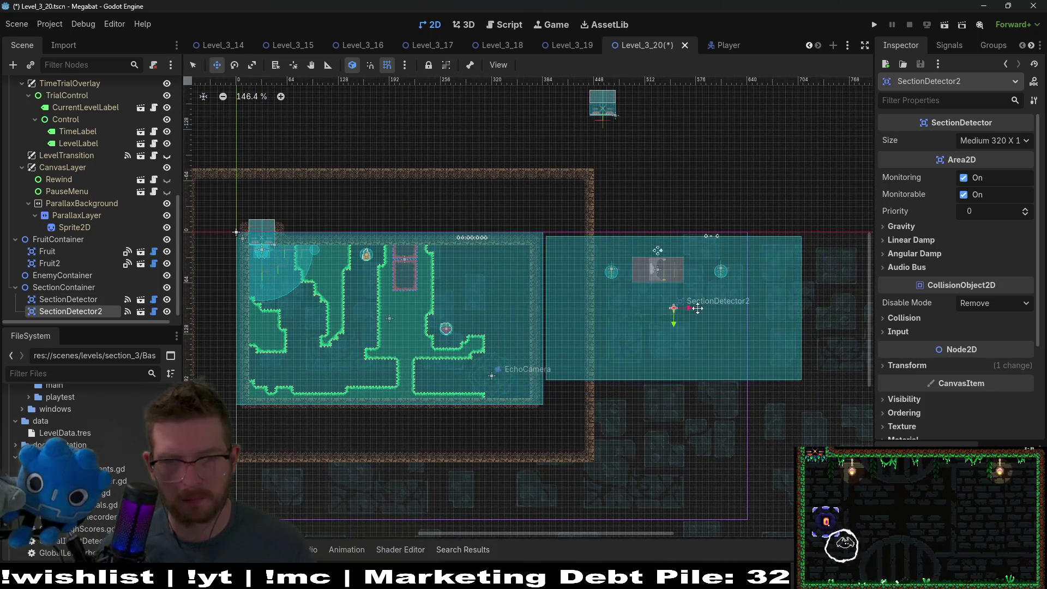
Select WorldTileMapLayer, survey the level above and right, then select SectionContainer
scroll(596, 259, up, 4)
scroll(597, 259, up, 2)
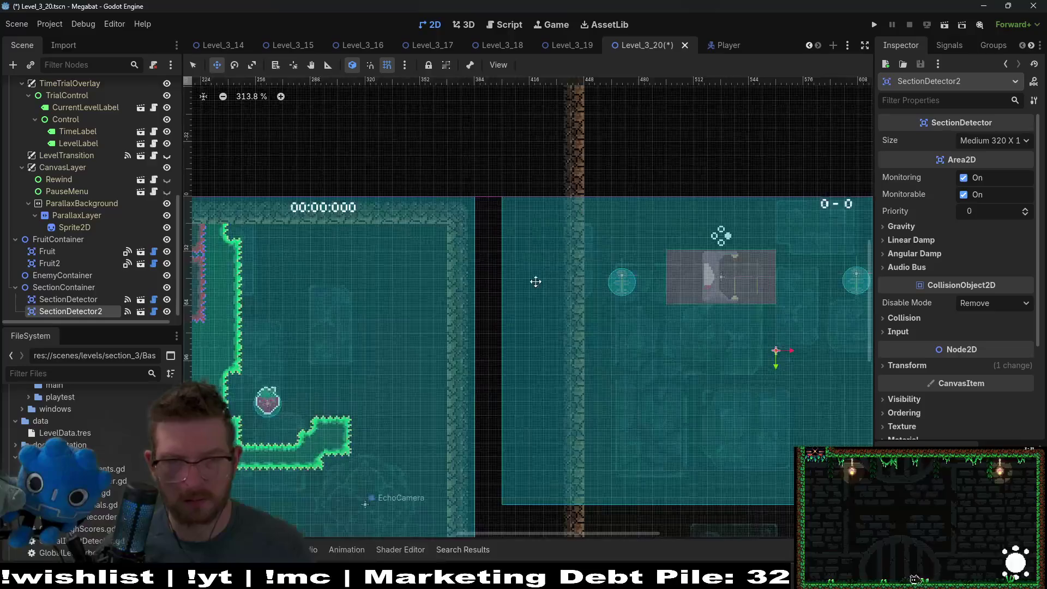
scroll(387, 261, up, 3)
scroll(66, 191, up, 8)
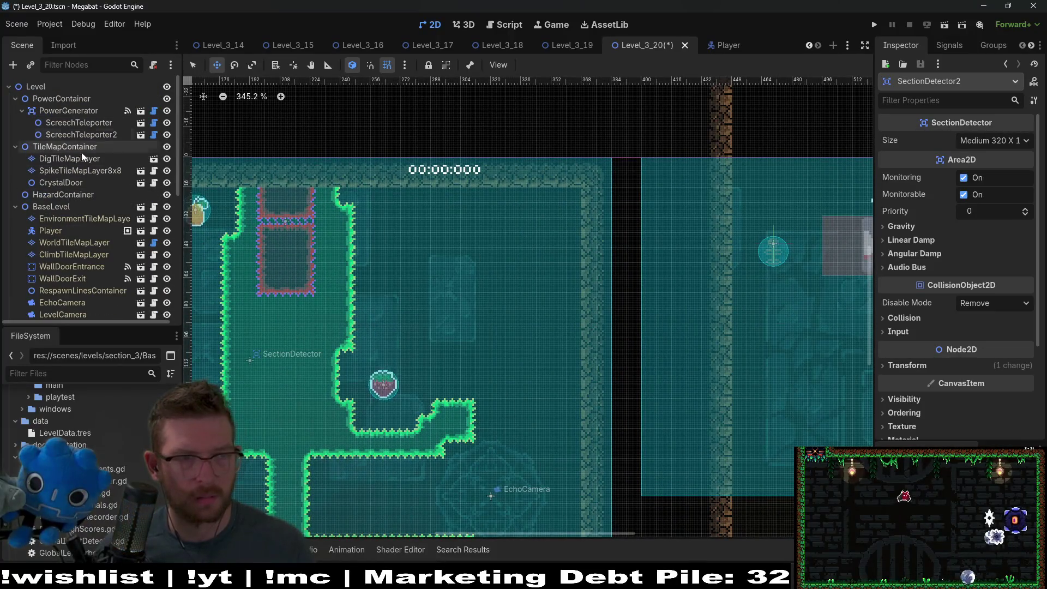
click(60, 242)
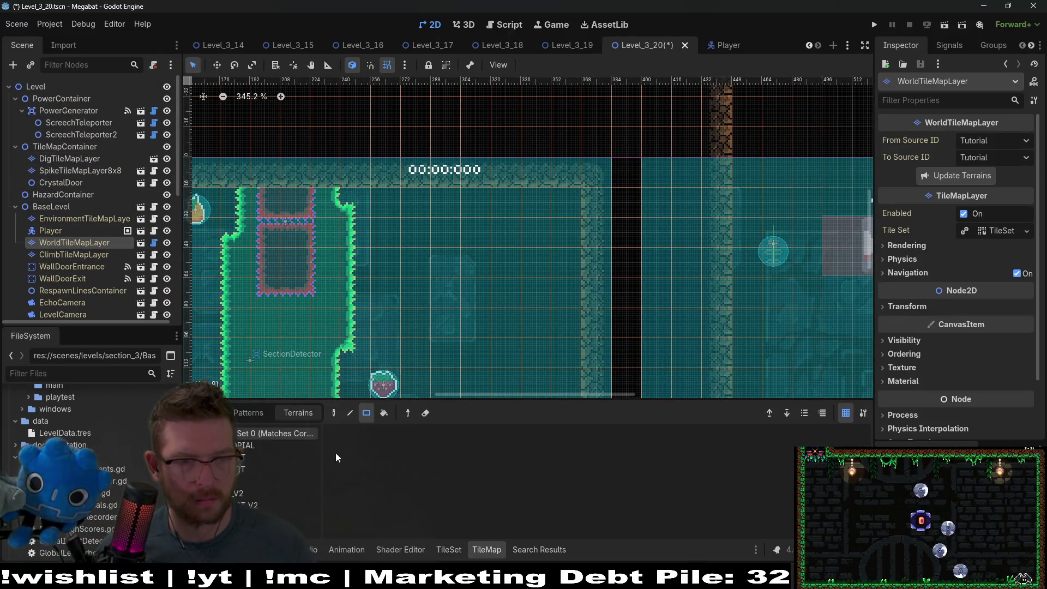
scroll(560, 220, down, 7)
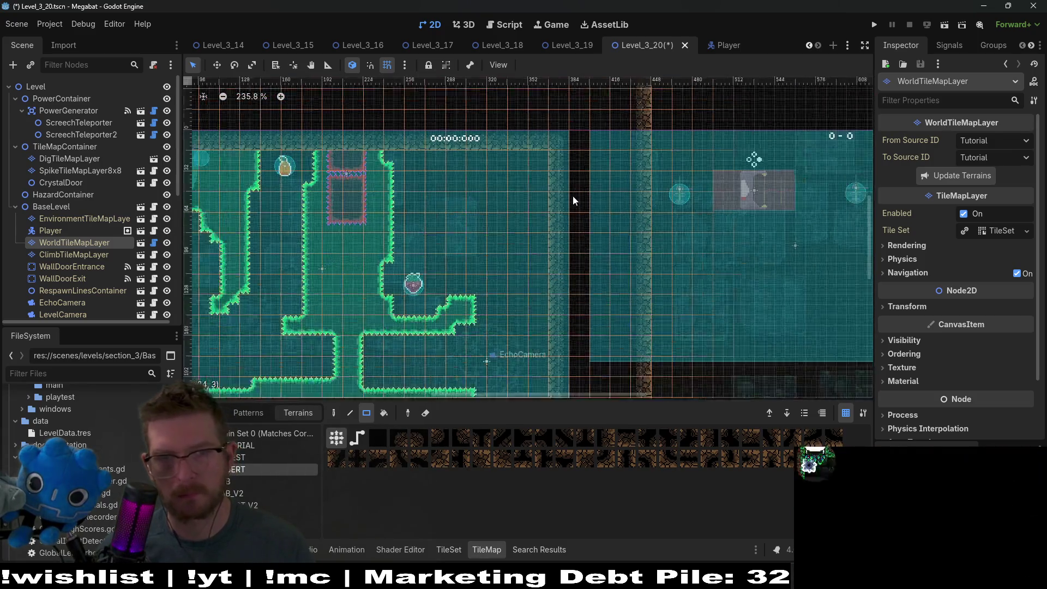
drag(622, 256, 620, 280)
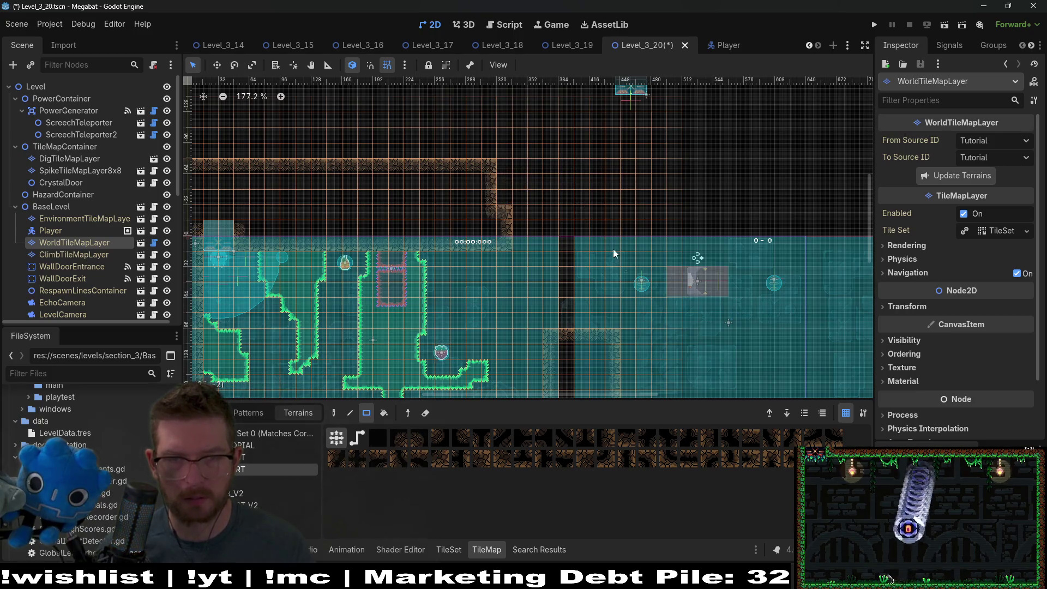
drag(604, 237, 565, 213)
scroll(84, 254, down, 4)
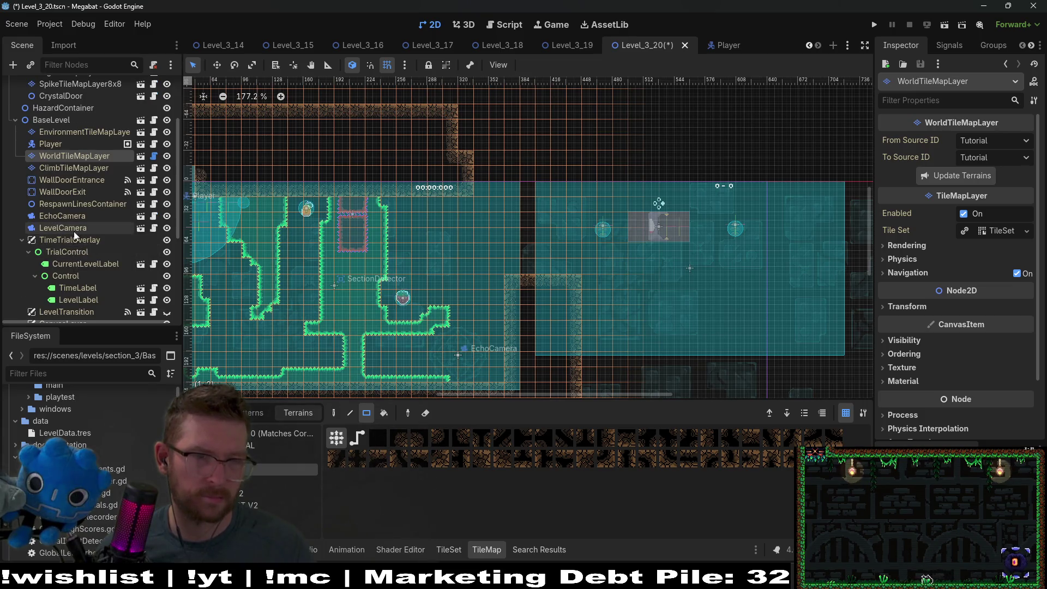
scroll(76, 231, down, 6)
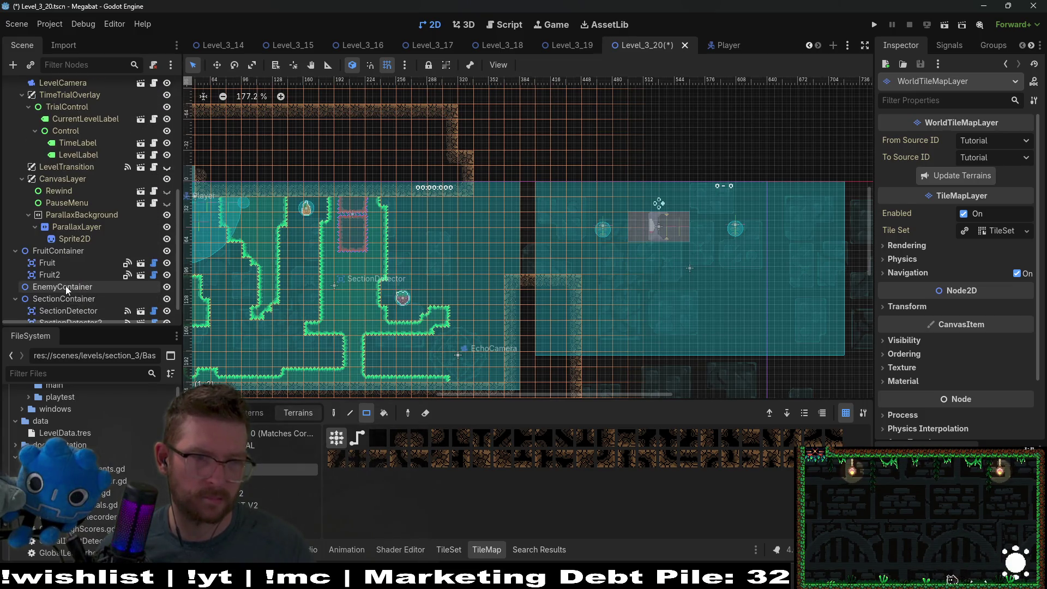
click(68, 298)
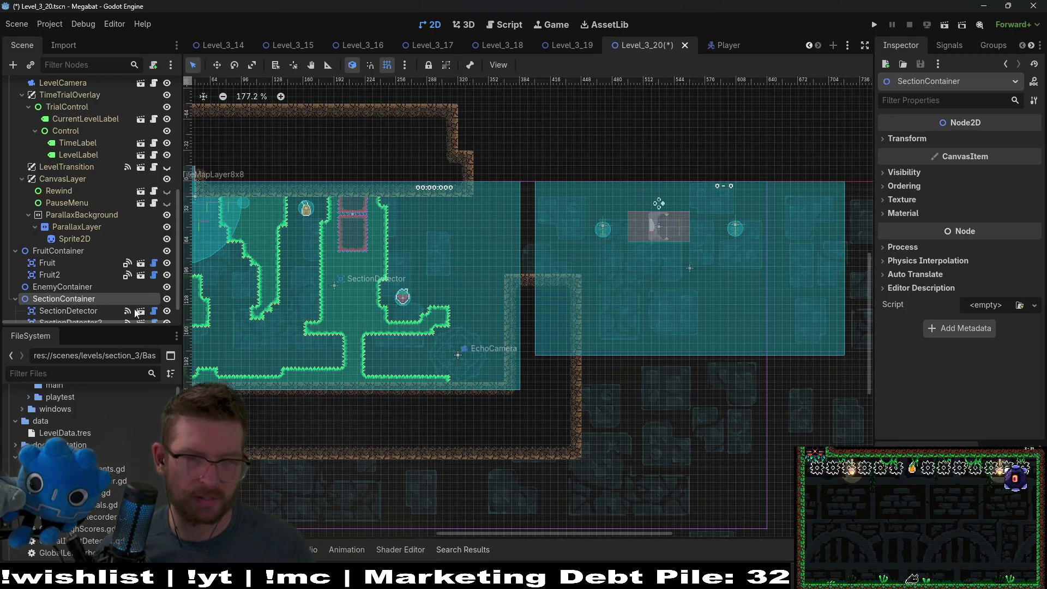
Select SectionDetector2 and raise its area above the room level in Move mode
click(68, 313)
scroll(76, 310, down, 1)
click(80, 306)
scroll(631, 361, up, 4)
key(w)
mouse_move(630, 361)
mouse_down()
mouse_move(592, 242)
mouse_move(592, 196)
mouse_move(594, 248)
mouse_up()
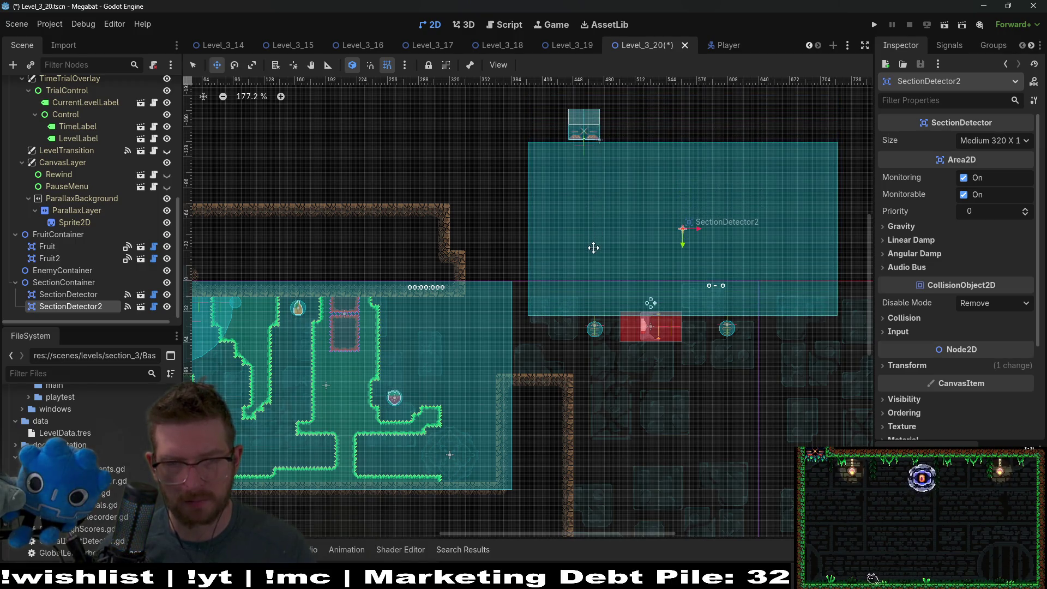
Fine-tune SectionDetector2, nudging it a few pixels up with the arrow keys
scroll(510, 271, up, 4)
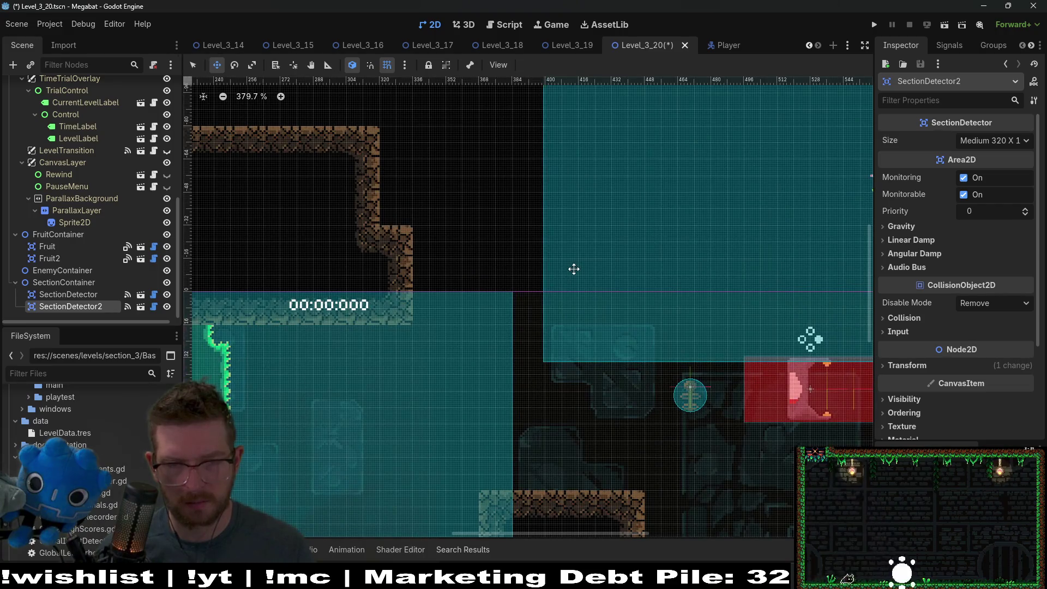
mouse_move(577, 295)
mouse_down()
mouse_move(598, 357)
mouse_move(599, 342)
mouse_up()
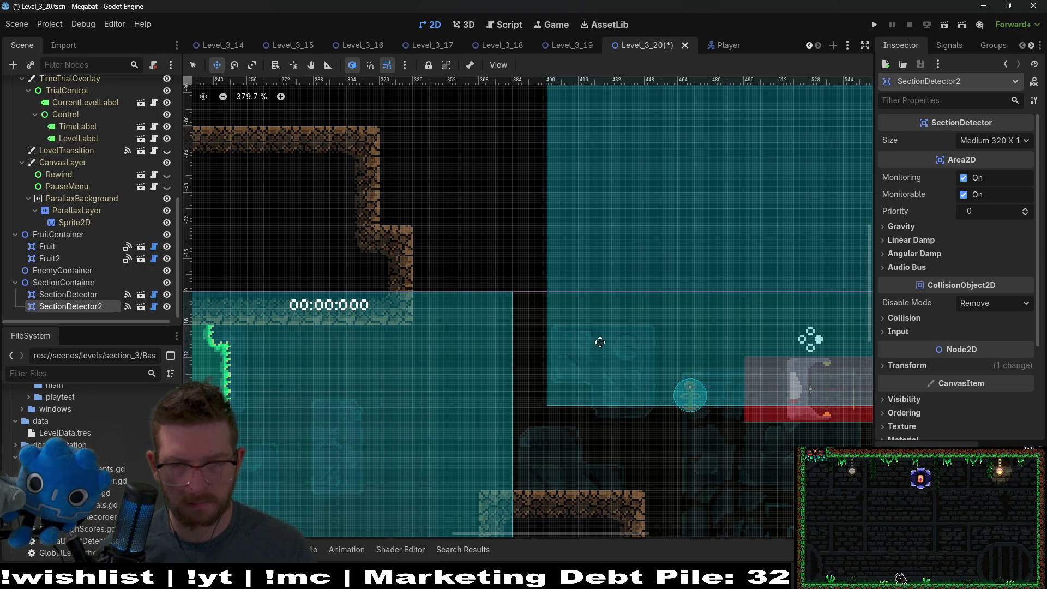
key(Left)
key(Up)
key(Up)
key(Up)
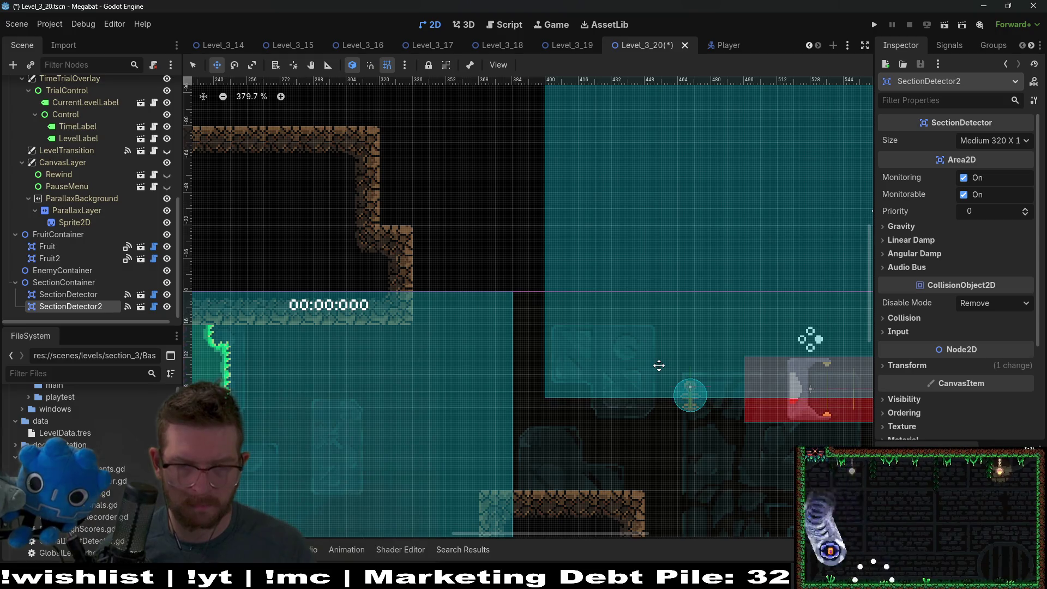
key(Up)
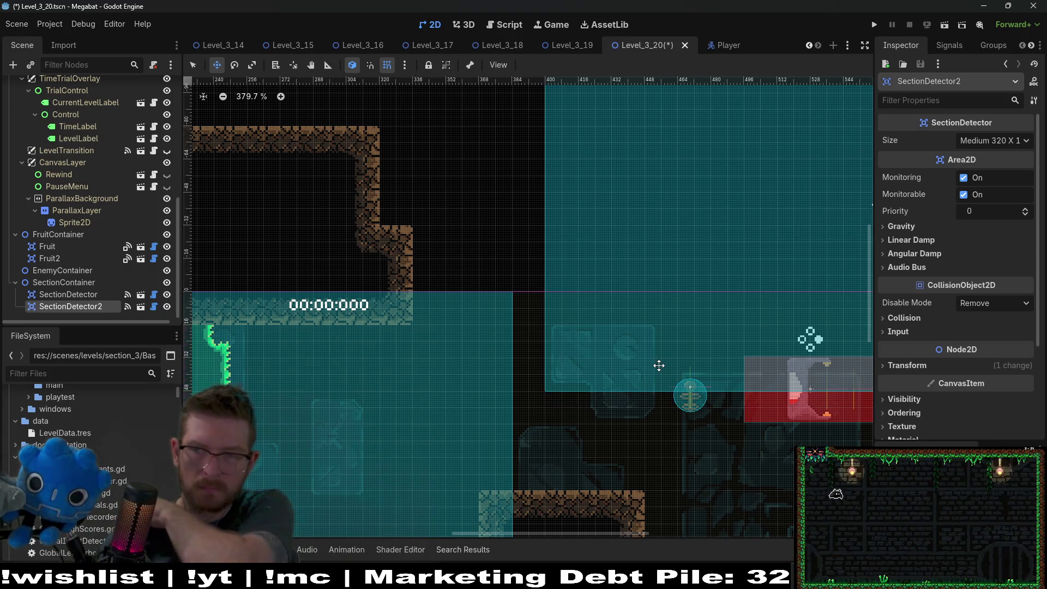
scroll(321, 267, down, 3)
scroll(44, 186, up, 5)
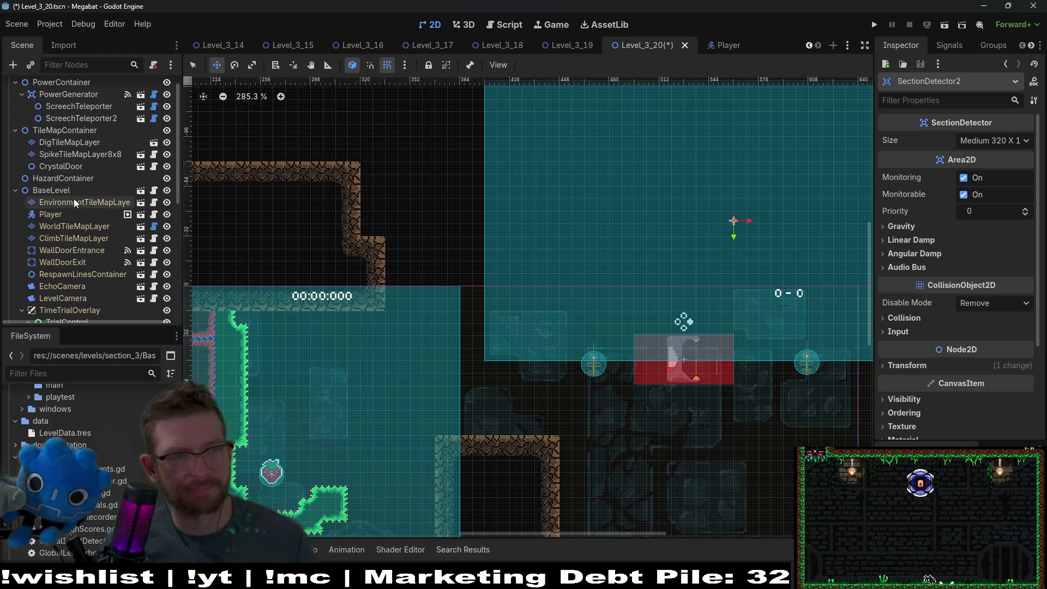
click(64, 228)
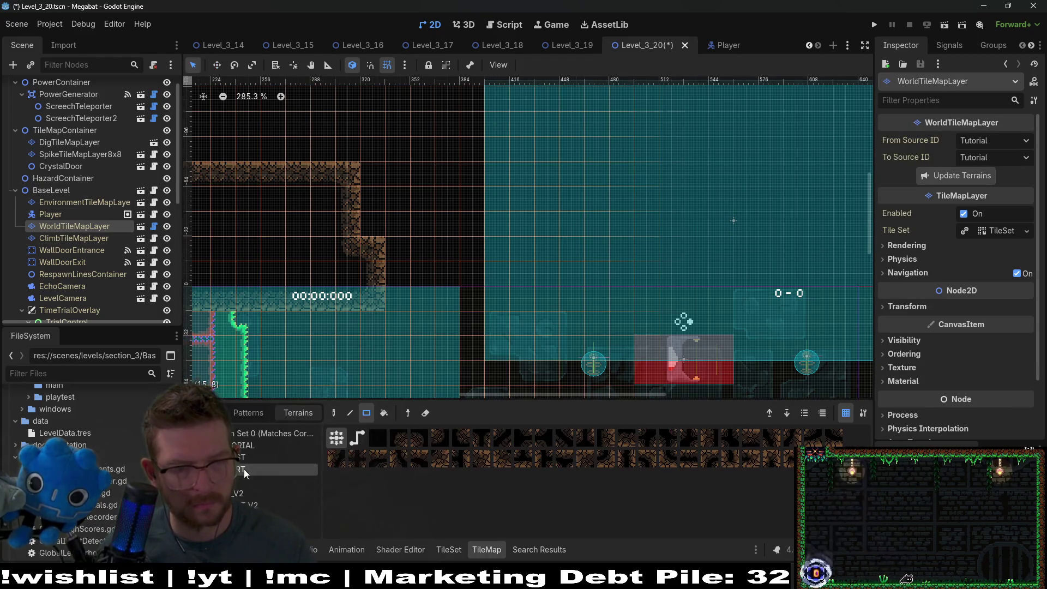
Paint terrain to reshape the ledge, add a lower ledge, diagonal staircase and small block
scroll(454, 352, down, 2)
scroll(454, 352, down, 2)
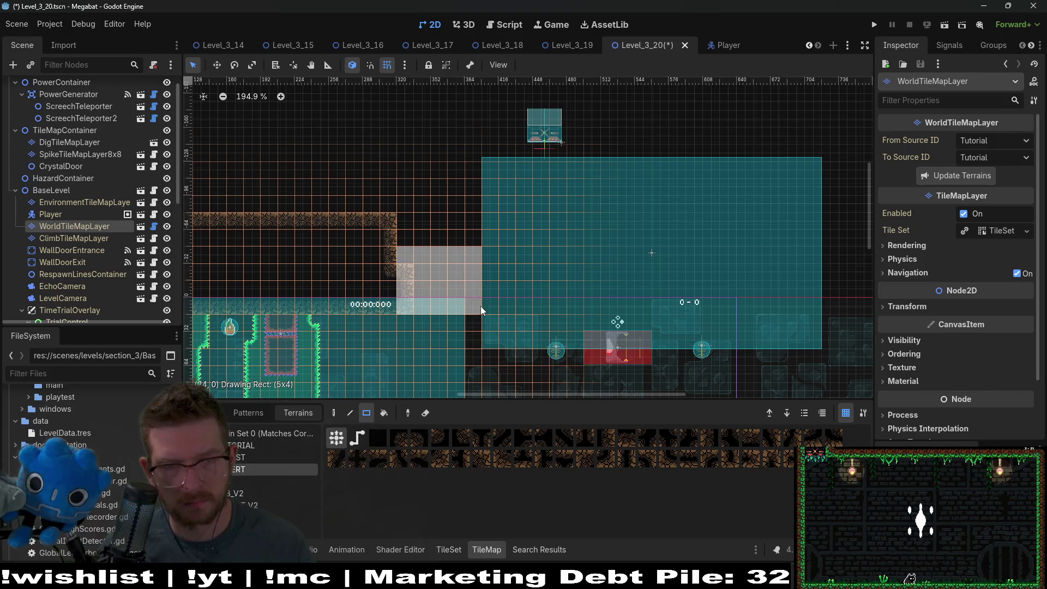
mouse_move(390, 231)
mouse_down()
mouse_move(489, 294)
mouse_move(450, 233)
mouse_up()
scroll(494, 223, down, 2)
drag(451, 296, 565, 355)
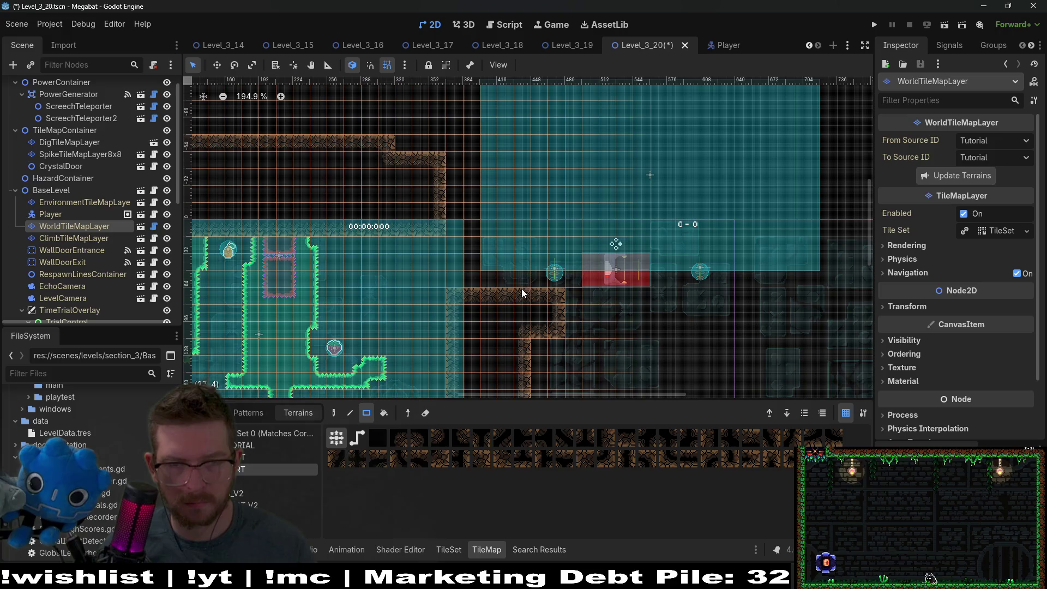
drag(435, 227, 423, 227)
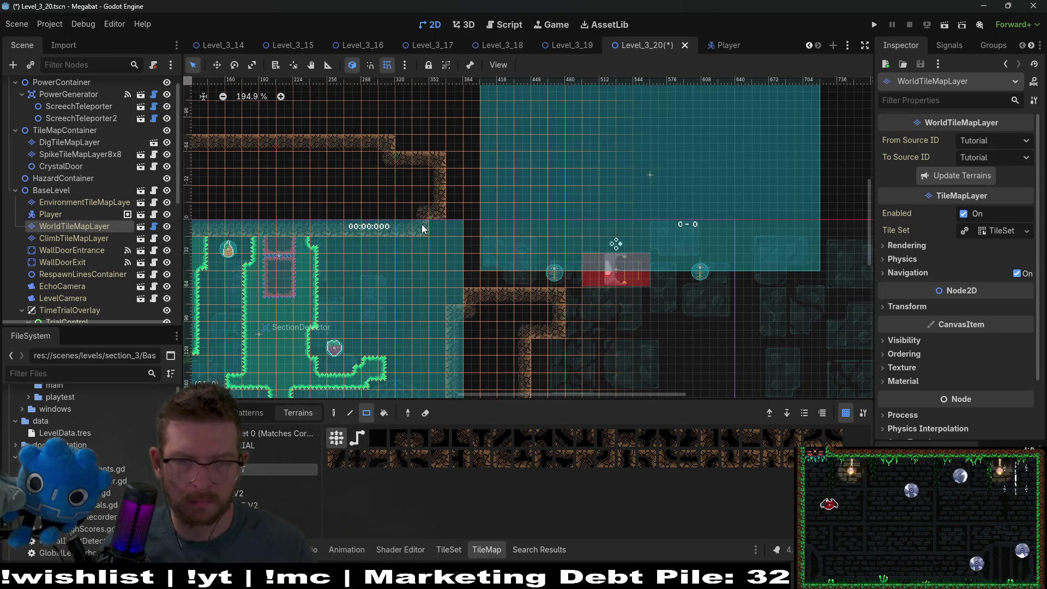
drag(454, 186, 495, 150)
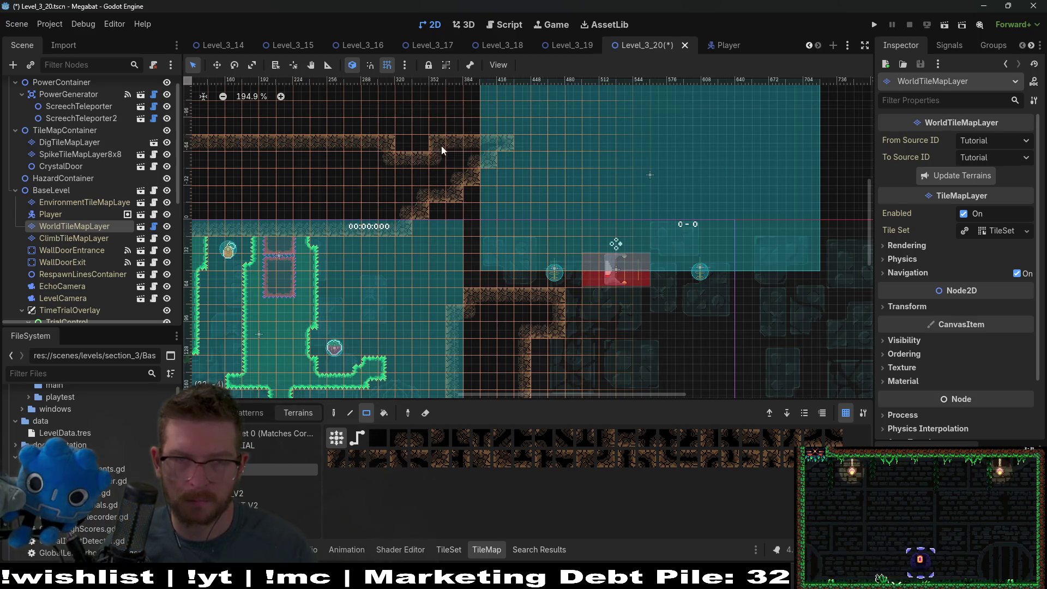
Fill a large terrain rectangle above the staircase, undoing a stray row along the ledge
scroll(471, 237, up, 3)
mouse_move(358, 130)
mouse_down()
mouse_move(513, 253)
mouse_move(505, 240)
mouse_up()
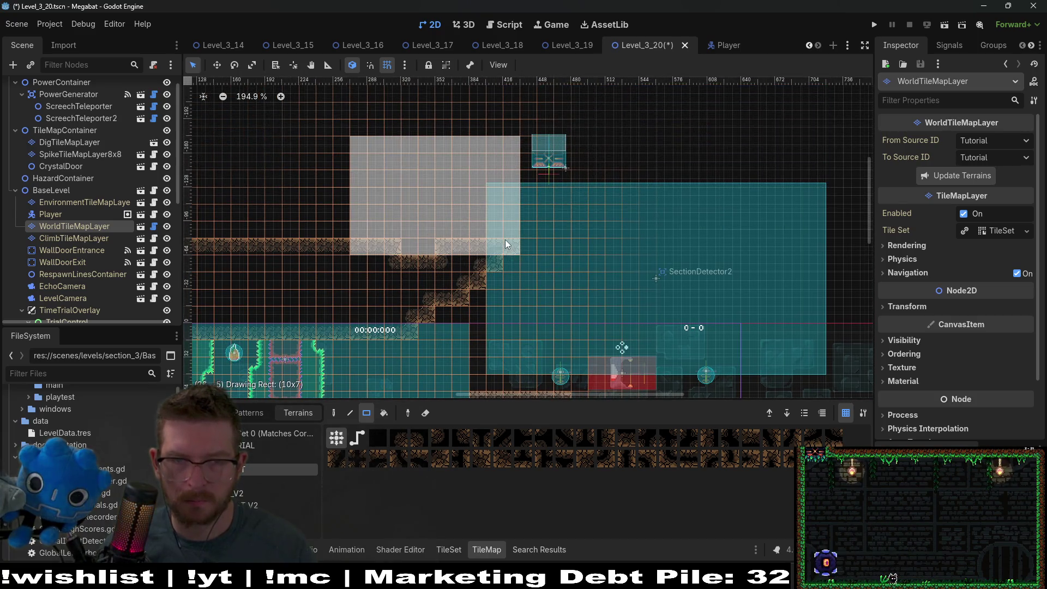
scroll(490, 273, down, 3)
scroll(490, 272, right, 1)
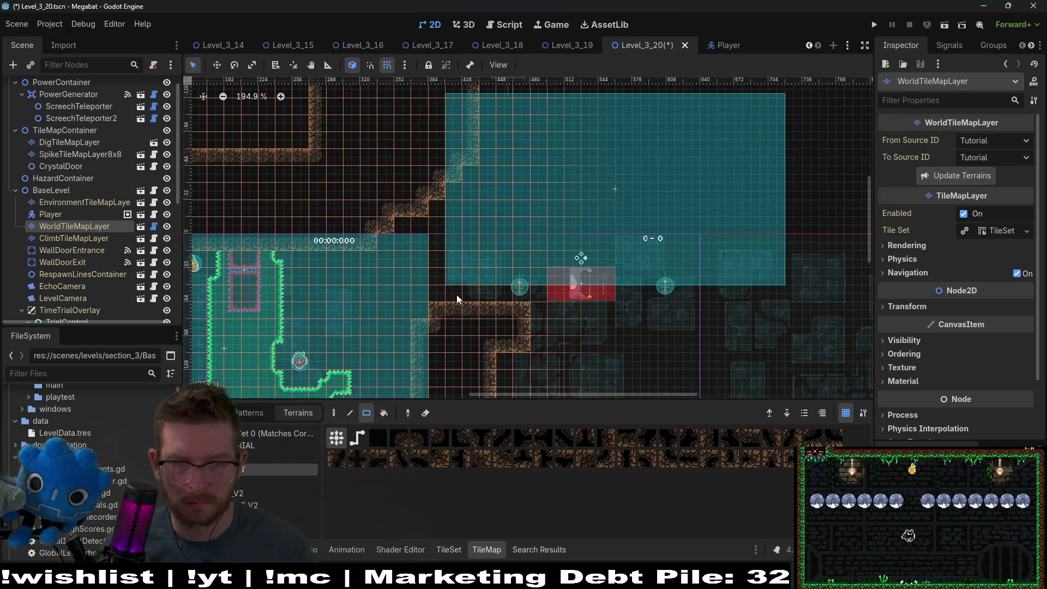
drag(456, 296, 488, 297)
key(ctrl+z)
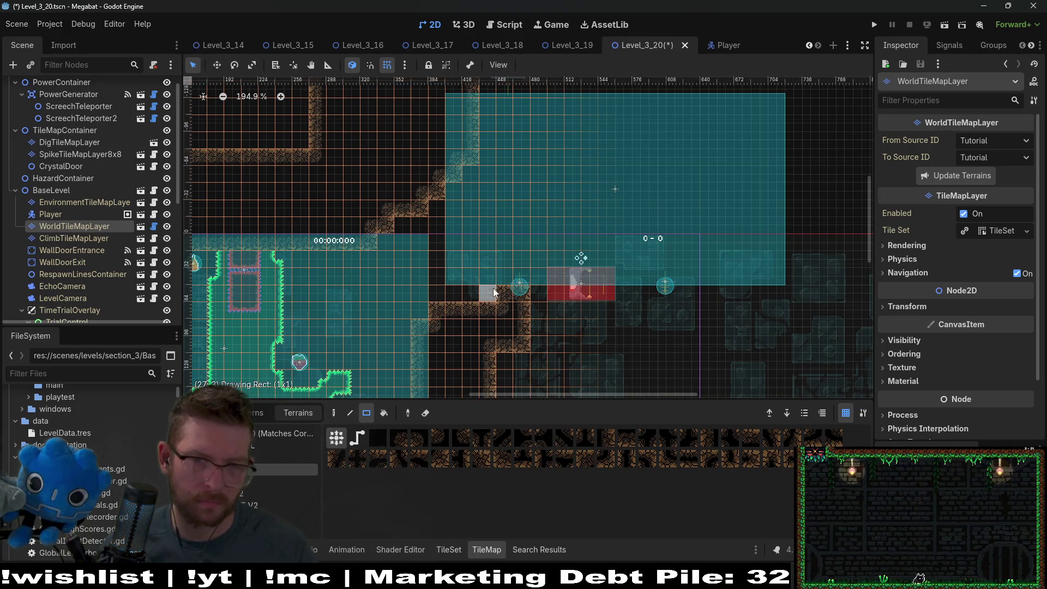
Add a wall tile beside the ledge, a short terrain strip and a 3x1 strip
drag(477, 297, 521, 290)
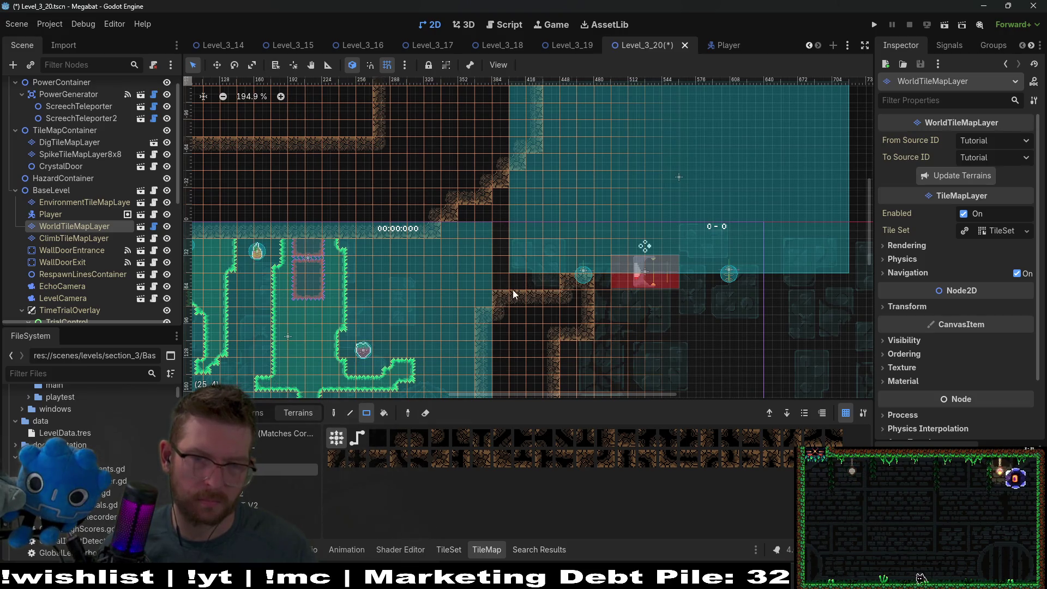
drag(565, 282, 544, 284)
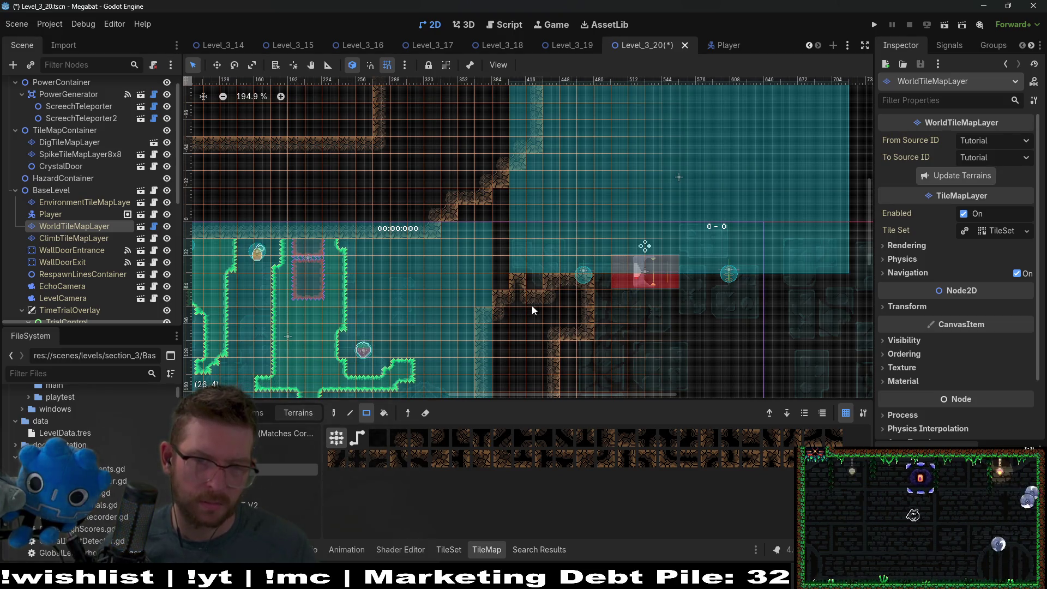
mouse_move(489, 326)
mouse_down()
mouse_move(519, 243)
mouse_move(524, 358)
mouse_up()
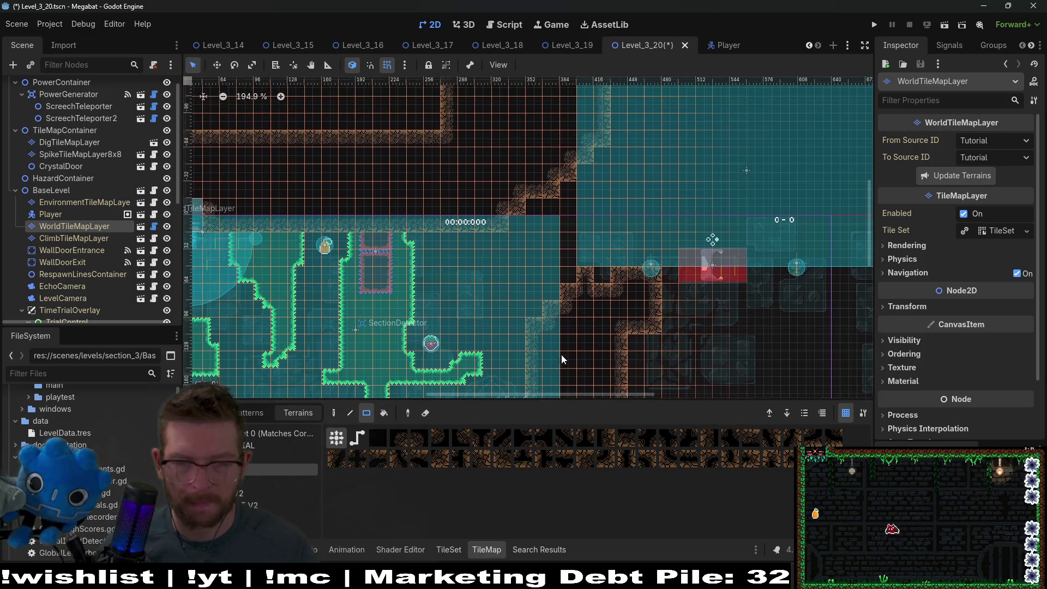
scroll(545, 358, up, 3)
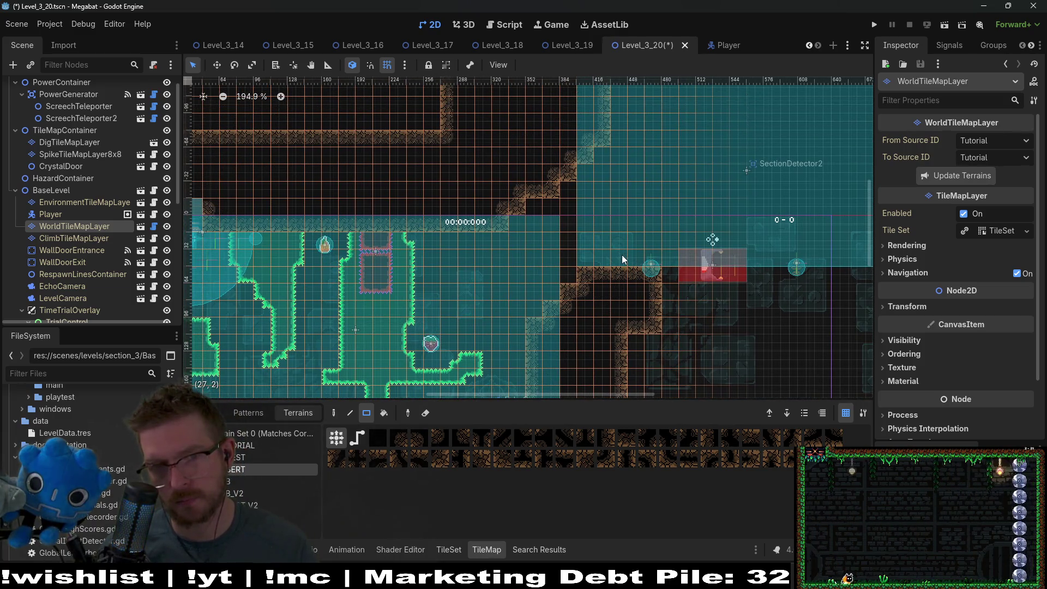
drag(624, 253, 675, 247)
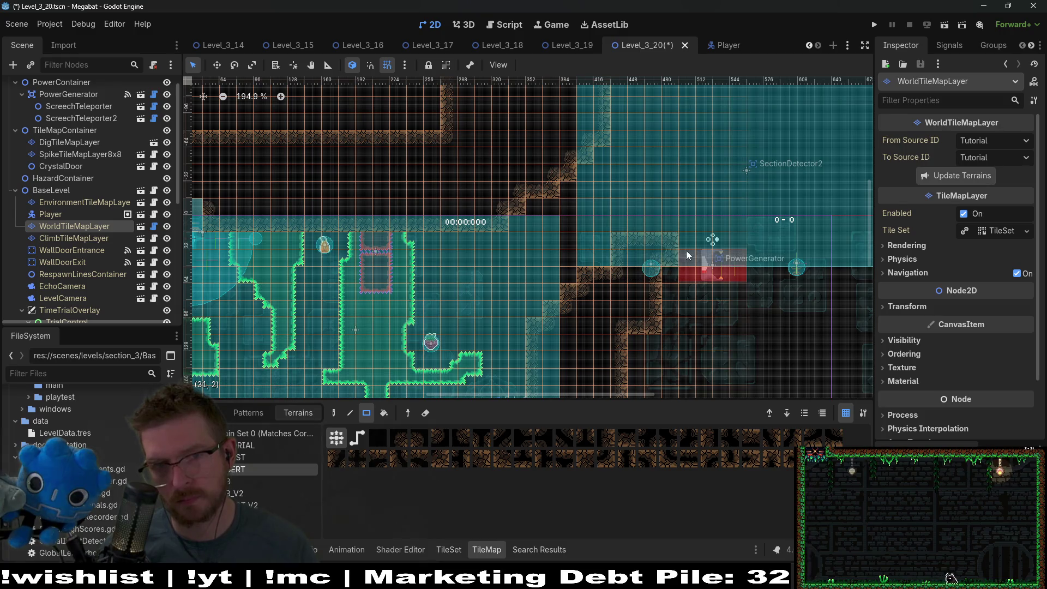
scroll(633, 297, up, 2)
scroll(633, 296, right, 1)
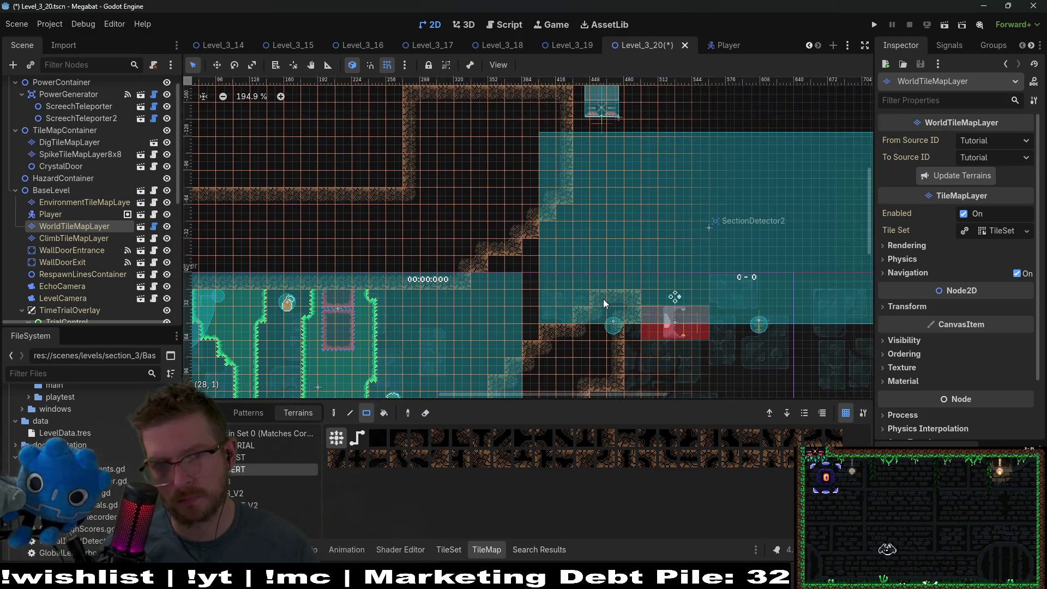
scroll(526, 286, down, 1)
scroll(526, 286, right, 2)
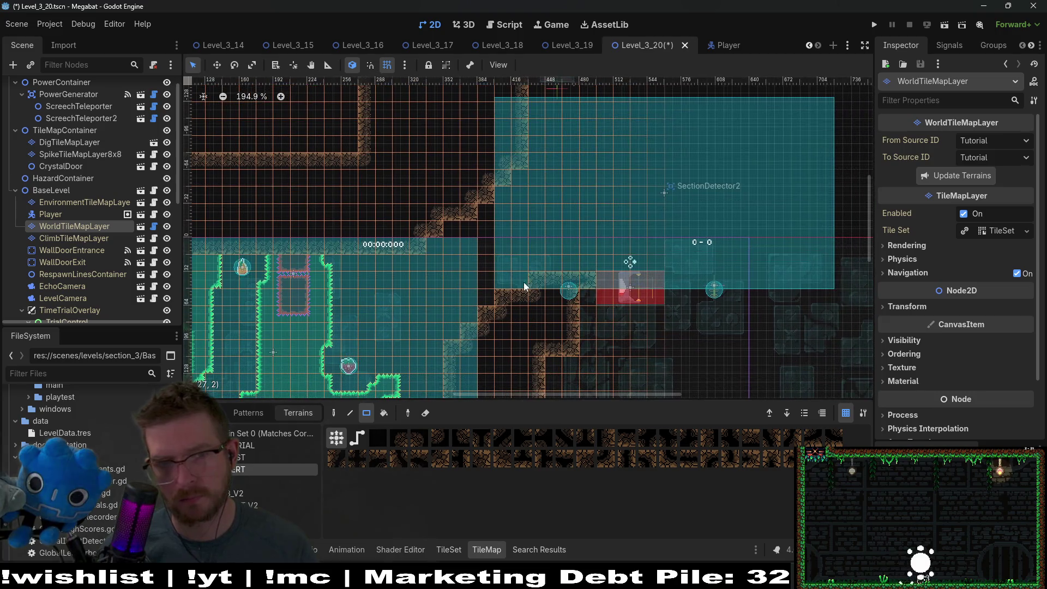
drag(534, 286, 536, 286)
Pan back to the left room and select SectionDetector2
scroll(537, 292, left, 3)
scroll(540, 299, down, 1)
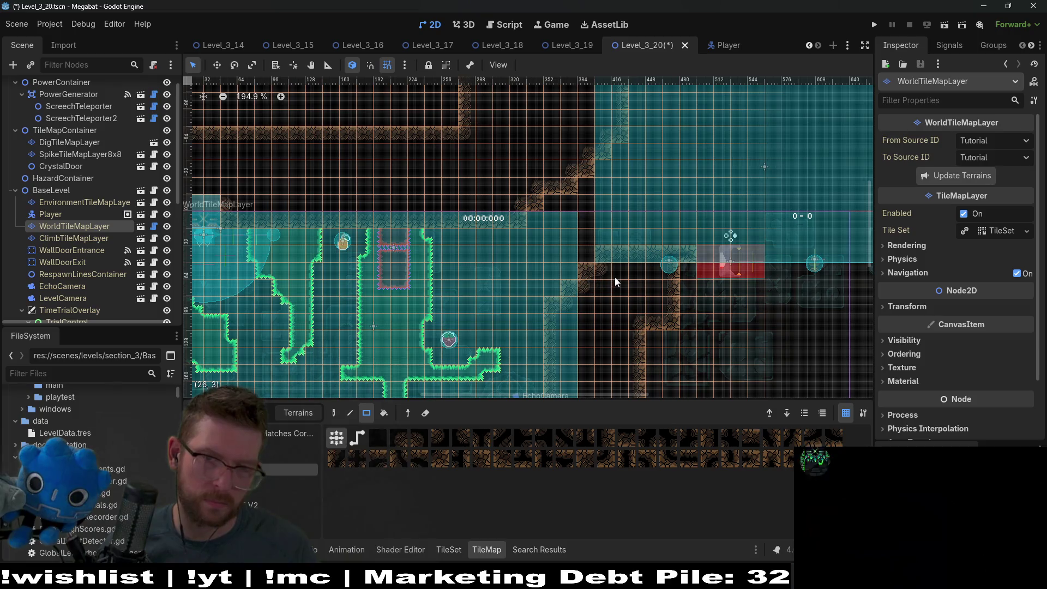
scroll(638, 275, left, 2)
scroll(637, 275, up, 1)
scroll(714, 266, right, 2)
scroll(567, 243, up, 1)
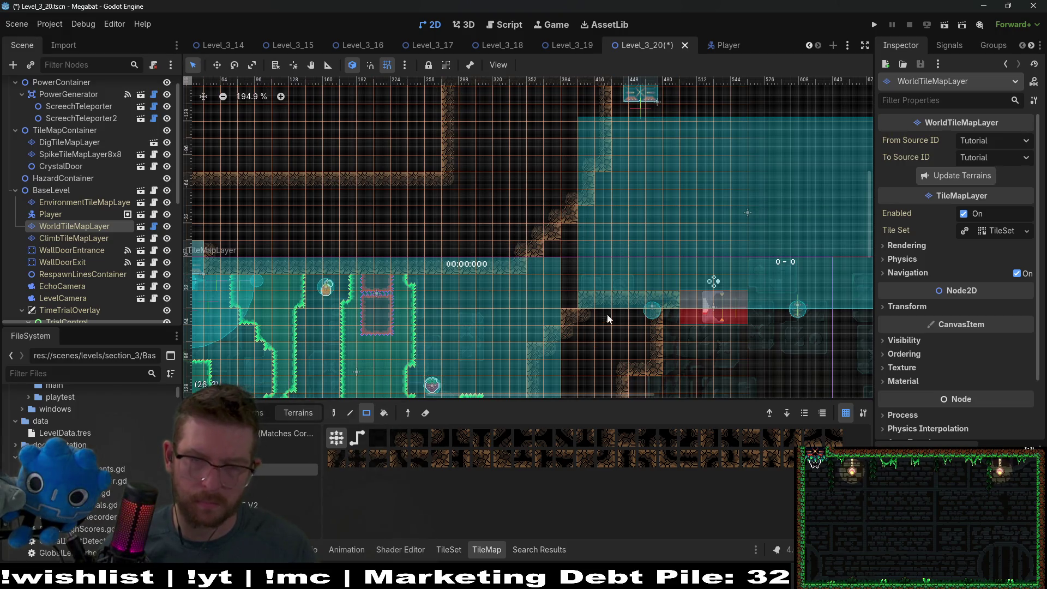
scroll(543, 284, down, 2)
scroll(543, 284, left, 2)
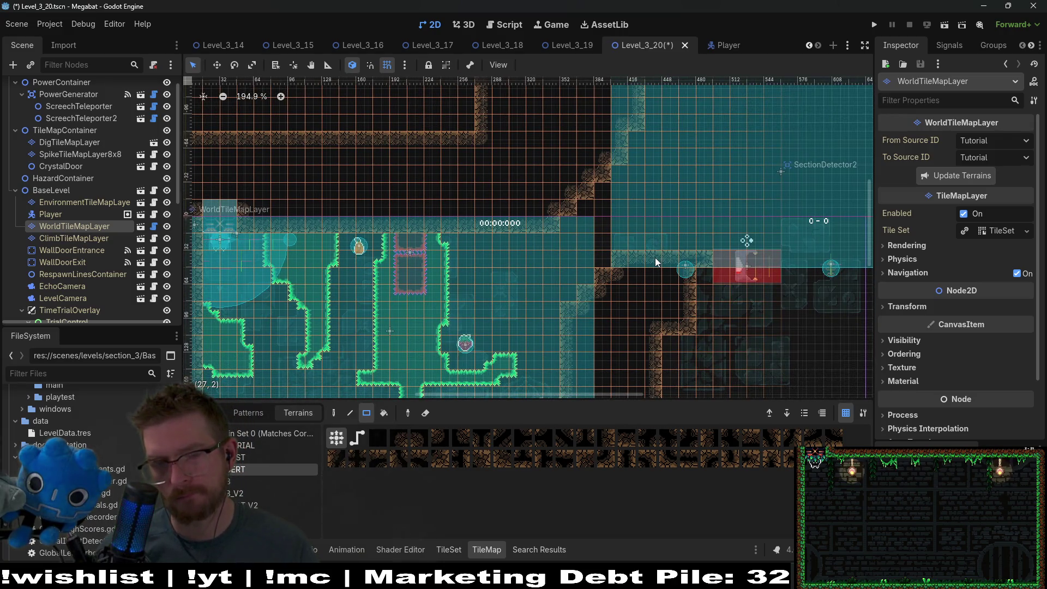
drag(665, 255, 571, 318)
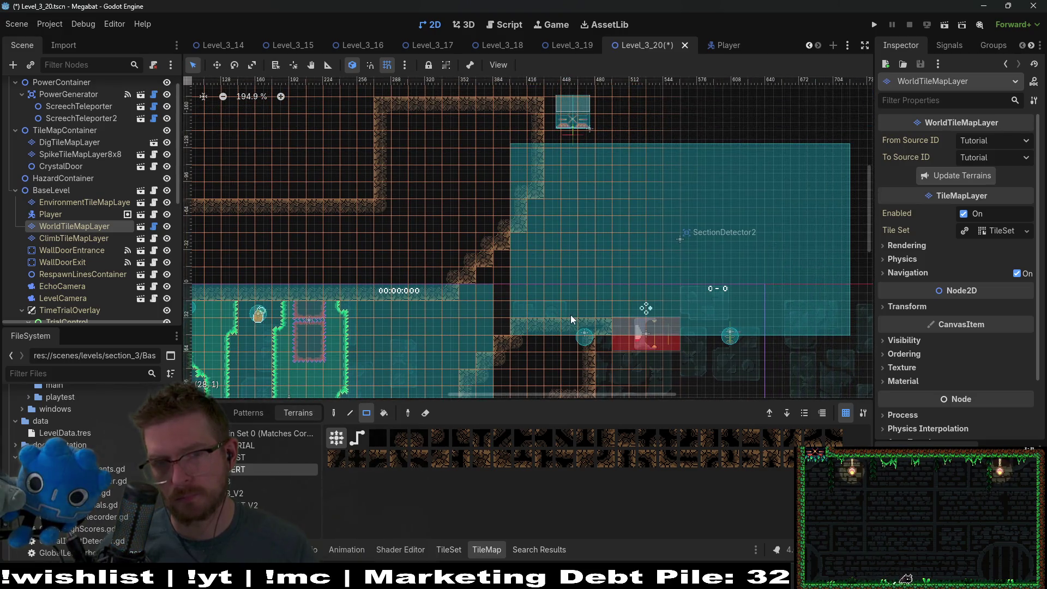
scroll(684, 351, down, 2)
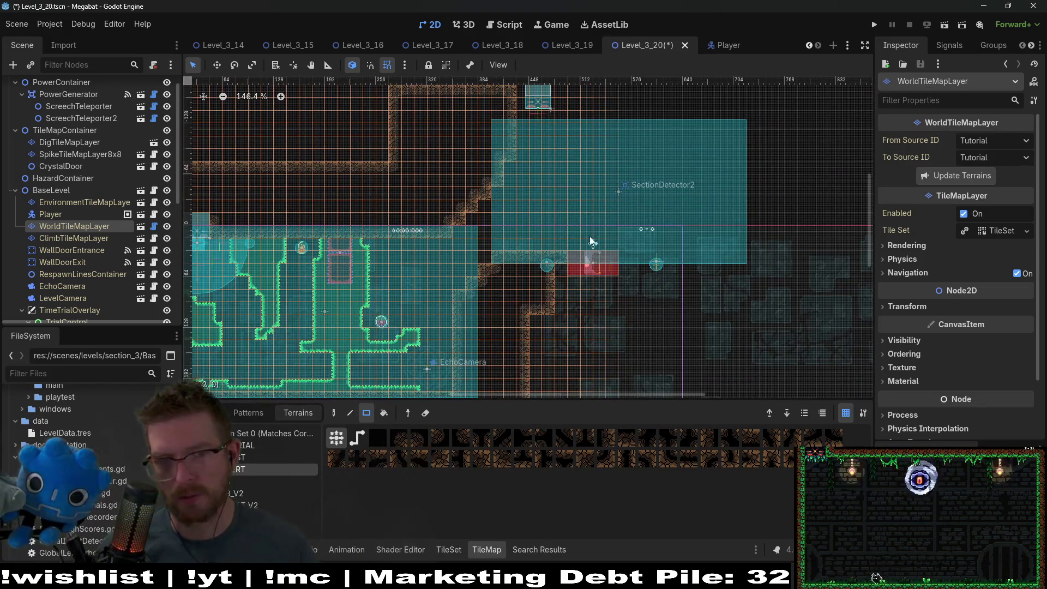
scroll(605, 303, up, 2)
scroll(605, 302, left, 2)
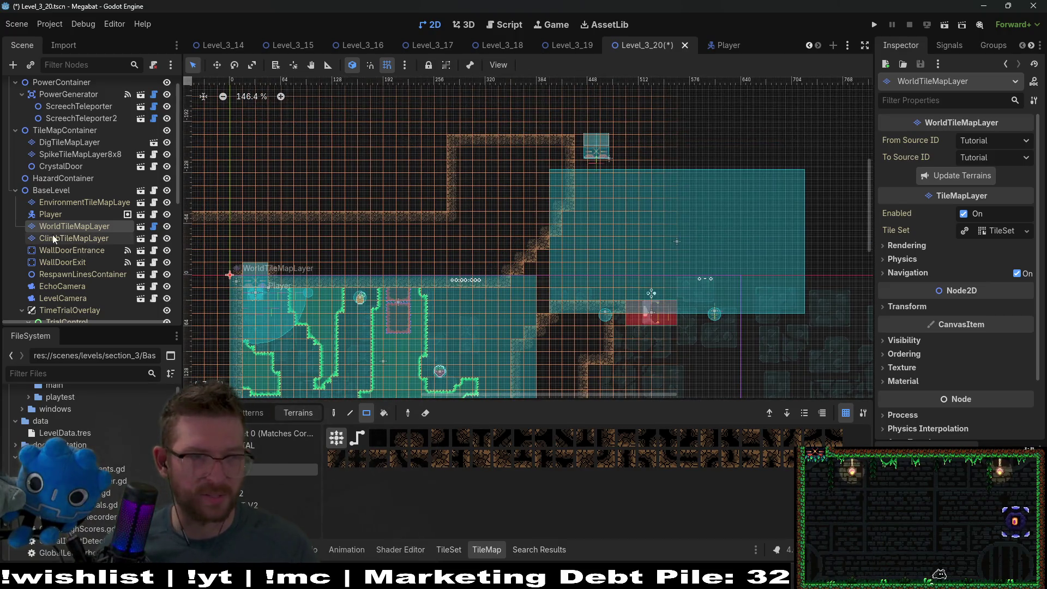
scroll(86, 154, down, 3)
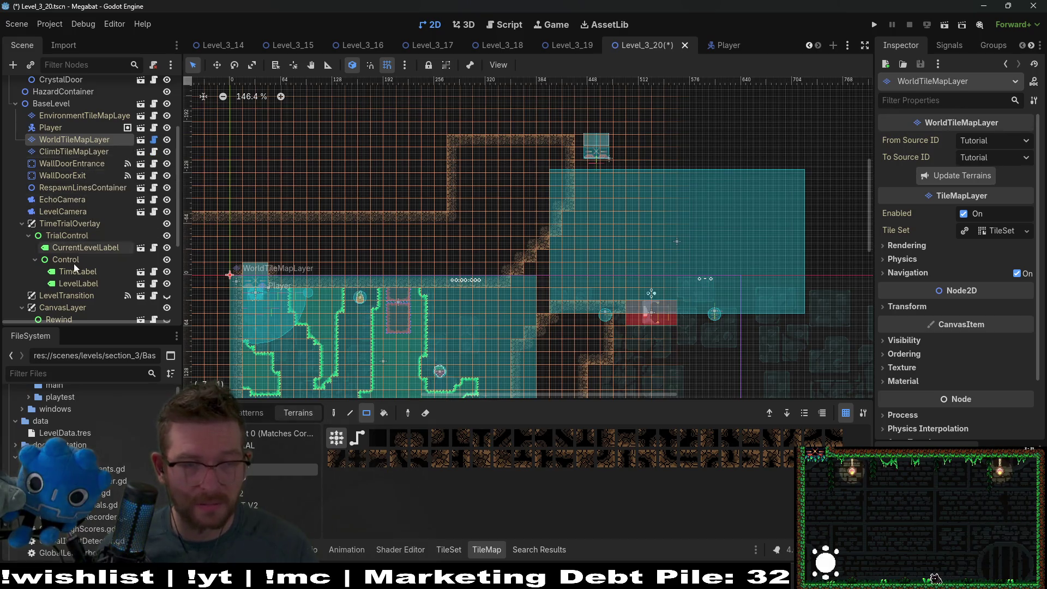
scroll(85, 154, down, 4)
click(71, 307)
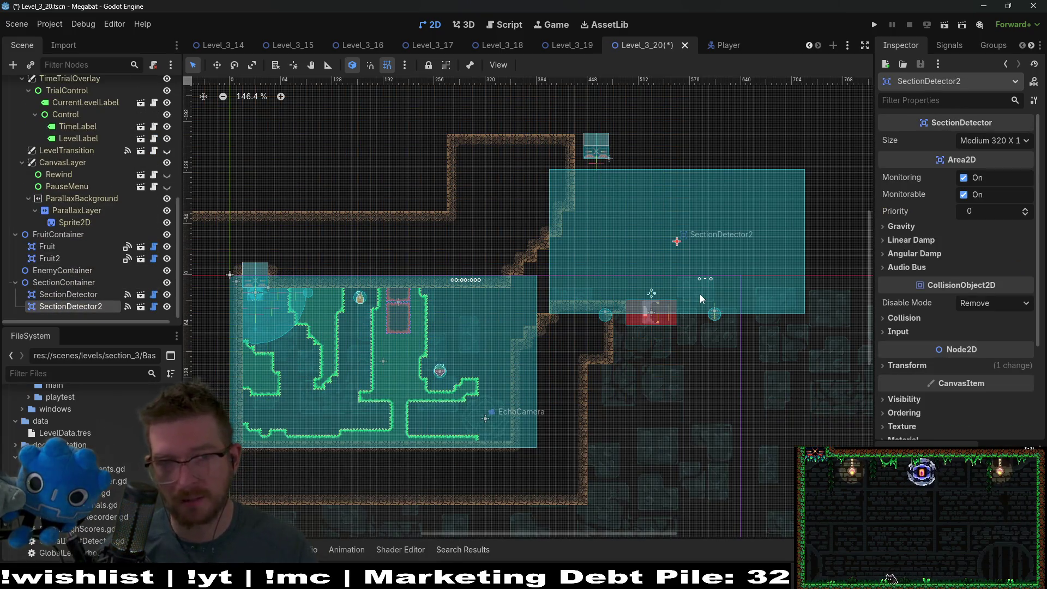
Nudge SectionDetector2 down one pixel, then select the CrystalDoor
scroll(599, 151, up, 3)
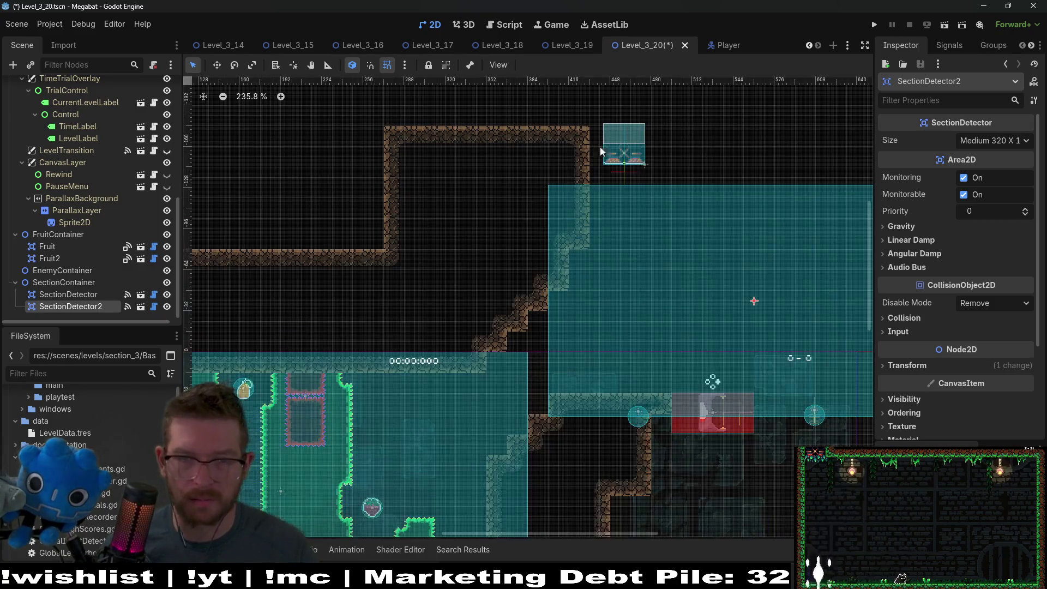
key(Down)
scroll(753, 329, down, 3)
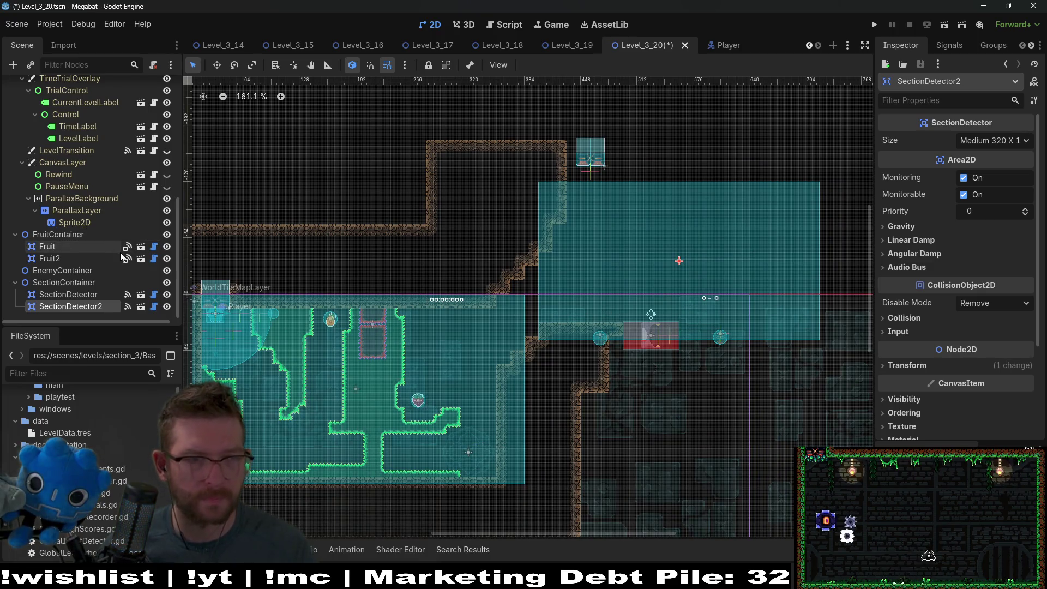
scroll(72, 170, up, 10)
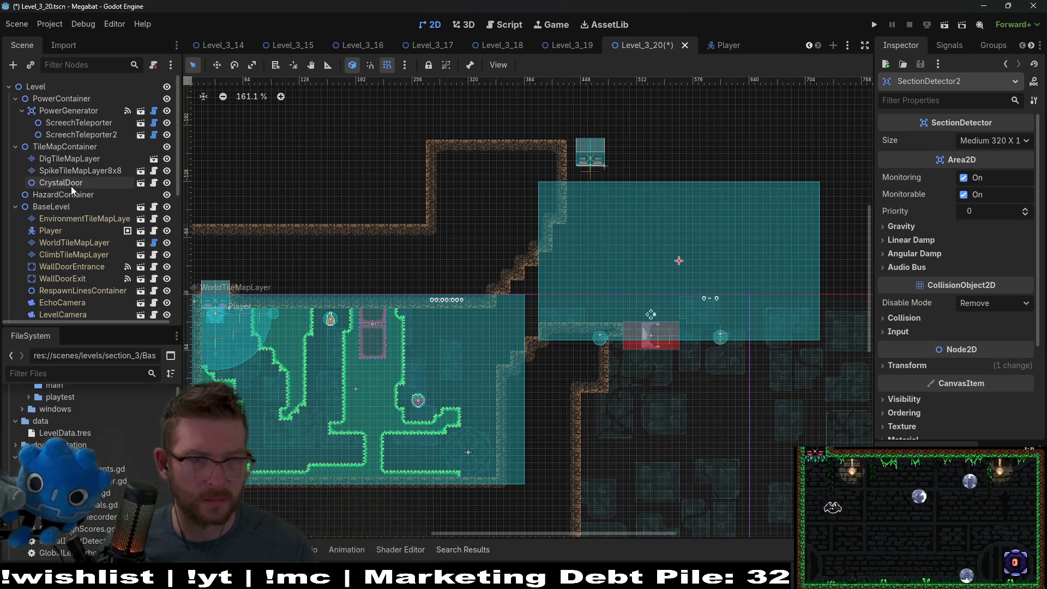
click(61, 182)
scroll(63, 177, down, 3)
Paint a 26 by 9 terrain rectangle into the new room on WorldTileMapLayer
click(71, 156)
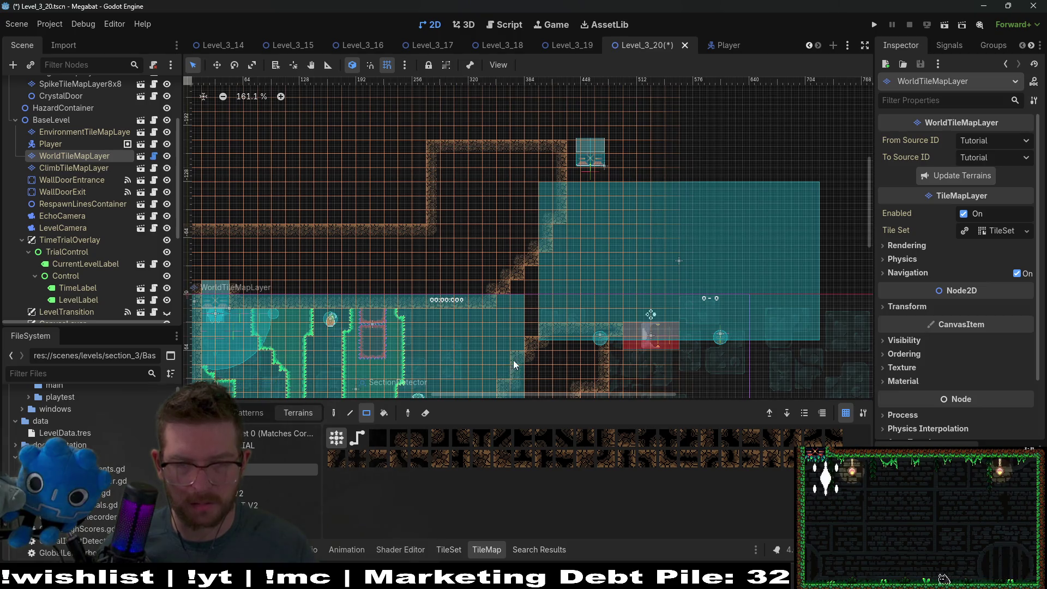
scroll(600, 300, down, 2)
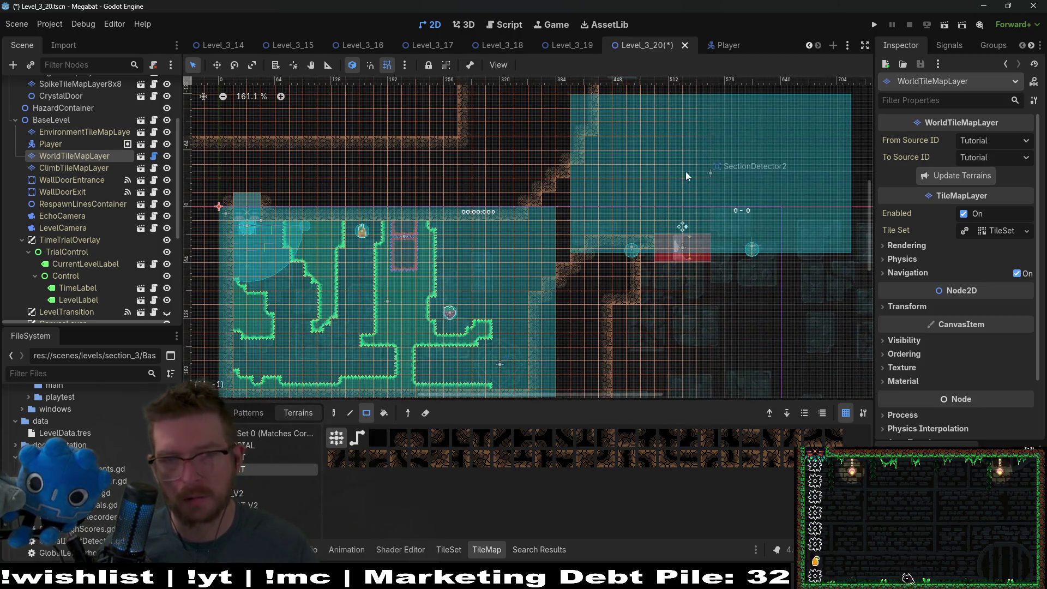
scroll(637, 262, up, 2)
scroll(637, 262, up, 2)
scroll(637, 263, right, 1)
mouse_move(409, 121)
mouse_down()
mouse_move(548, 233)
mouse_move(759, 235)
mouse_up()
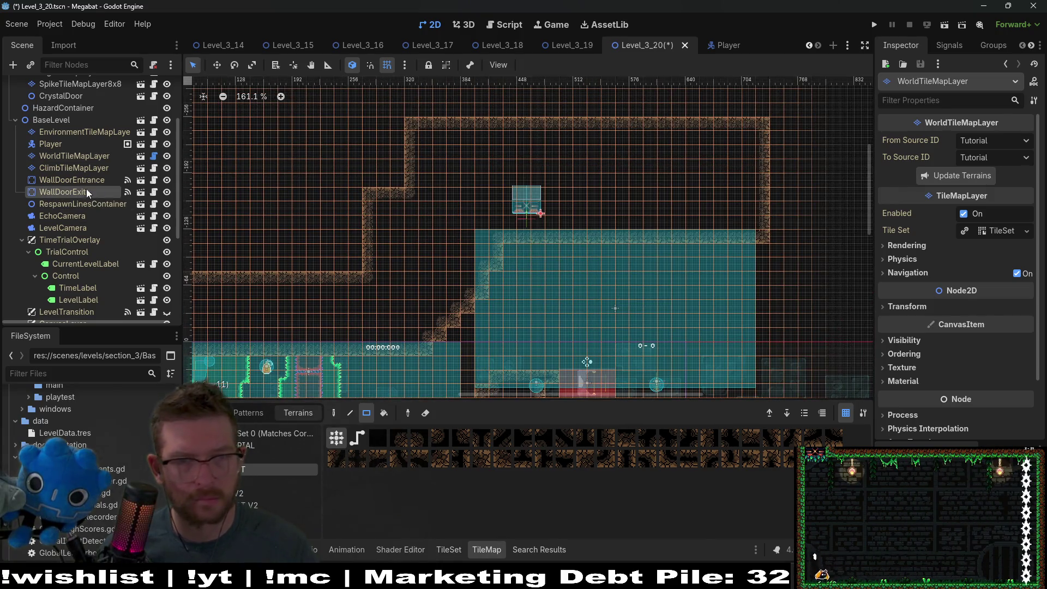
Move WallDoorExit up into place along the new room's floor
click(62, 192)
key(w)
drag(472, 243, 540, 93)
scroll(545, 152, down, 5)
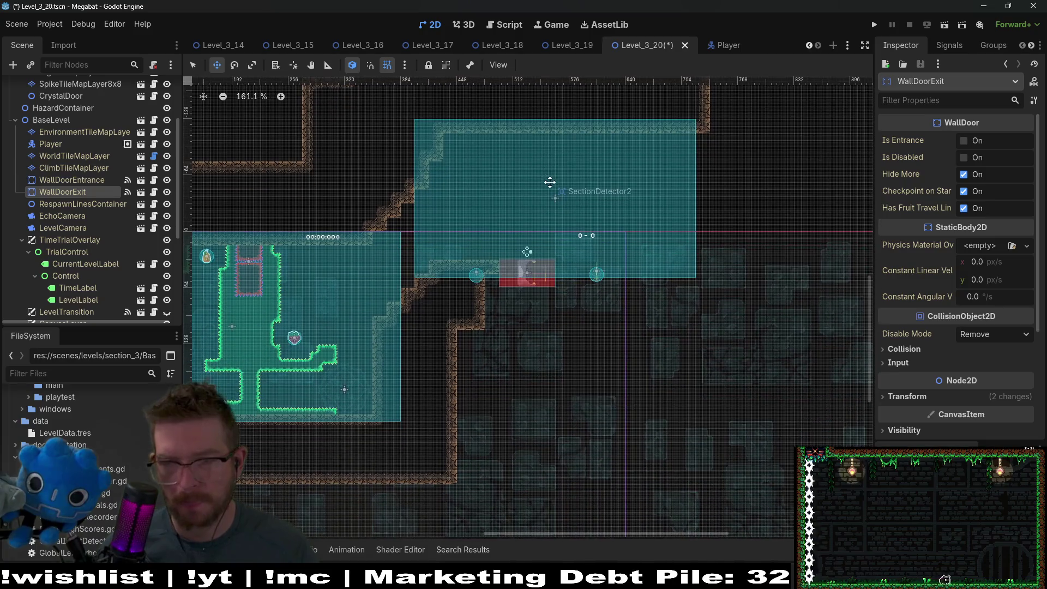
scroll(552, 180, up, 2)
scroll(539, 193, right, 1)
scroll(559, 192, down, 2)
scroll(540, 234, left, 1)
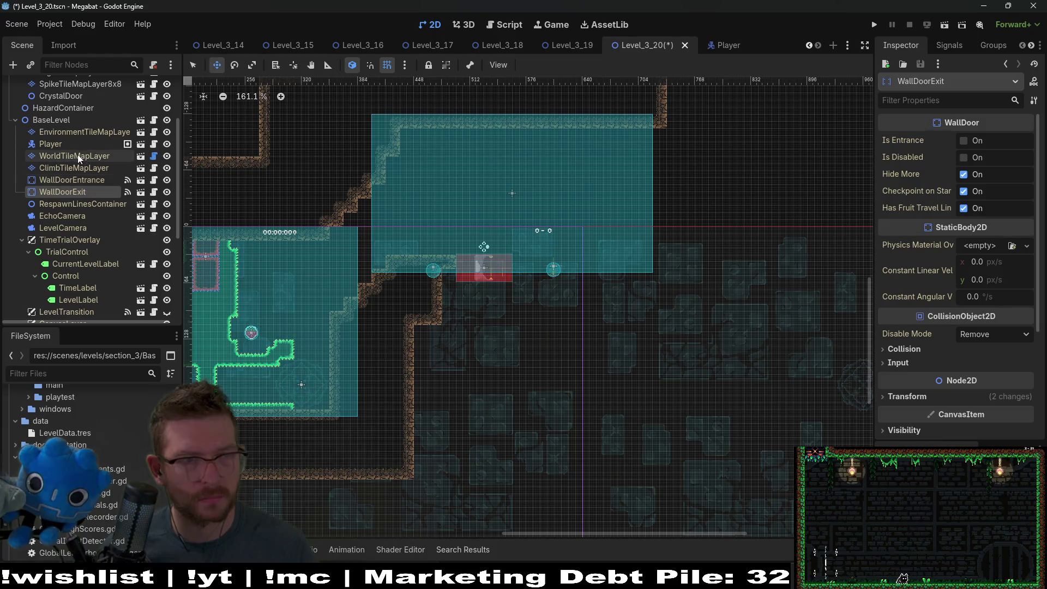
scroll(68, 174, up, 4)
Inspect ScreechTeleporter, DigTileMapLayer, CrystalDoor, SectionDetector2 and EnemyContainer settings
click(76, 123)
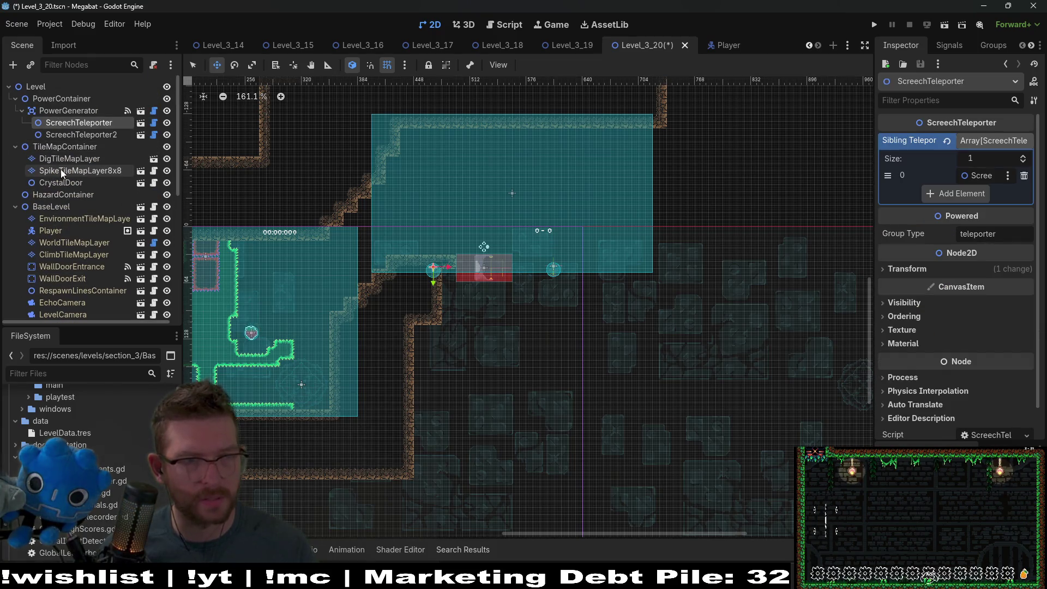
click(76, 158)
scroll(110, 229, down, 5)
scroll(93, 273, up, 3)
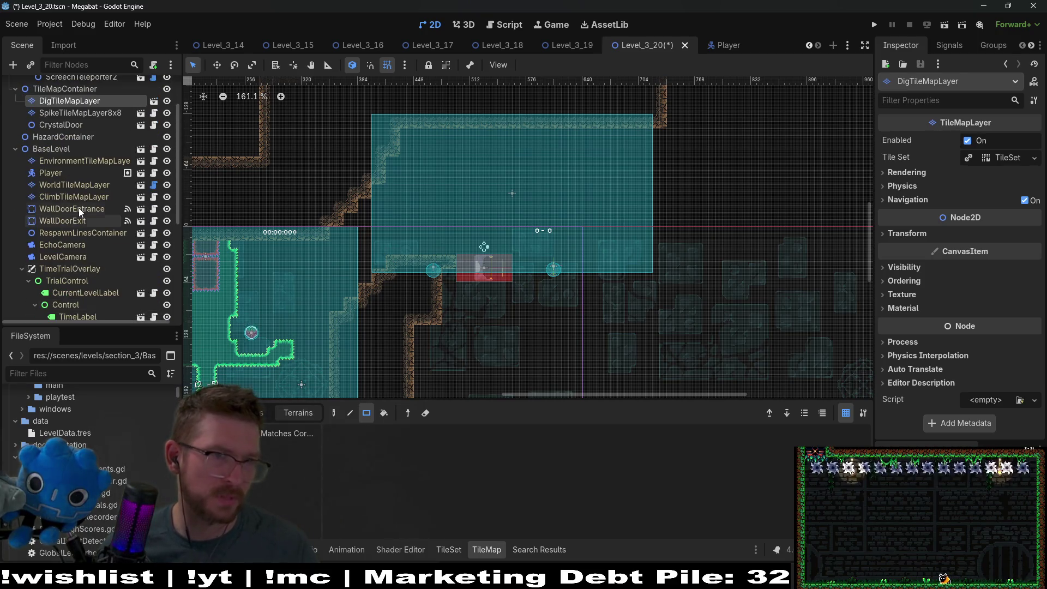
scroll(76, 245, up, 3)
click(61, 182)
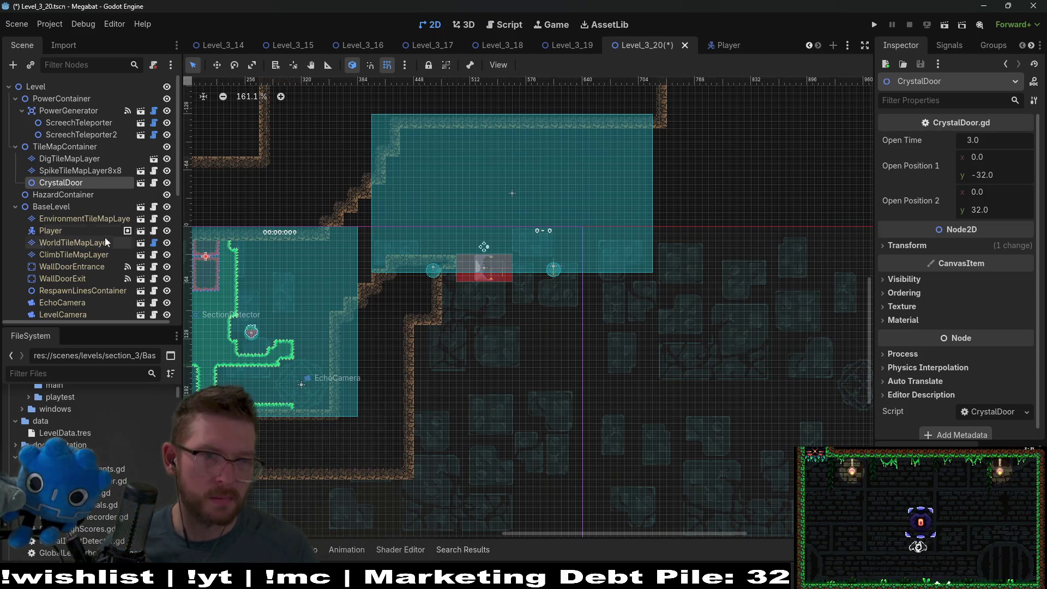
scroll(63, 262, down, 2)
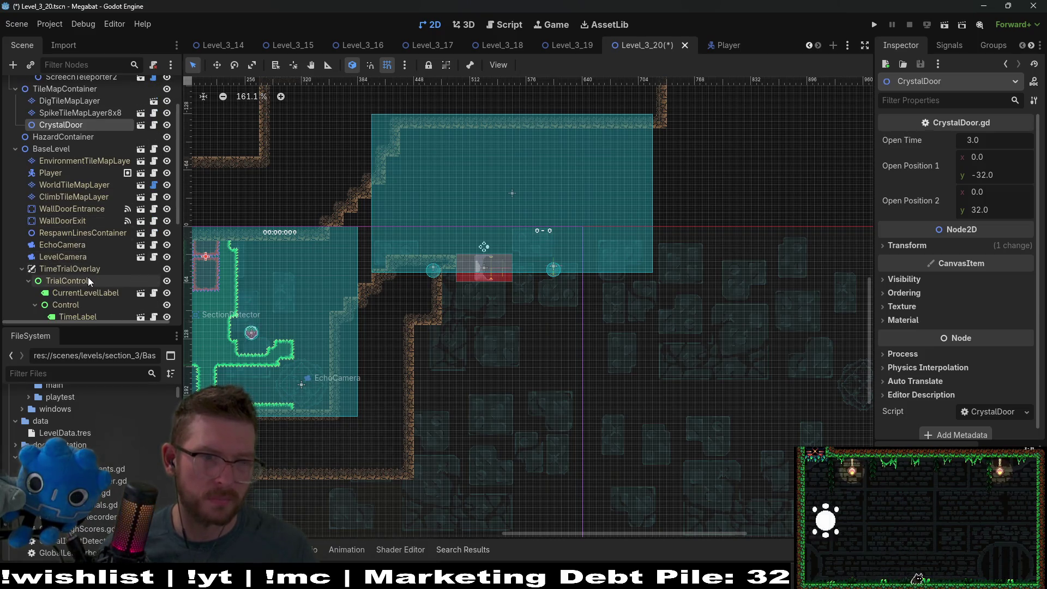
scroll(65, 283, down, 6)
click(63, 297)
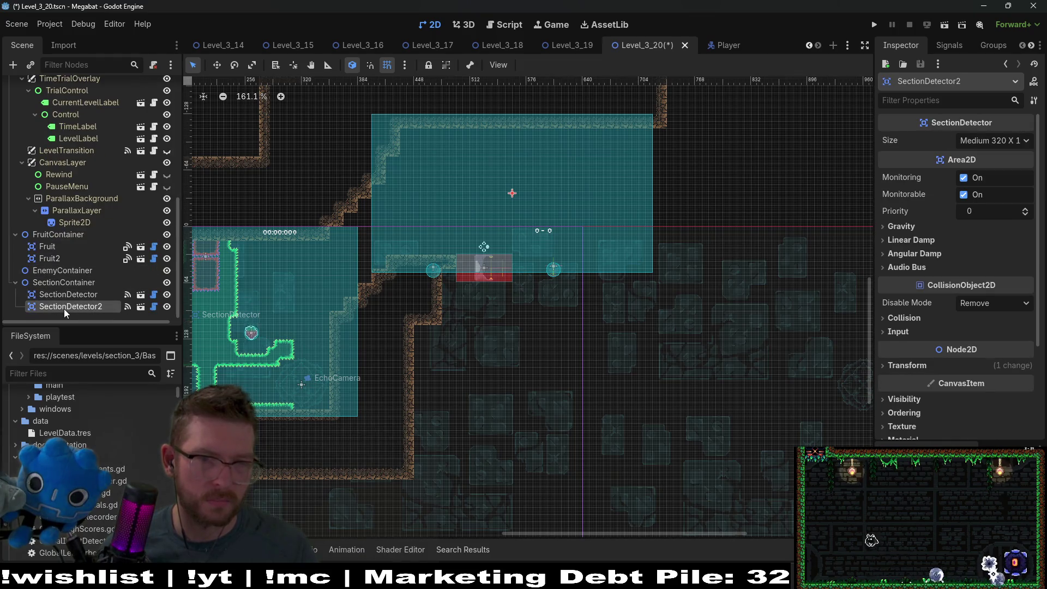
click(79, 271)
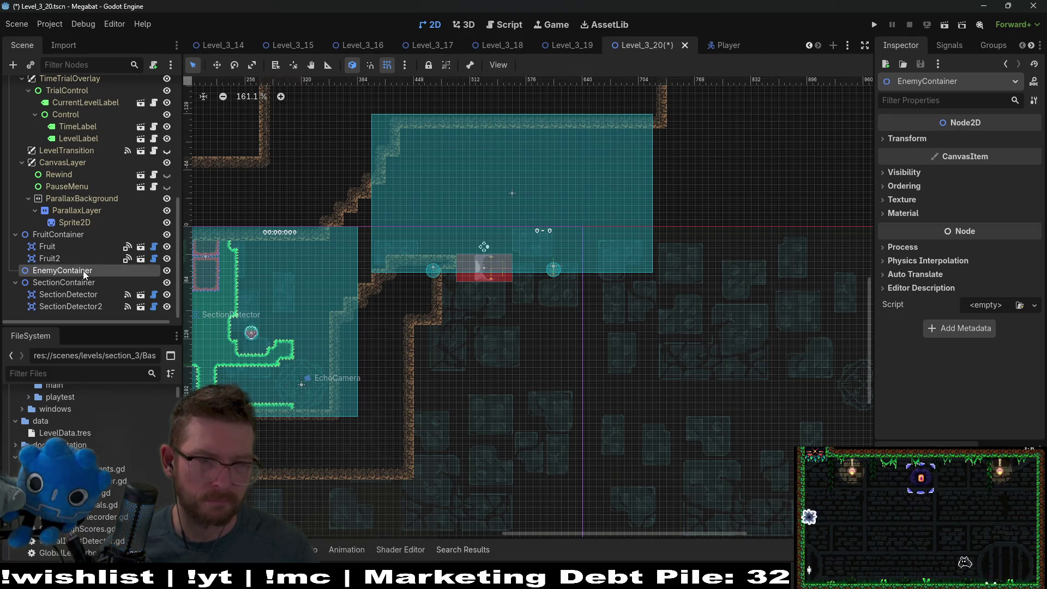
scroll(56, 294, up, 5)
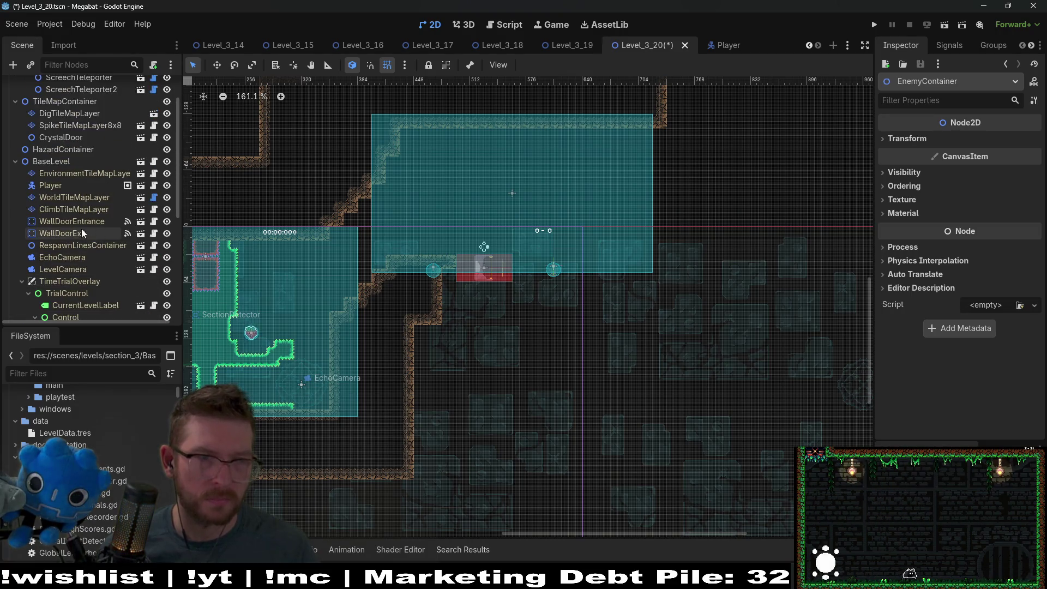
Review WorldTileMapLayer, ScreechTeleporter2, SpikeTileMapLayer8x8, DigTileMapLayer and the PowerGenerator
click(72, 200)
scroll(75, 206, up, 2)
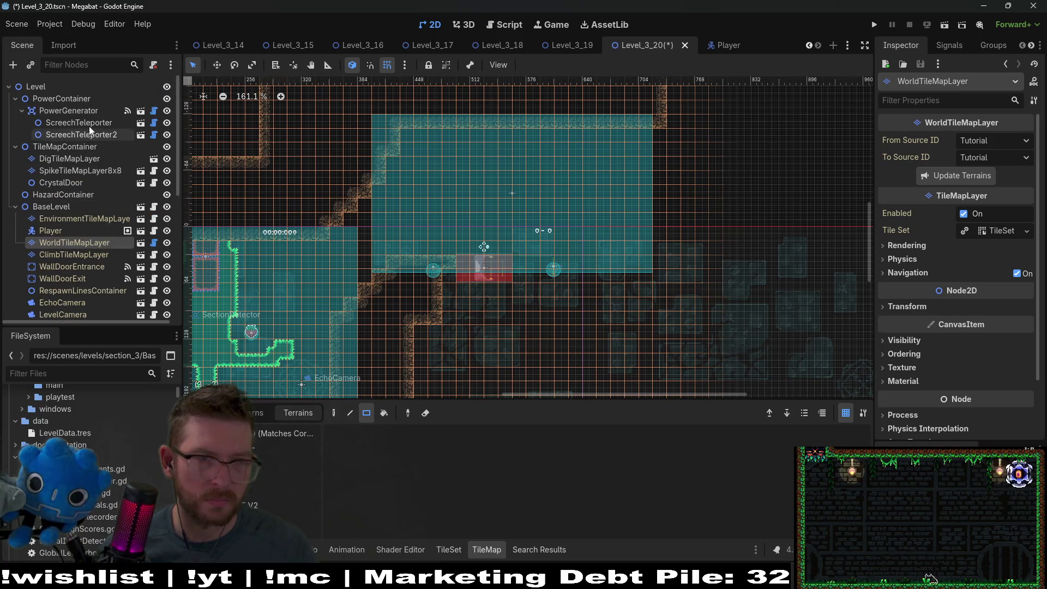
click(79, 134)
click(81, 171)
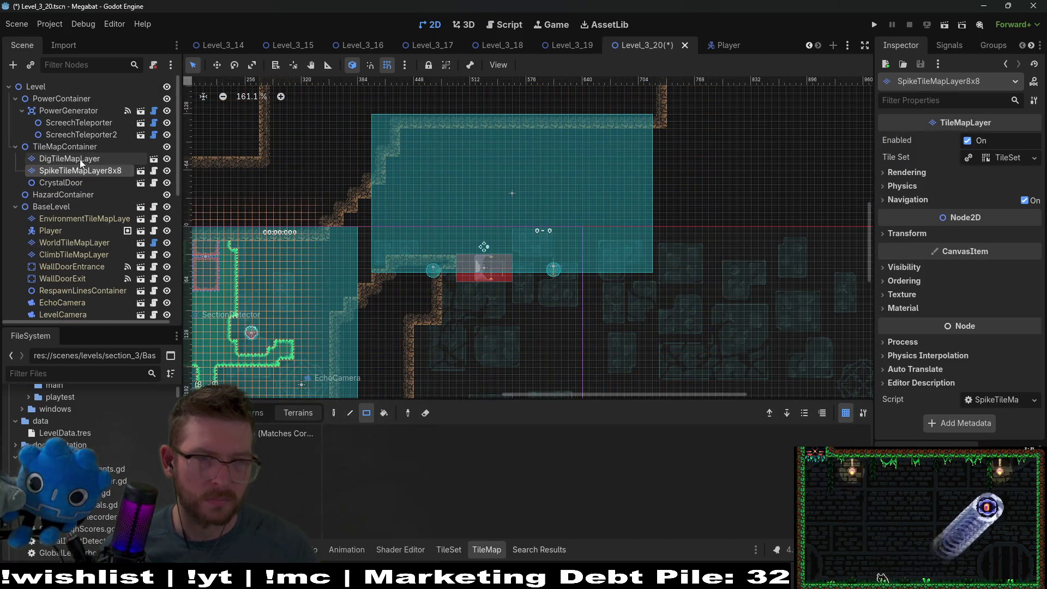
click(81, 158)
click(86, 135)
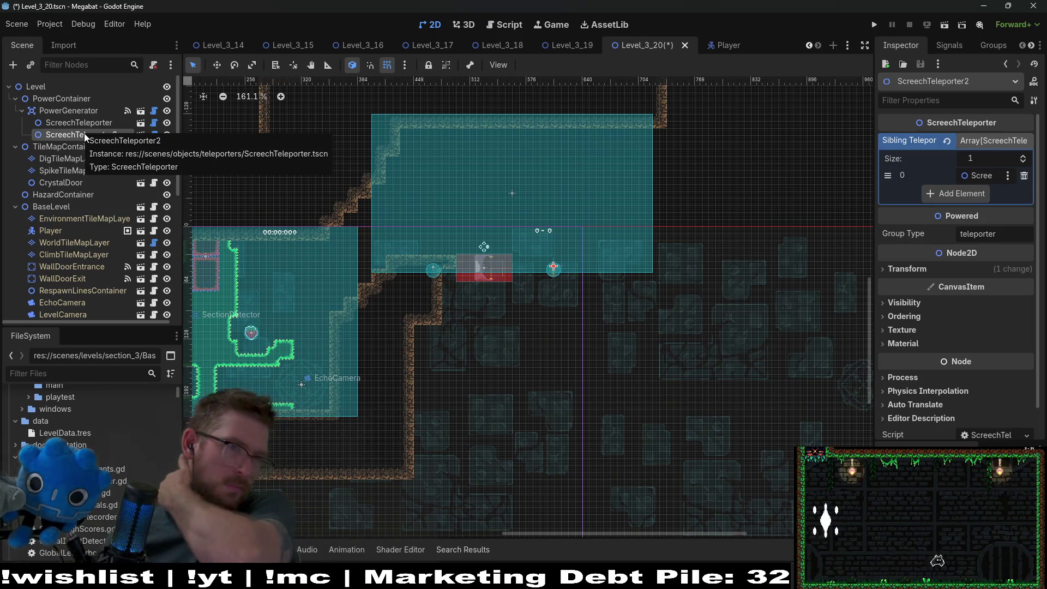
click(69, 110)
Pan over the first section and new room, then switch to the project task board
mouse_move(514, 264)
mouse_down()
mouse_move(616, 223)
mouse_move(823, 322)
mouse_move(671, 329)
mouse_move(754, 347)
mouse_up()
scroll(709, 317, left, 5)
scroll(600, 289, up, 2)
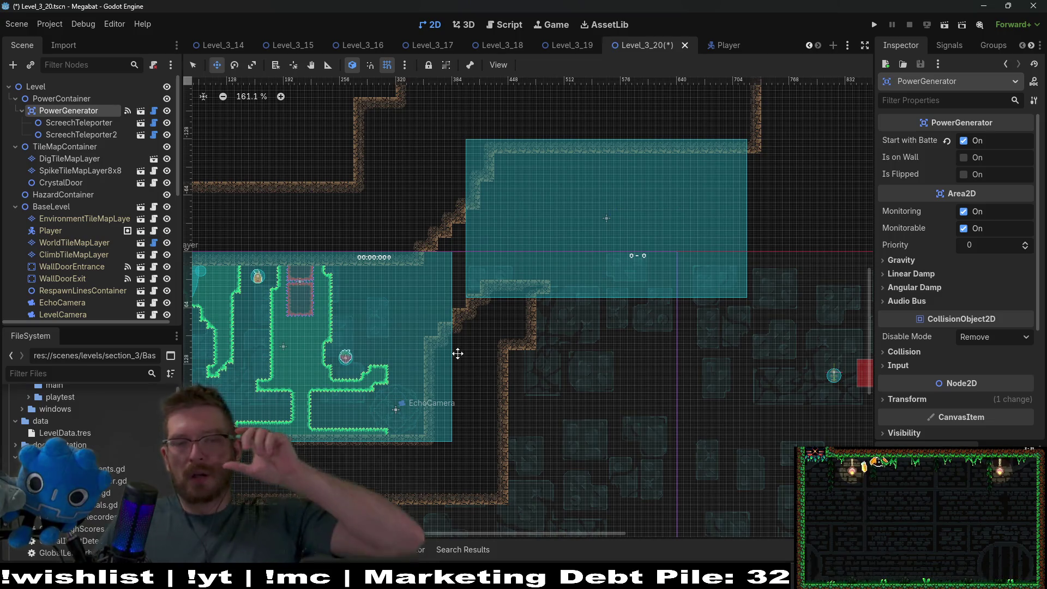
scroll(474, 332, down, 1)
scroll(474, 333, left, 1)
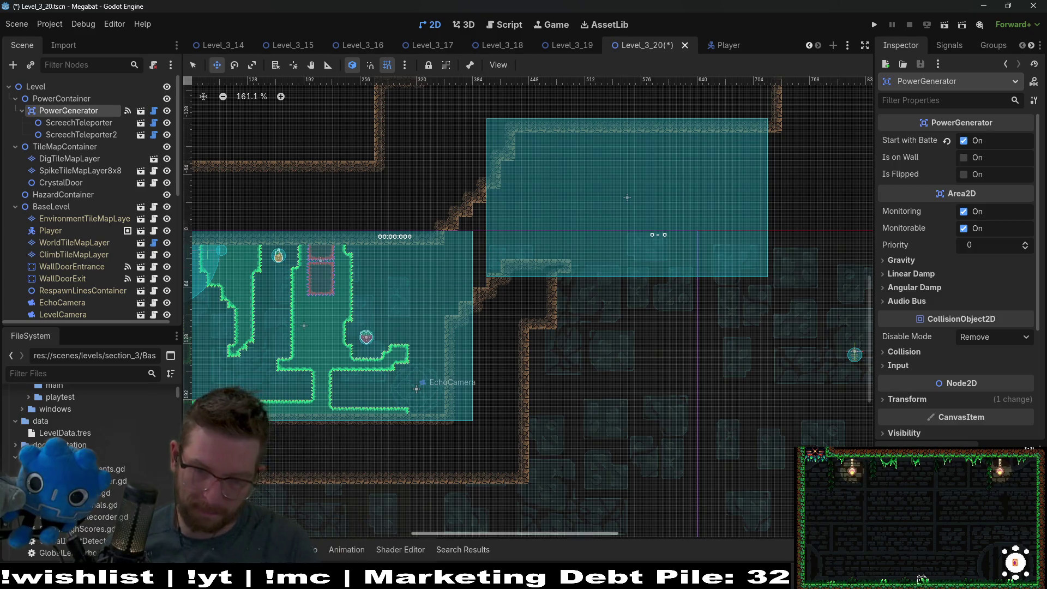
click(621, 579)
Under '9 desert levels' on the In Progress card, add 'focus on combining crystal gates, screech teleporting, digging, etc.'
click(682, 123)
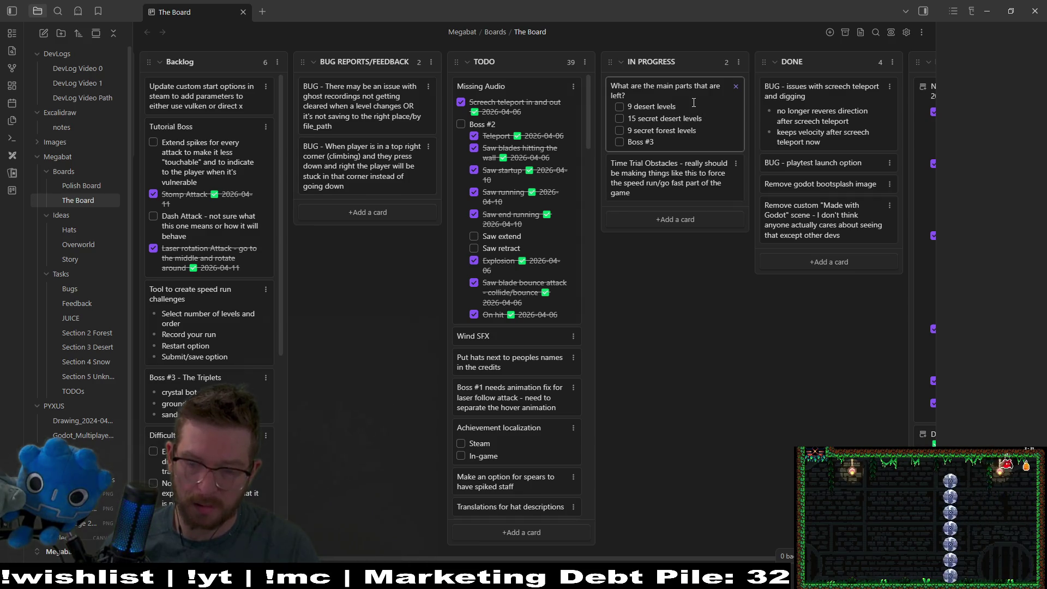
key(Return)
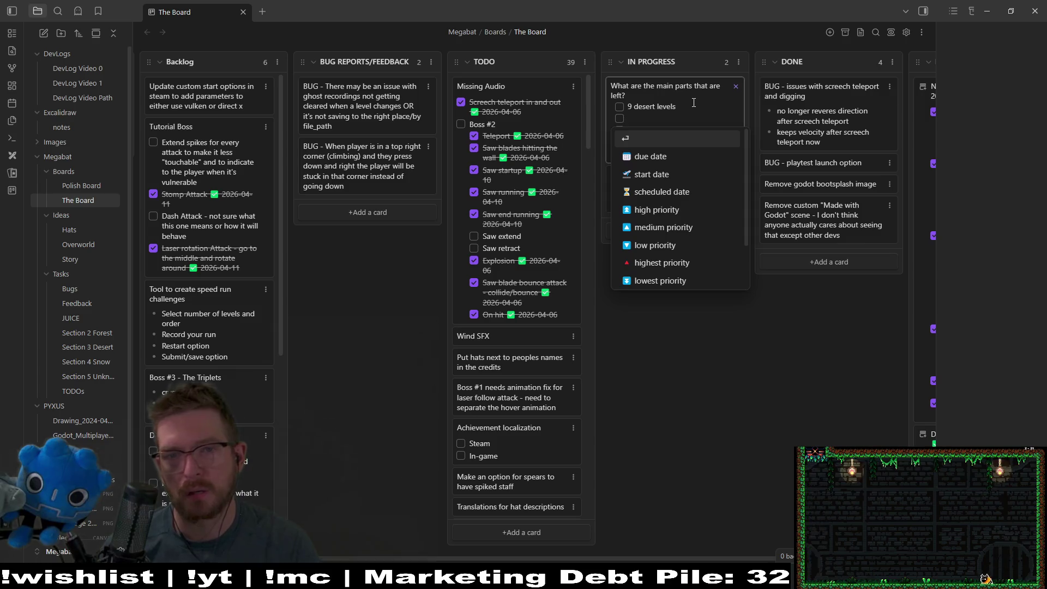
text(focus)
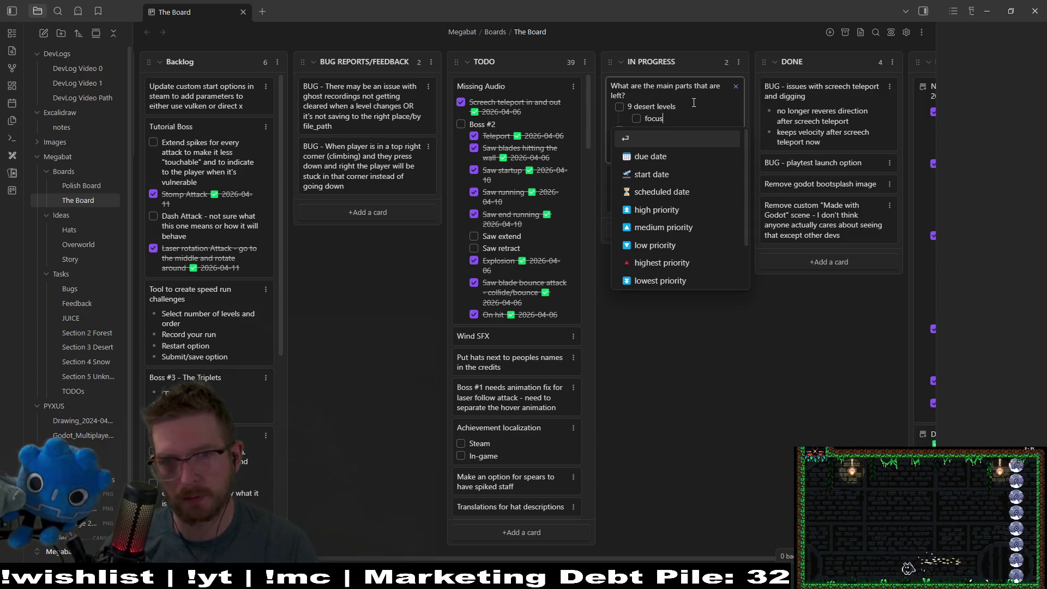
text( on combining 3)
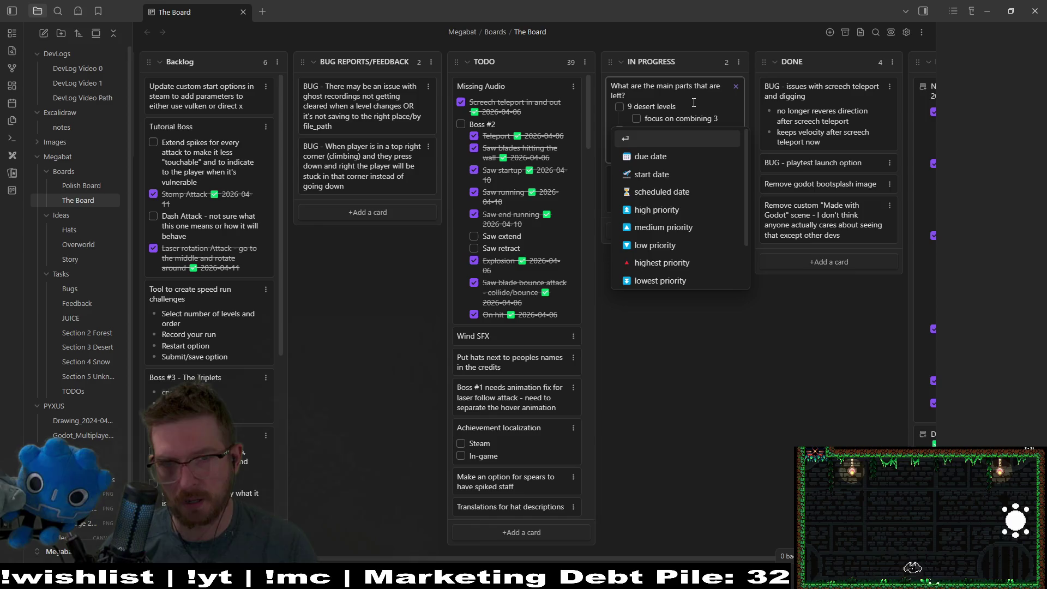
text(crystal gates, teleporti)
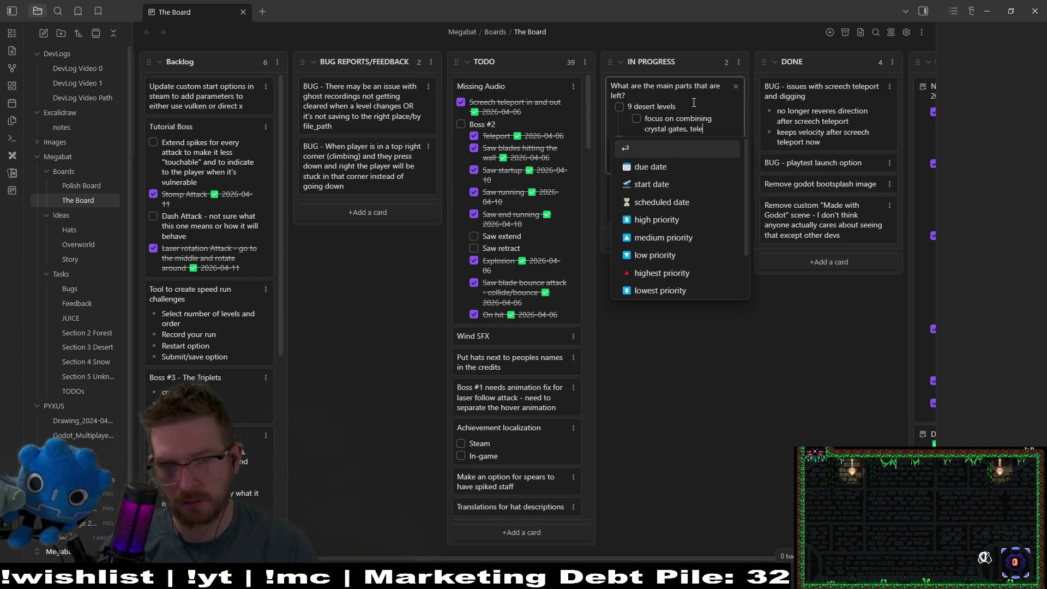
text(ng)
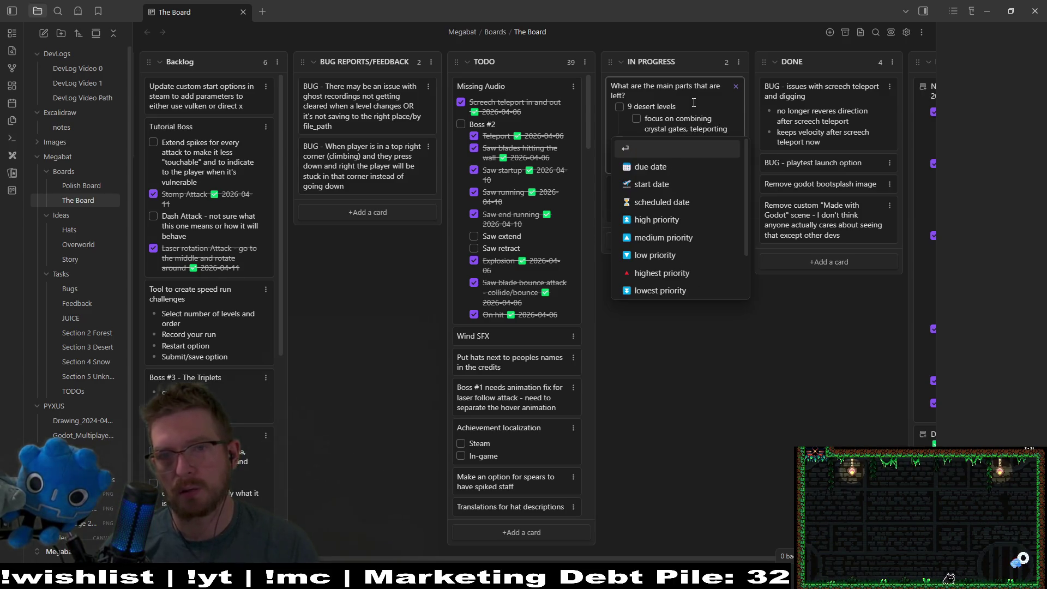
key(BackSpace)
key(BackSpace)
key(BackSpace)
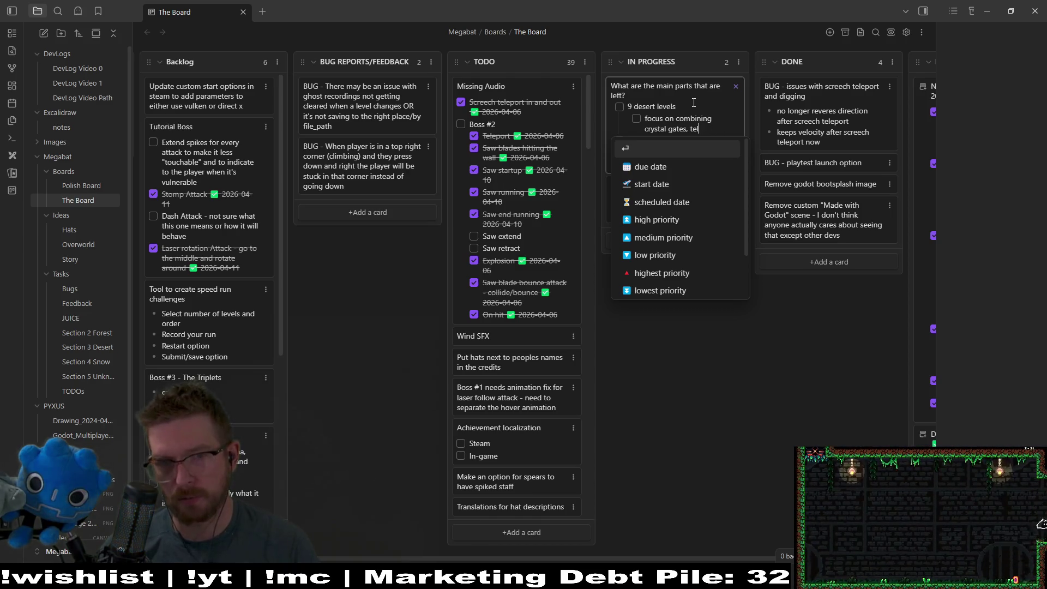
key(BackSpace)
key(BackSpace)
text(screech teleporting)
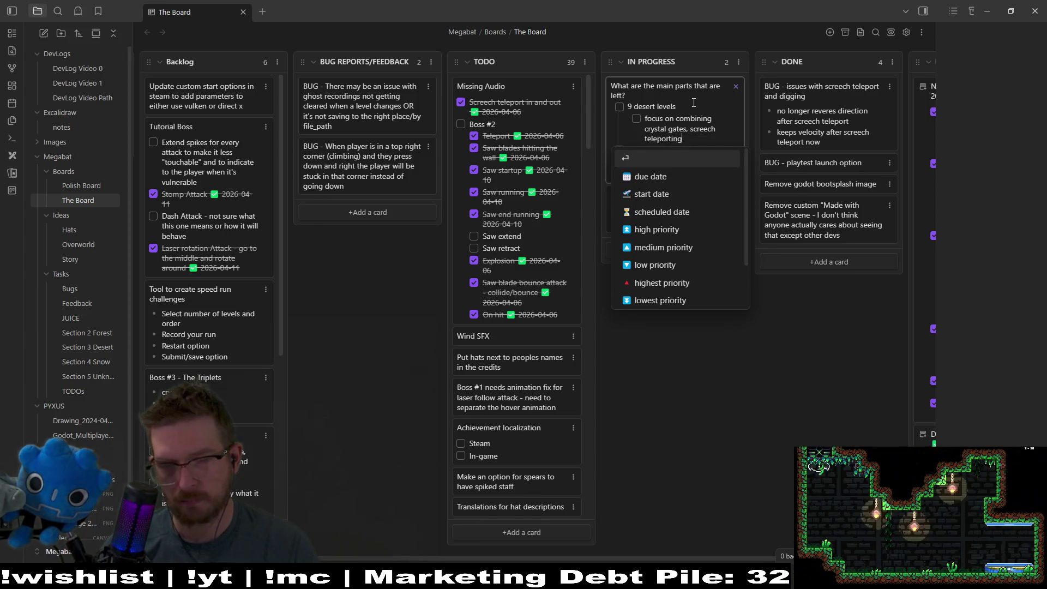
text(deigg)
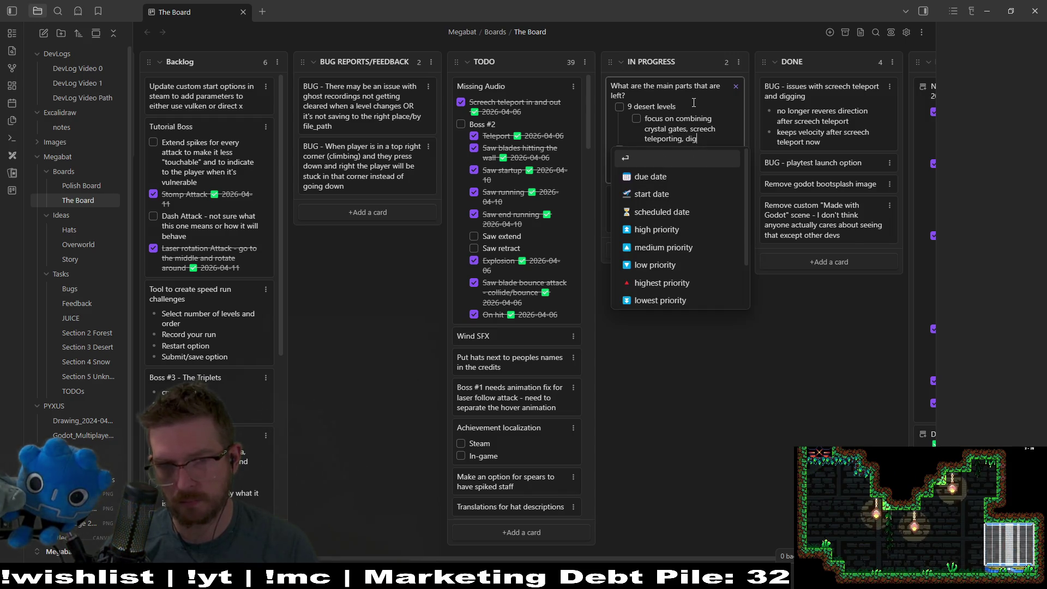
text(igging, etc.)
Continue the note with 'Basically, more puzzle elements.'
key(Return)
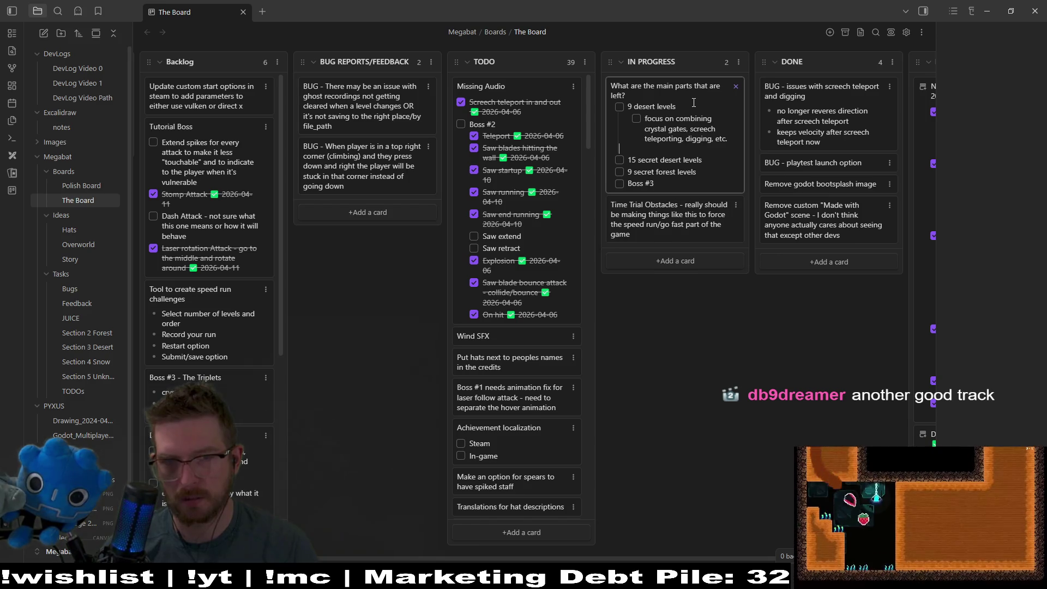
key(BackSpace)
key(BackSpace)
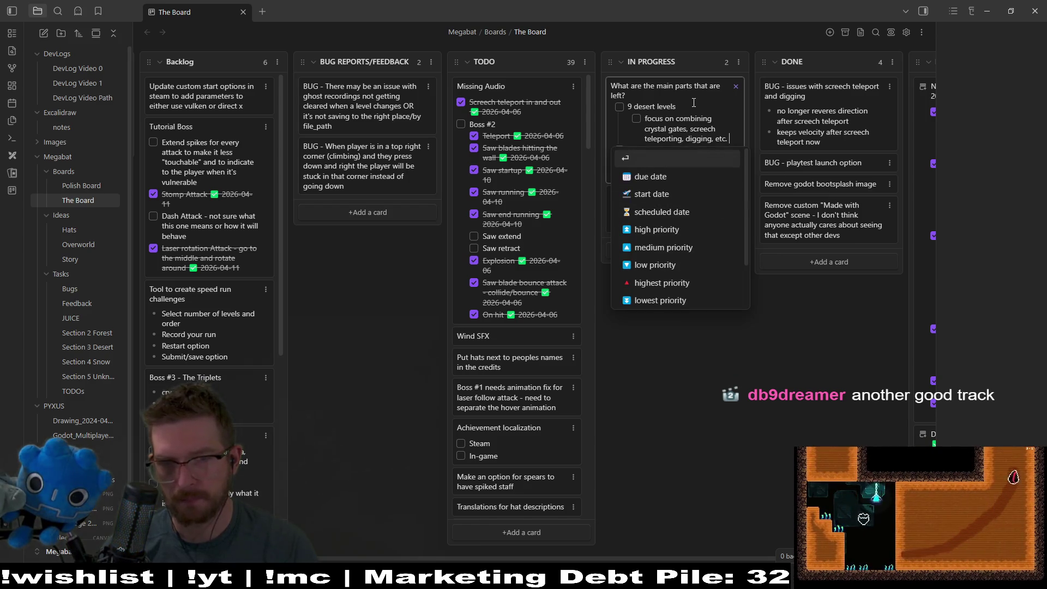
text(Basically, more pu)
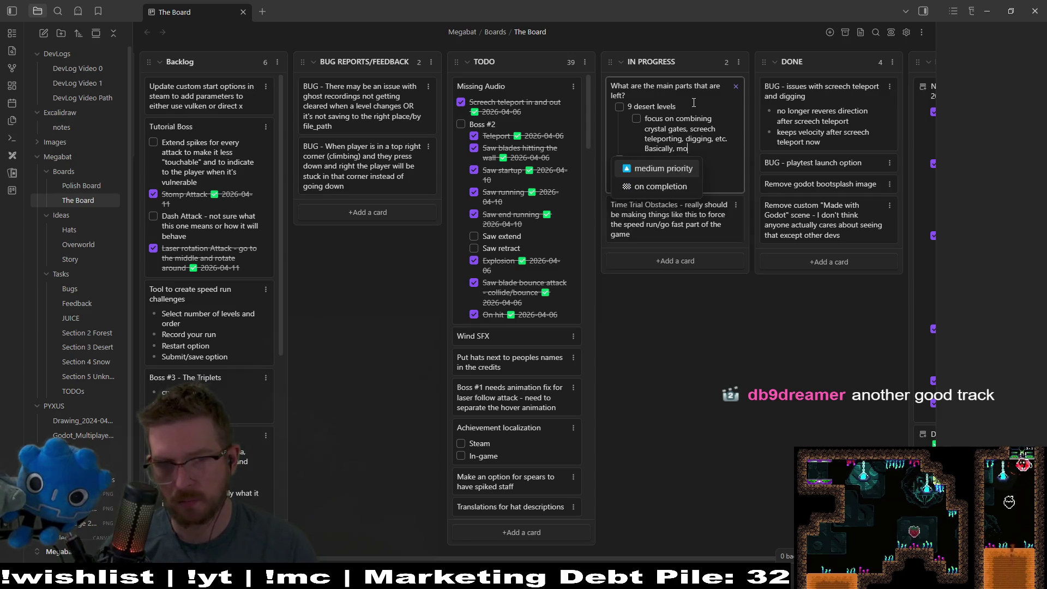
text(zzle elements)
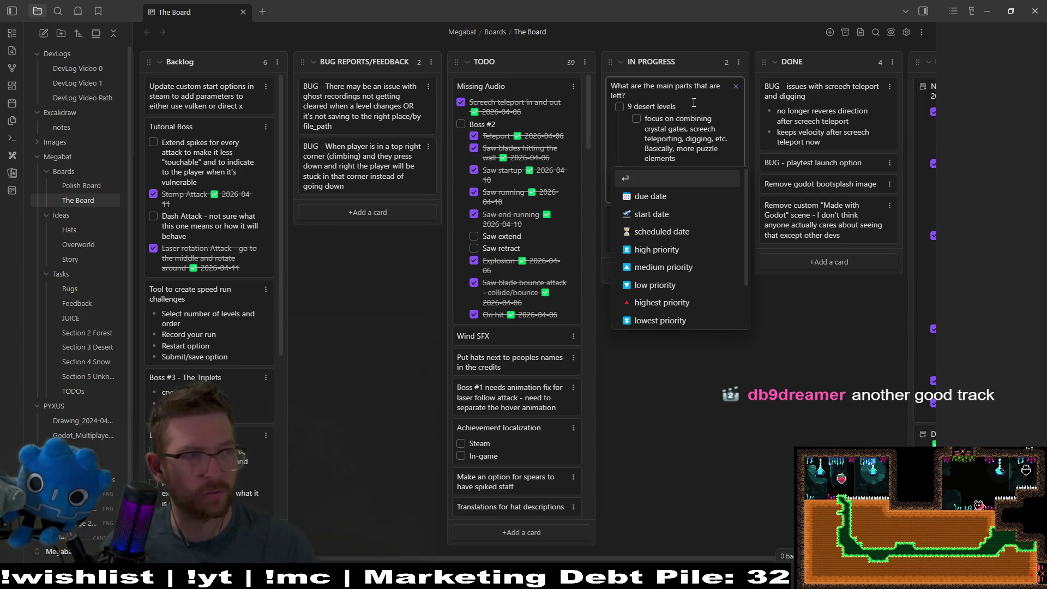